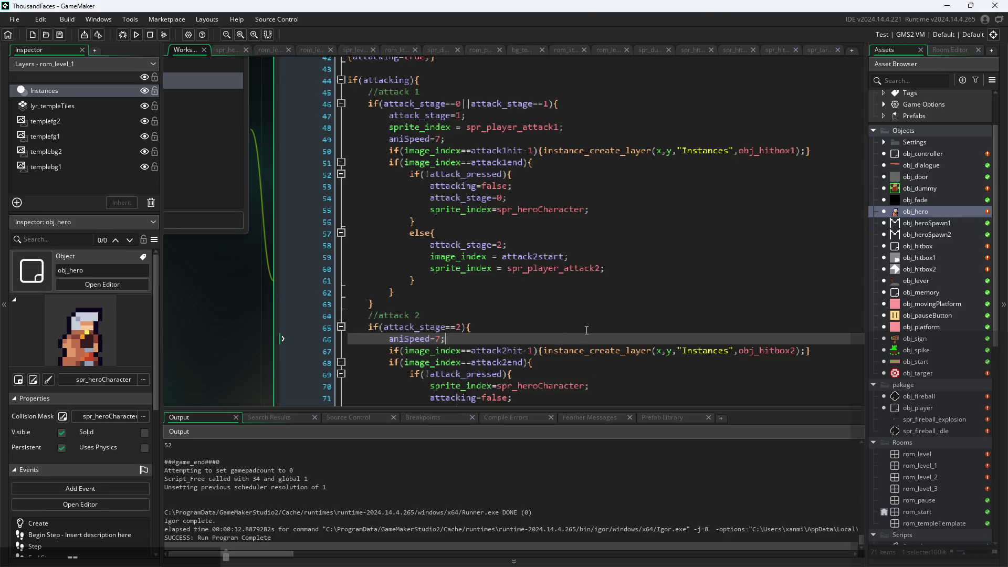
Step: Review obj_hero's attack 2 frame checks and the attack_stage = 0 reset
{"action": "left_click", "coordinate": [810, 351]}
{"action": "left_click", "coordinate": [798, 362]}
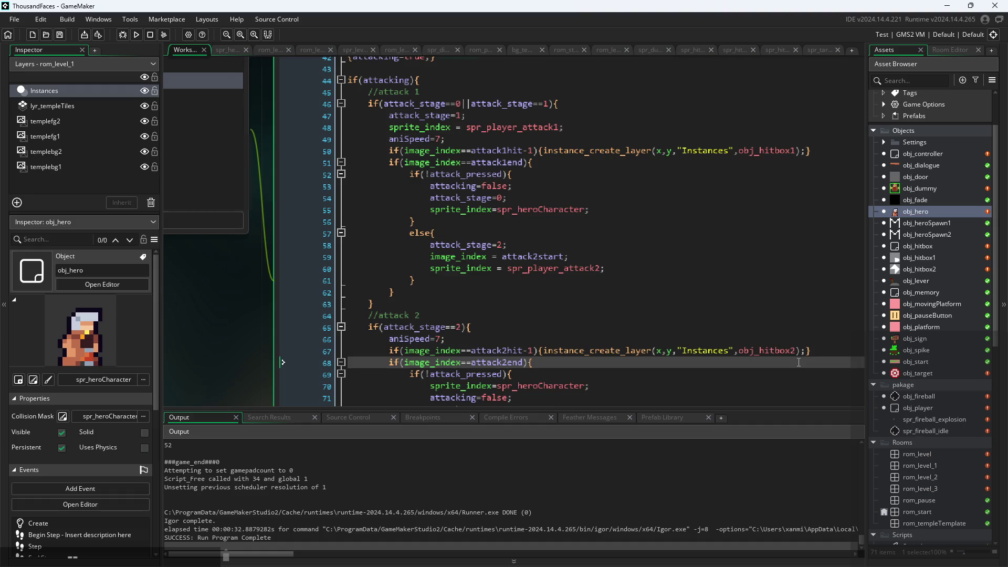
{"action": "scroll", "coordinate": [727, 357], "scroll_direction": "down", "scroll_amount": 2}
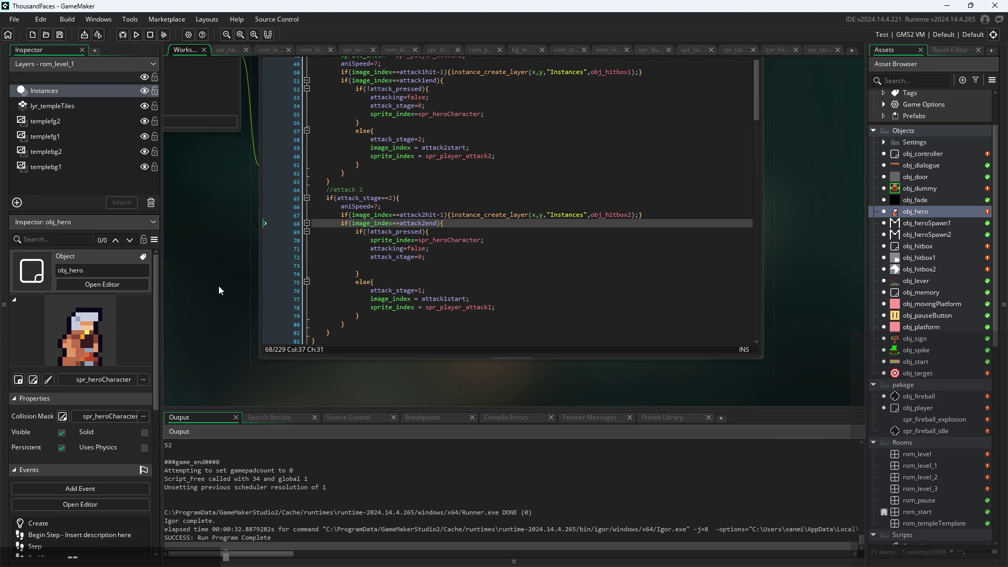
{"action": "left_click_drag", "start_coordinate": [218, 286], "coordinate": [226, 320]}
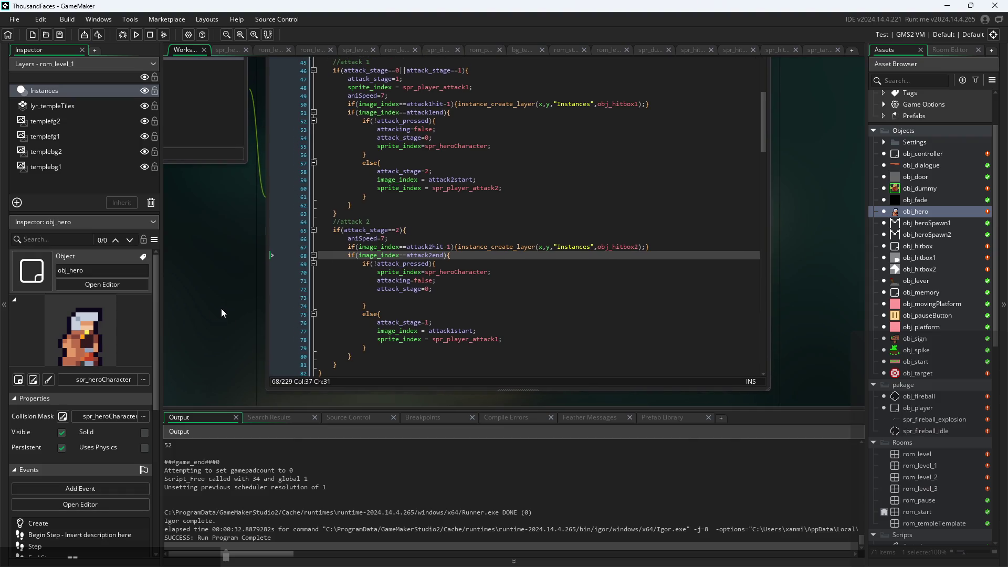
{"action": "scroll", "coordinate": [226, 300], "scroll_direction": "up", "scroll_amount": 2}
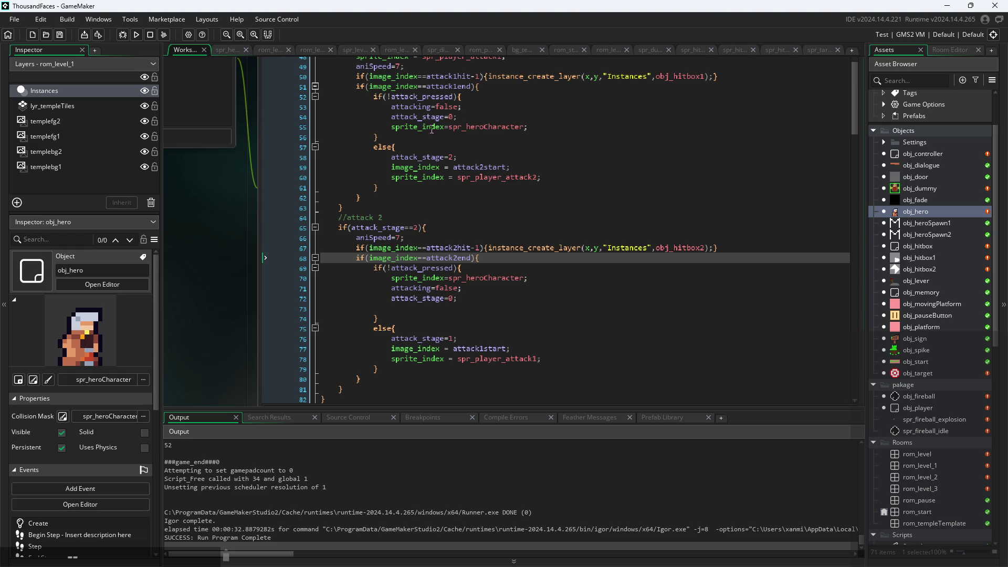
{"action": "scroll", "coordinate": [811, 217], "scroll_direction": "down", "scroll_amount": 3}
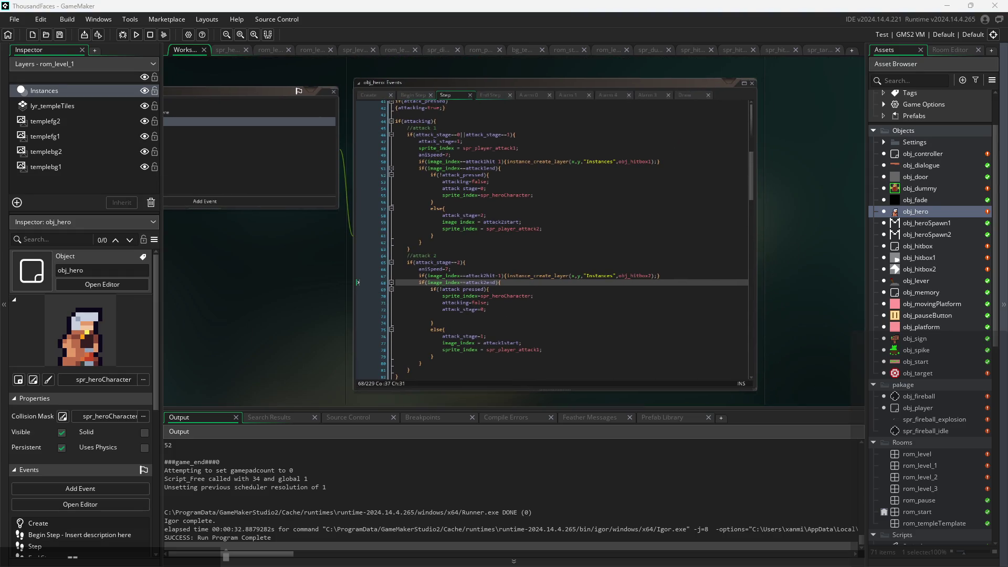
{"action": "scroll", "coordinate": [226, 289], "scroll_direction": "up", "scroll_amount": 3}
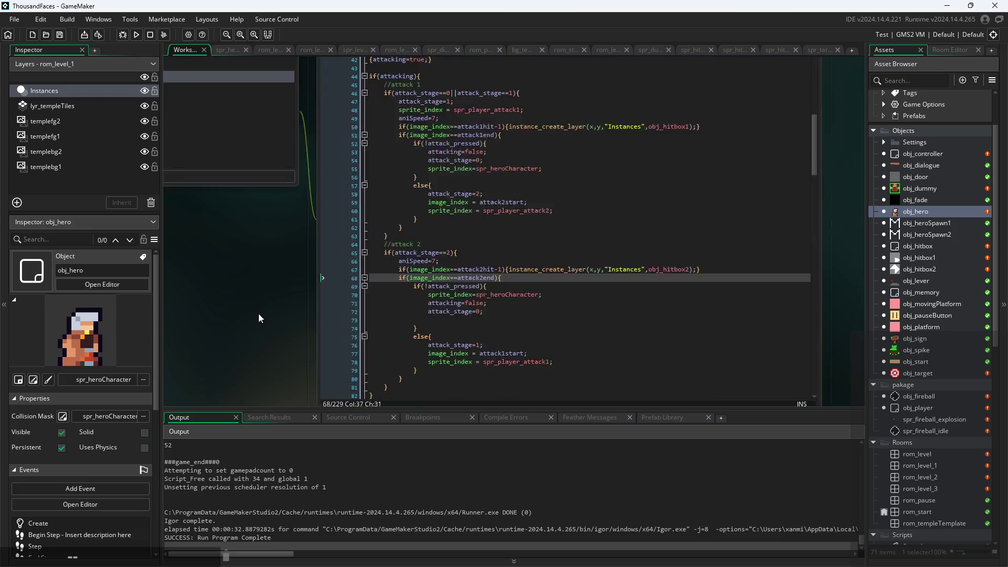
{"action": "left_click", "coordinate": [456, 301]}
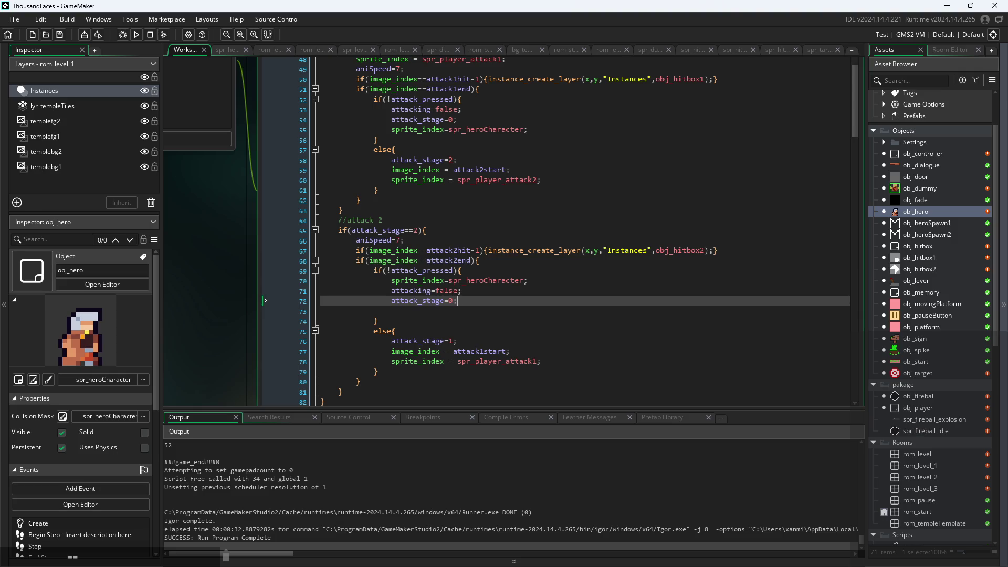
{"action": "scroll", "coordinate": [198, 345], "scroll_direction": "up", "scroll_amount": 2}
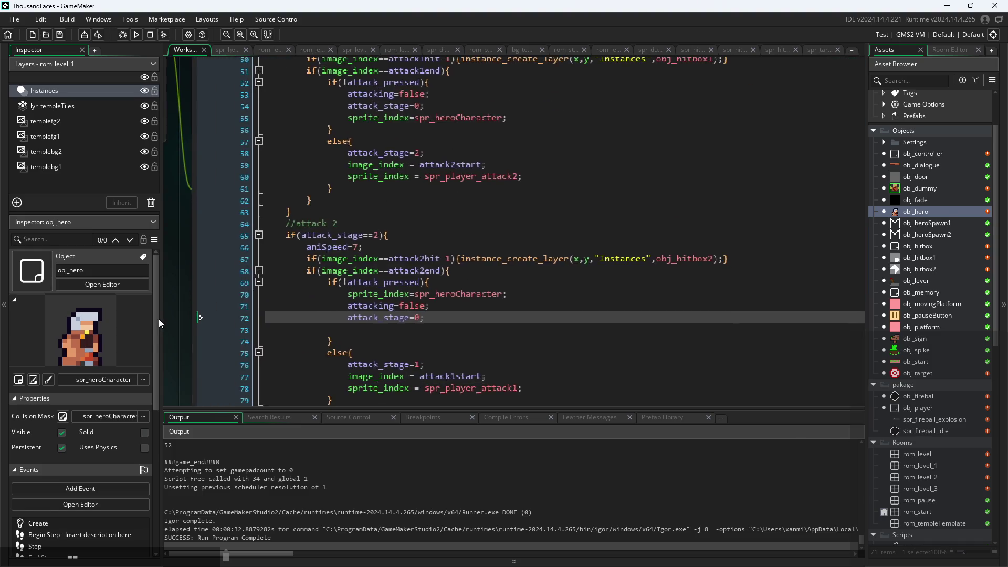
Step: Step through the sprite reset and attack_pressed check lines in the hero's code
{"action": "left_click", "coordinate": [424, 273]}
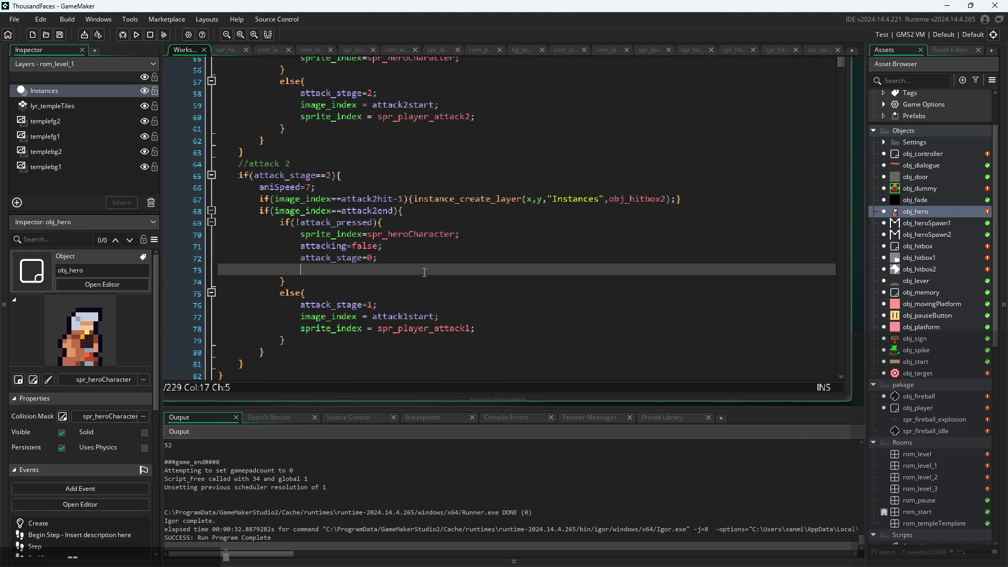
{"action": "key", "text": "Down"}
{"action": "key", "text": "Up"}
{"action": "key", "text": "Up"}
{"action": "key", "text": "Up"}
{"action": "key", "text": "Up"}
{"action": "key", "text": "End"}
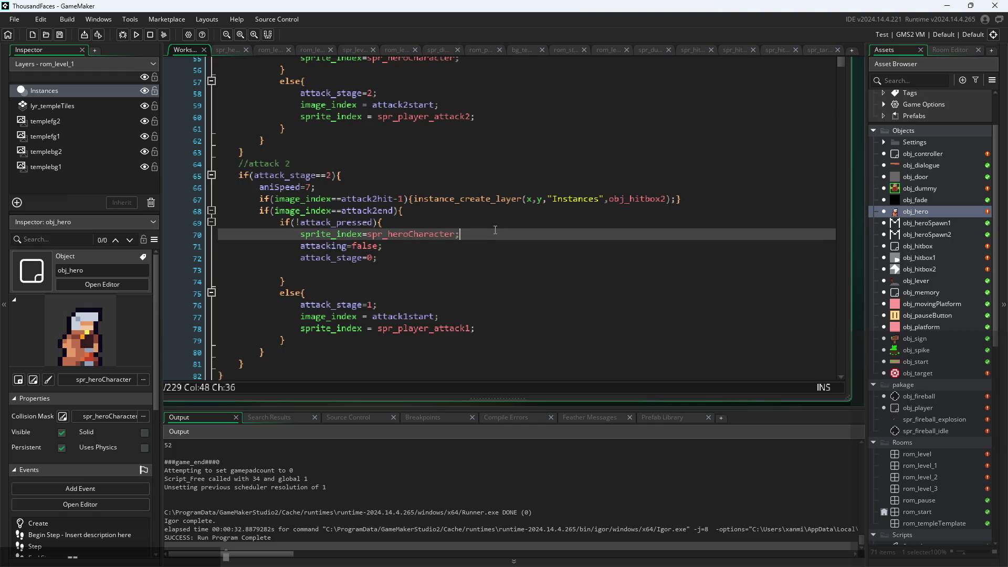
{"action": "key", "text": "Up"}
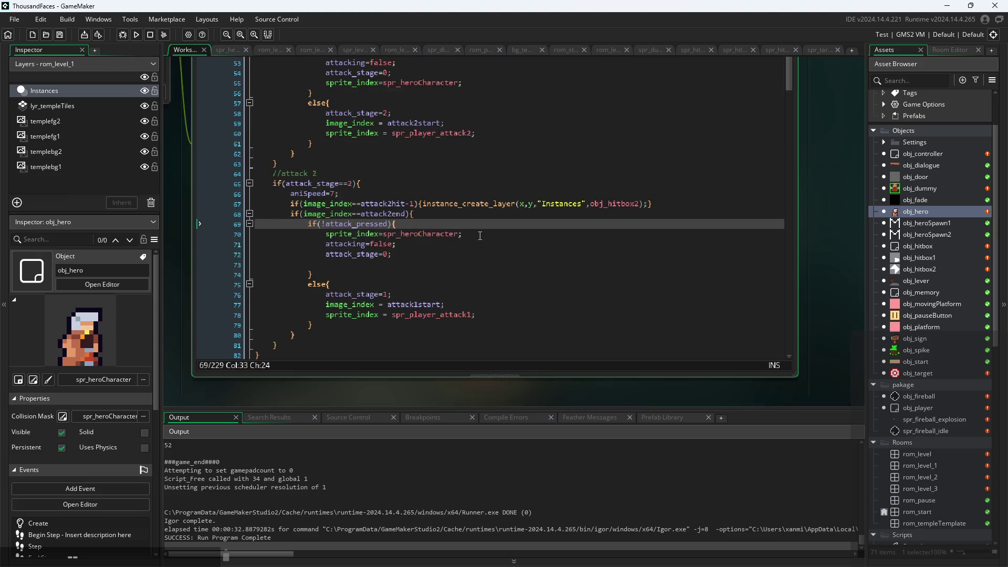
{"action": "scroll", "coordinate": [480, 236], "scroll_direction": "up", "scroll_amount": 3}
{"action": "scroll", "coordinate": [822, 192], "scroll_direction": "down", "scroll_amount": 1, "text": "ctrl"}
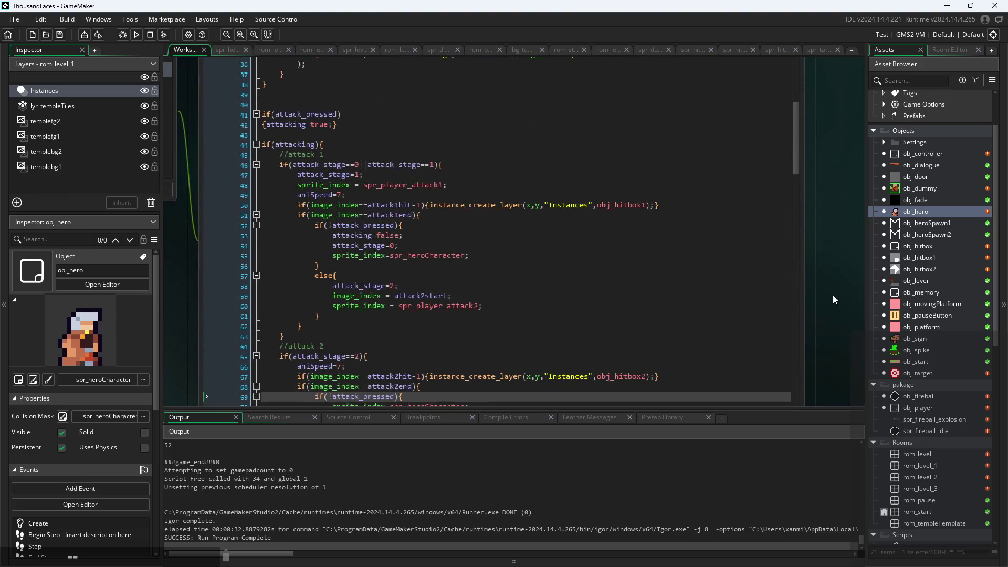
{"action": "scroll", "coordinate": [832, 295], "scroll_direction": "up", "scroll_amount": 2}
Step: Open obj_player and inspect its Step fireball spawn offset and fireball_pressed conditions
{"action": "double_click", "coordinate": [924, 405]}
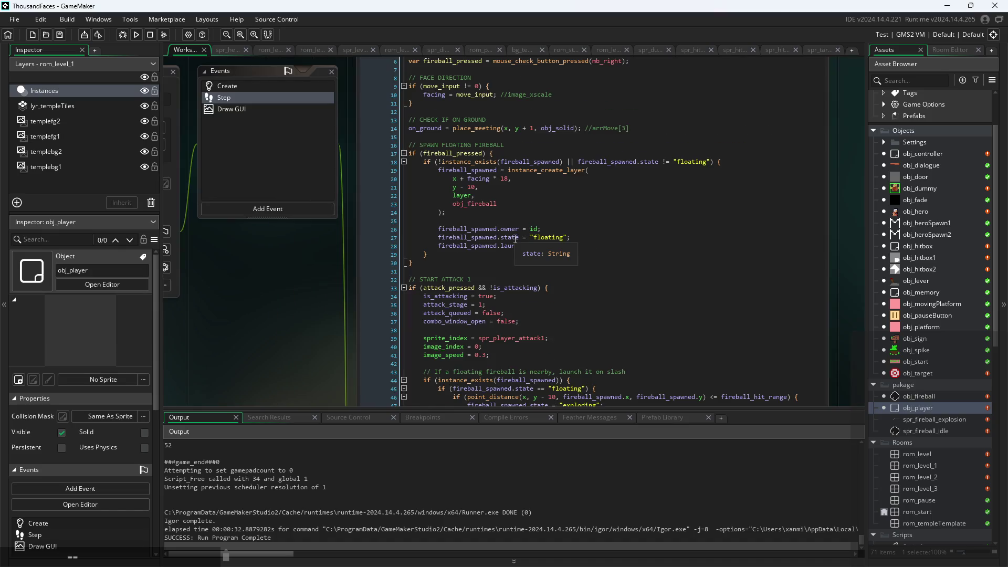
{"action": "left_click", "coordinate": [537, 179]}
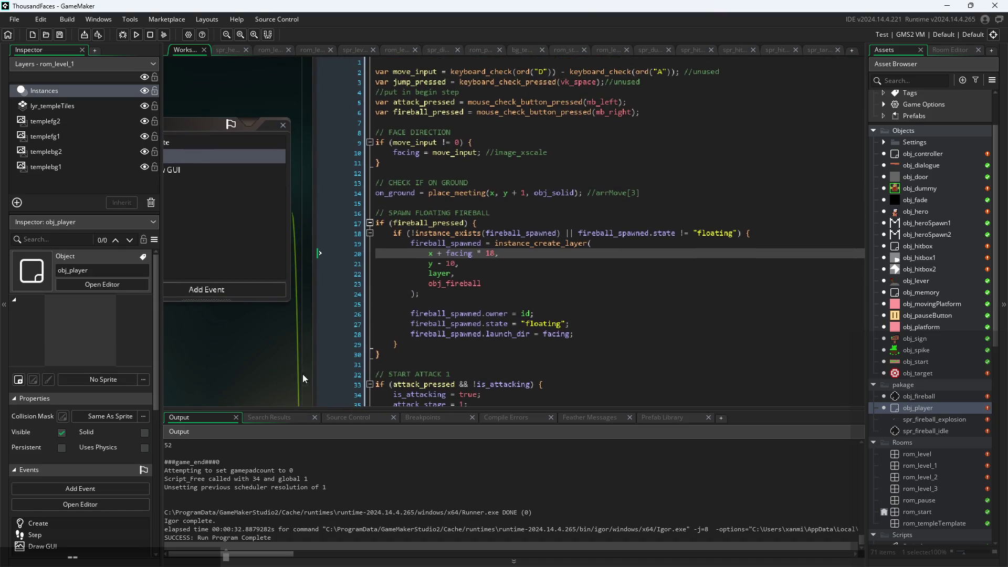
{"action": "left_click", "coordinate": [520, 232]}
{"action": "left_click", "coordinate": [494, 226]}
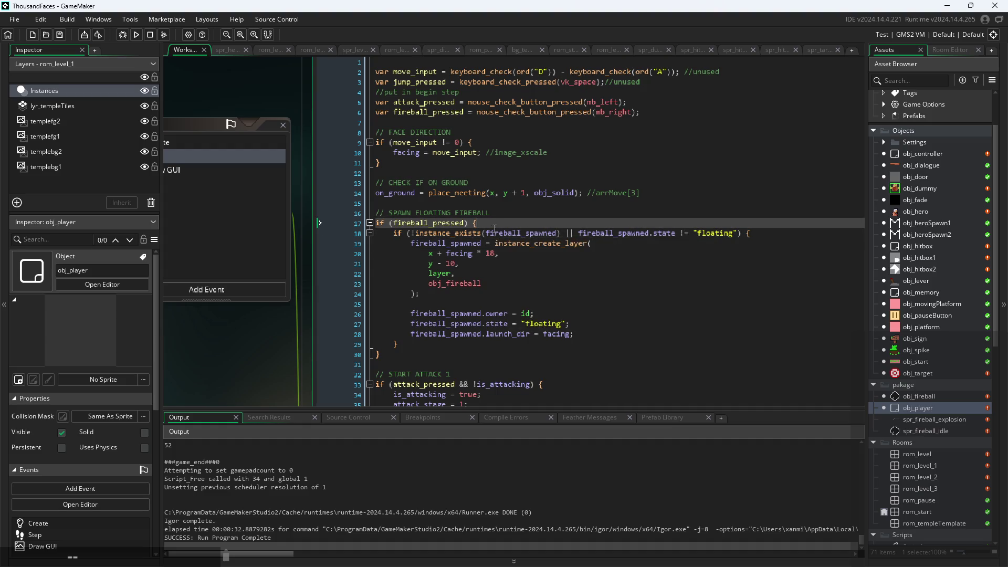
Step: Look over obj_player's Draw GUI code and the fireball_spawned initialisation in its Create code
{"action": "left_click", "coordinate": [386, 177]}
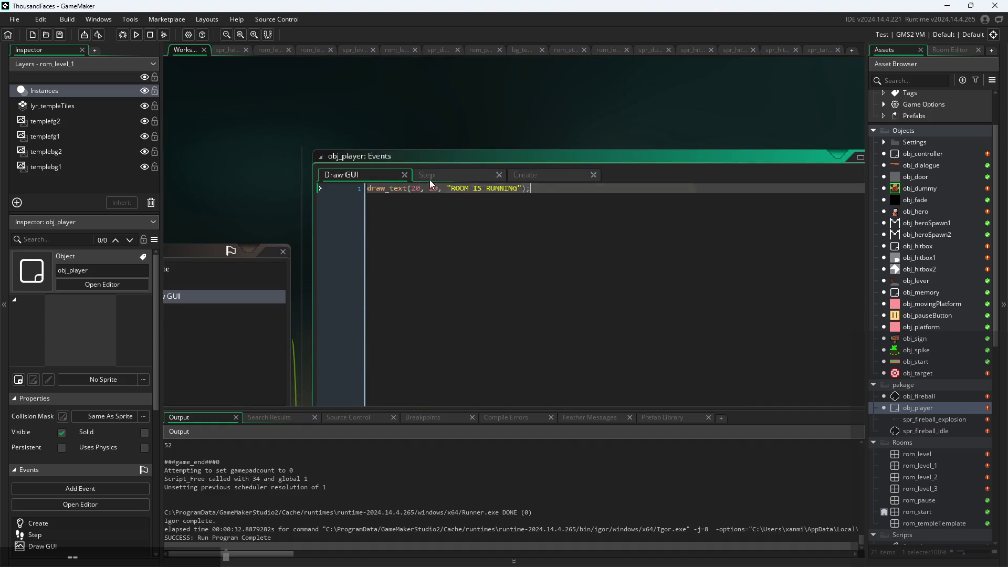
{"action": "left_click", "coordinate": [549, 174]}
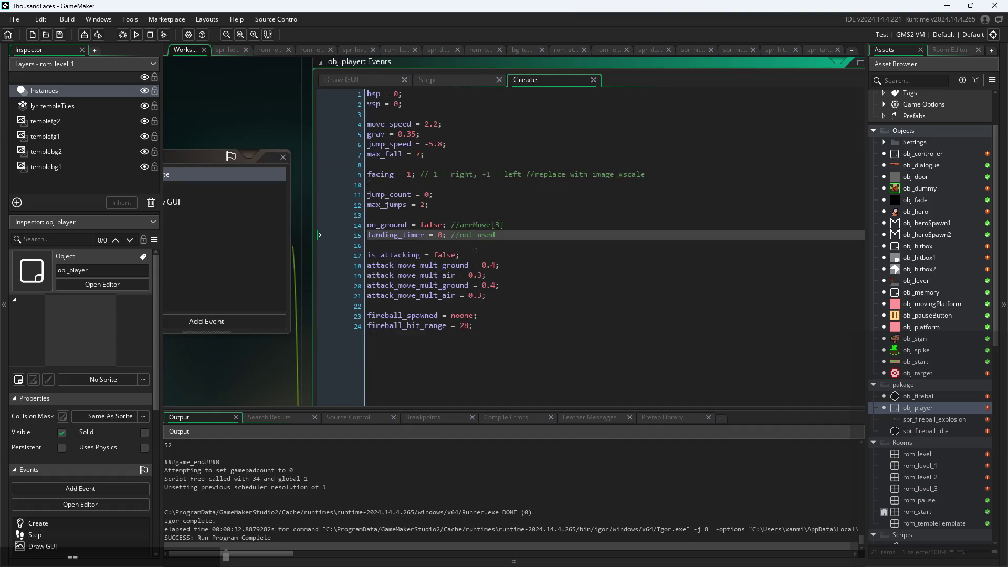
{"action": "left_click", "coordinate": [486, 317]}
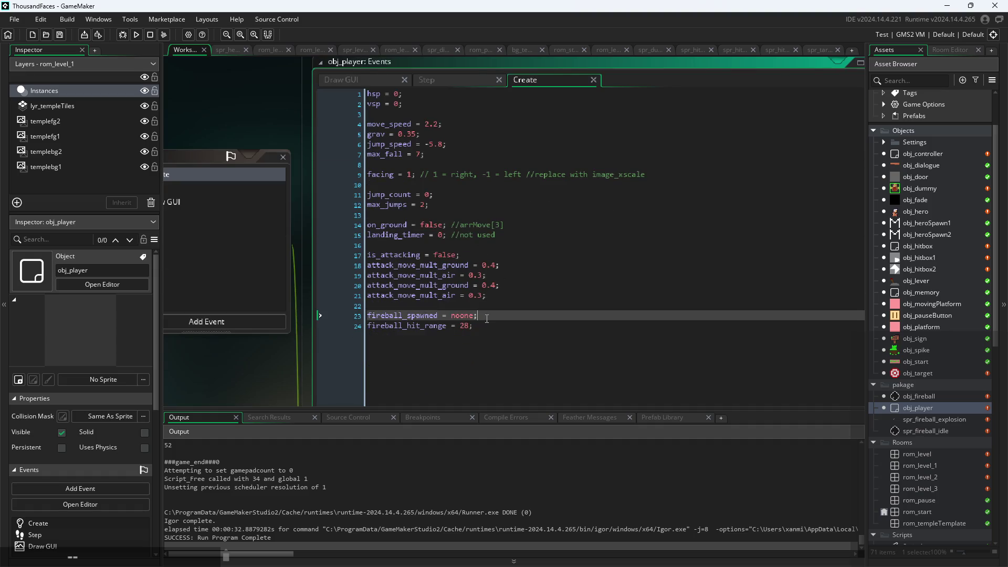
{"action": "scroll", "coordinate": [390, 355], "scroll_direction": "down", "scroll_amount": 5}
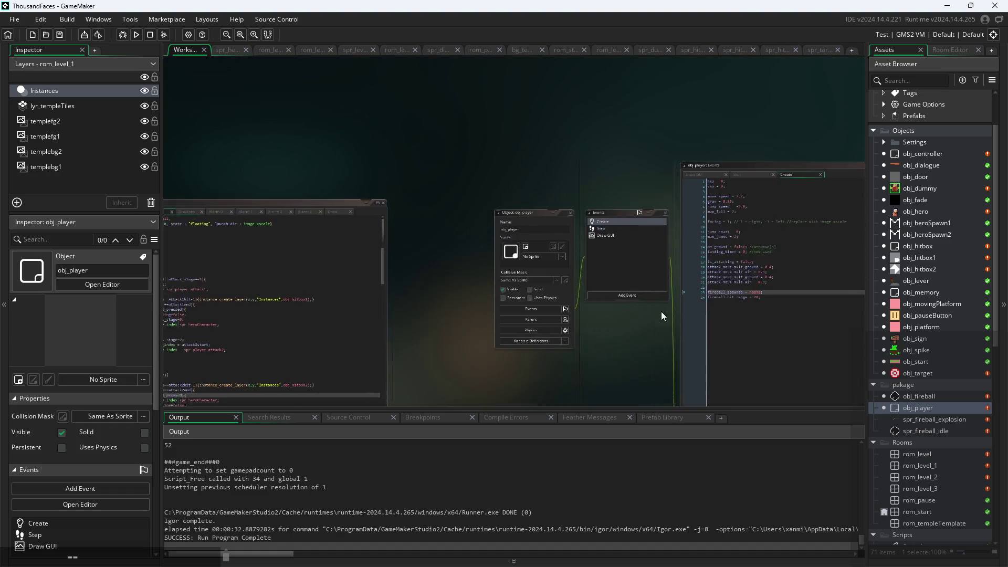
{"action": "scroll", "coordinate": [323, 116], "scroll_direction": "up", "scroll_amount": 5}
Step: Scroll through obj_hero's Create variables for gravity, acceleration, friction and attack states
{"action": "left_click", "coordinate": [361, 198]}
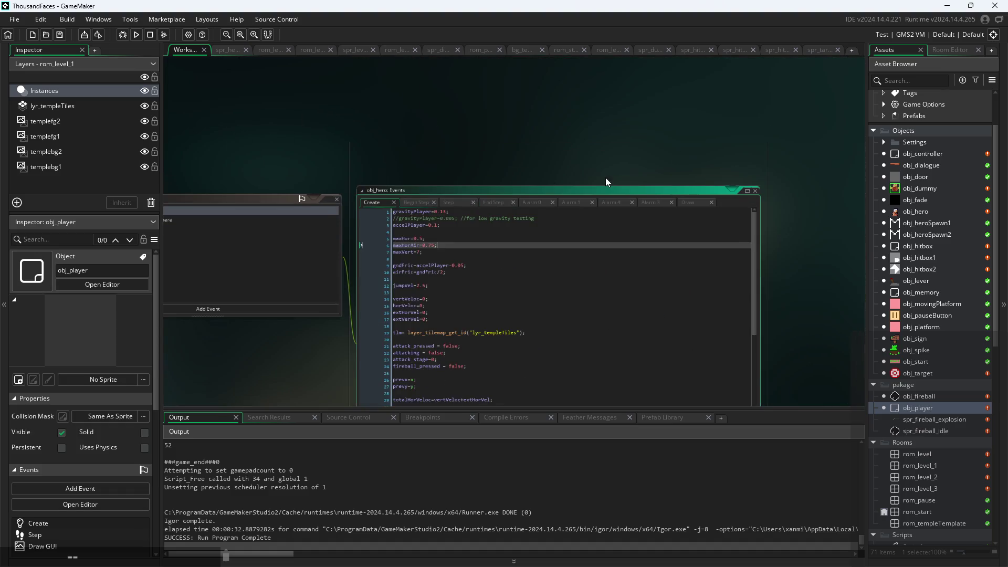
{"action": "scroll", "coordinate": [376, 214], "scroll_direction": "up", "scroll_amount": 2}
{"action": "scroll", "coordinate": [376, 214], "scroll_direction": "up", "scroll_amount": 2}
{"action": "scroll", "coordinate": [364, 186], "scroll_direction": "down", "scroll_amount": 5}
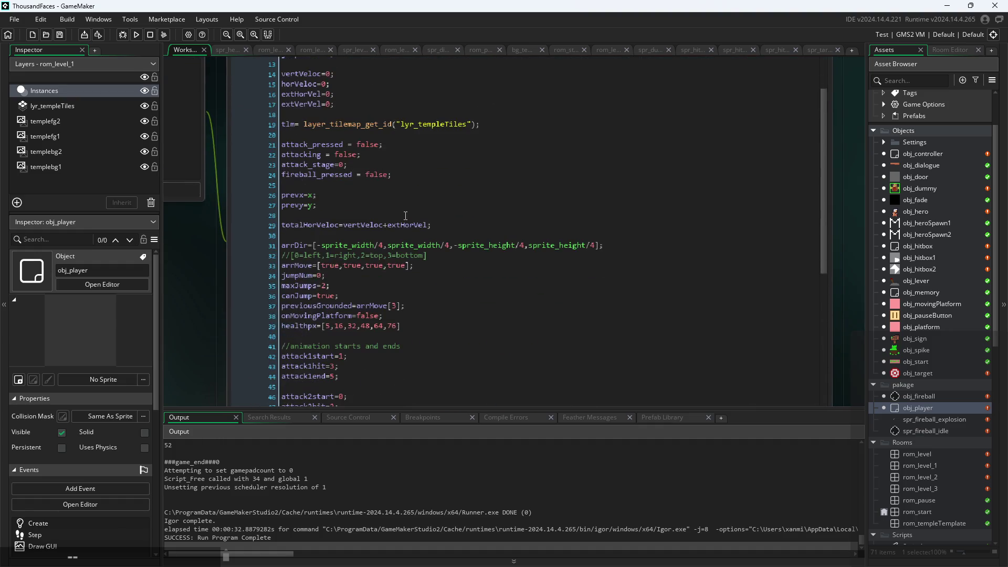
{"action": "scroll", "coordinate": [364, 187], "scroll_direction": "down", "scroll_amount": 9}
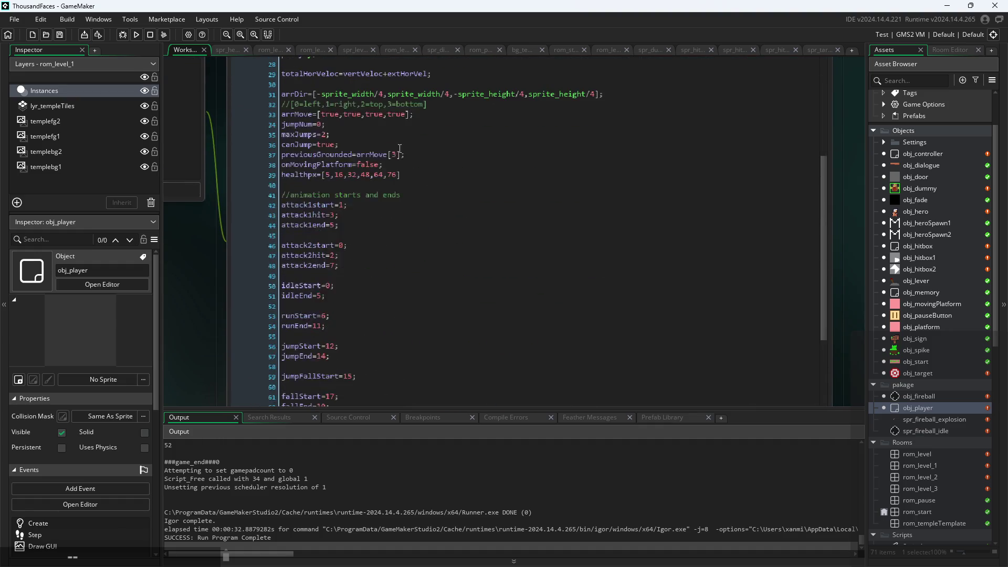
{"action": "scroll", "coordinate": [397, 184], "scroll_direction": "down", "scroll_amount": 4}
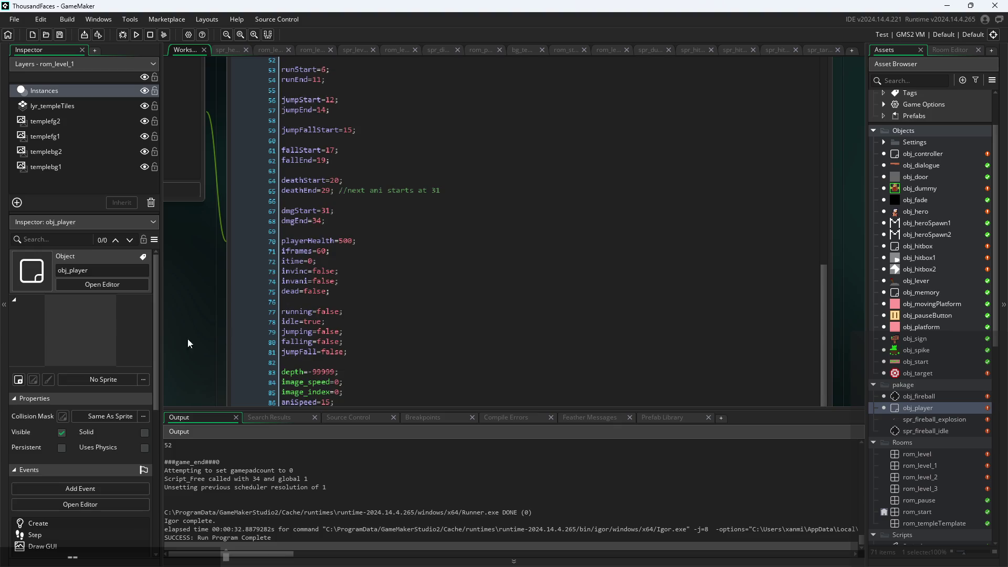
{"action": "scroll", "coordinate": [165, 251], "scroll_direction": "down", "scroll_amount": 2}
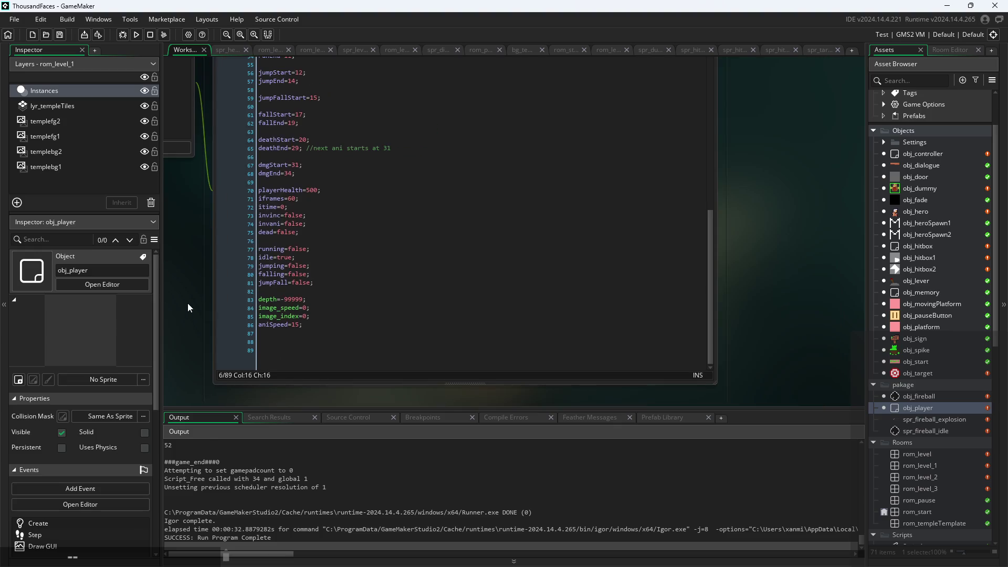
{"action": "scroll", "coordinate": [188, 303], "scroll_direction": "down", "scroll_amount": 2}
Step: Compare with obj_player's Create code, checking the fireball_hit_range value
{"action": "left_click_drag", "start_coordinate": [654, 269], "coordinate": [265, 294]}
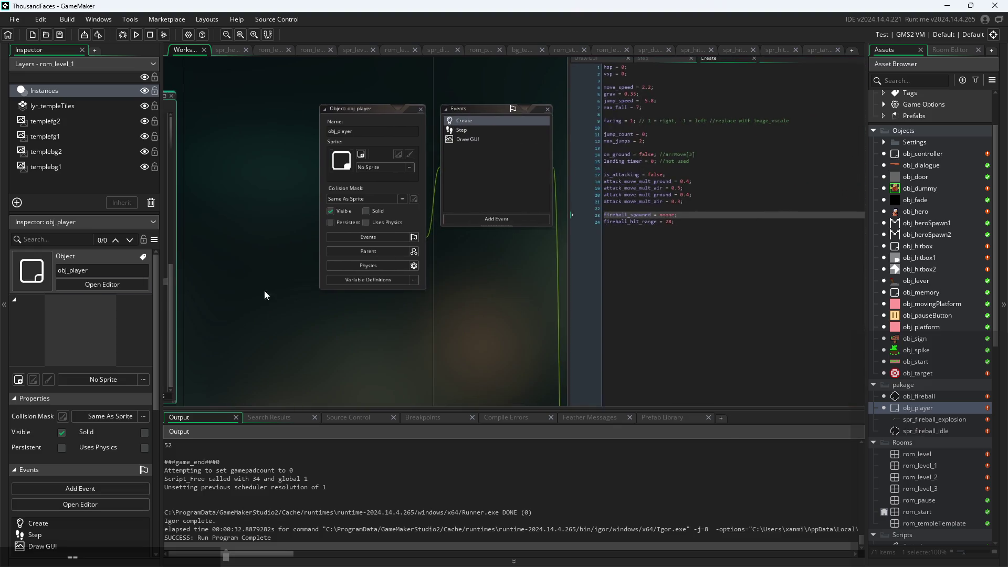
{"action": "scroll", "coordinate": [439, 315], "scroll_direction": "up", "scroll_amount": 3}
{"action": "scroll", "coordinate": [289, 349], "scroll_direction": "up", "scroll_amount": 3}
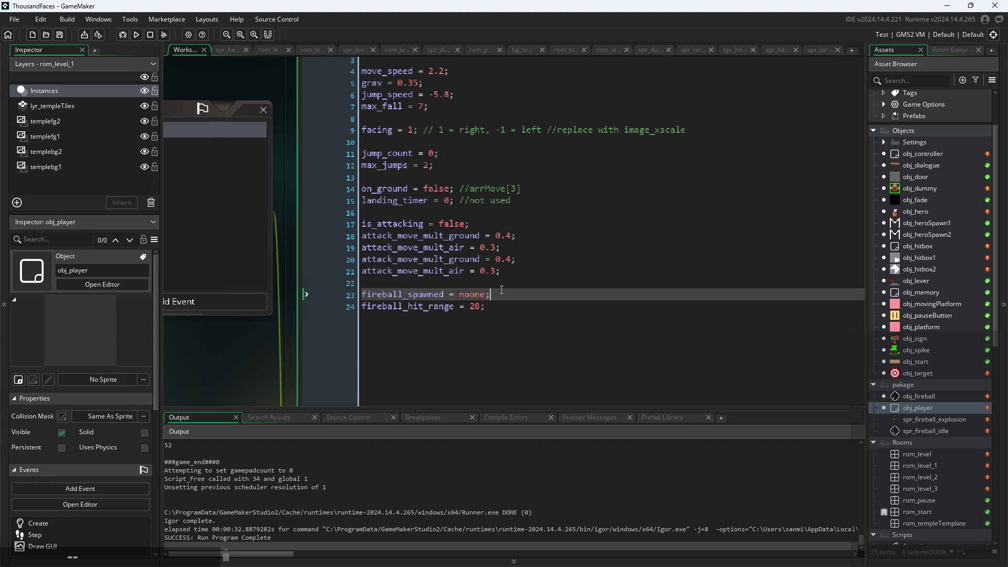
{"action": "left_click", "coordinate": [569, 310]}
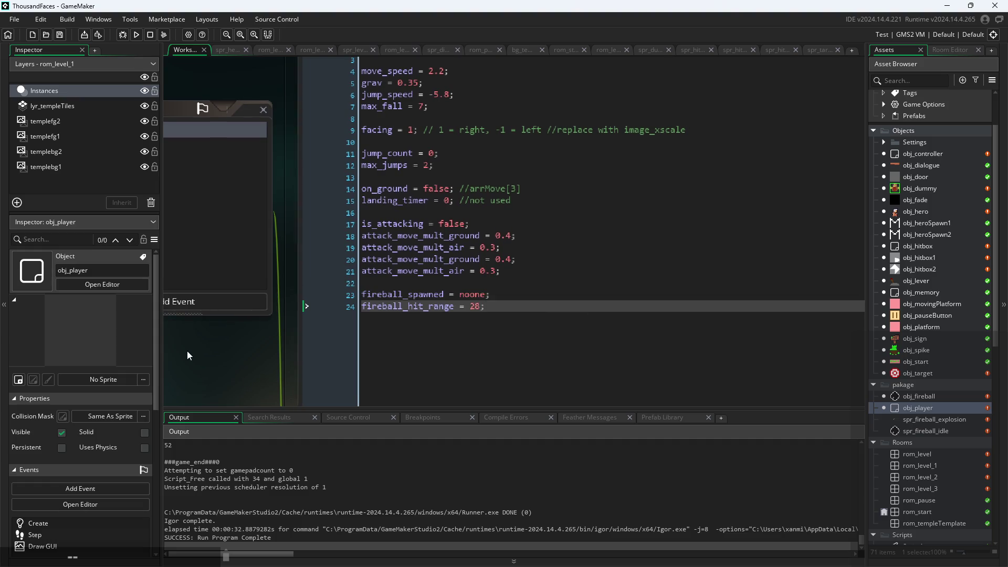
{"action": "scroll", "coordinate": [411, 310], "scroll_direction": "down", "scroll_amount": 5}
{"action": "scroll", "coordinate": [387, 308], "scroll_direction": "up", "scroll_amount": 6}
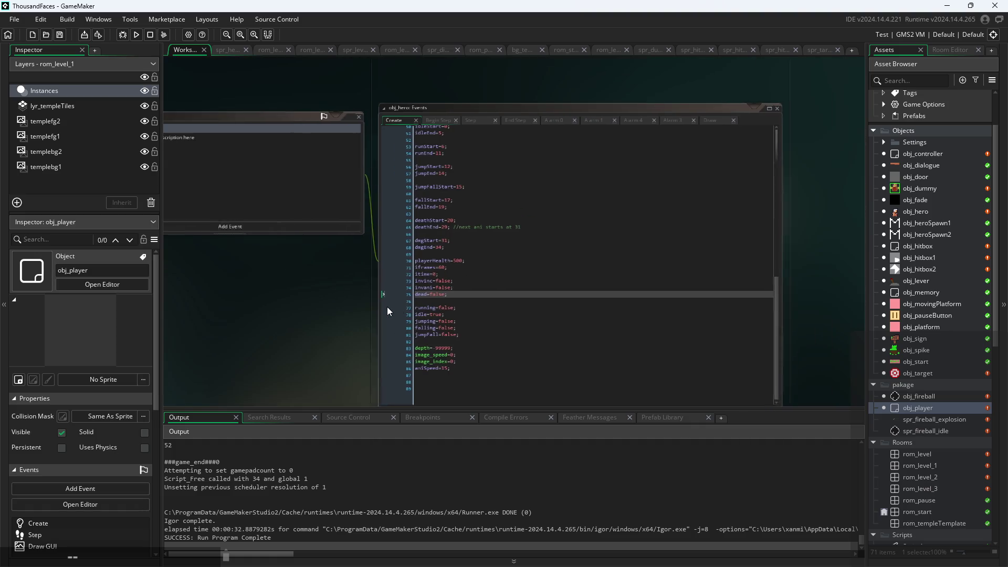
{"action": "scroll", "coordinate": [419, 311], "scroll_direction": "up", "scroll_amount": 10}
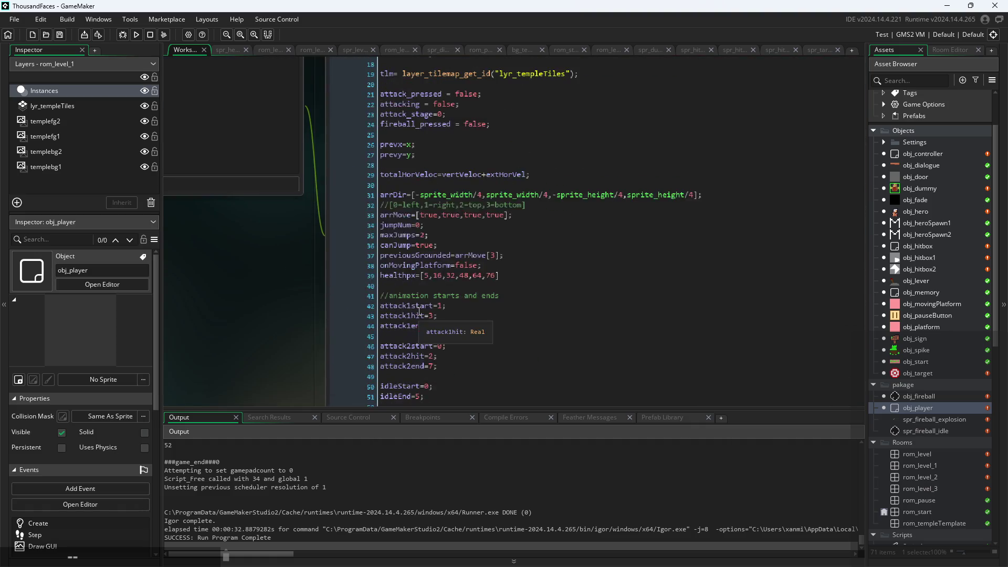
{"action": "scroll", "coordinate": [283, 289], "scroll_direction": "up", "scroll_amount": 3}
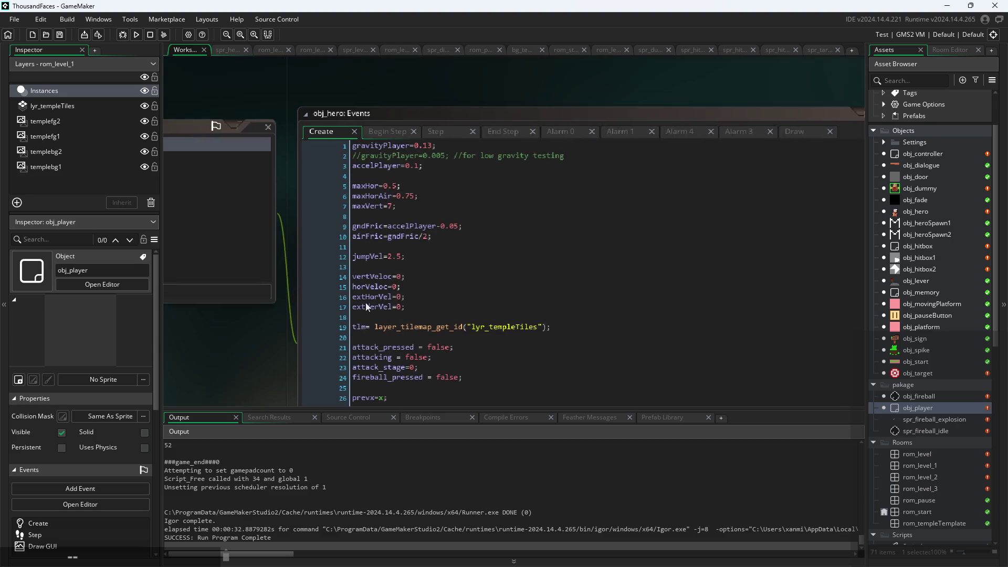
Step: Insert 'fireball_spawned = noone;' below the accelPlayer line in obj_hero's Create code
{"action": "left_click", "coordinate": [455, 167]}
{"action": "key", "text": "Return"}
{"action": "key", "text": "Return"}
{"action": "type", "text": "fireball_spawned = noone;"}
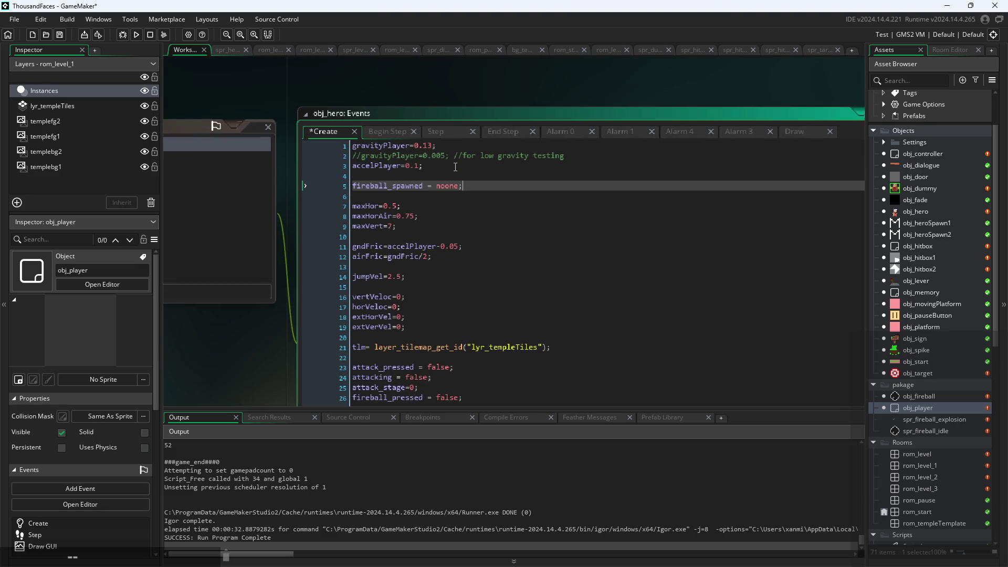
Step: Test-run the game, abort after the facing error, and open obj_fireball
{"action": "left_click", "coordinate": [136, 34]}
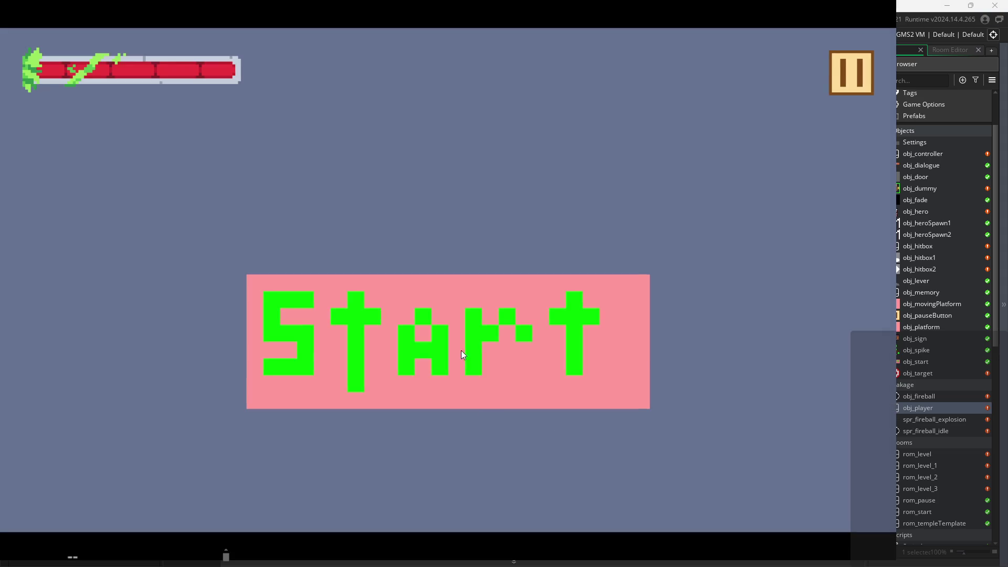
{"action": "left_click", "coordinate": [461, 350]}
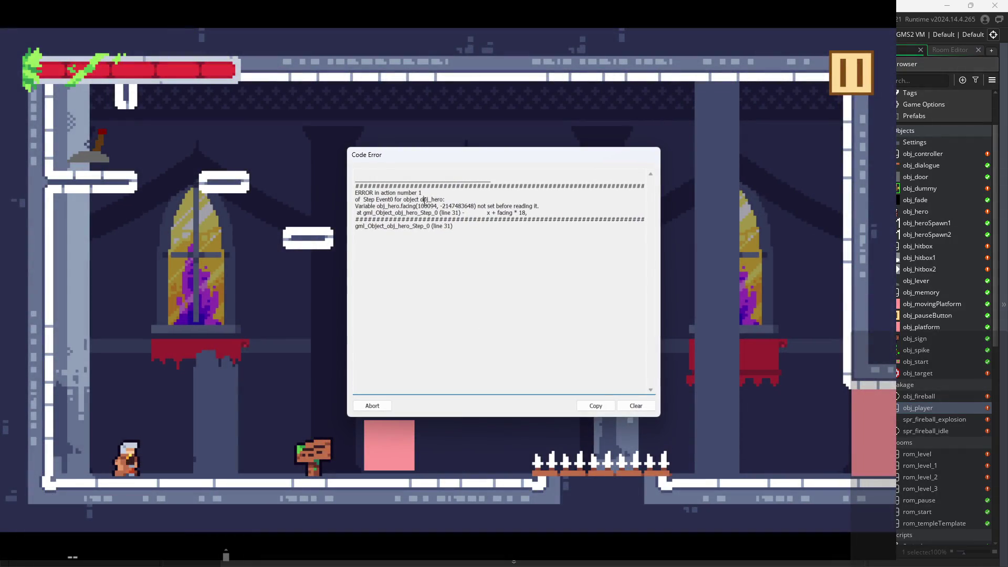
{"action": "left_click", "coordinate": [376, 406]}
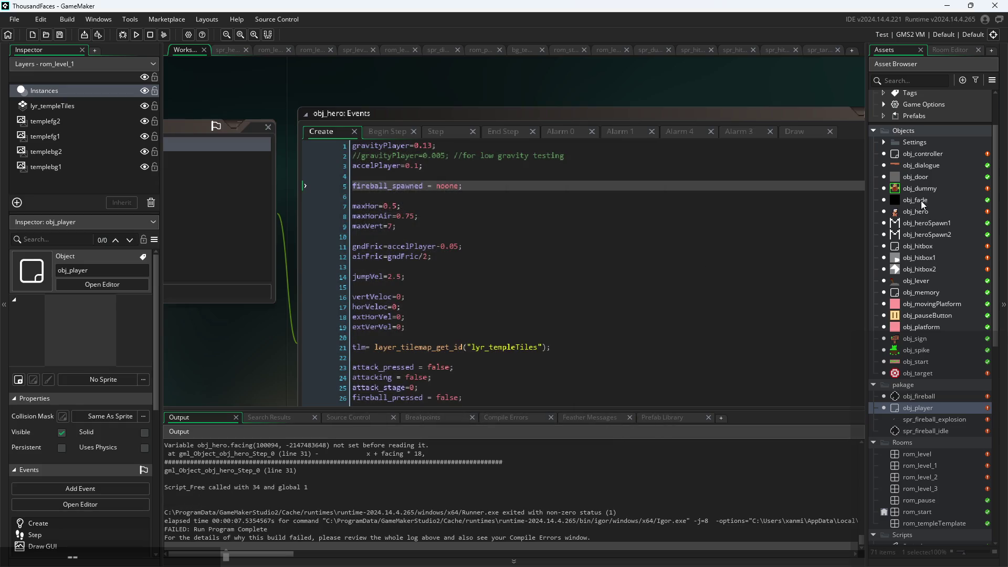
{"action": "double_click", "coordinate": [921, 394]}
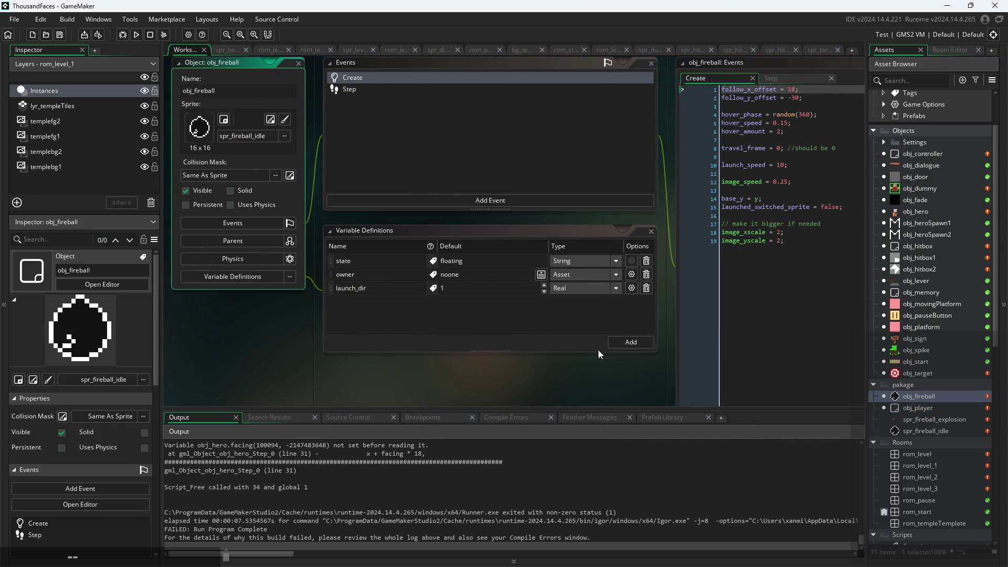
Step: Bring obj_fireball's Step event code into view
{"action": "left_click_drag", "start_coordinate": [598, 350], "coordinate": [342, 417]}
{"action": "scroll", "coordinate": [407, 238], "scroll_direction": "up", "scroll_amount": 3}
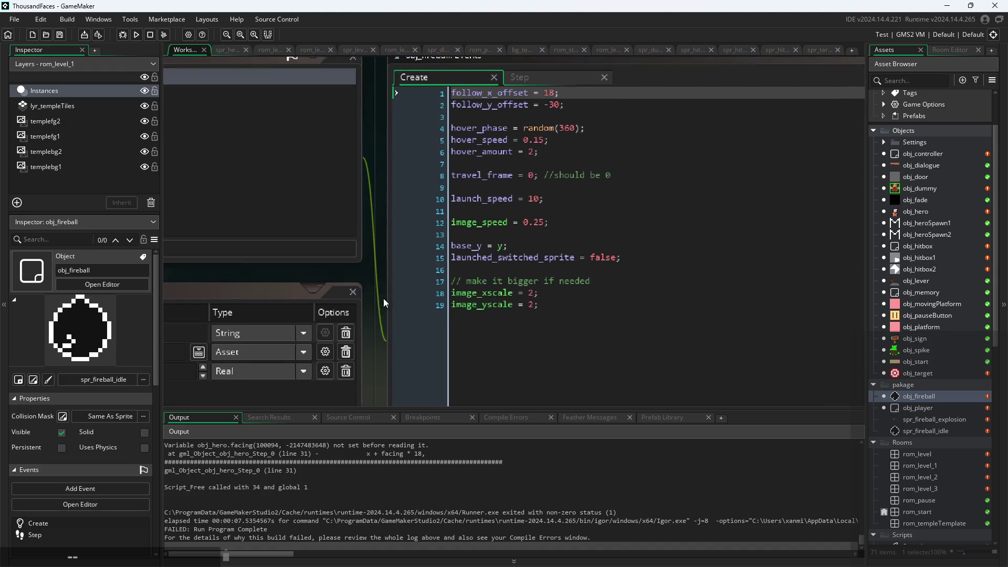
{"action": "scroll", "coordinate": [386, 307], "scroll_direction": "up", "scroll_amount": 1}
{"action": "left_click", "coordinate": [532, 108]}
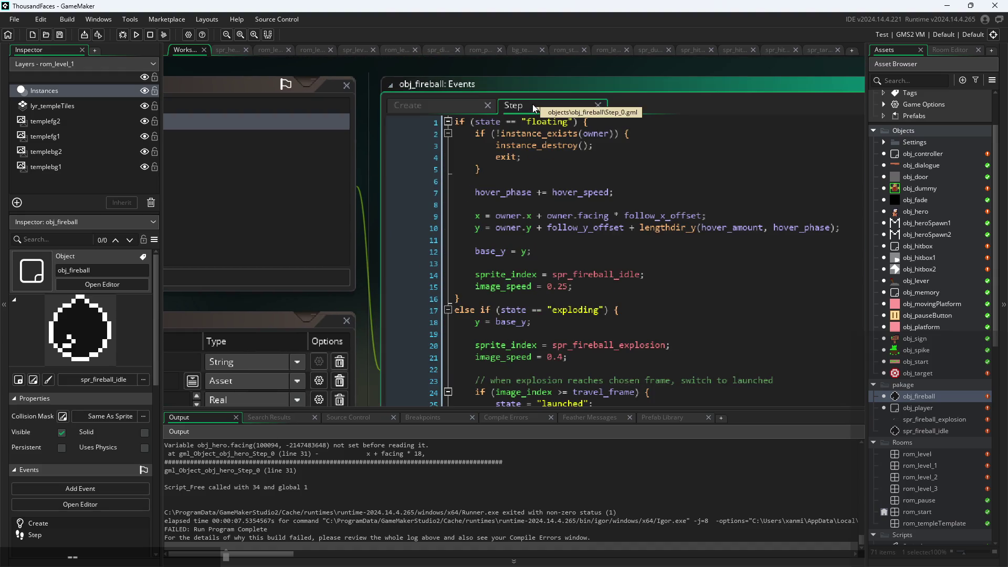
{"action": "left_click_drag", "start_coordinate": [365, 294], "coordinate": [201, 270]}
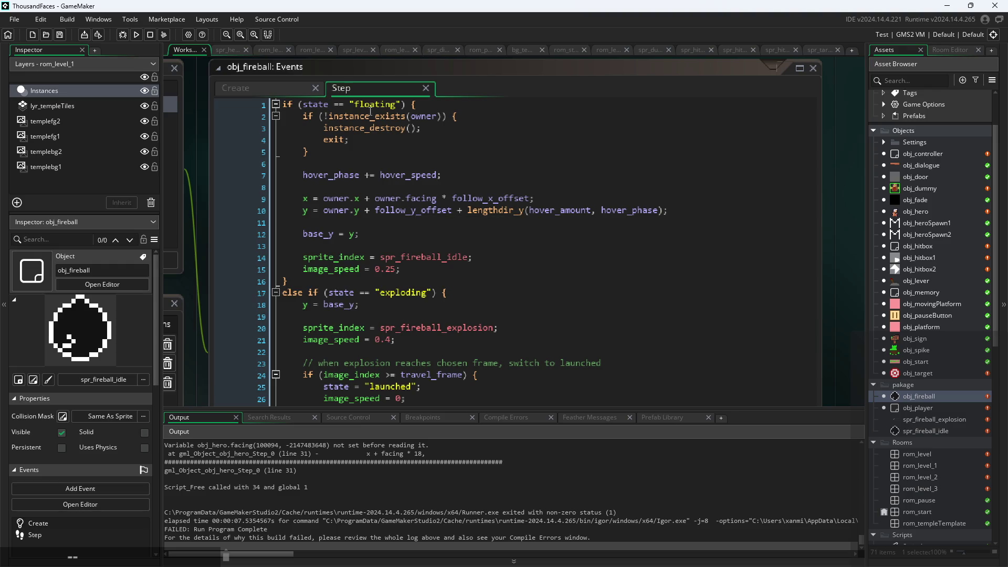
{"action": "left_click", "coordinate": [446, 257]}
{"action": "scroll", "coordinate": [383, 225], "scroll_direction": "up", "scroll_amount": 2}
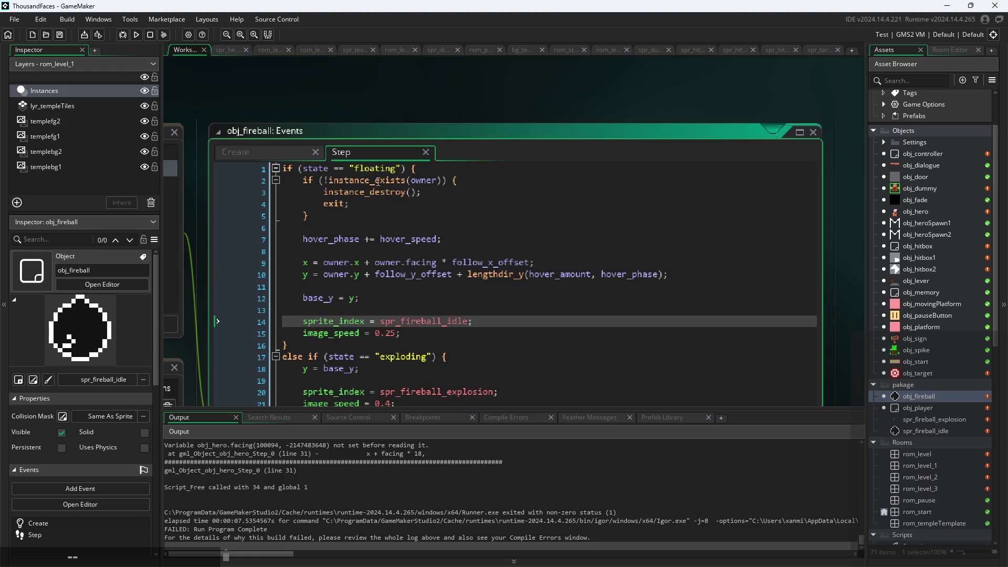
{"action": "scroll", "coordinate": [444, 244], "scroll_direction": "down", "scroll_amount": 1}
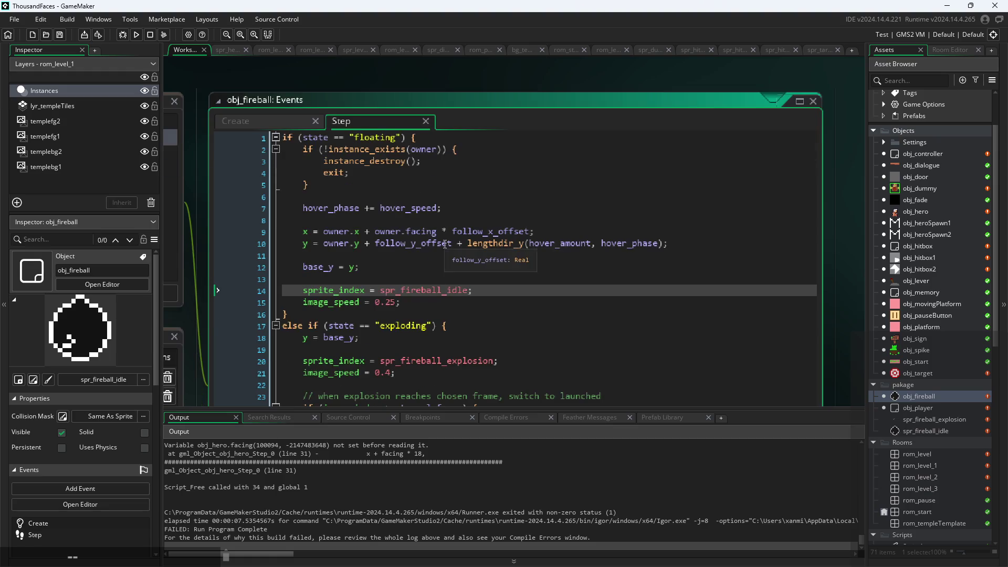
Step: Replace owner.facing with owner.image_xscale on line 9 using autocomplete
{"action": "double_click", "coordinate": [436, 231]}
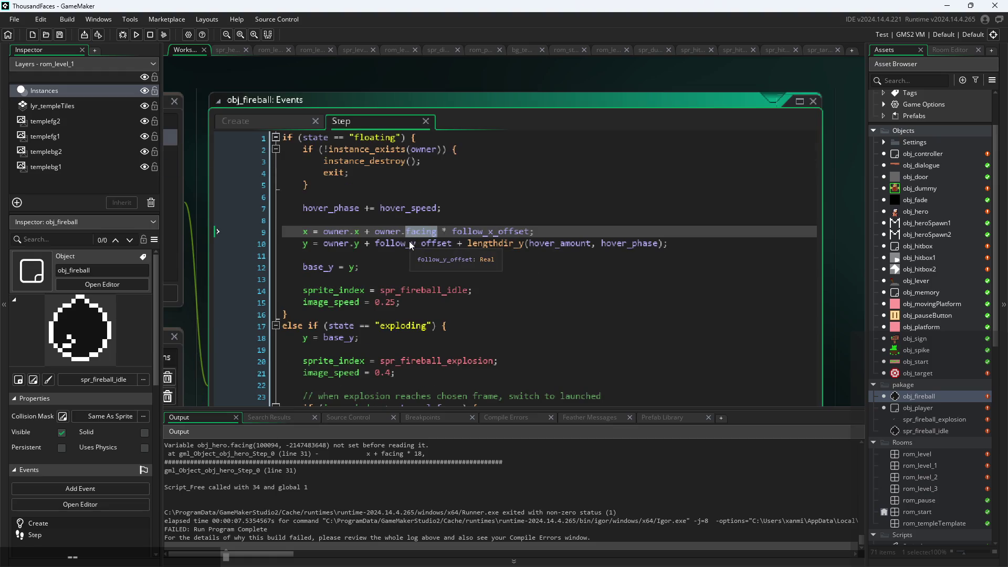
{"action": "type", "text": "x"}
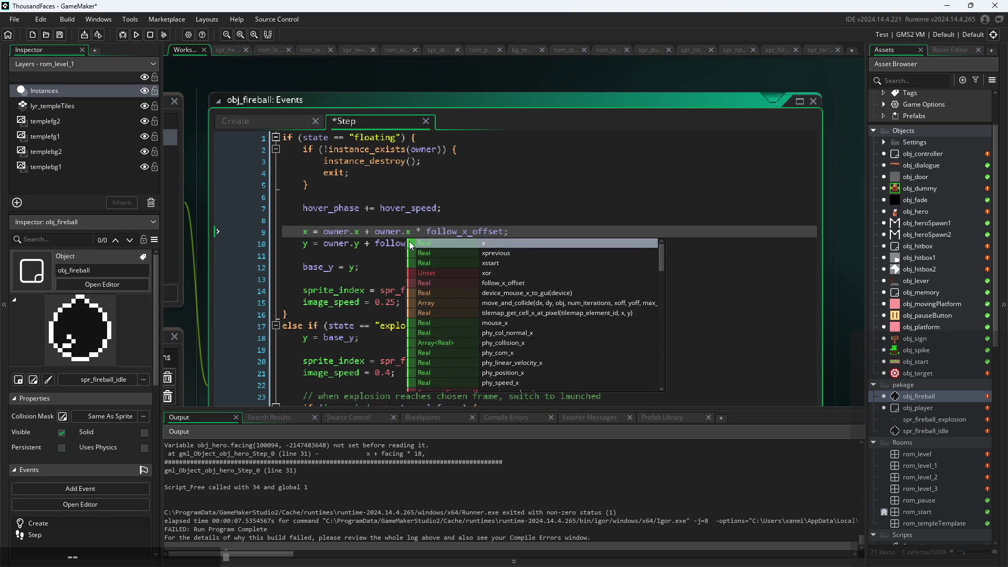
{"action": "key", "text": "BackSpace"}
{"action": "type", "text": "image"}
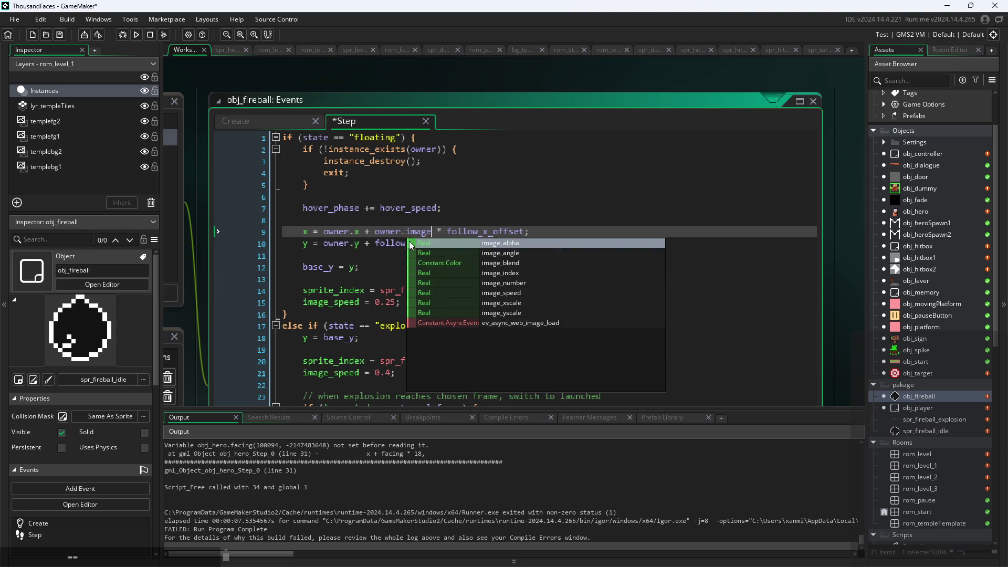
{"action": "left_click", "coordinate": [524, 303]}
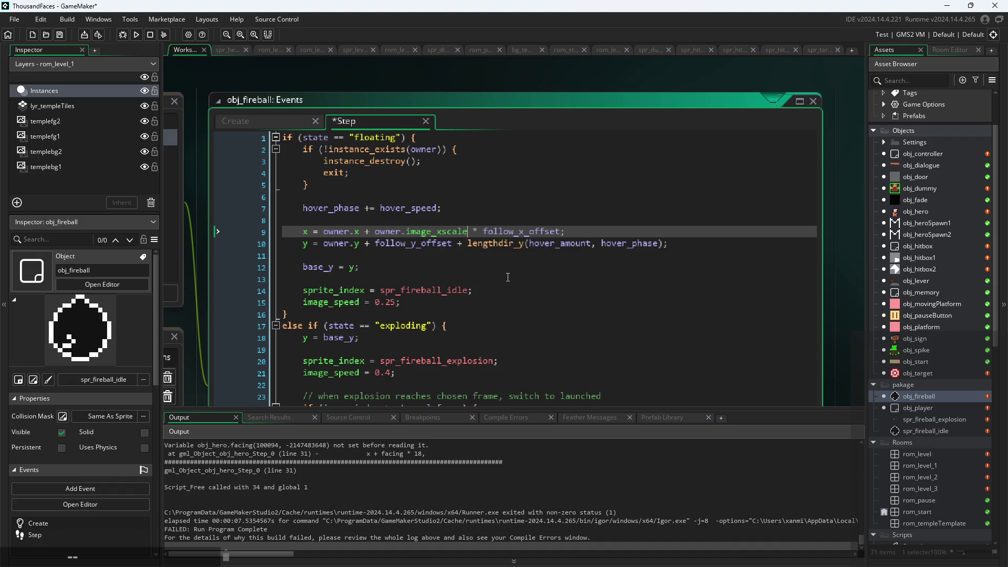
{"action": "scroll", "coordinate": [406, 231], "scroll_direction": "up", "scroll_amount": 1}
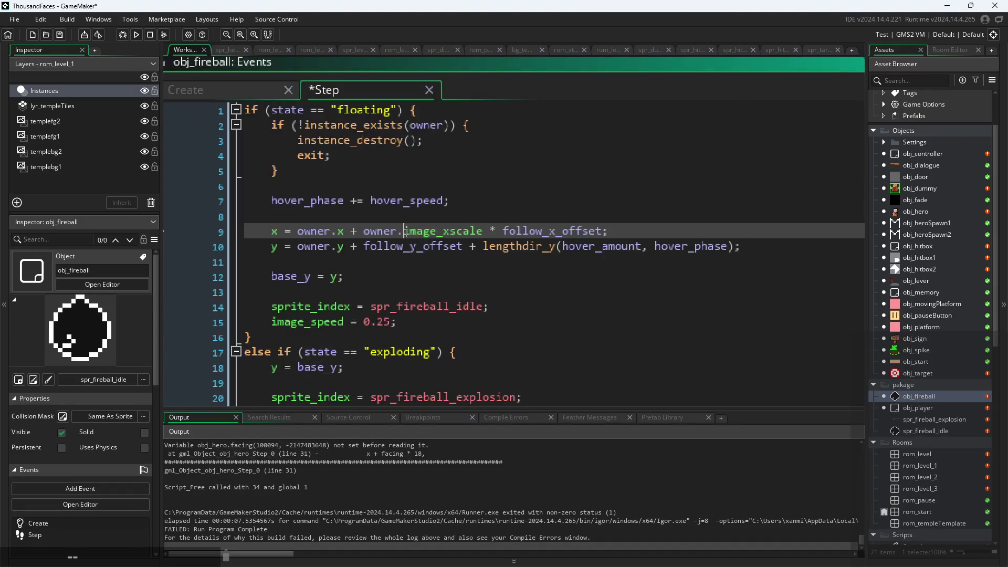
{"action": "double_click", "coordinate": [405, 231]}
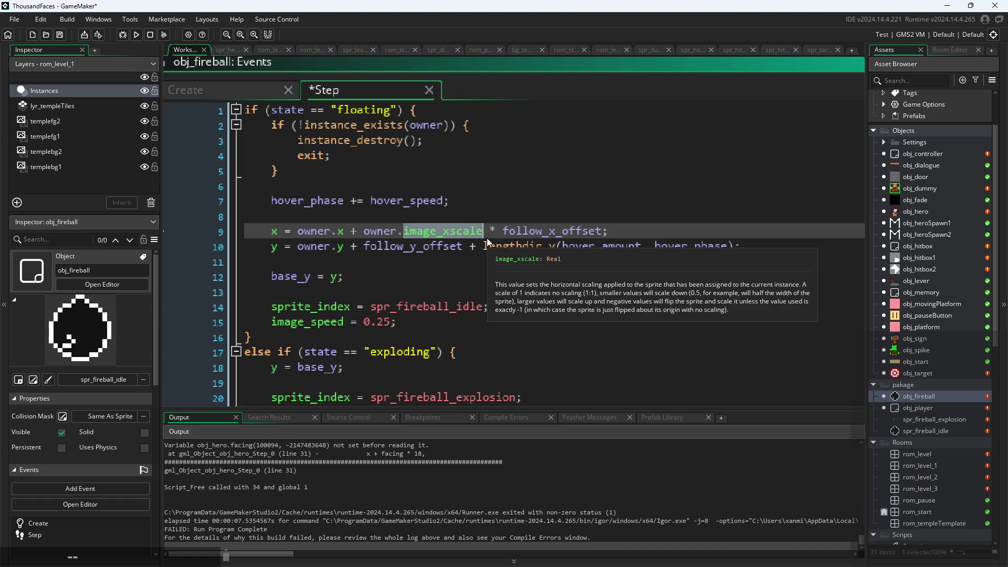
{"action": "left_click", "coordinate": [584, 247]}
Step: Review the rest of the fireball's Step code and launch a new test build
{"action": "scroll", "coordinate": [539, 294], "scroll_direction": "down", "scroll_amount": 1}
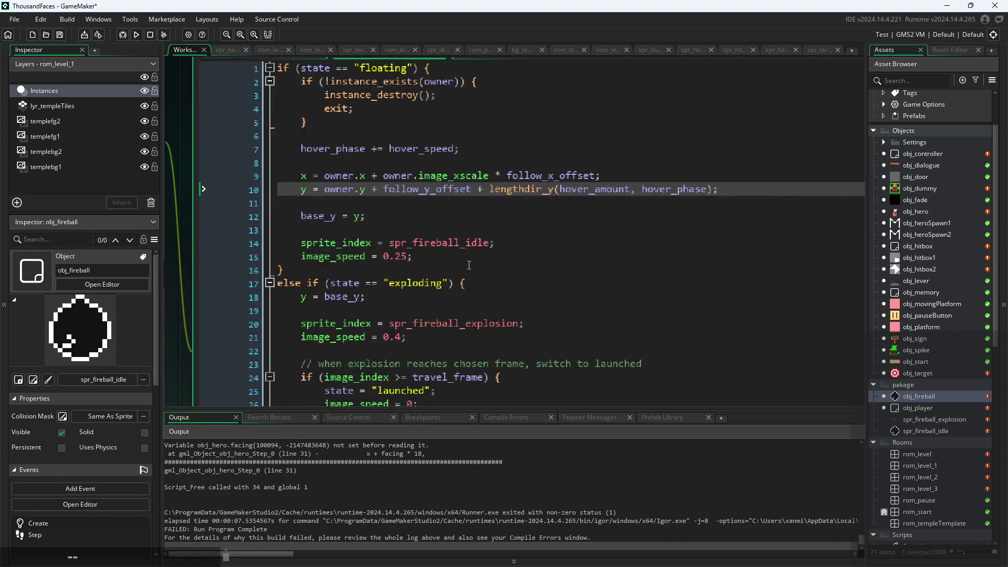
{"action": "scroll", "coordinate": [450, 205], "scroll_direction": "down", "scroll_amount": 2}
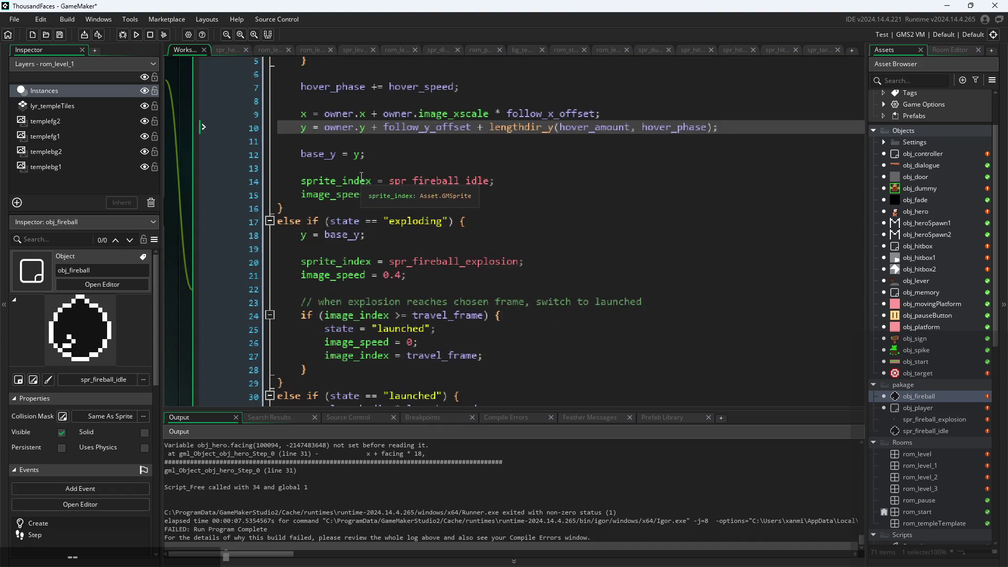
{"action": "scroll", "coordinate": [398, 166], "scroll_direction": "down", "scroll_amount": 2}
{"action": "scroll", "coordinate": [398, 166], "scroll_direction": "down", "scroll_amount": 3}
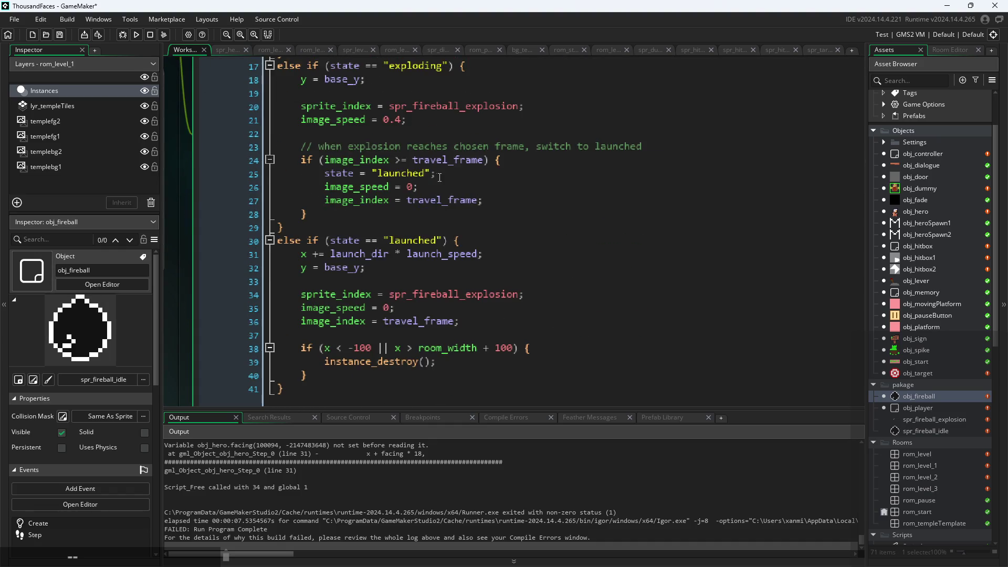
{"action": "scroll", "coordinate": [437, 300], "scroll_direction": "down", "scroll_amount": 1}
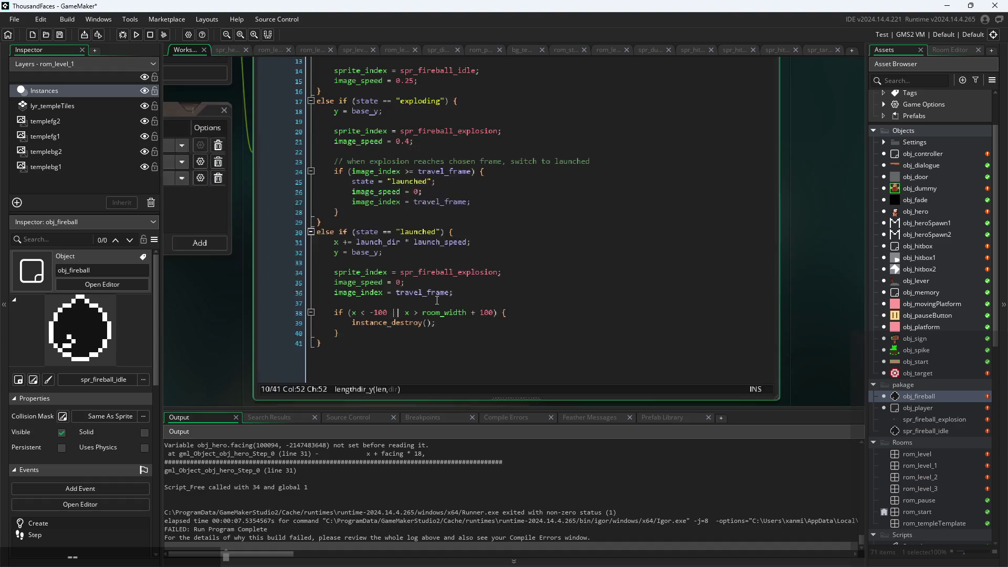
{"action": "left_click", "coordinate": [136, 35]}
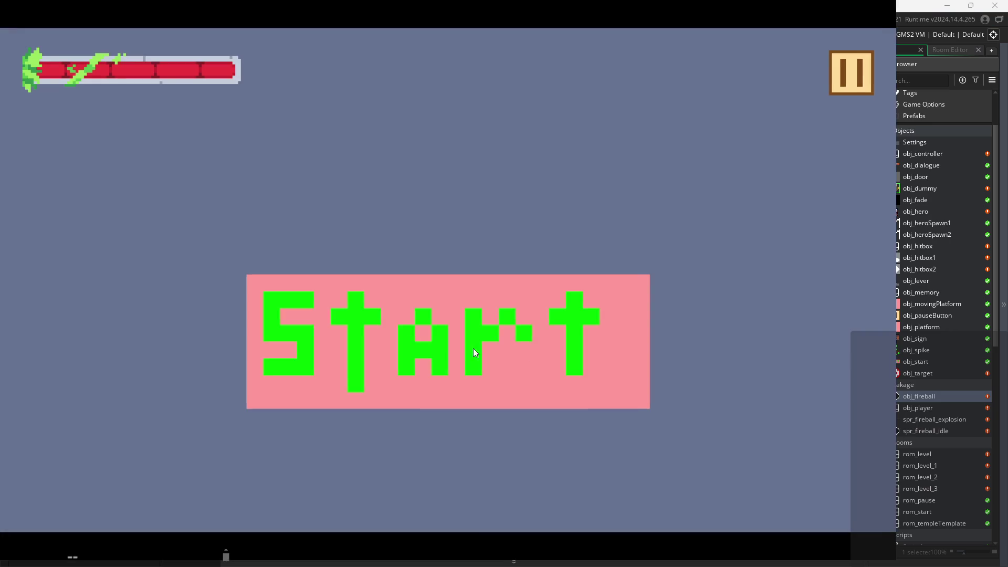
{"action": "left_click", "coordinate": [473, 349]}
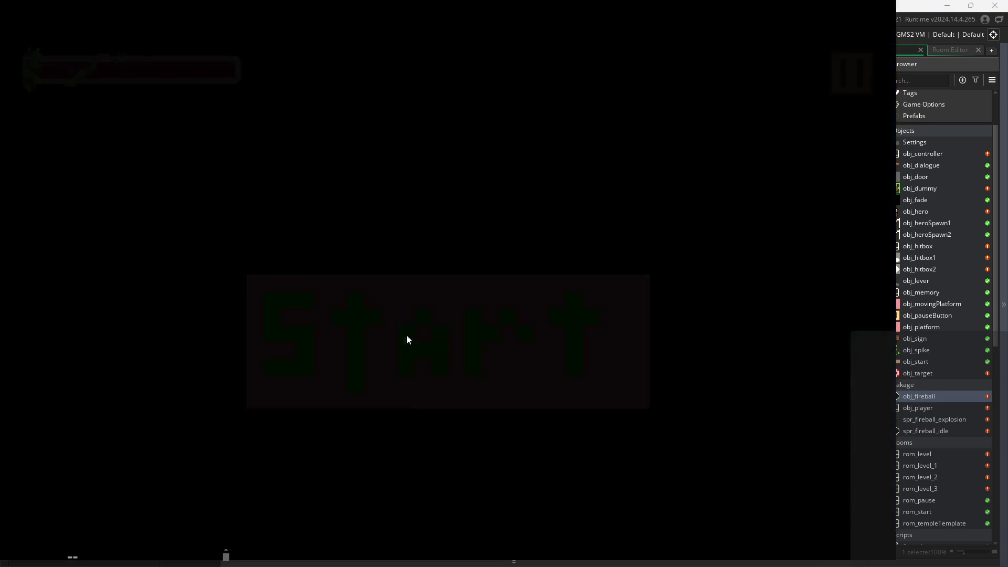
{"action": "key", "text": "x"}
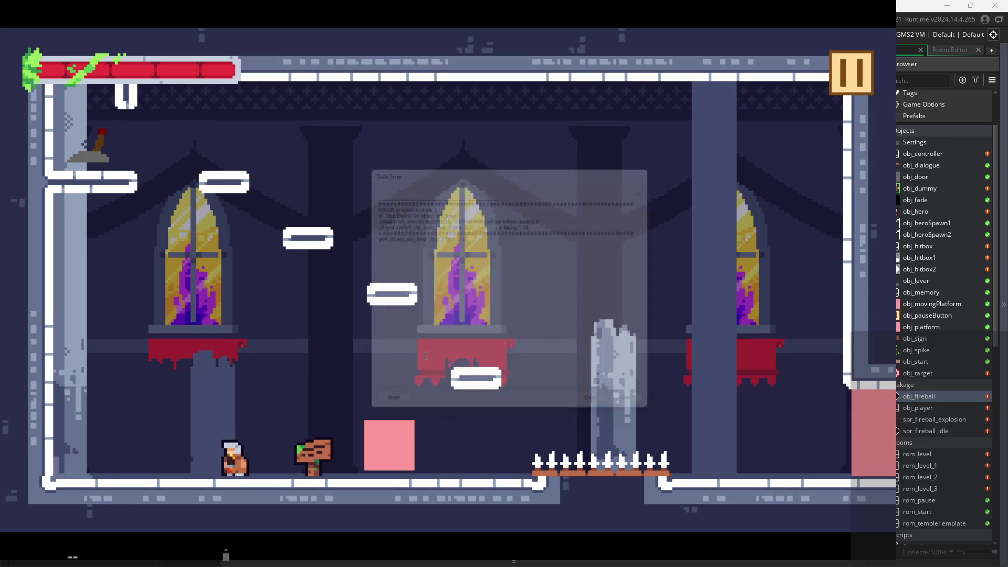
{"action": "left_click", "coordinate": [530, 223]}
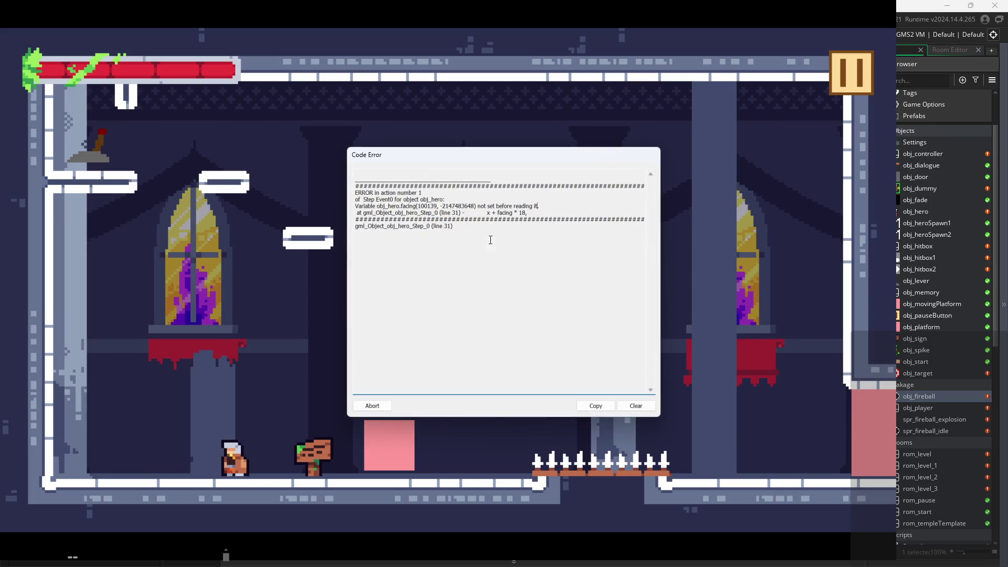
{"action": "left_click", "coordinate": [380, 412]}
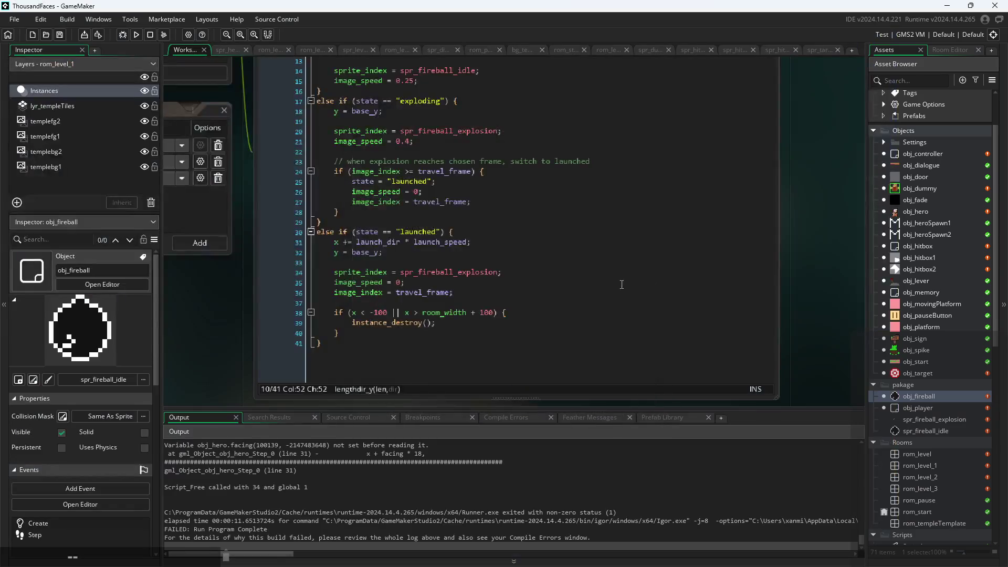
Step: Change facing to image_xscale on line 31 of obj_hero's Step event and save
{"action": "left_click", "coordinate": [924, 213]}
{"action": "double_click", "coordinate": [924, 212]}
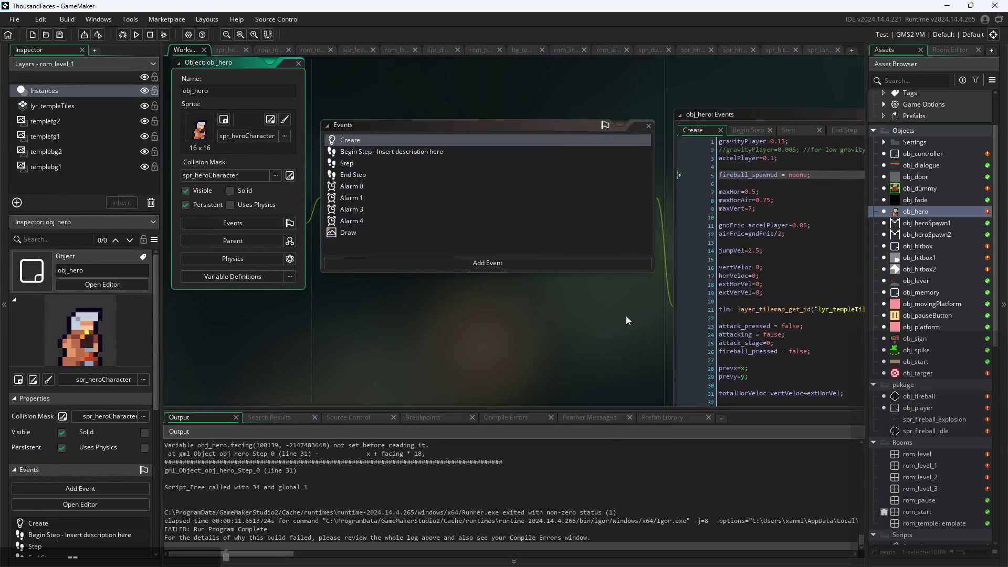
{"action": "left_click", "coordinate": [415, 90]}
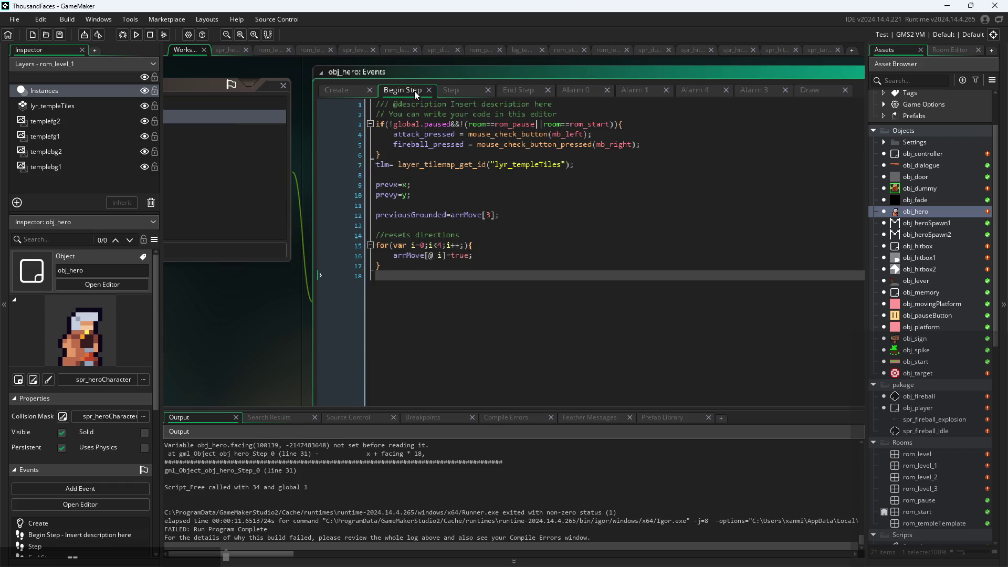
{"action": "left_click", "coordinate": [468, 92]}
{"action": "scroll", "coordinate": [475, 264], "scroll_direction": "up", "scroll_amount": 3}
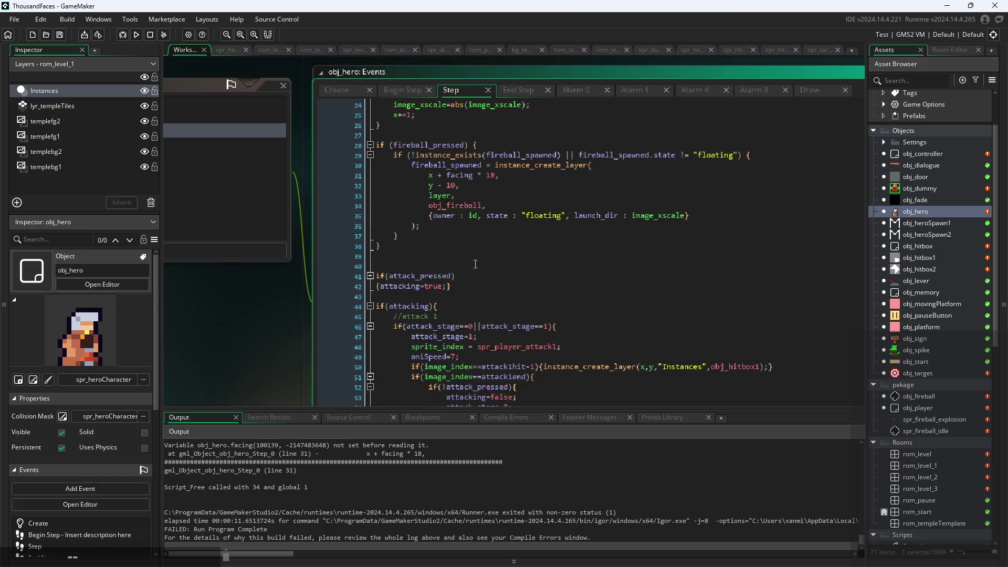
{"action": "double_click", "coordinate": [455, 175]}
{"action": "scroll", "coordinate": [455, 175], "scroll_direction": "up", "scroll_amount": 2, "text": "ctrl"}
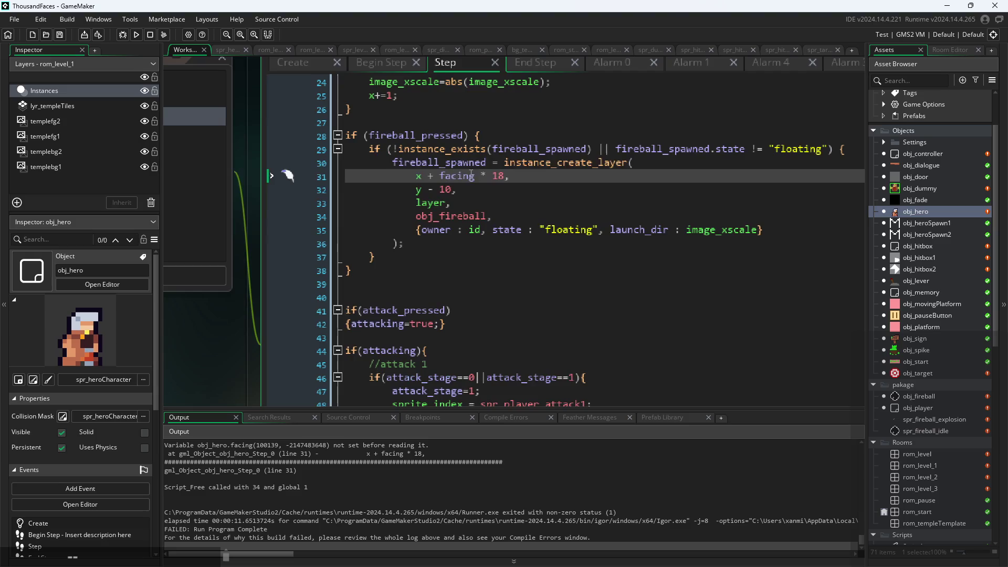
{"action": "type", "text": "image_xscale"}
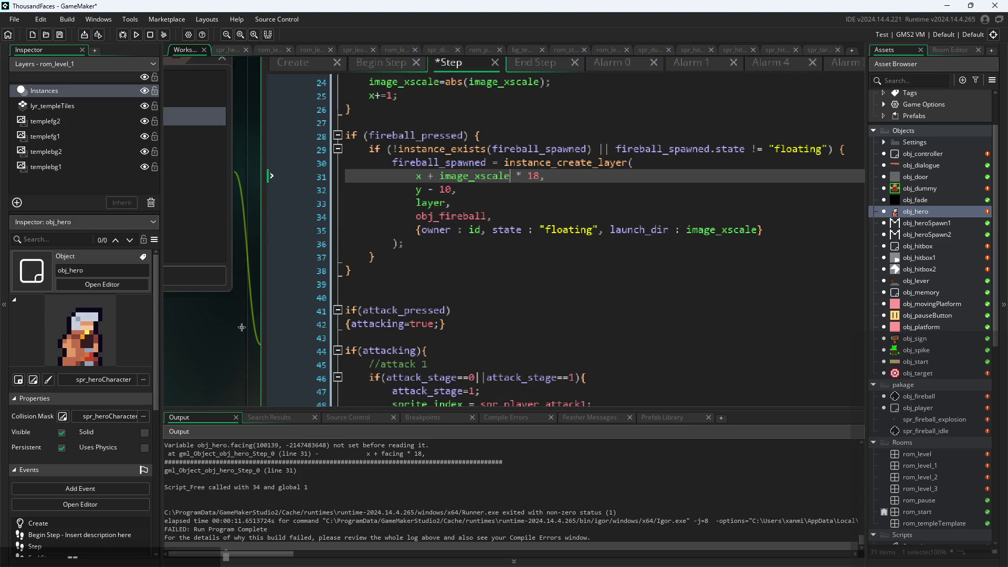
{"action": "scroll", "coordinate": [178, 345], "scroll_direction": "down", "scroll_amount": 2, "text": "ctrl"}
{"action": "key", "text": "ctrl+s"}
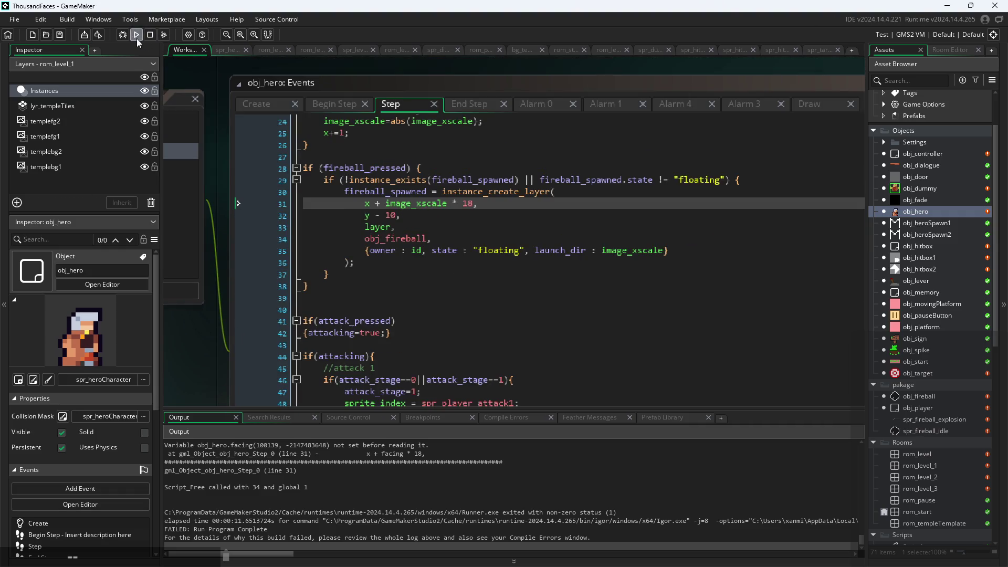
Step: Run the game, walk the hero right until the layer (-1) error appears, and abort
{"action": "left_click", "coordinate": [137, 39]}
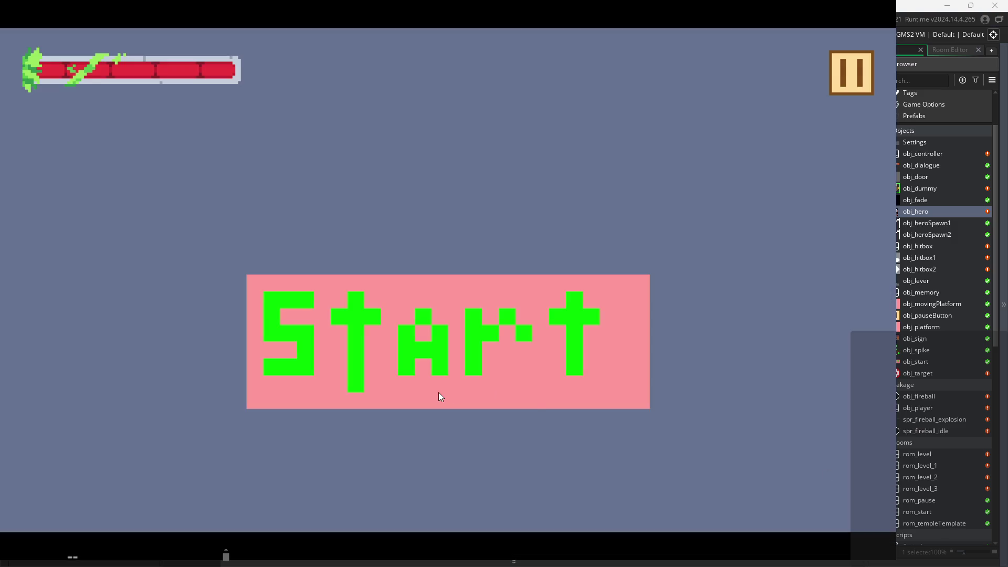
{"action": "left_click", "coordinate": [438, 392]}
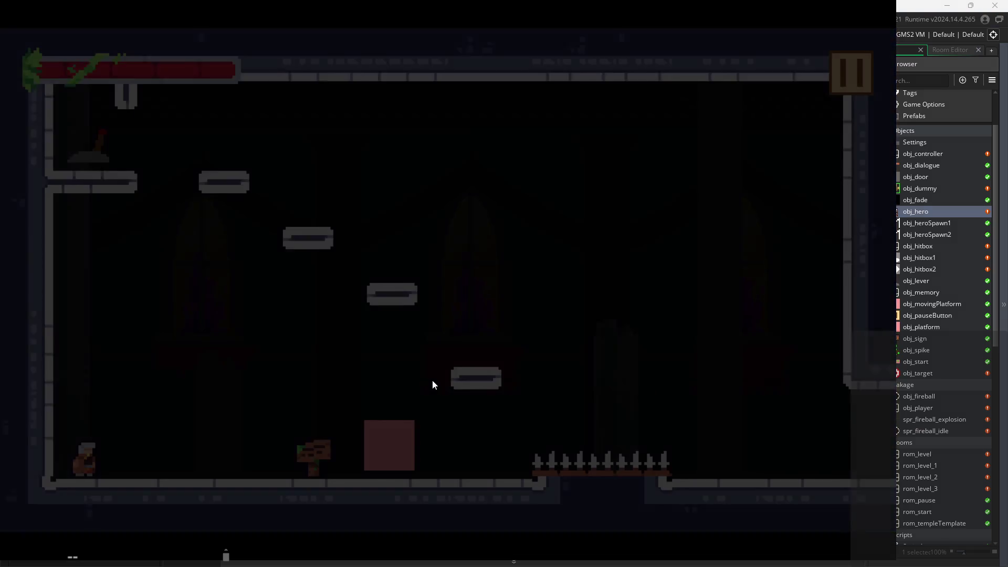
{"action": "key", "text": "Right"}
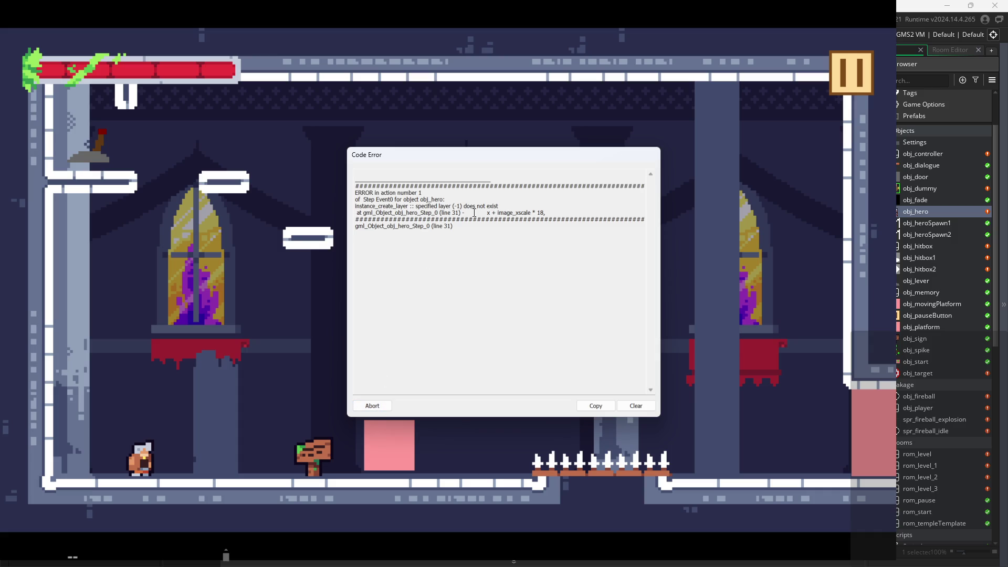
{"action": "left_click", "coordinate": [445, 212]}
{"action": "left_click", "coordinate": [375, 406]}
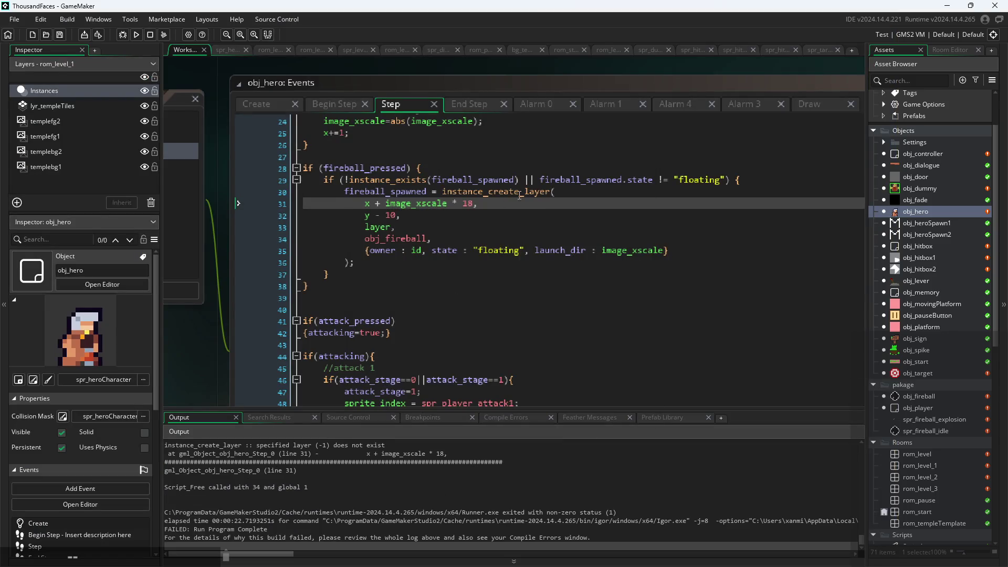
Step: Inspect the spawn call's arguments and copy the "Instances" layer name from line 50
{"action": "left_click", "coordinate": [496, 217]}
{"action": "left_click", "coordinate": [432, 204]}
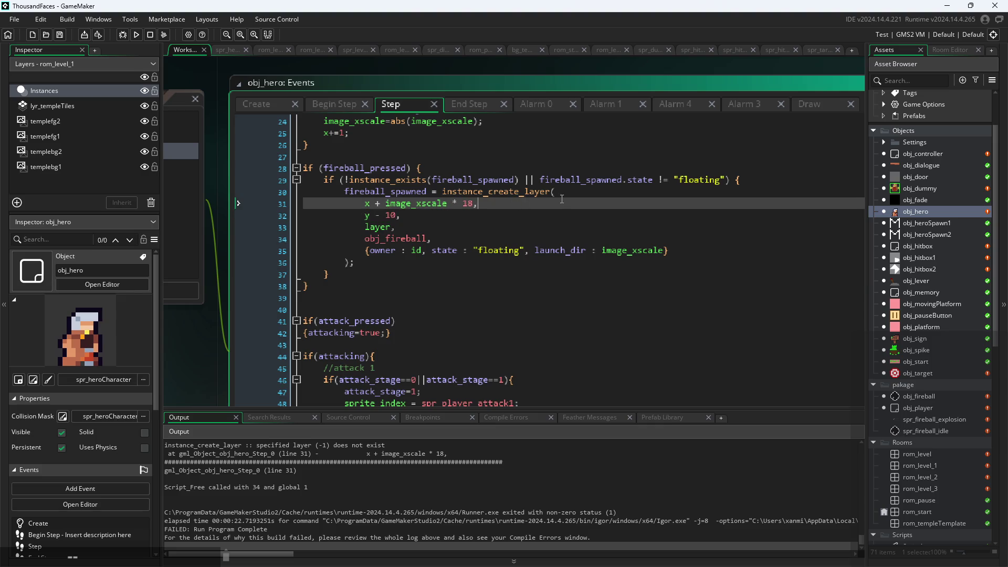
{"action": "left_click", "coordinate": [475, 231]}
{"action": "mouse_move", "coordinate": [381, 228]}
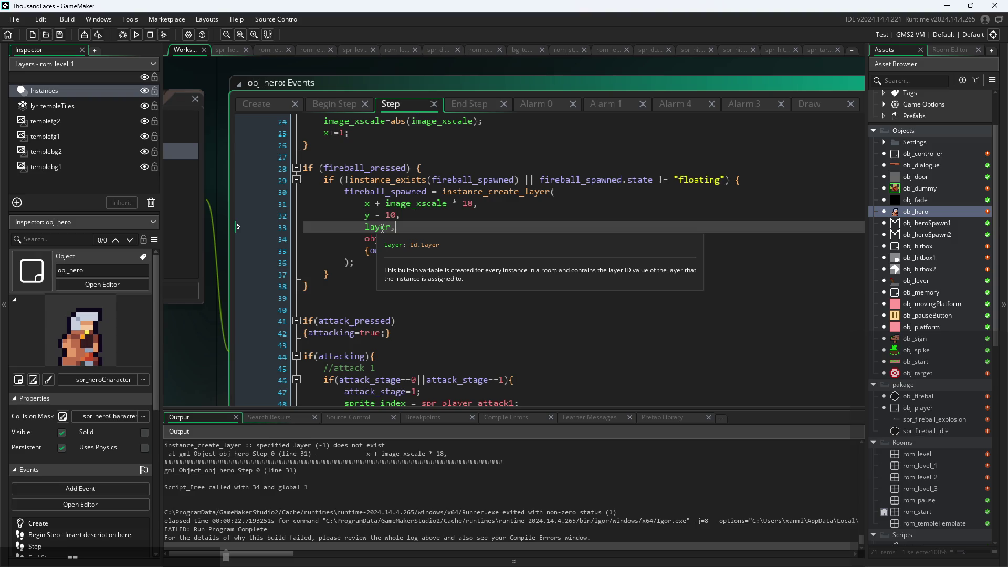
{"action": "scroll", "coordinate": [501, 288], "scroll_direction": "down", "scroll_amount": 1, "text": "ctrl"}
{"action": "scroll", "coordinate": [501, 288], "scroll_direction": "down", "scroll_amount": 2}
{"action": "scroll", "coordinate": [501, 289], "scroll_direction": "down", "scroll_amount": 5}
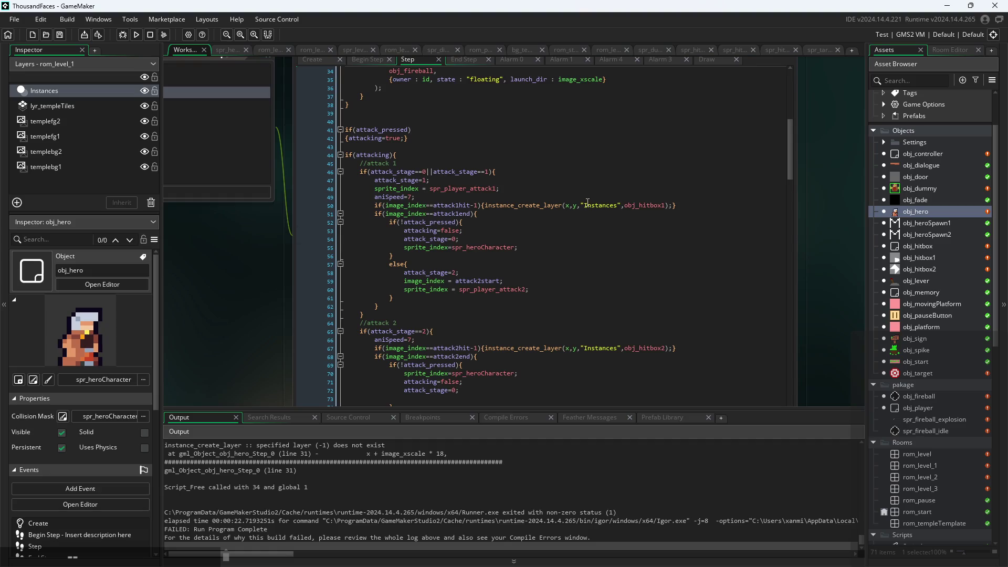
{"action": "scroll", "coordinate": [588, 202], "scroll_direction": "up", "scroll_amount": 1, "text": "ctrl"}
{"action": "scroll", "coordinate": [583, 262], "scroll_direction": "up", "scroll_amount": 3}
{"action": "left_click", "coordinate": [580, 334]}
{"action": "left_click_drag", "start_coordinate": [580, 333], "coordinate": [628, 336]}
{"action": "scroll", "coordinate": [433, 231], "scroll_direction": "up", "scroll_amount": 2}
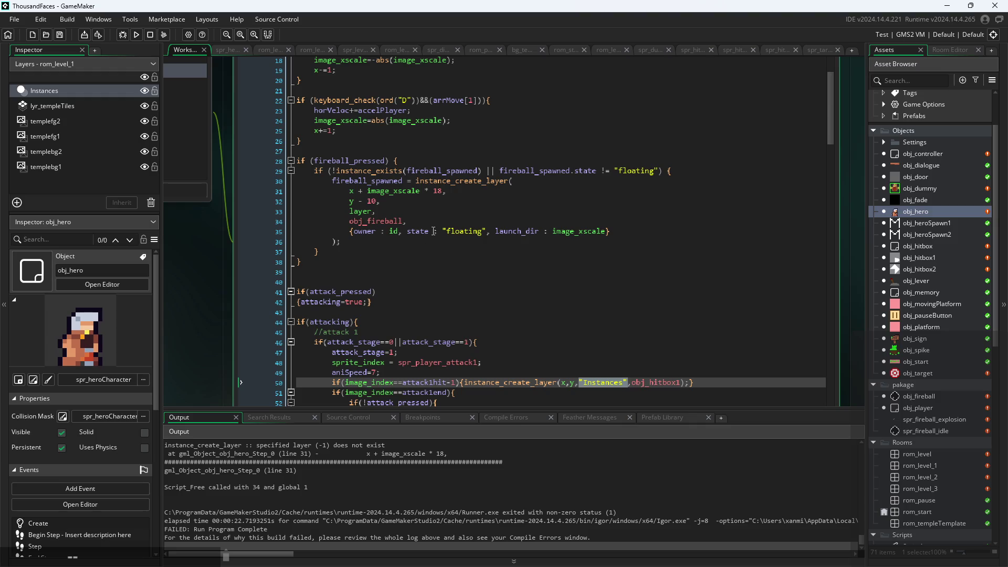
Step: Replace the layer argument on line 33 with "Instances" and run the game
{"action": "double_click", "coordinate": [367, 211]}
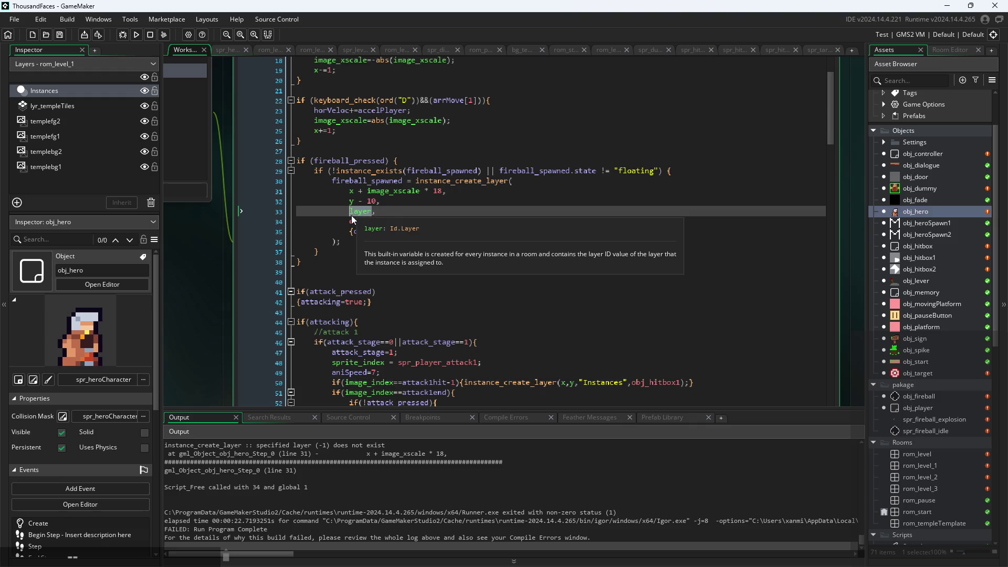
{"action": "key", "text": "ctrl+v"}
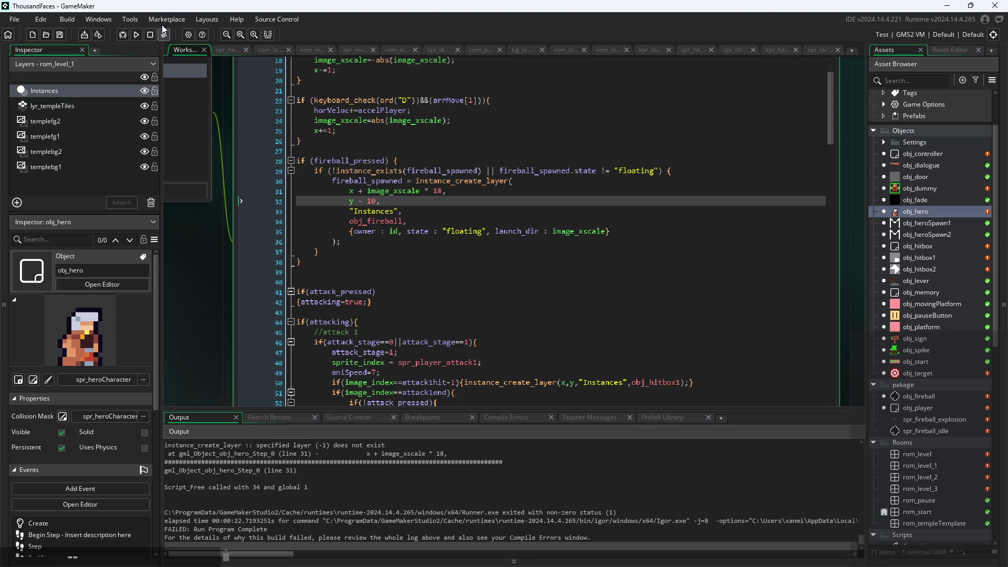
{"action": "left_click", "coordinate": [136, 33]}
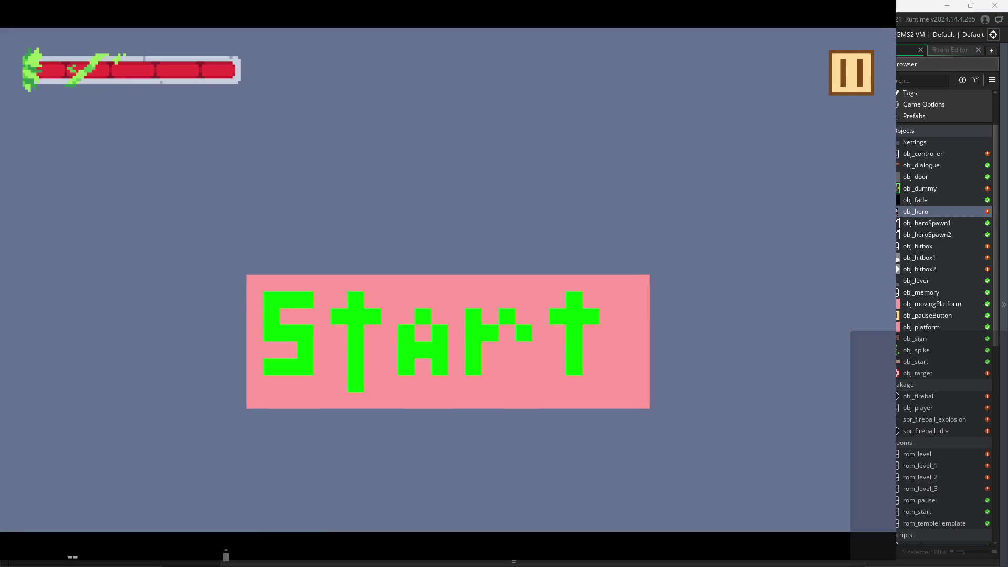
Step: Start the game and jump, move and attack with the hero to watch the floating fireball
{"action": "left_click", "coordinate": [531, 347]}
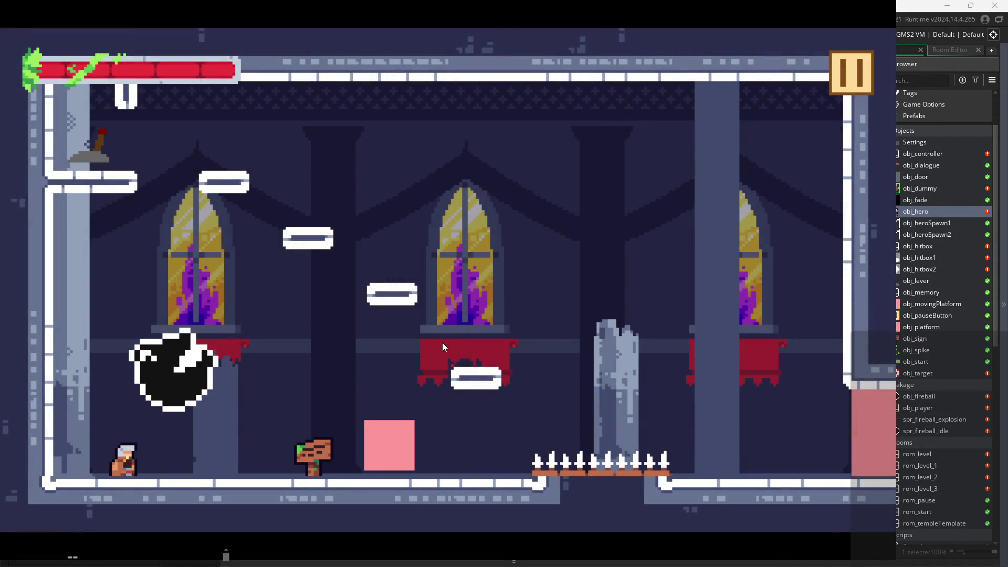
{"action": "key", "text": "space"}
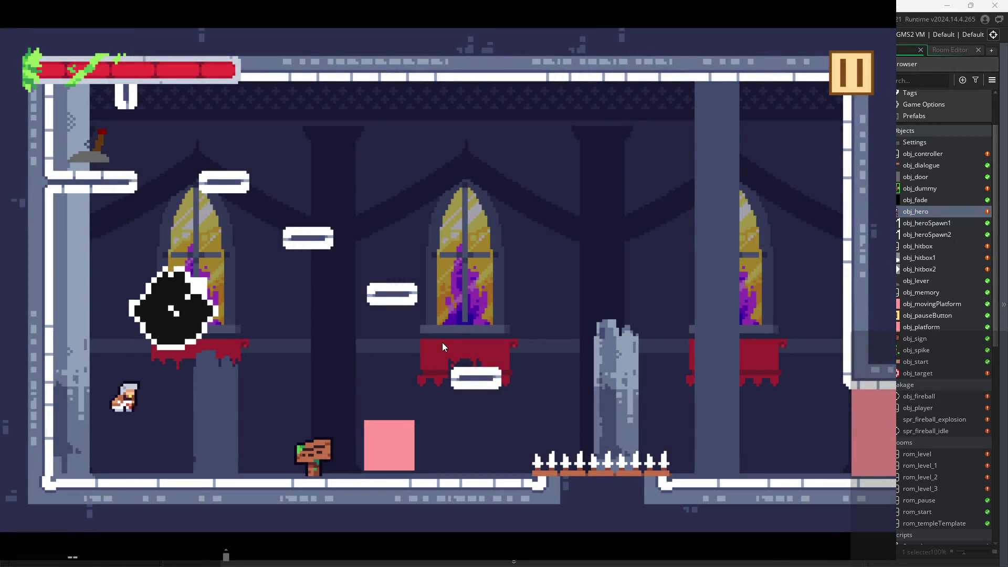
{"action": "key", "text": "space"}
{"action": "key", "text": "x"}
{"action": "key", "text": "x"}
{"action": "key", "text": "x"}
{"action": "key", "text": "x"}
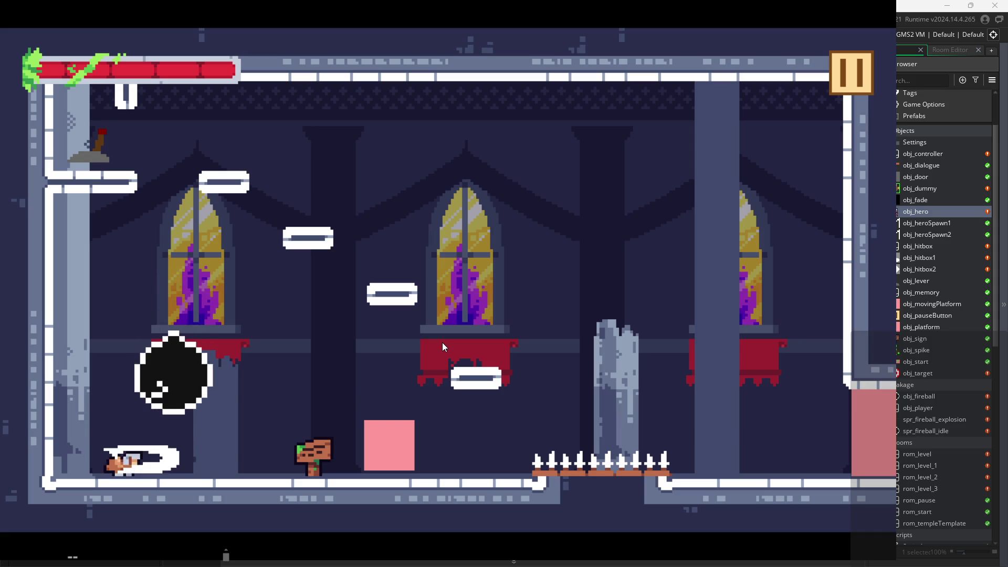
{"action": "key", "text": "space"}
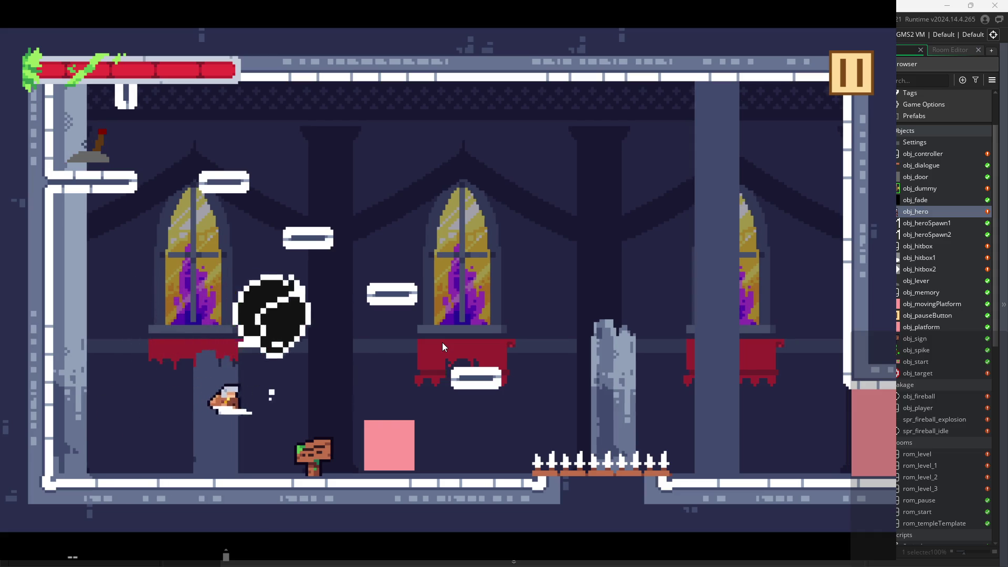
{"action": "key", "text": "x"}
{"action": "key", "text": "Right"}
{"action": "key", "text": "x"}
{"action": "key", "text": "Left"}
Step: Exit the game through its pause menu
{"action": "left_click", "coordinate": [859, 84]}
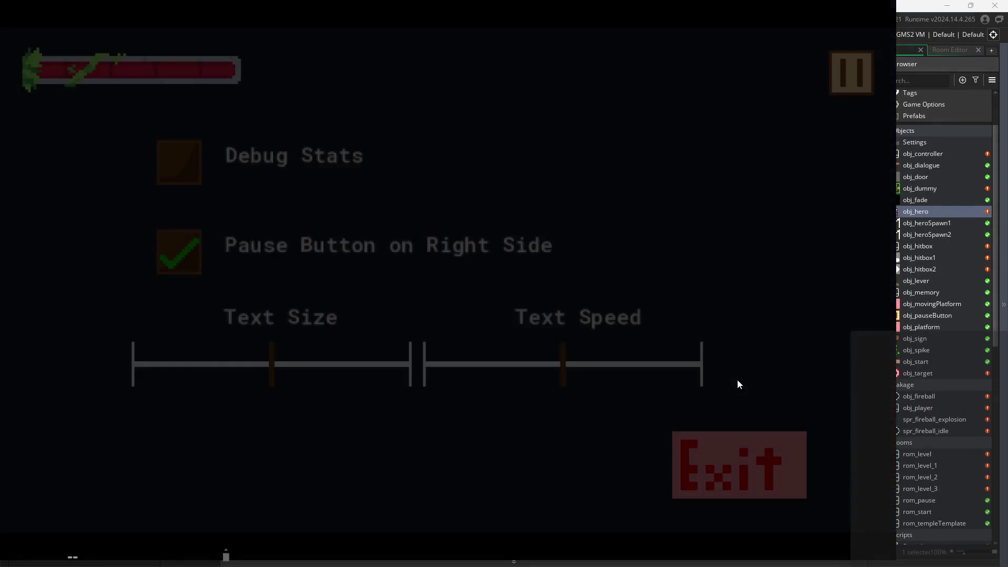
{"action": "left_click", "coordinate": [716, 442]}
{"action": "left_click", "coordinate": [928, 201]}
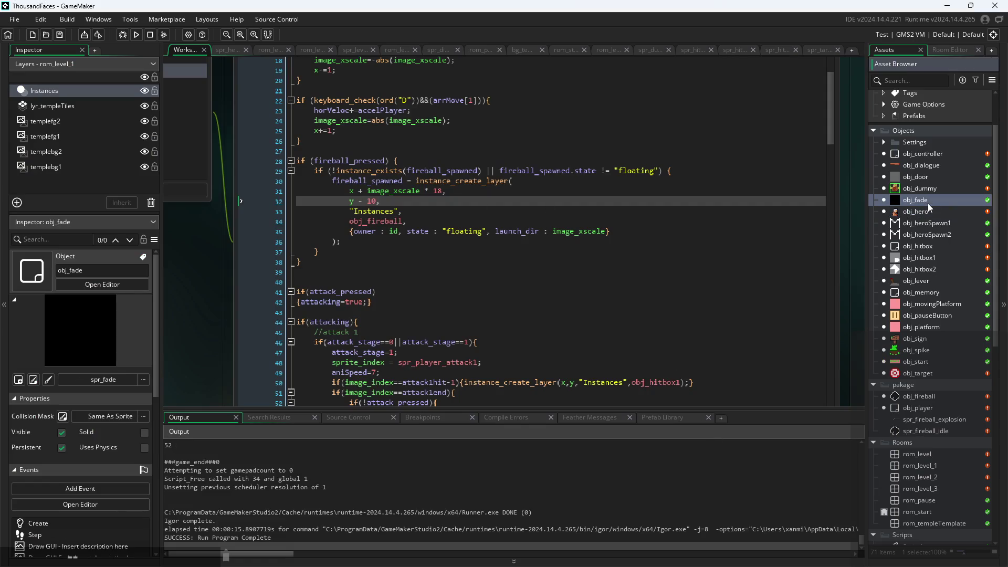
Step: Delete the image_xscale and image_yscale = 2 lines from obj_fireball's Create event and save
{"action": "double_click", "coordinate": [920, 397]}
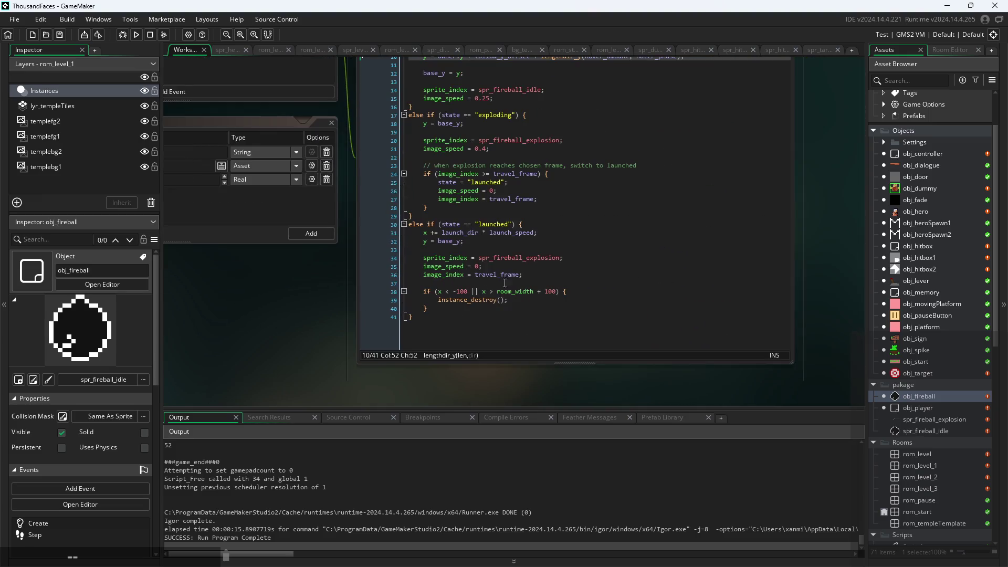
{"action": "scroll", "coordinate": [491, 312], "scroll_direction": "down", "scroll_amount": 2}
{"action": "scroll", "coordinate": [491, 312], "scroll_direction": "up", "scroll_amount": 3}
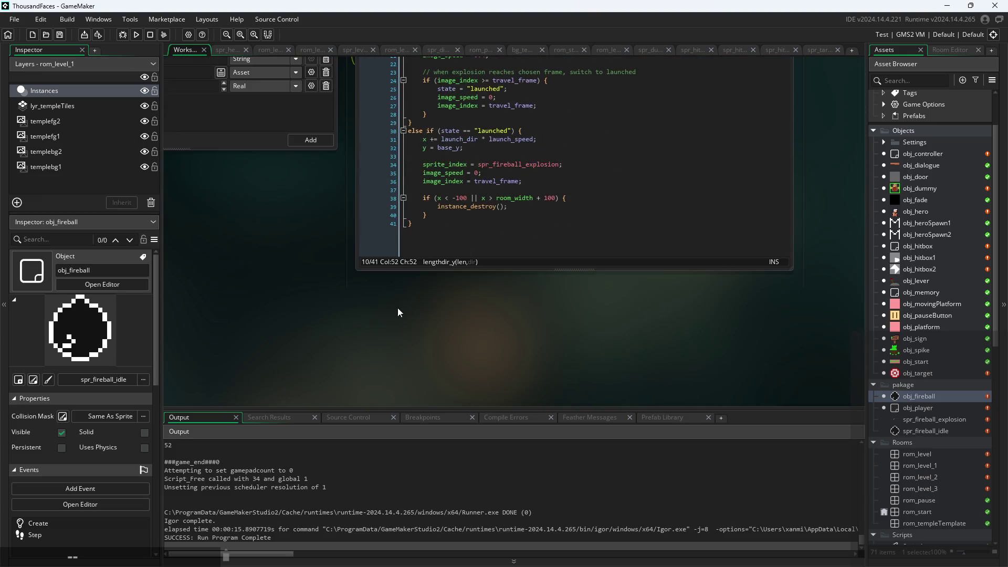
{"action": "left_click", "coordinate": [396, 66]}
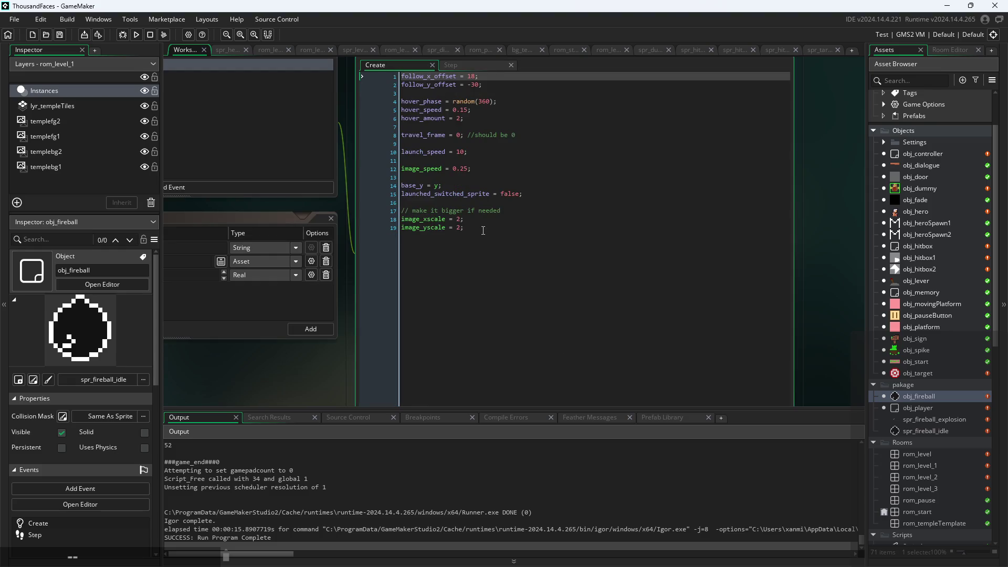
{"action": "left_click_drag", "start_coordinate": [483, 230], "coordinate": [298, 210]}
{"action": "key", "text": "BackSpace"}
{"action": "key", "text": "BackSpace"}
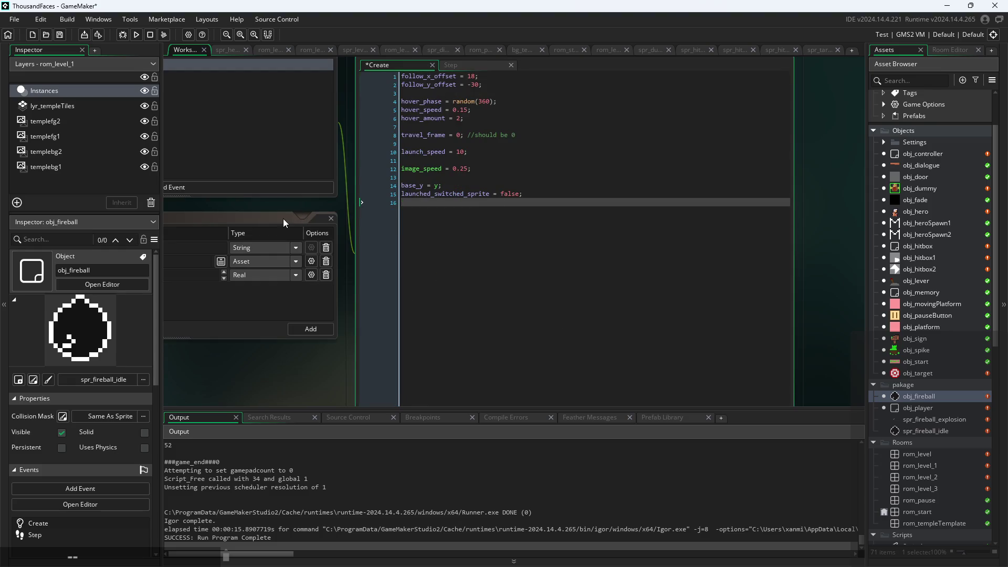
{"action": "key", "text": "ctrl+s"}
{"action": "scroll", "coordinate": [418, 181], "scroll_direction": "up", "scroll_amount": 3, "text": "ctrl"}
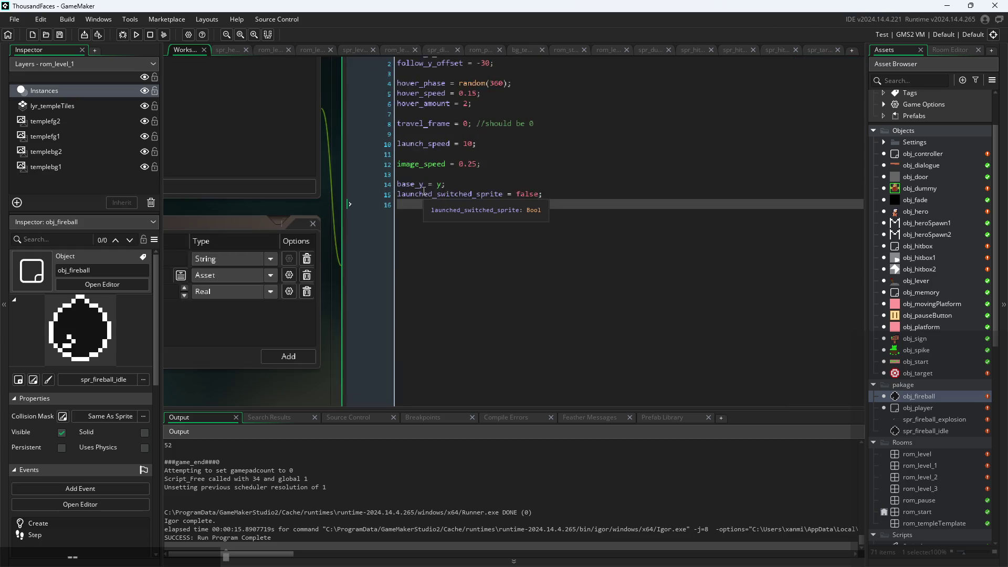
{"action": "scroll", "coordinate": [326, 282], "scroll_direction": "up", "scroll_amount": 3}
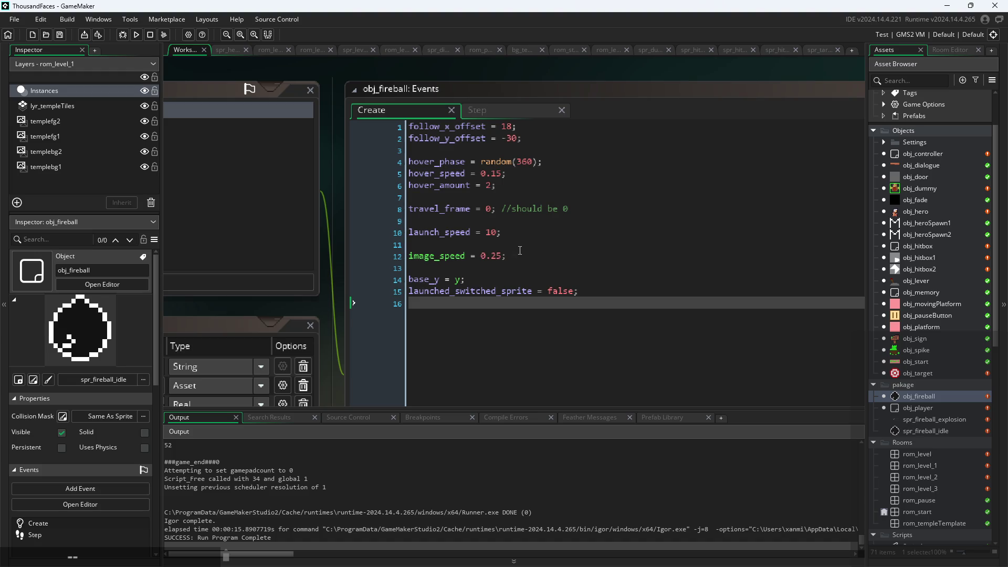
Step: Remove the - 10 offset from the fireball's spawn y on line 32 of obj_hero's Step
{"action": "double_click", "coordinate": [925, 213]}
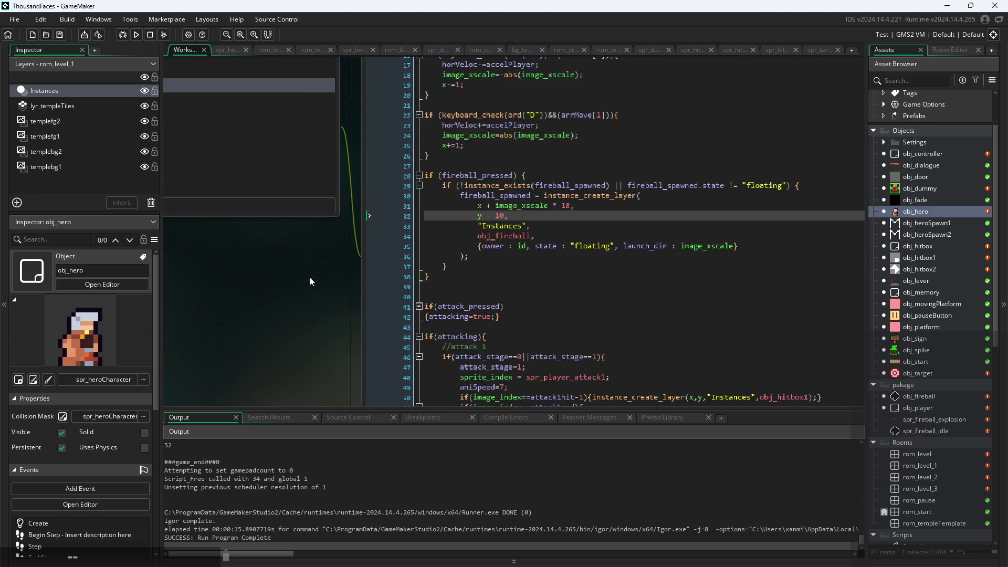
{"action": "left_click", "coordinate": [436, 221]}
{"action": "left_click_drag", "start_coordinate": [443, 220], "coordinate": [415, 221]}
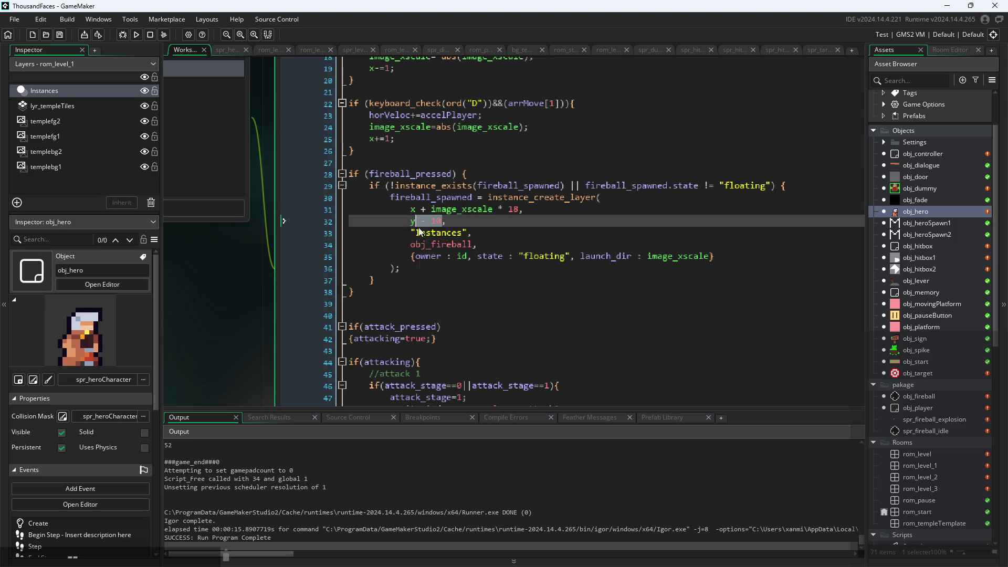
{"action": "key", "text": "BackSpace"}
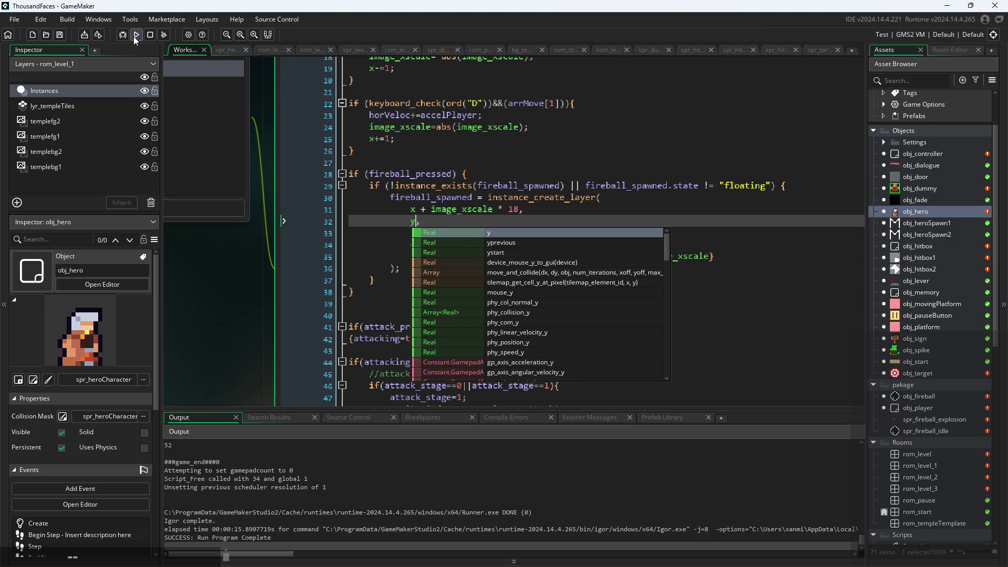
Step: Test-run the game from its title screen, then close it
{"action": "left_click", "coordinate": [135, 35]}
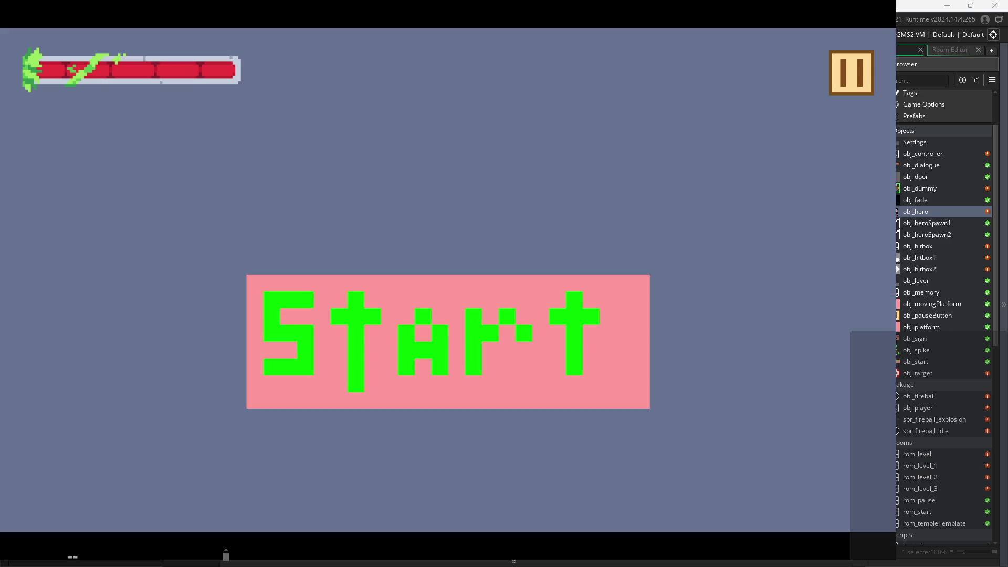
{"action": "left_click", "coordinate": [419, 329]}
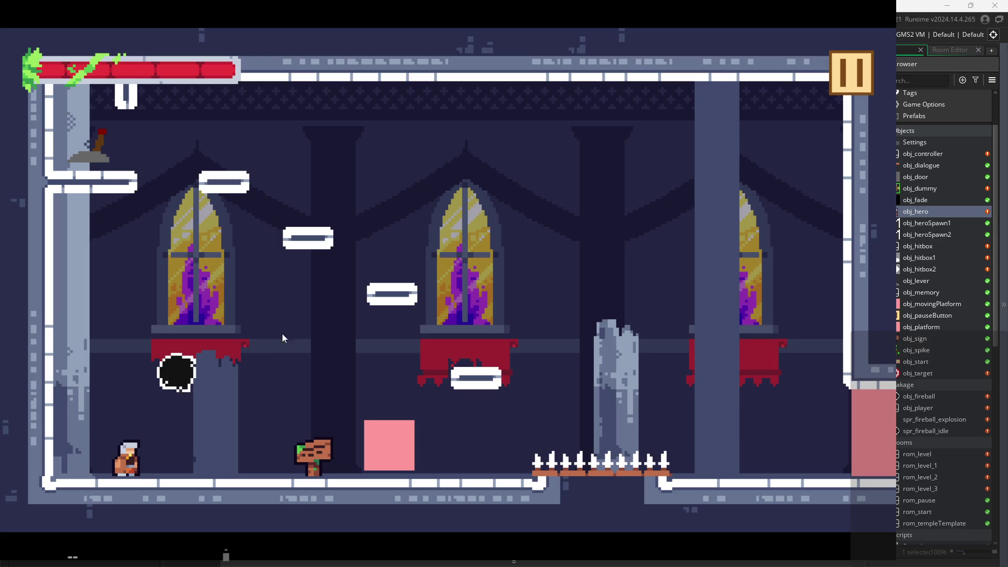
{"action": "left_click", "coordinate": [838, 51]}
{"action": "left_click", "coordinate": [471, 226]}
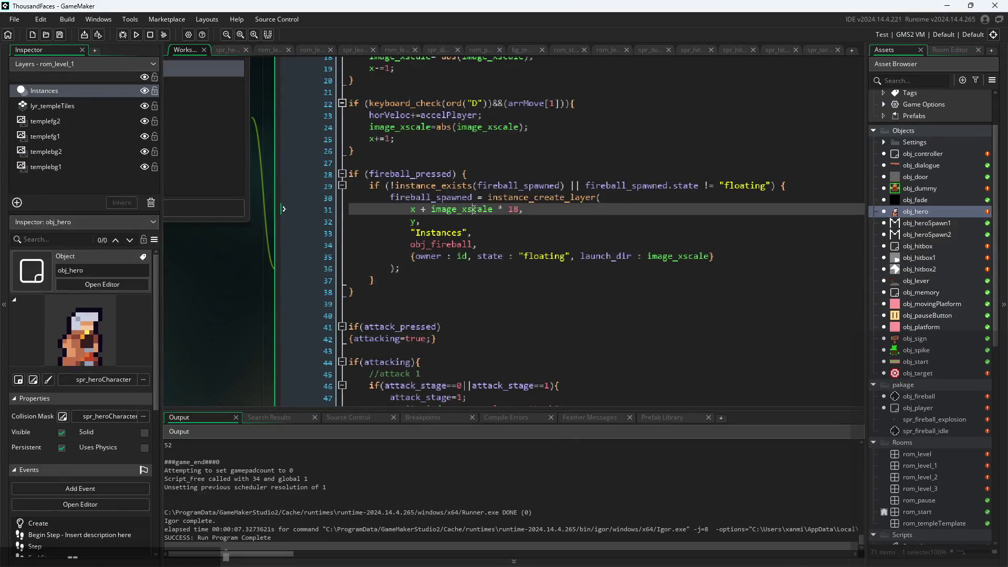
Step: Review the spawn x, layer and y lines, then select obj_fireball among the assets
{"action": "key", "text": "Up"}
{"action": "key", "text": "Down"}
{"action": "key", "text": "Down"}
{"action": "key", "text": "Up"}
{"action": "key", "text": "Up"}
{"action": "left_click", "coordinate": [417, 233]}
{"action": "left_click", "coordinate": [419, 221]}
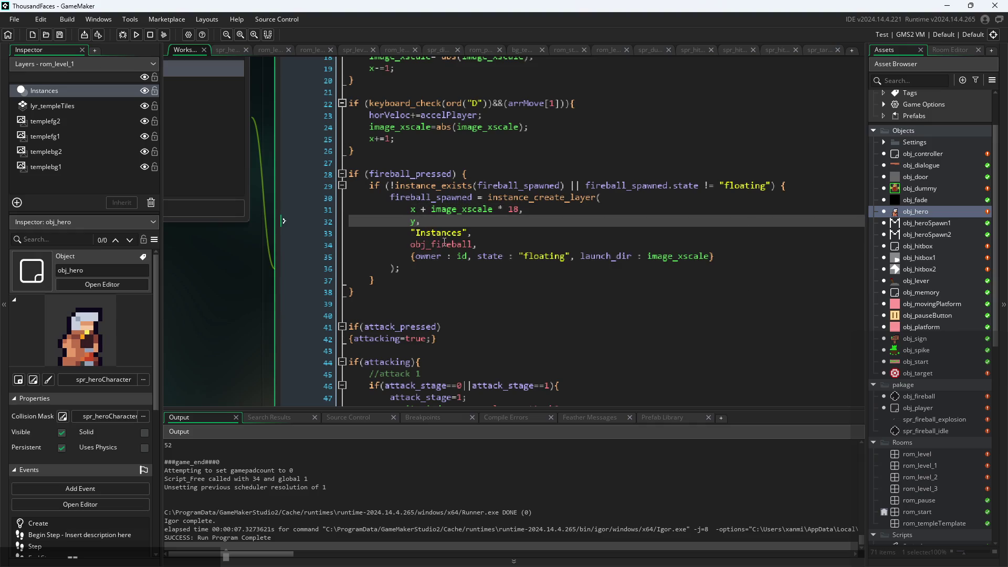
{"action": "left_click", "coordinate": [916, 398]}
Step: Change obj_fireball's follow_y_offset in the Create event from -30 to -10 and save
{"action": "double_click", "coordinate": [918, 398]}
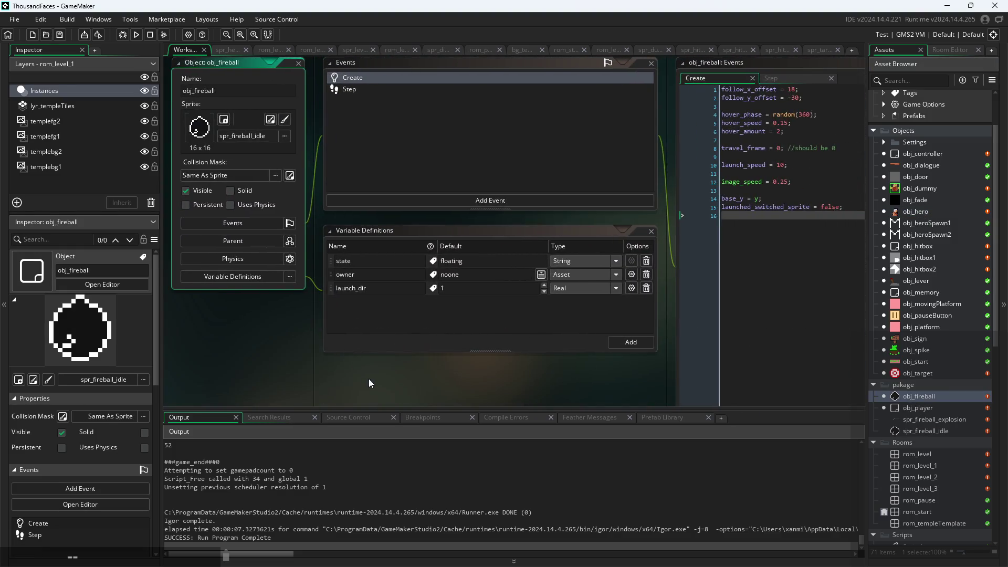
{"action": "left_click", "coordinate": [546, 150]}
{"action": "scroll", "coordinate": [546, 150], "scroll_direction": "up", "scroll_amount": 2, "text": "ctrl"}
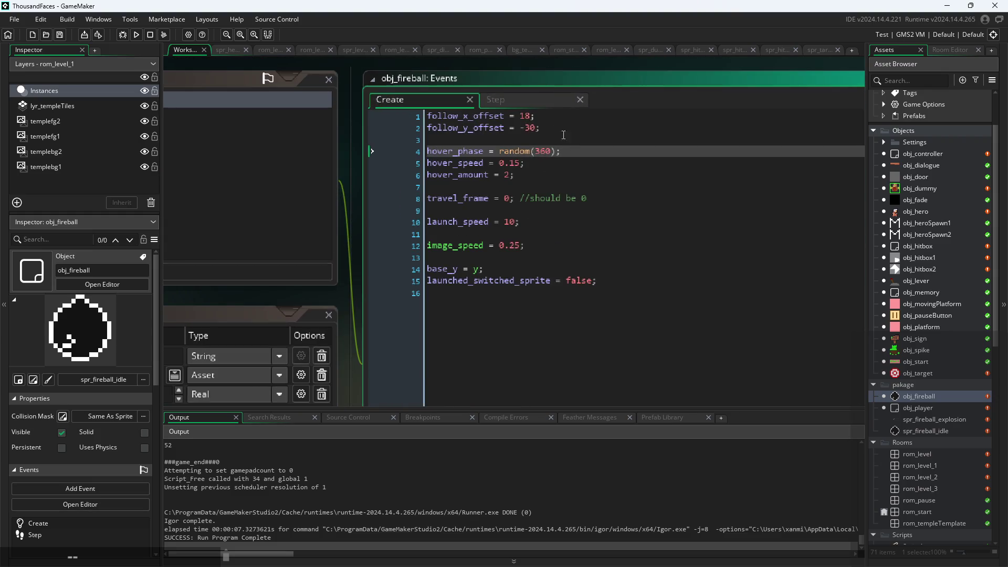
{"action": "left_click", "coordinate": [531, 131]}
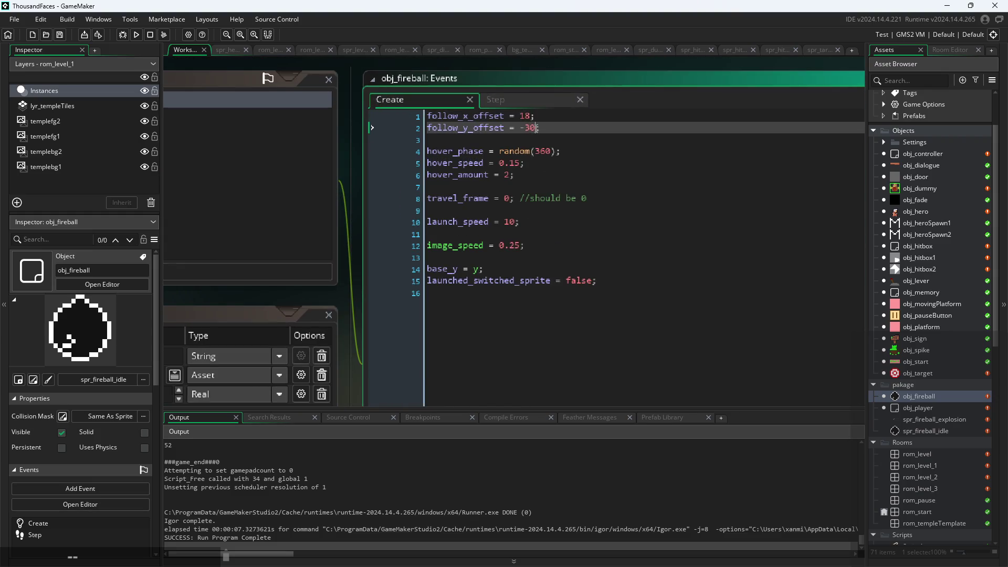
{"action": "key", "text": "BackSpace"}
{"action": "key", "text": "BackSpace"}
{"action": "type", "text": "10"}
{"action": "key", "text": "ctrl+s"}
Step: Playtest the game, launch the floating fireball, then exit through the pause menu
{"action": "left_click", "coordinate": [138, 35]}
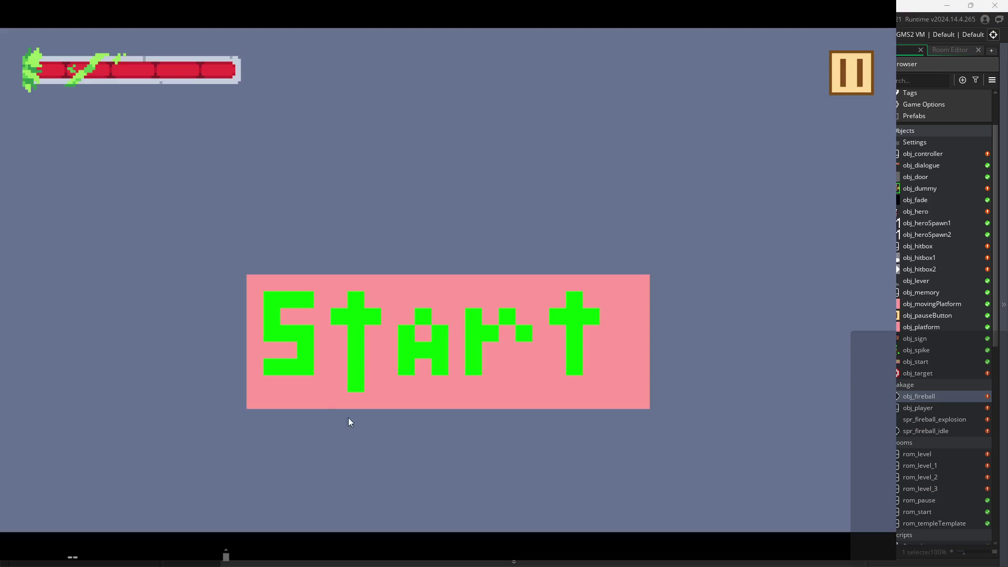
{"action": "left_click", "coordinate": [420, 355]}
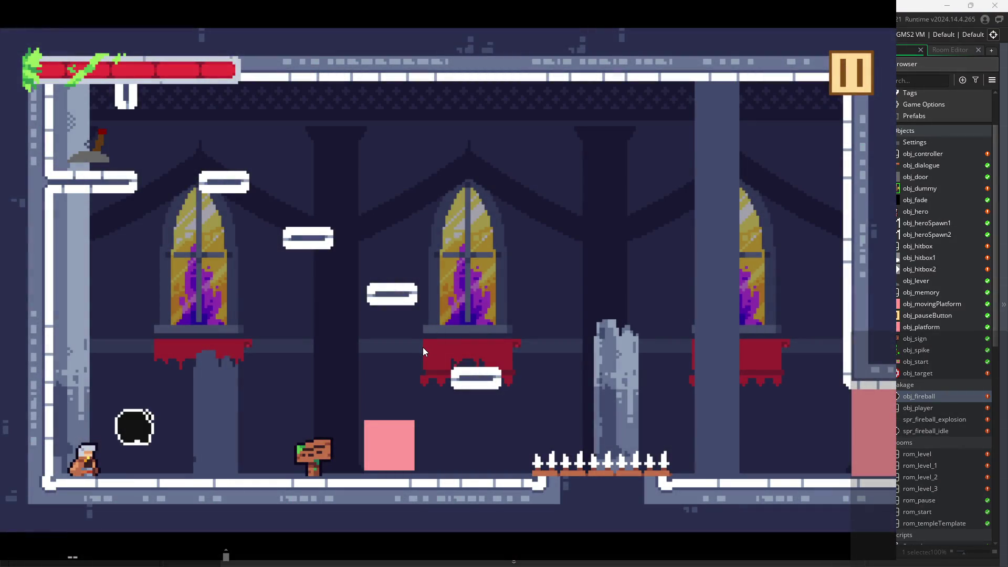
{"action": "key", "text": "Right"}
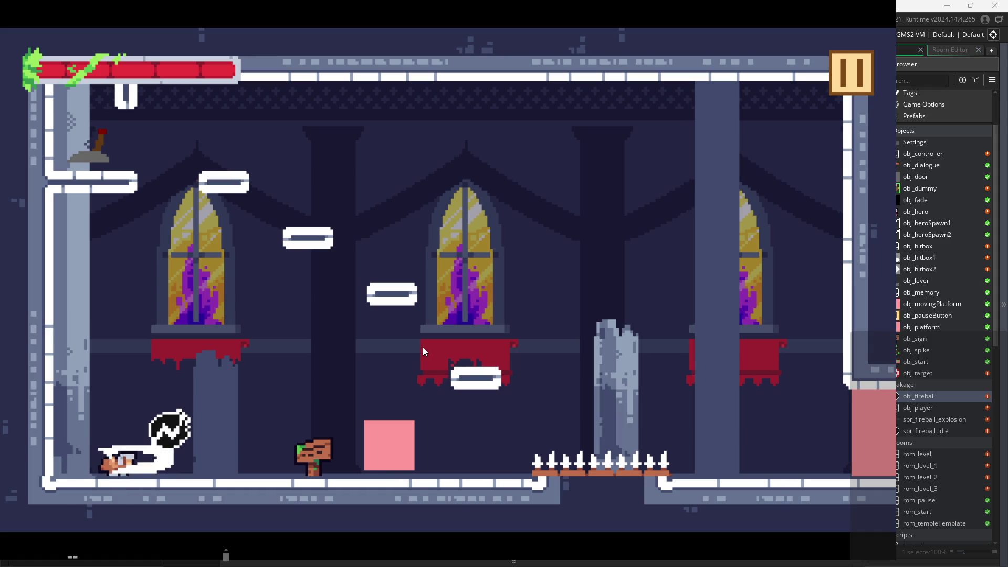
{"action": "left_click", "coordinate": [850, 91]}
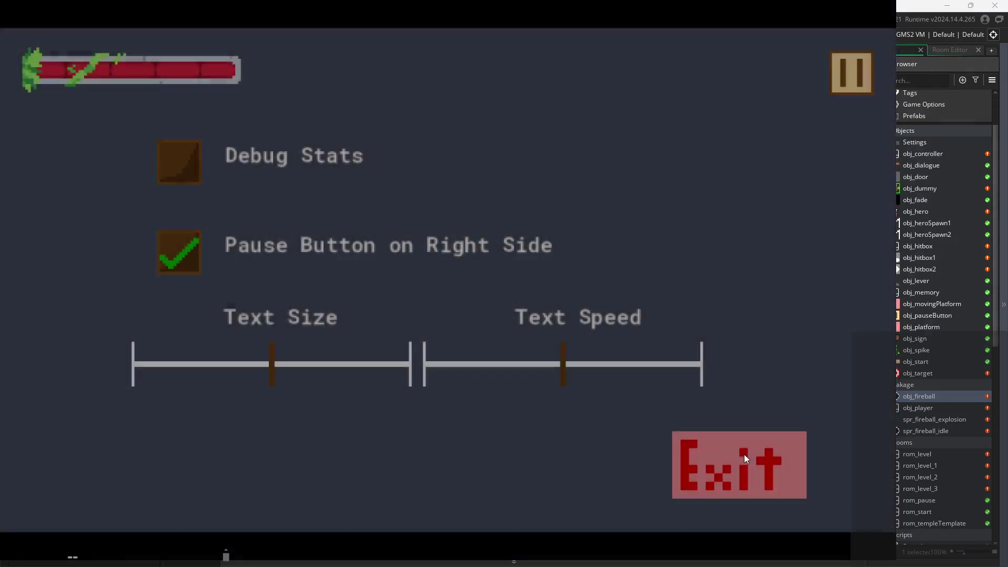
{"action": "left_click", "coordinate": [744, 455]}
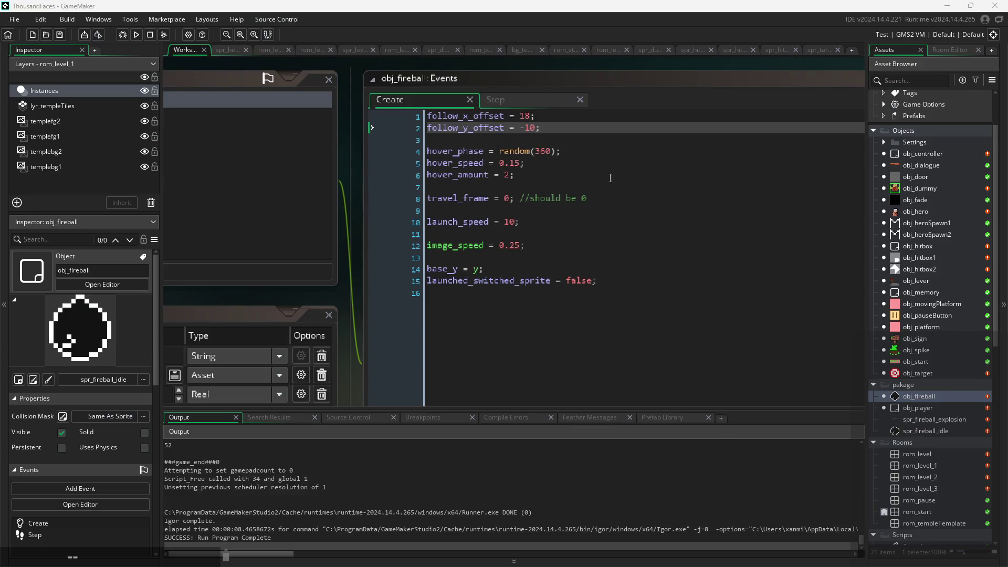
Step: Review the owner-exists check and its exit line at the top of obj_fireball's Step event
{"action": "left_click", "coordinate": [500, 101]}
{"action": "mouse_move", "coordinate": [348, 229]}
{"action": "left_mouse_down"}
{"action": "mouse_move", "coordinate": [212, 146]}
{"action": "mouse_move", "coordinate": [221, 128]}
{"action": "left_mouse_up"}
{"action": "scroll", "coordinate": [231, 119], "scroll_direction": "up", "scroll_amount": 1}
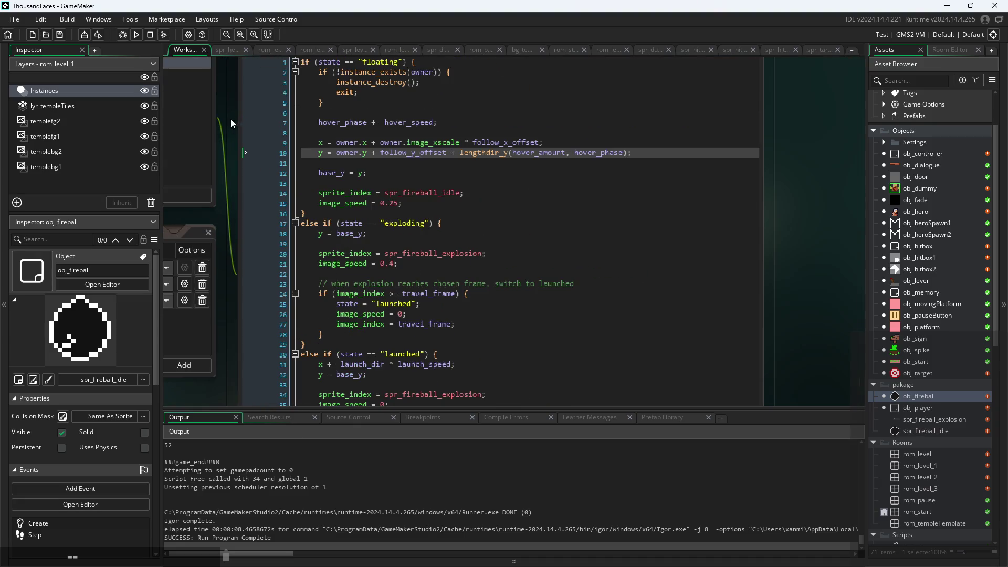
{"action": "scroll", "coordinate": [239, 211], "scroll_direction": "up", "scroll_amount": 3}
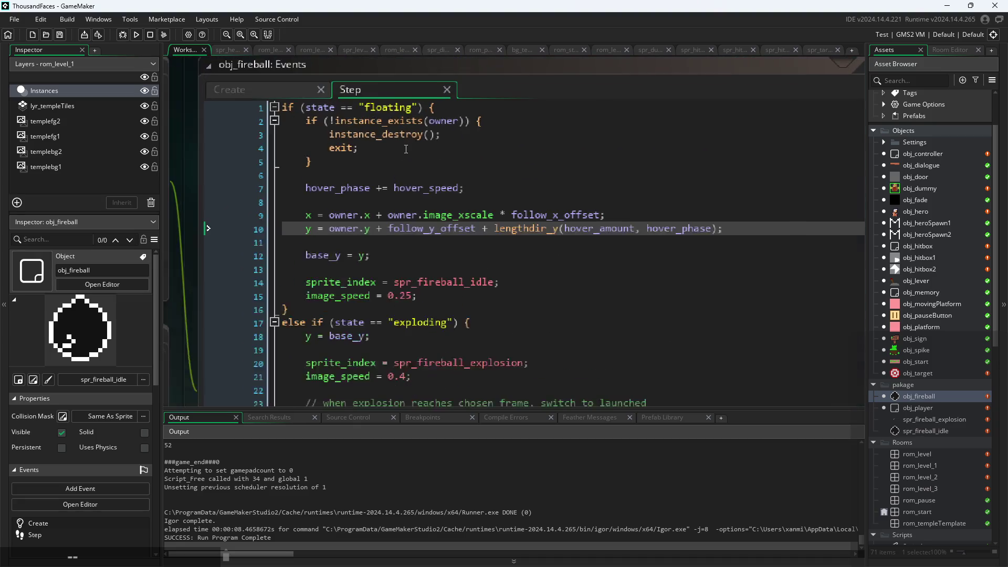
{"action": "left_click", "coordinate": [437, 126]}
{"action": "scroll", "coordinate": [395, 123], "scroll_direction": "down", "scroll_amount": 1}
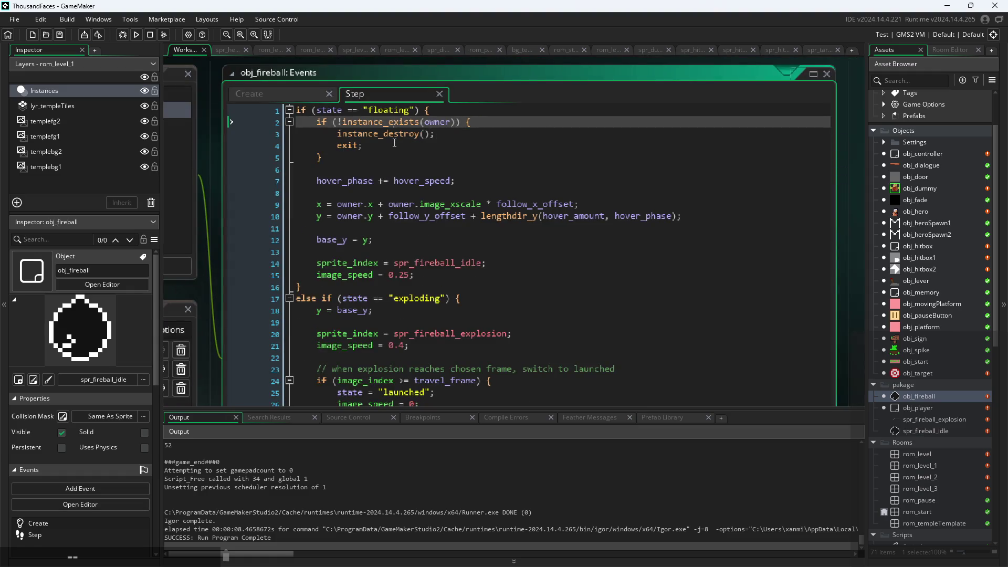
{"action": "left_click", "coordinate": [396, 151]}
{"action": "left_click", "coordinate": [405, 125]}
{"action": "scroll", "coordinate": [377, 141], "scroll_direction": "up", "scroll_amount": 3}
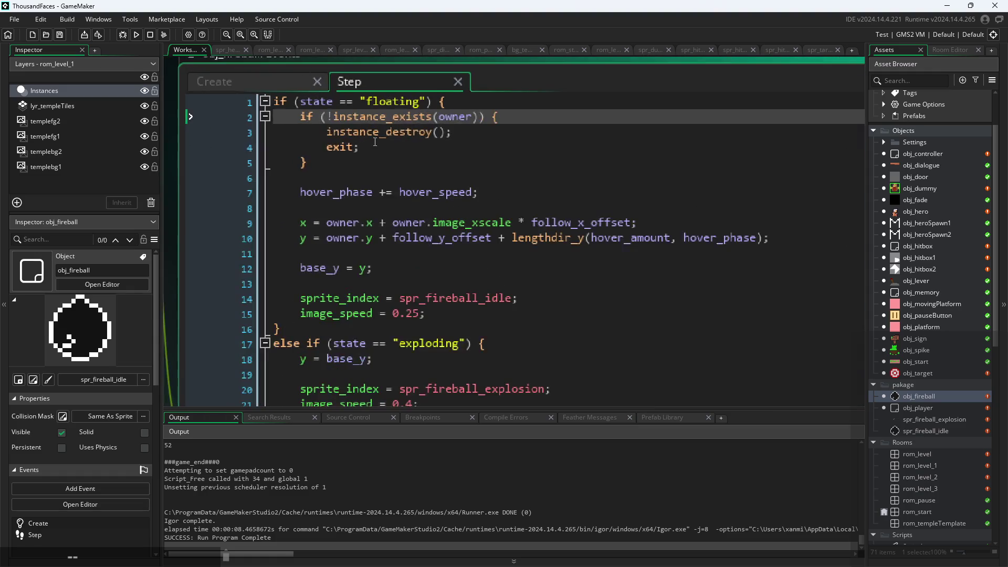
{"action": "left_click", "coordinate": [358, 154]}
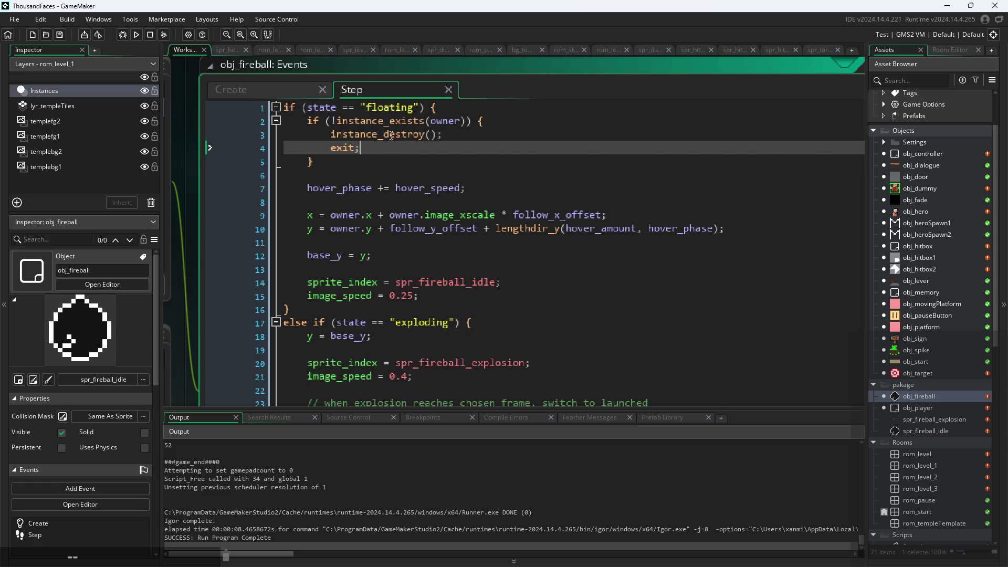
{"action": "left_click", "coordinate": [376, 163]}
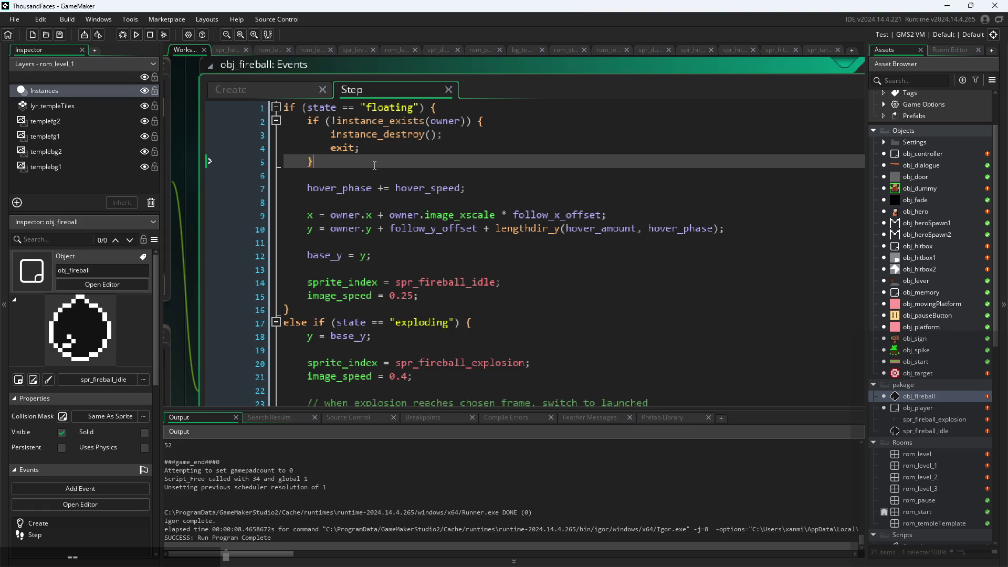
{"action": "left_click", "coordinate": [378, 176]}
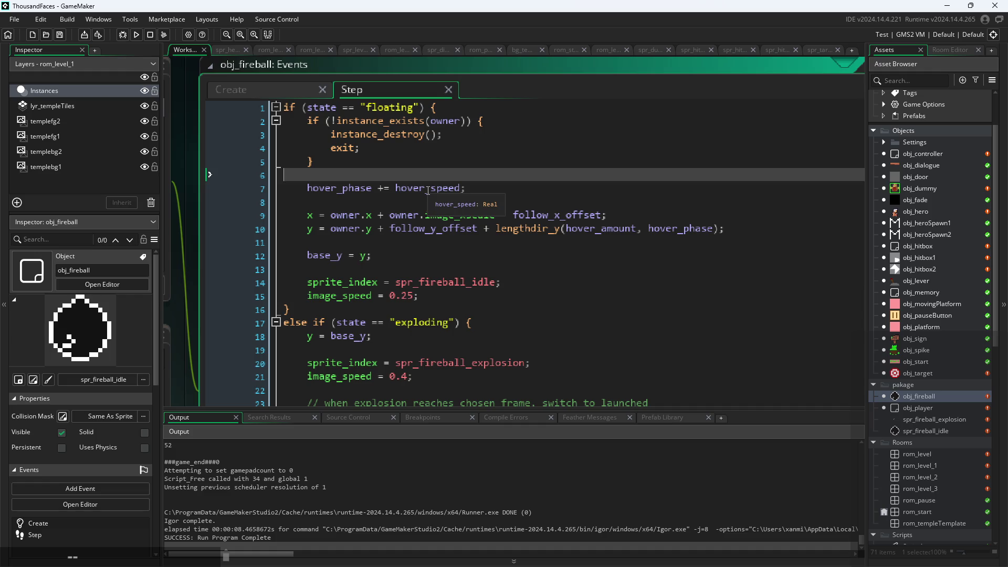
Step: Review the floating state block and the state = "launched" logic in the Step code
{"action": "scroll", "coordinate": [428, 191], "scroll_direction": "down", "scroll_amount": 2}
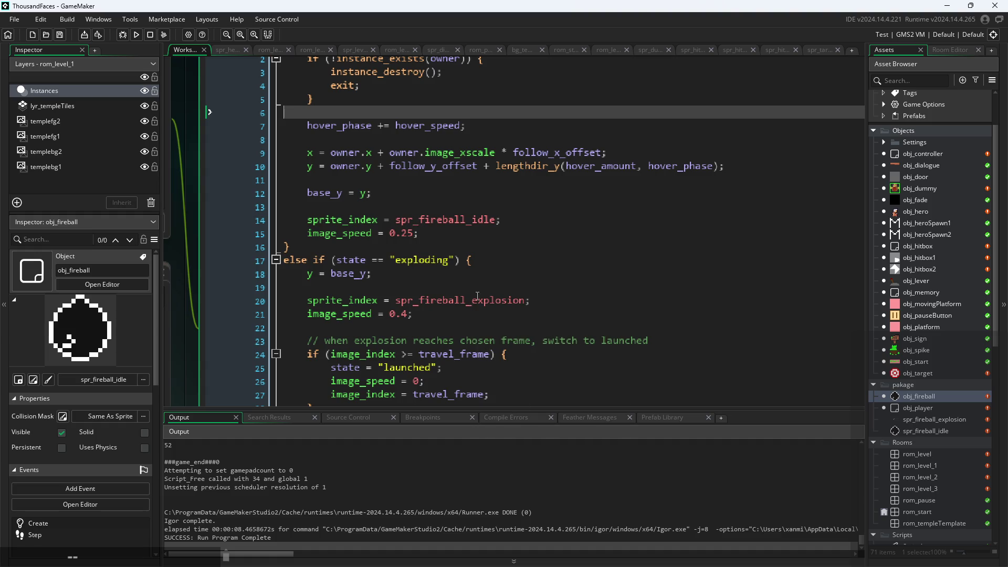
{"action": "left_click", "coordinate": [500, 252]}
{"action": "scroll", "coordinate": [498, 247], "scroll_direction": "up", "scroll_amount": 2}
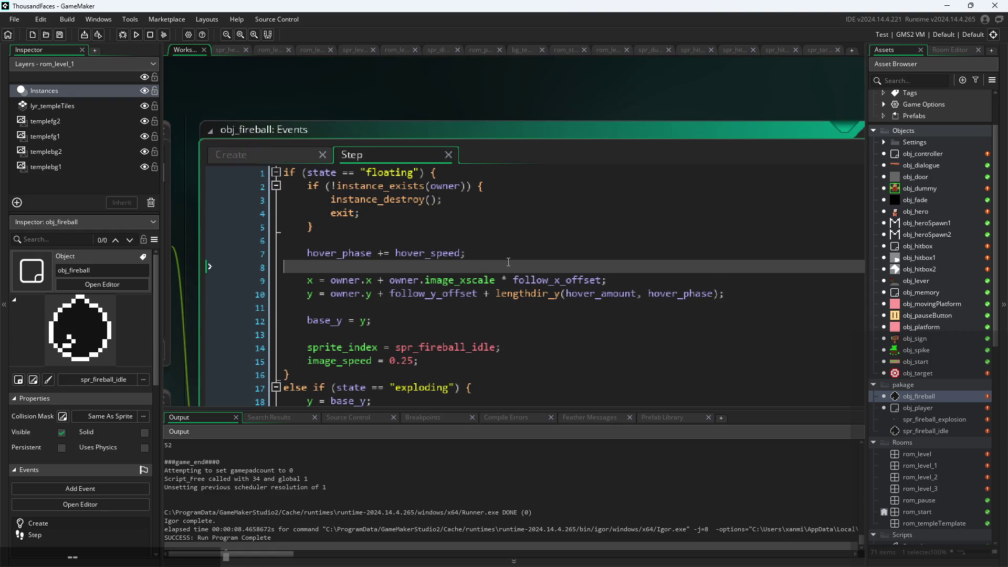
{"action": "scroll", "coordinate": [539, 254], "scroll_direction": "down", "scroll_amount": 5}
{"action": "scroll", "coordinate": [539, 253], "scroll_direction": "down", "scroll_amount": 1}
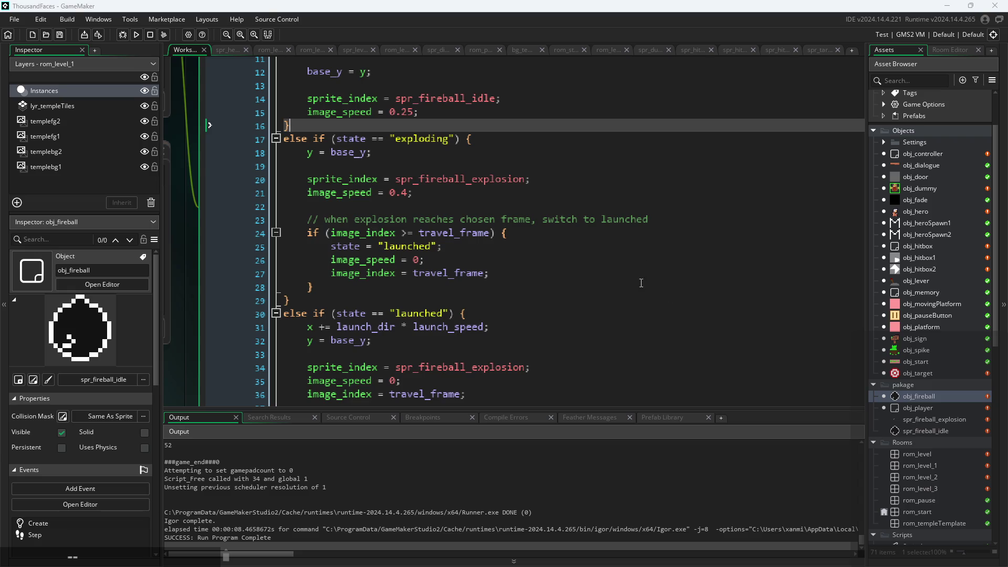
{"action": "left_click", "coordinate": [567, 258]}
{"action": "left_click", "coordinate": [530, 244]}
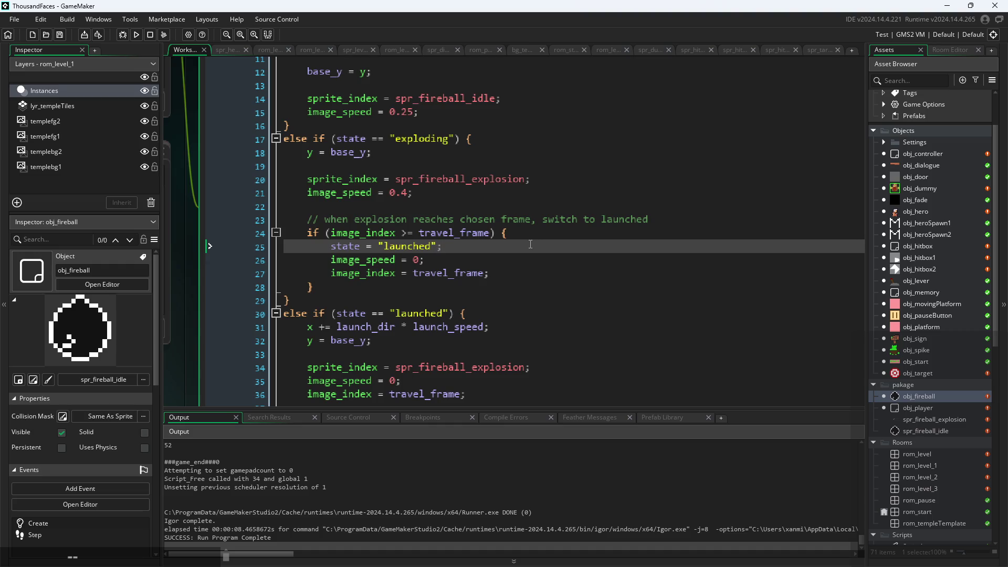
{"action": "scroll", "coordinate": [517, 215], "scroll_direction": "up", "scroll_amount": 5}
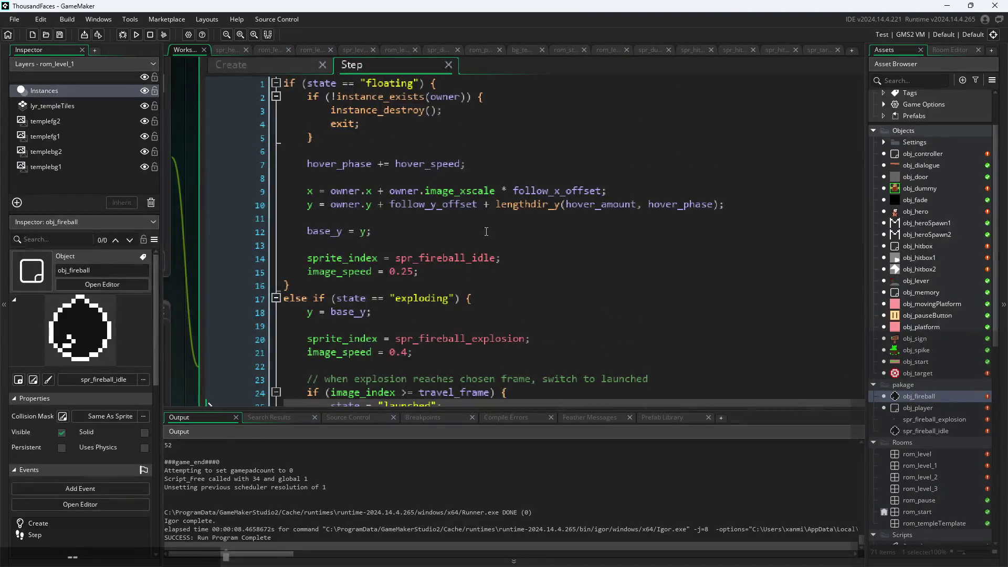
{"action": "scroll", "coordinate": [471, 227], "scroll_direction": "down", "scroll_amount": 1}
{"action": "scroll", "coordinate": [471, 227], "scroll_direction": "down", "scroll_amount": 1}
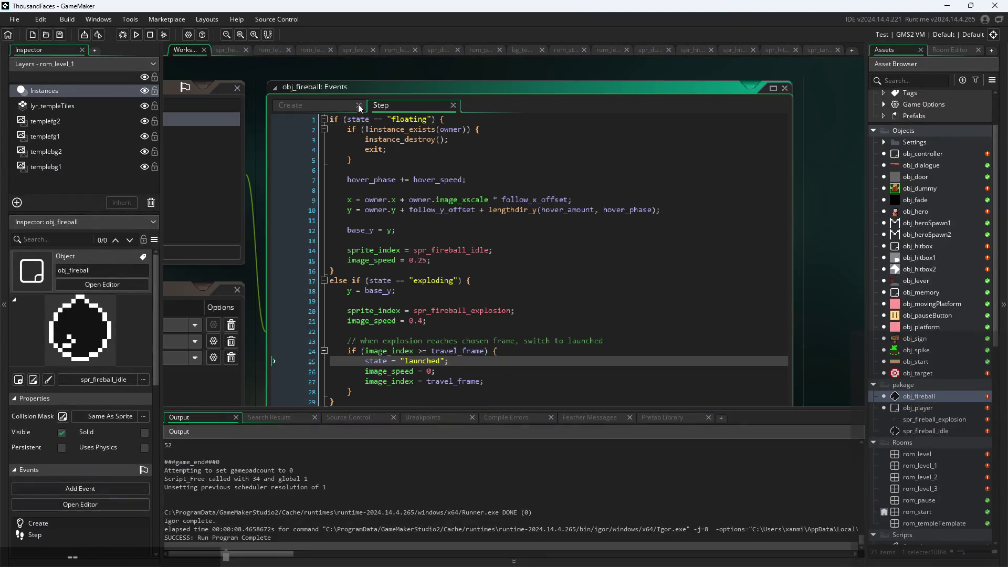
Step: Review obj_fireball's Create event variables: follow_y_offset, hover_phase, travel_frame and base_y
{"action": "left_click", "coordinate": [317, 107]}
{"action": "scroll", "coordinate": [388, 147], "scroll_direction": "up", "scroll_amount": 2}
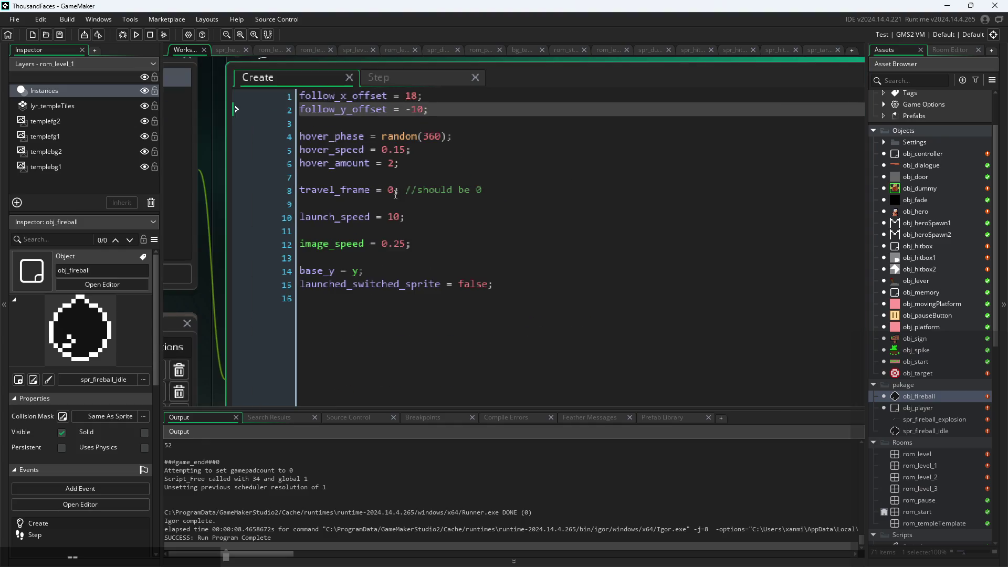
{"action": "scroll", "coordinate": [395, 194], "scroll_direction": "down", "scroll_amount": 1}
{"action": "scroll", "coordinate": [402, 185], "scroll_direction": "up", "scroll_amount": 1}
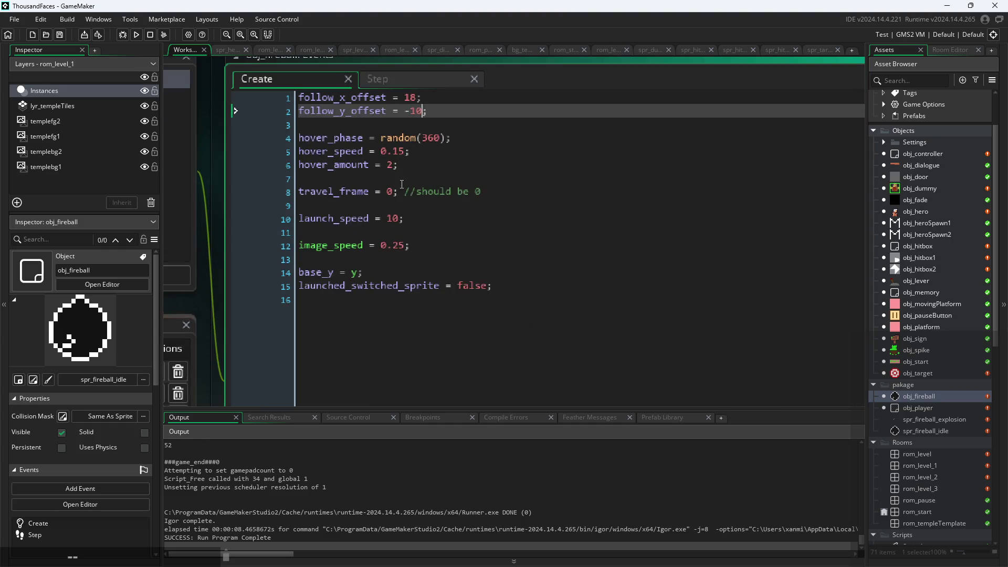
{"action": "left_click", "coordinate": [428, 138]}
{"action": "left_click", "coordinate": [446, 191]}
{"action": "left_click", "coordinate": [443, 272]}
{"action": "left_click", "coordinate": [440, 111]}
{"action": "scroll", "coordinate": [315, 210], "scroll_direction": "down", "scroll_amount": 2}
{"action": "scroll", "coordinate": [519, 141], "scroll_direction": "up", "scroll_amount": 3}
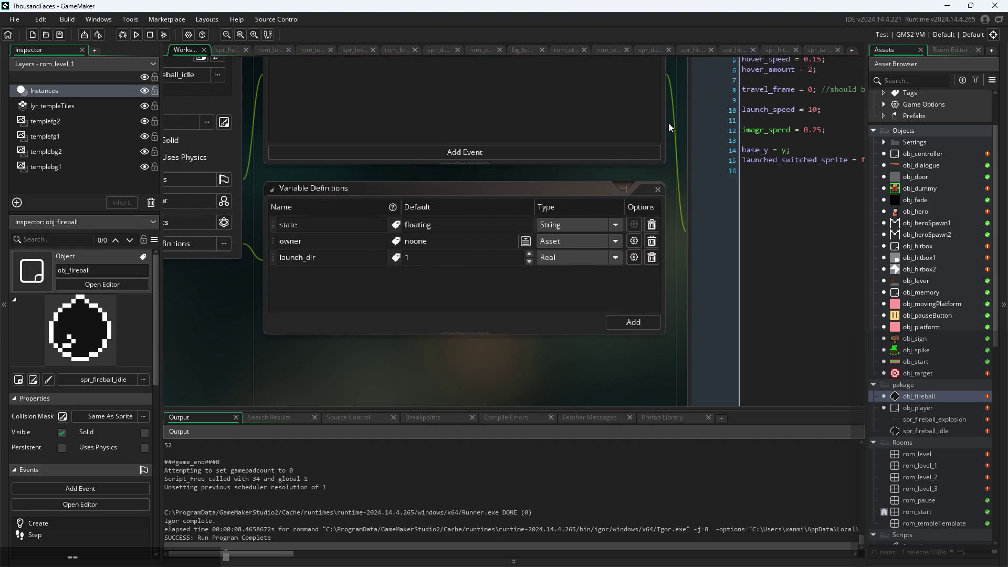
{"action": "mouse_move", "coordinate": [690, 152]}
{"action": "left_mouse_down"}
{"action": "mouse_move", "coordinate": [632, 203]}
{"action": "mouse_move", "coordinate": [557, 217]}
{"action": "left_mouse_up"}
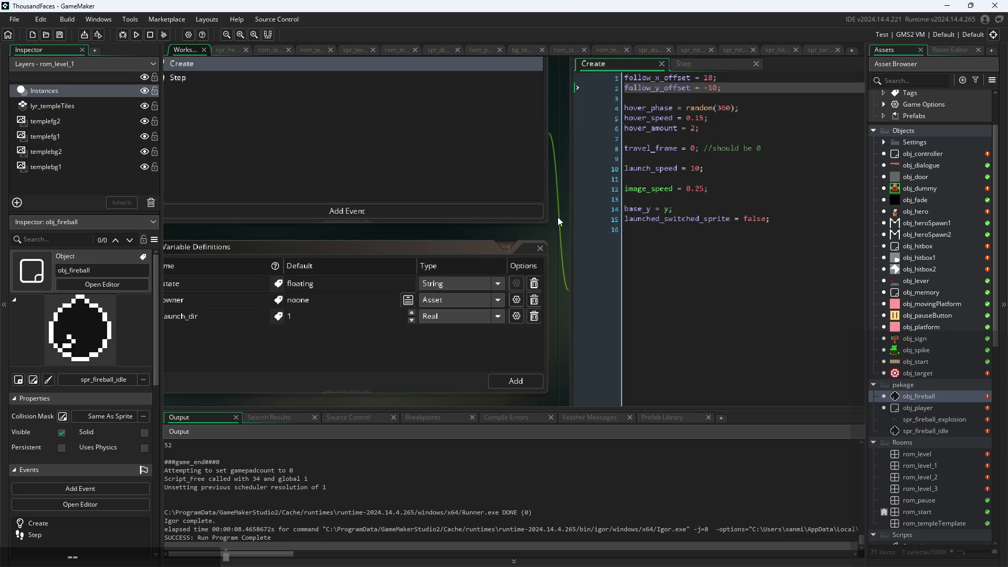
{"action": "scroll", "coordinate": [552, 245], "scroll_direction": "down", "scroll_amount": 2}
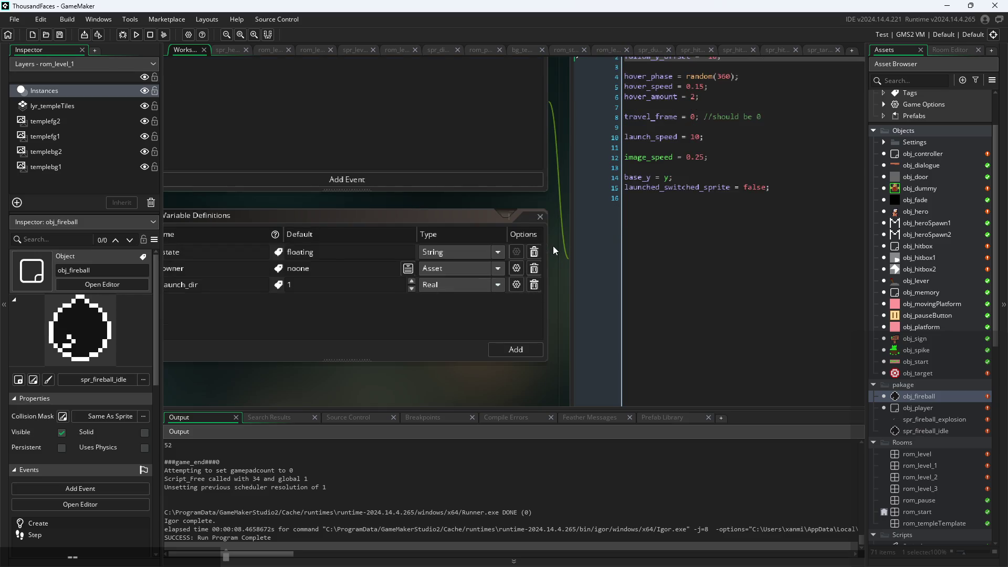
{"action": "scroll", "coordinate": [568, 261], "scroll_direction": "down", "scroll_amount": 3, "text": "ctrl"}
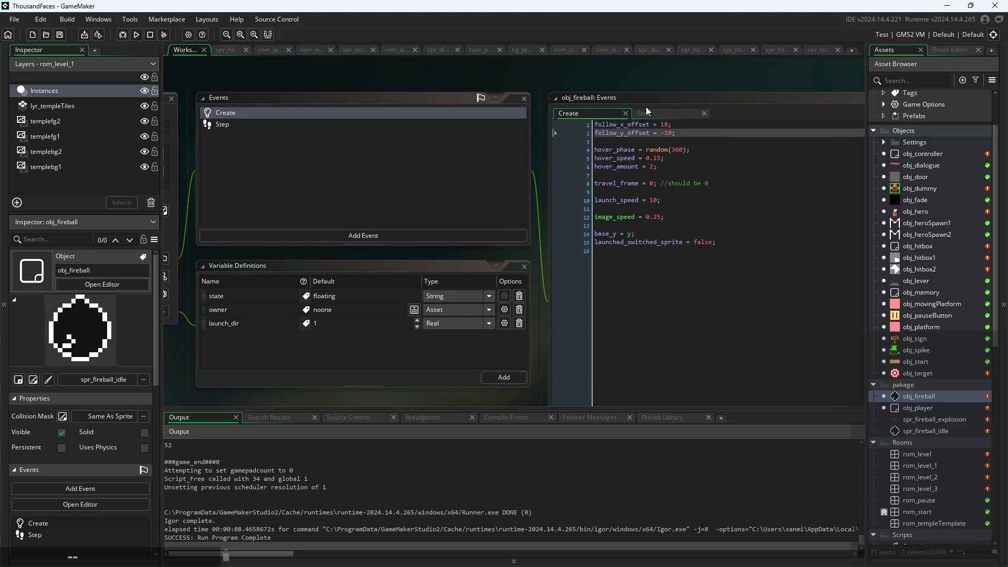
Step: Review the Step event's floating and exploding branches, then bring up obj_hero's event code
{"action": "left_click", "coordinate": [660, 112]}
{"action": "scroll", "coordinate": [521, 219], "scroll_direction": "up", "scroll_amount": 2, "text": "ctrl"}
{"action": "mouse_move", "coordinate": [522, 218]}
{"action": "left_mouse_down"}
{"action": "mouse_move", "coordinate": [373, 205]}
{"action": "mouse_move", "coordinate": [377, 219]}
{"action": "left_mouse_up"}
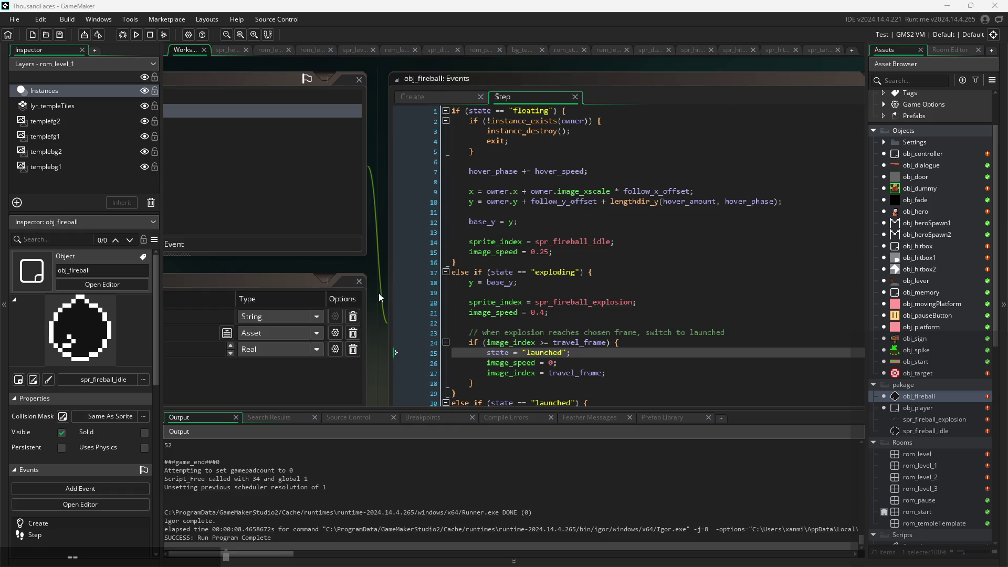
{"action": "scroll", "coordinate": [379, 293], "scroll_direction": "up", "scroll_amount": 4, "text": "ctrl"}
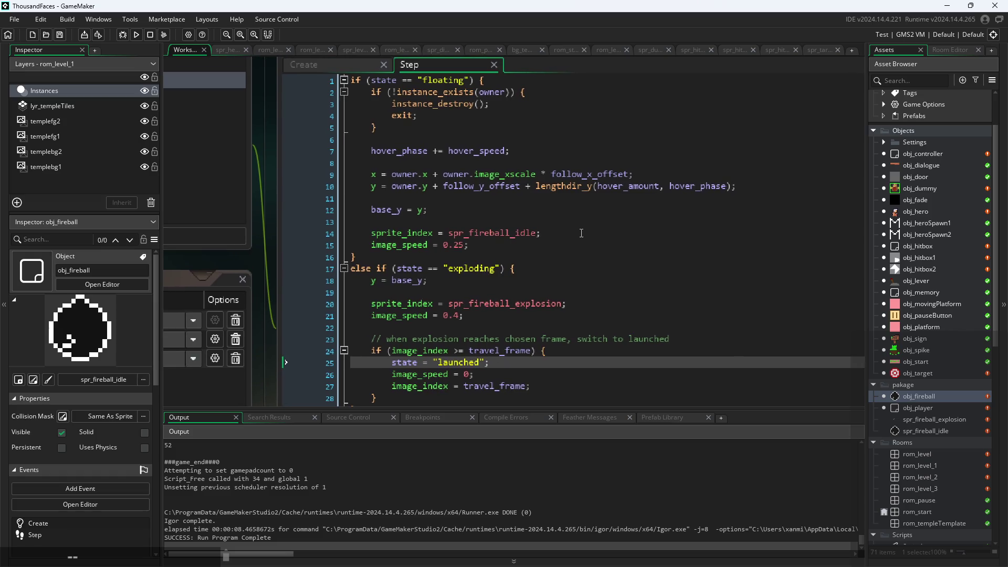
{"action": "left_click", "coordinate": [496, 268]}
{"action": "scroll", "coordinate": [497, 268], "scroll_direction": "up", "scroll_amount": 1, "text": "ctrl"}
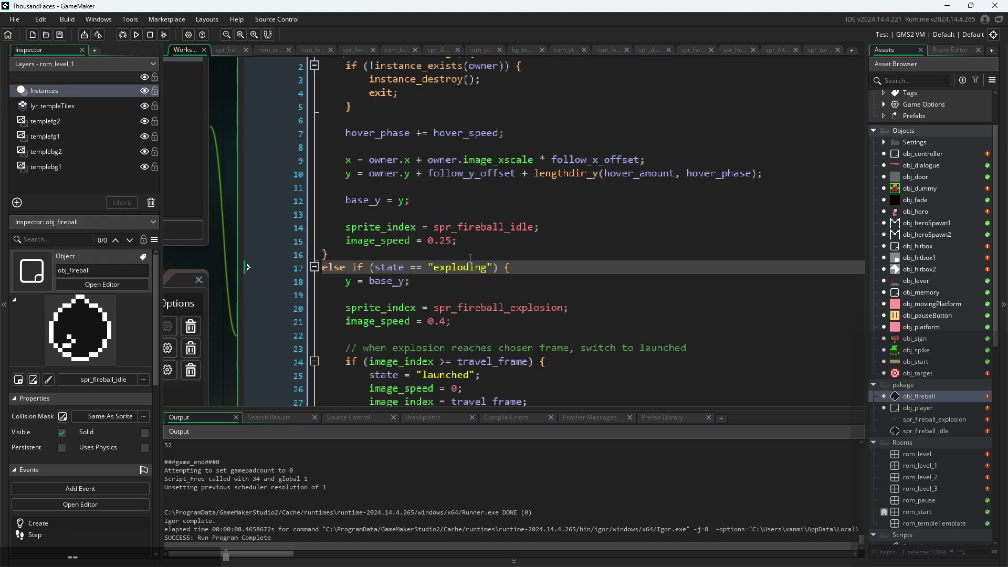
{"action": "scroll", "coordinate": [433, 285], "scroll_direction": "up", "scroll_amount": 2}
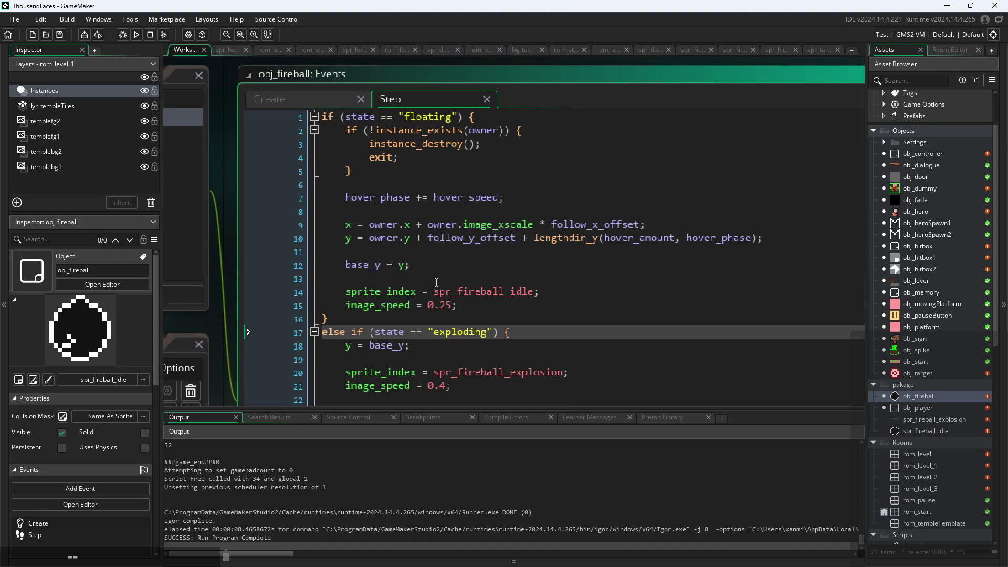
{"action": "scroll", "coordinate": [437, 282], "scroll_direction": "down", "scroll_amount": 3}
{"action": "left_click", "coordinate": [492, 230]}
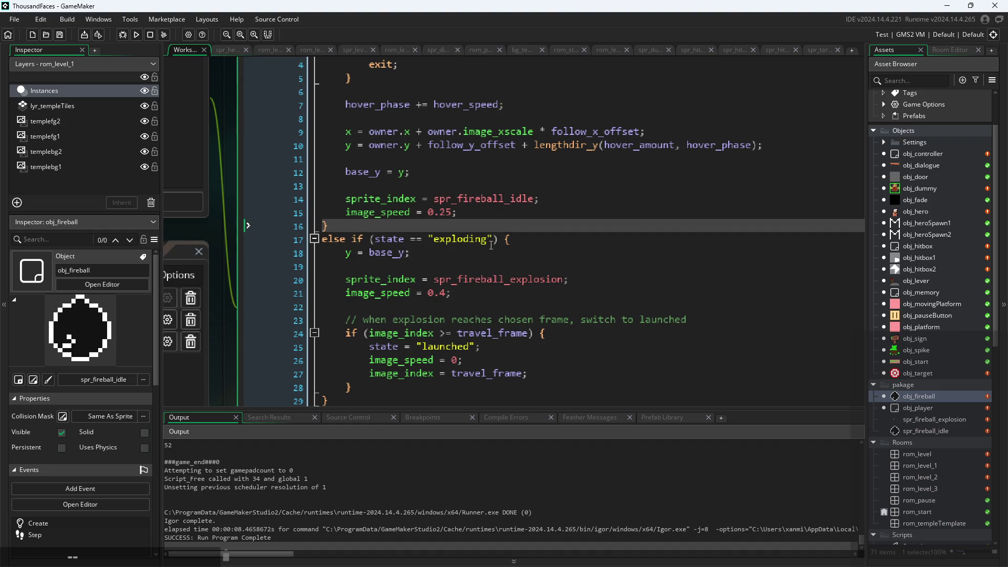
{"action": "scroll", "coordinate": [491, 247], "scroll_direction": "down", "scroll_amount": 2, "text": "ctrl"}
{"action": "scroll", "coordinate": [470, 249], "scroll_direction": "up", "scroll_amount": 2}
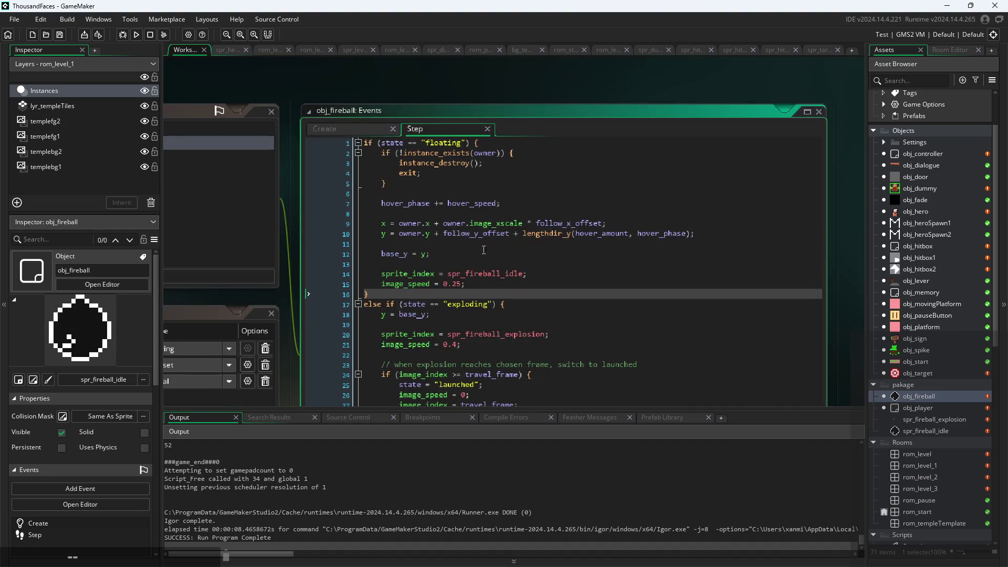
{"action": "double_click", "coordinate": [910, 211]}
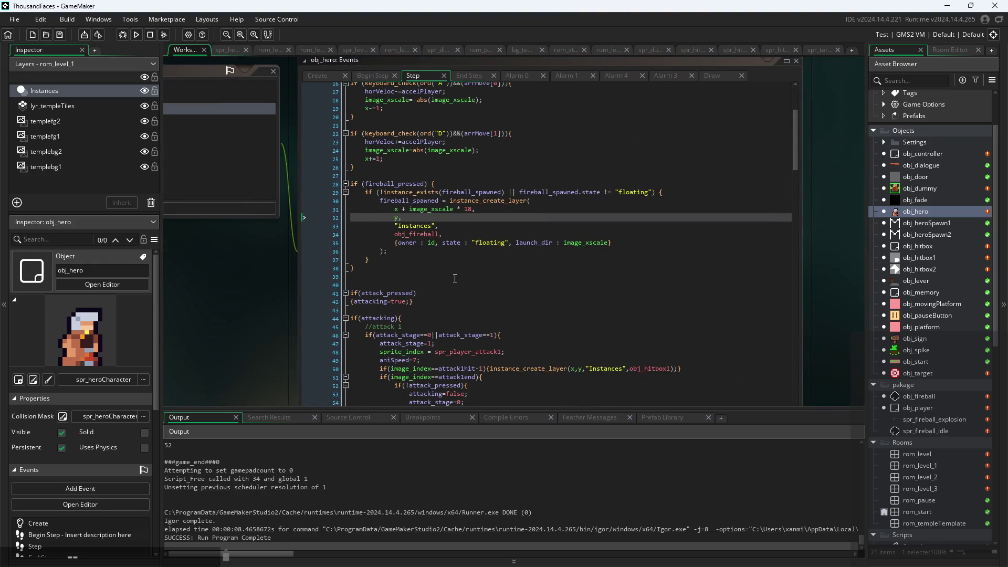
Step: Uncomment obj_hero's fireball-launch-on-slash block, lines 97–107, with Ctrl+Shift+K
{"action": "scroll", "coordinate": [455, 278], "scroll_direction": "up", "scroll_amount": 3, "text": "ctrl"}
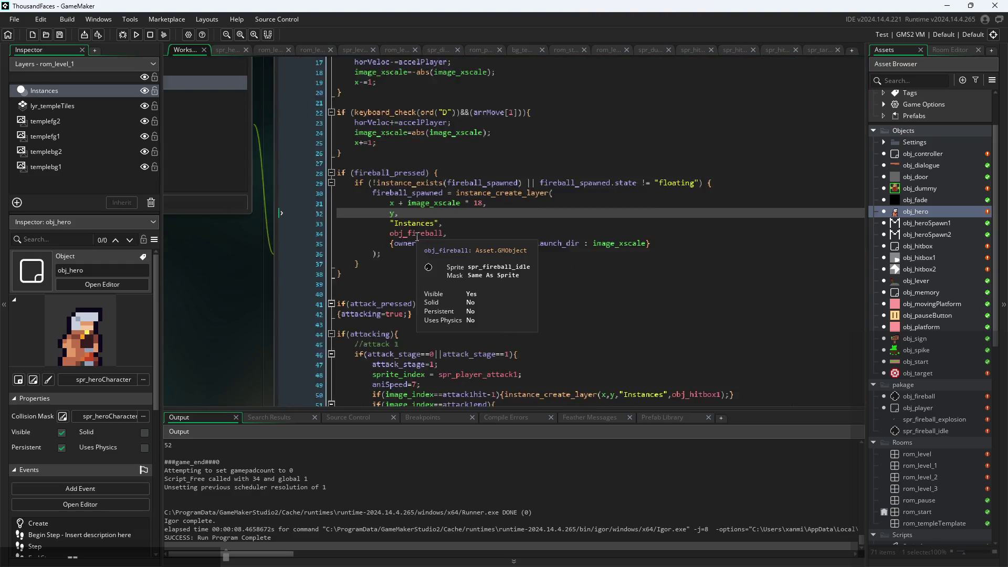
{"action": "left_click", "coordinate": [502, 233]}
{"action": "scroll", "coordinate": [496, 247], "scroll_direction": "down", "scroll_amount": 4}
{"action": "scroll", "coordinate": [492, 262], "scroll_direction": "down", "scroll_amount": 15}
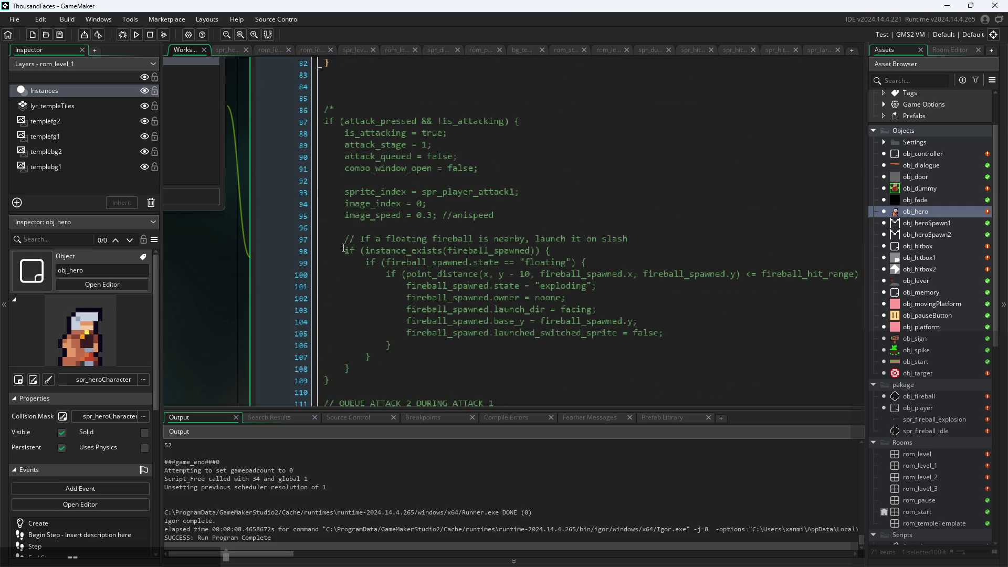
{"action": "left_click", "coordinate": [345, 248]}
{"action": "left_click_drag", "start_coordinate": [343, 236], "coordinate": [451, 358]}
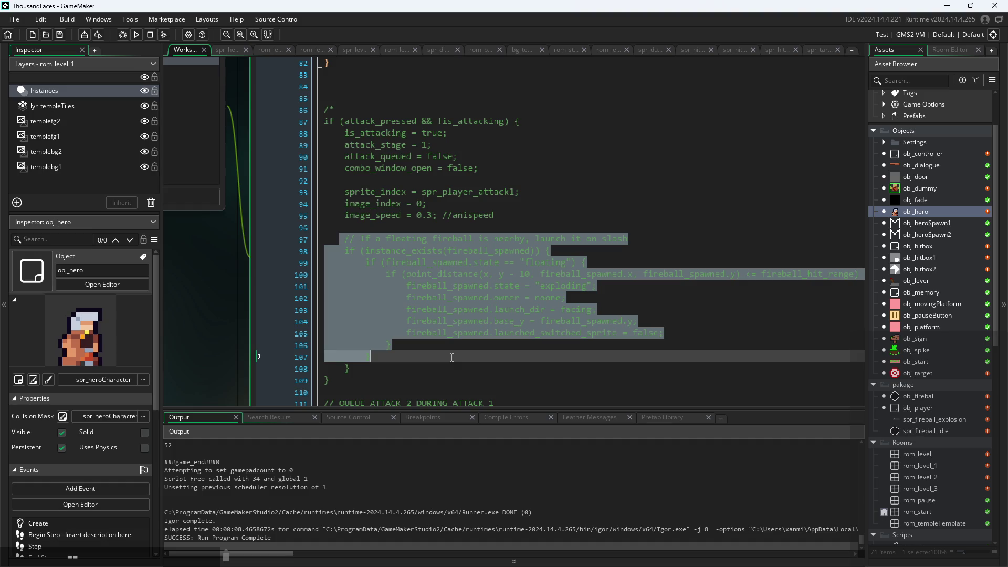
{"action": "scroll", "coordinate": [452, 357], "scroll_direction": "down", "scroll_amount": 6}
{"action": "scroll", "coordinate": [451, 357], "scroll_direction": "up", "scroll_amount": 4}
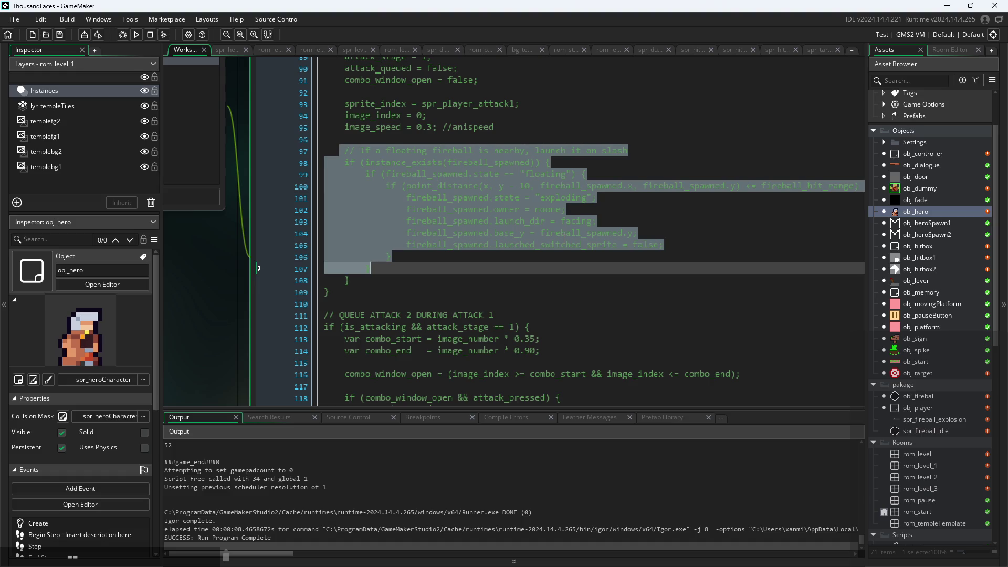
{"action": "key", "text": "ctrl+shift+k"}
Step: Insert /* markers on line 96 and line 107, and comment out line 97 with //
{"action": "left_click", "coordinate": [564, 164]}
{"action": "left_click", "coordinate": [531, 233]}
{"action": "scroll", "coordinate": [396, 173], "scroll_direction": "down", "scroll_amount": 3, "text": "ctrl"}
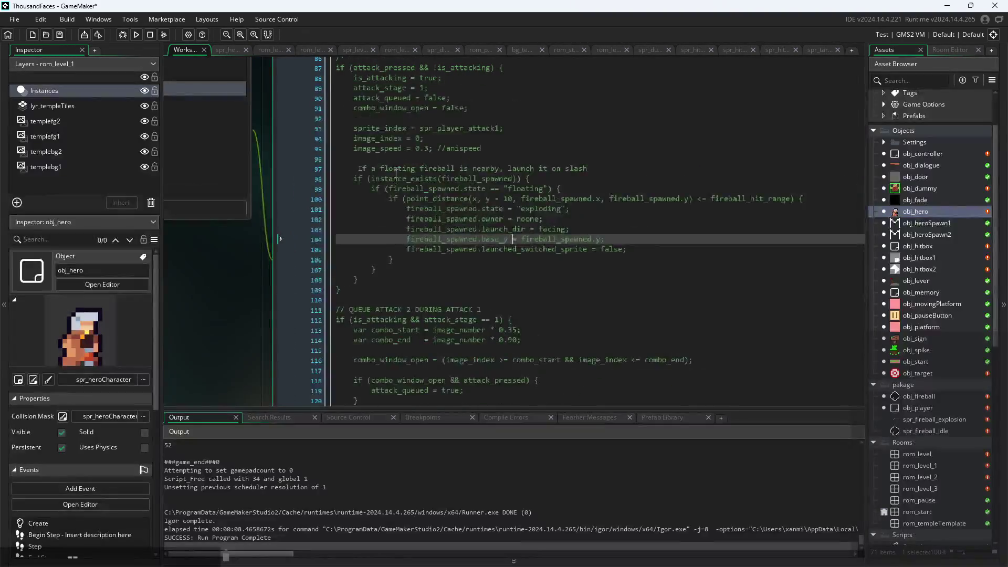
{"action": "left_click", "coordinate": [396, 159]}
{"action": "type", "text": "/"}
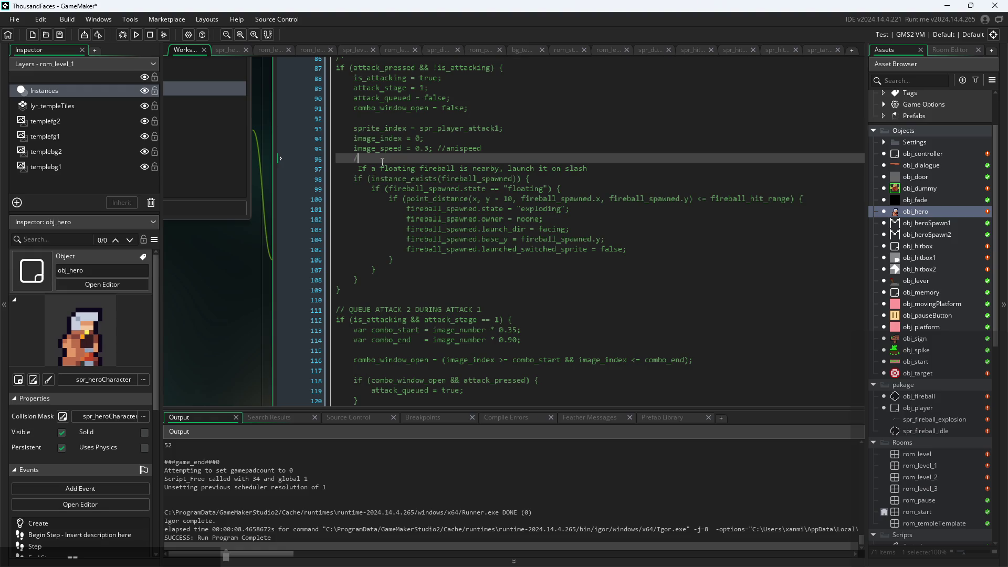
{"action": "type", "text": "*"}
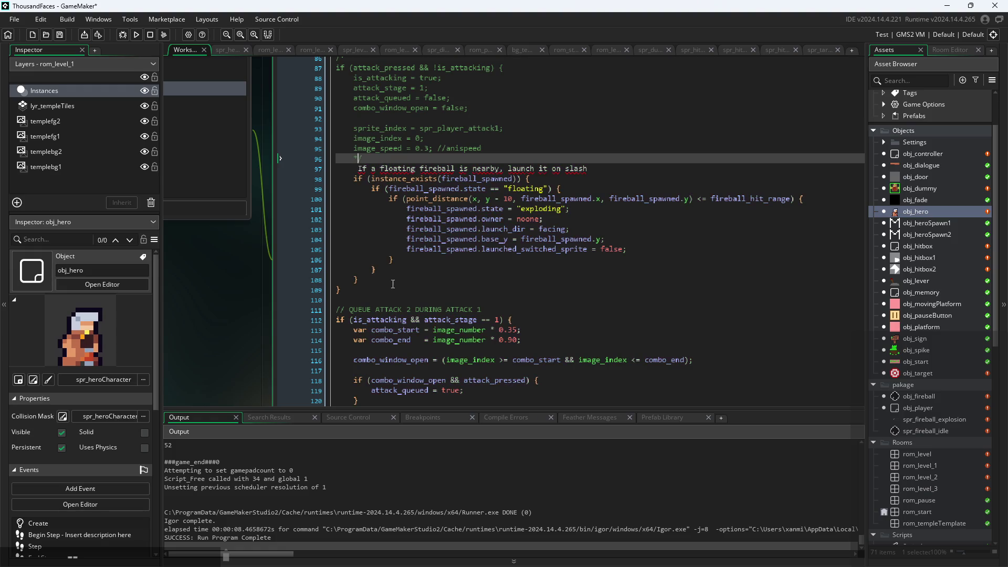
{"action": "left_click", "coordinate": [412, 272]}
{"action": "left_click", "coordinate": [373, 259]}
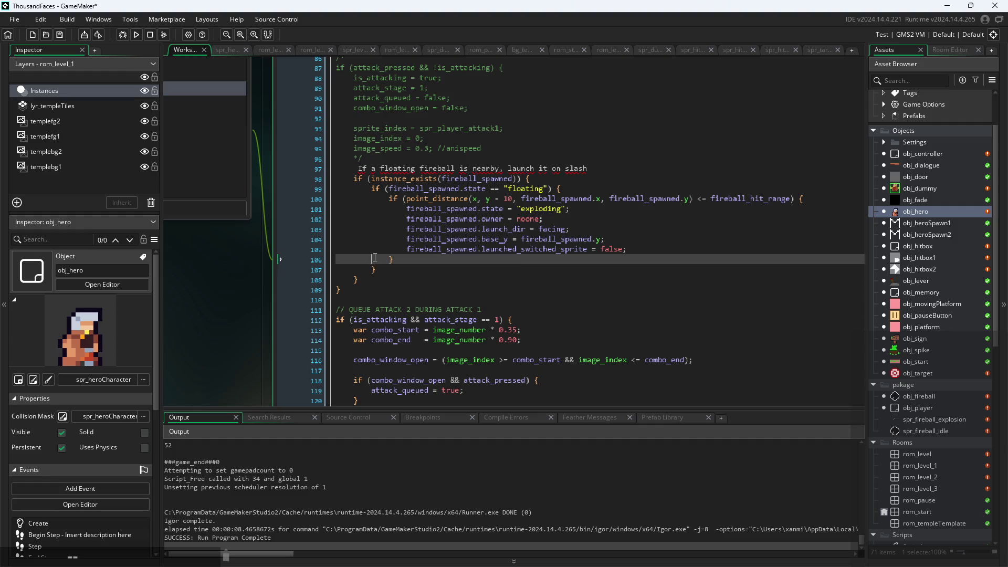
{"action": "left_click", "coordinate": [335, 271]}
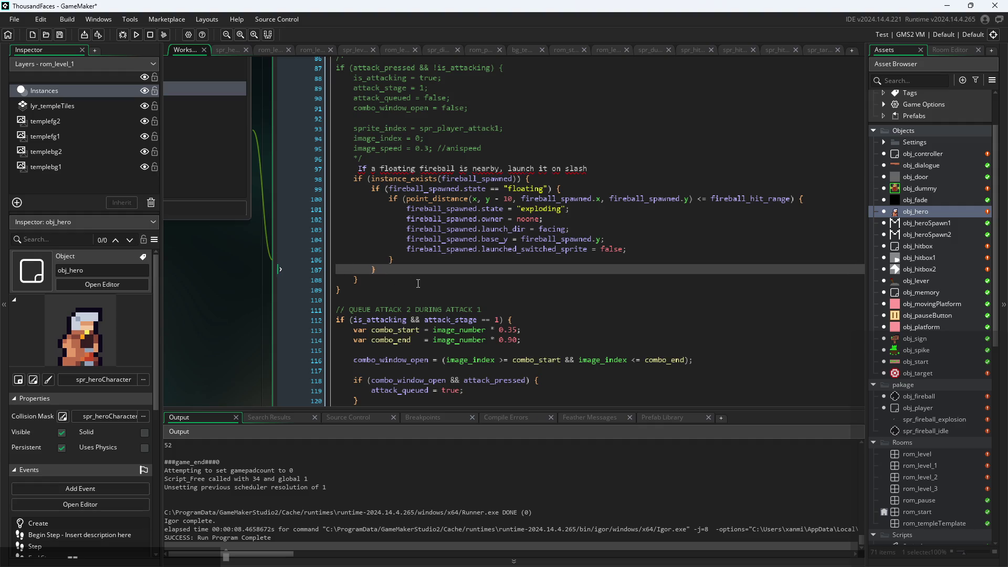
{"action": "type", "text": "/*"}
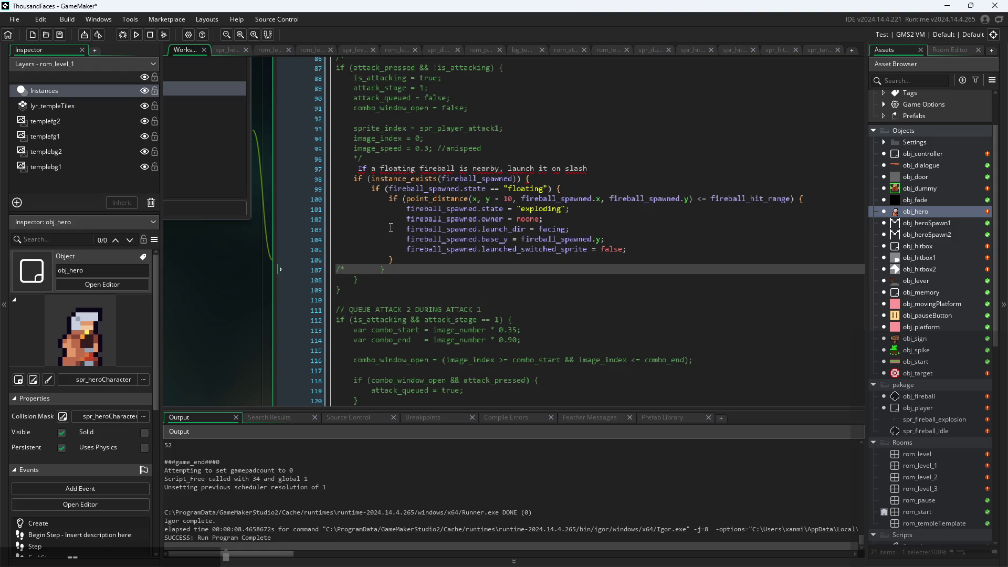
{"action": "scroll", "coordinate": [391, 227], "scroll_direction": "down", "scroll_amount": 7}
{"action": "scroll", "coordinate": [480, 317], "scroll_direction": "up", "scroll_amount": 8}
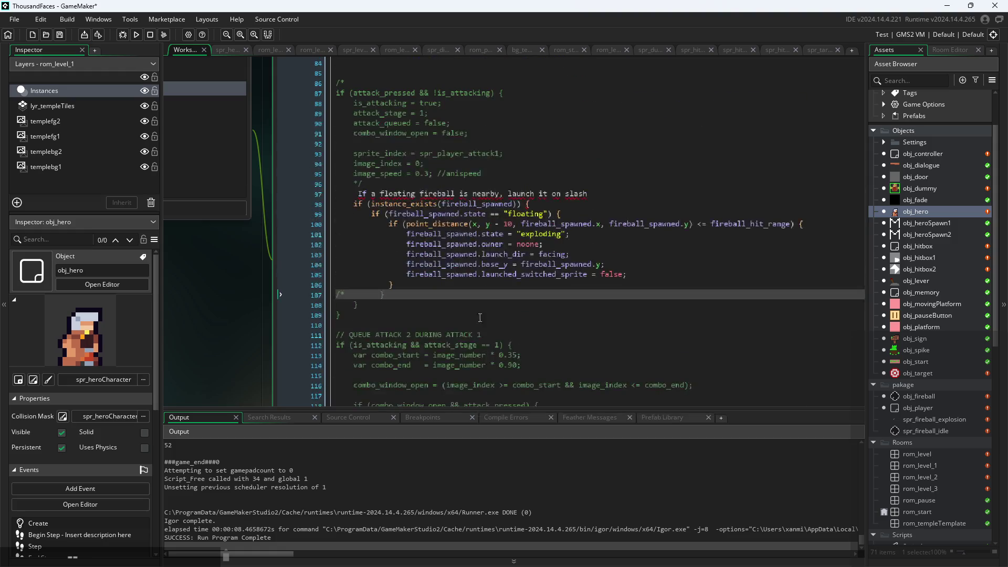
{"action": "left_click", "coordinate": [359, 194]}
{"action": "type", "text": "//"}
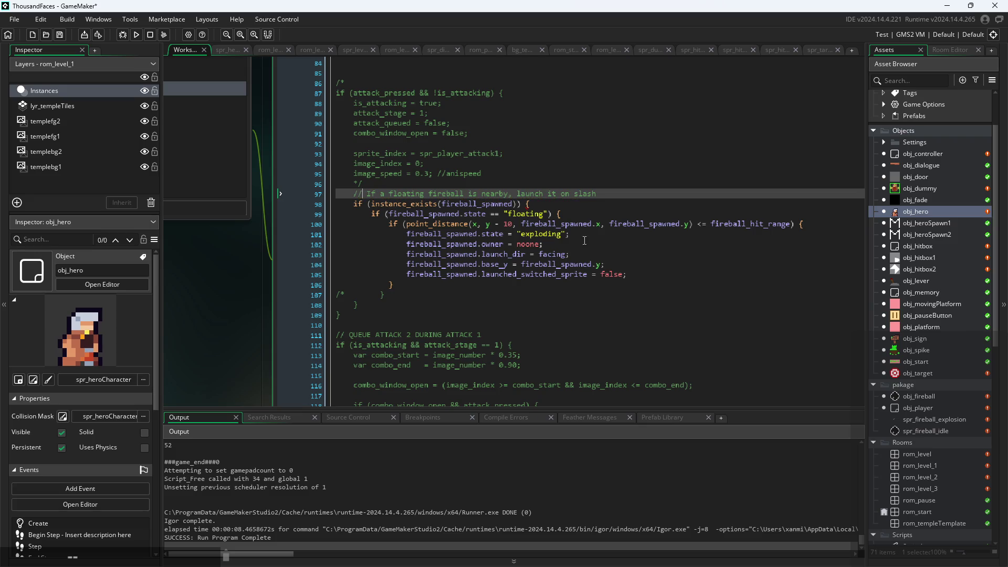
Step: Move the /* comment opener from line 107 down to line 109, below the launch block
{"action": "left_click", "coordinate": [596, 208]}
{"action": "scroll", "coordinate": [593, 208], "scroll_direction": "up", "scroll_amount": 2}
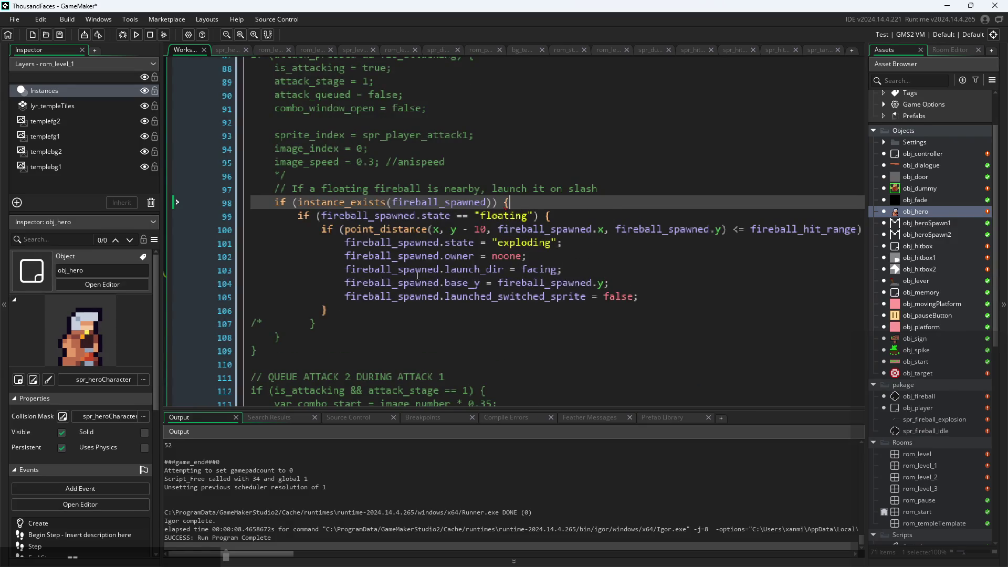
{"action": "scroll", "coordinate": [417, 275], "scroll_direction": "down", "scroll_amount": 2}
{"action": "left_click", "coordinate": [346, 306]}
{"action": "scroll", "coordinate": [346, 309], "scroll_direction": "up", "scroll_amount": 1}
{"action": "left_click", "coordinate": [349, 316]}
{"action": "key", "text": "Home"}
{"action": "key", "text": "Right"}
{"action": "key", "text": "Delete"}
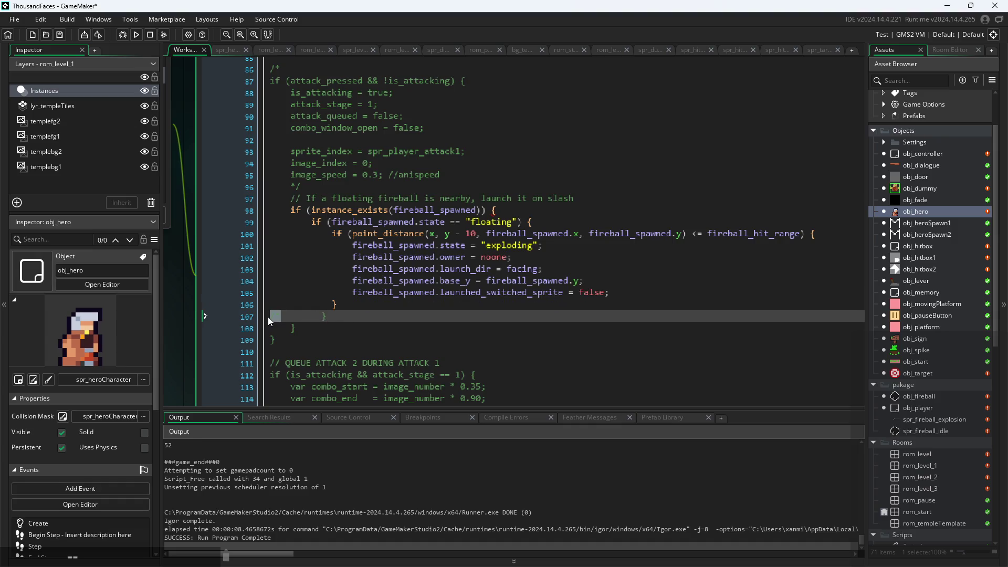
{"action": "left_click_drag", "start_coordinate": [268, 316], "coordinate": [271, 328]}
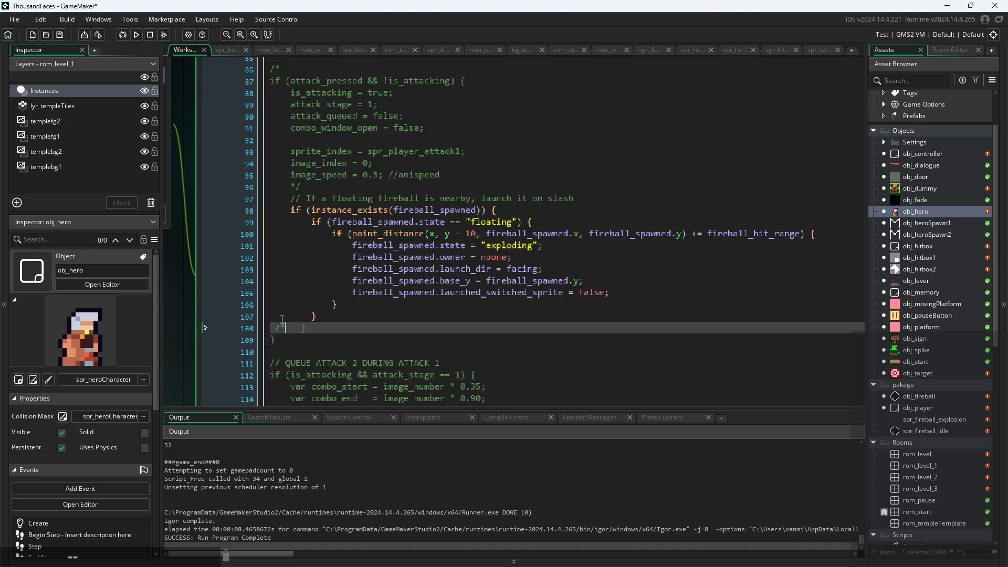
{"action": "key", "text": "Up"}
{"action": "key", "text": "Up"}
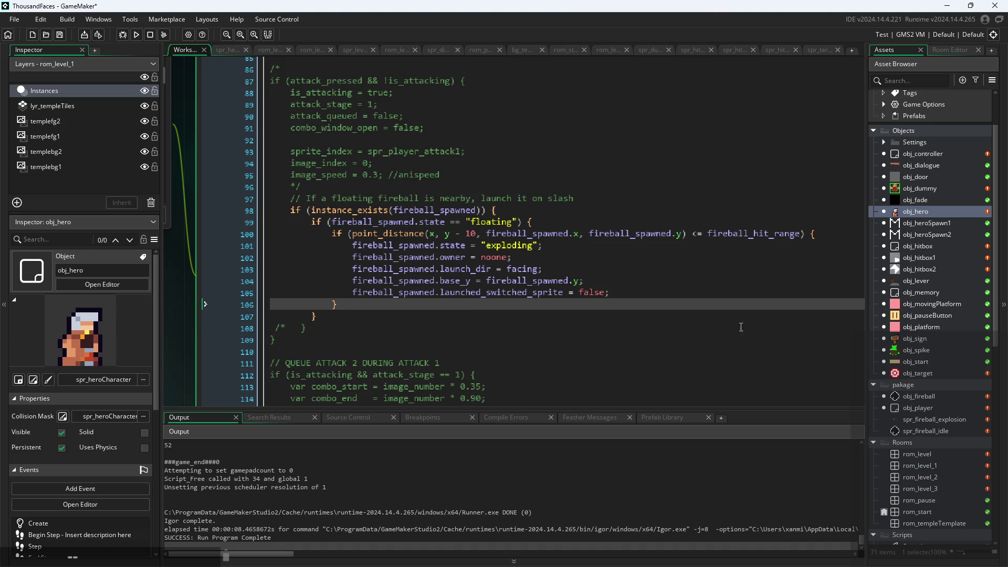
{"action": "left_click_drag", "start_coordinate": [288, 328], "coordinate": [264, 331]}
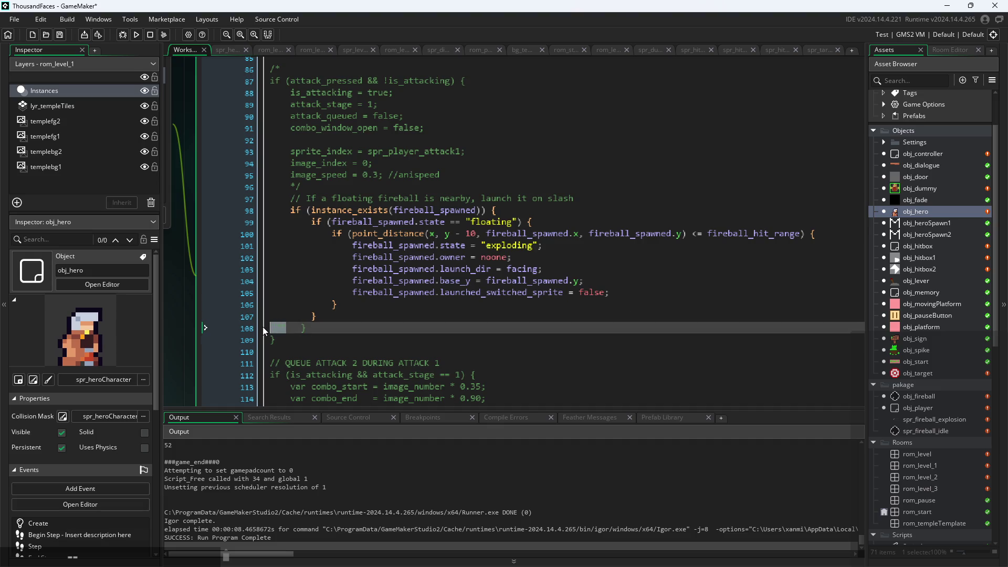
{"action": "key", "text": "BackSpace"}
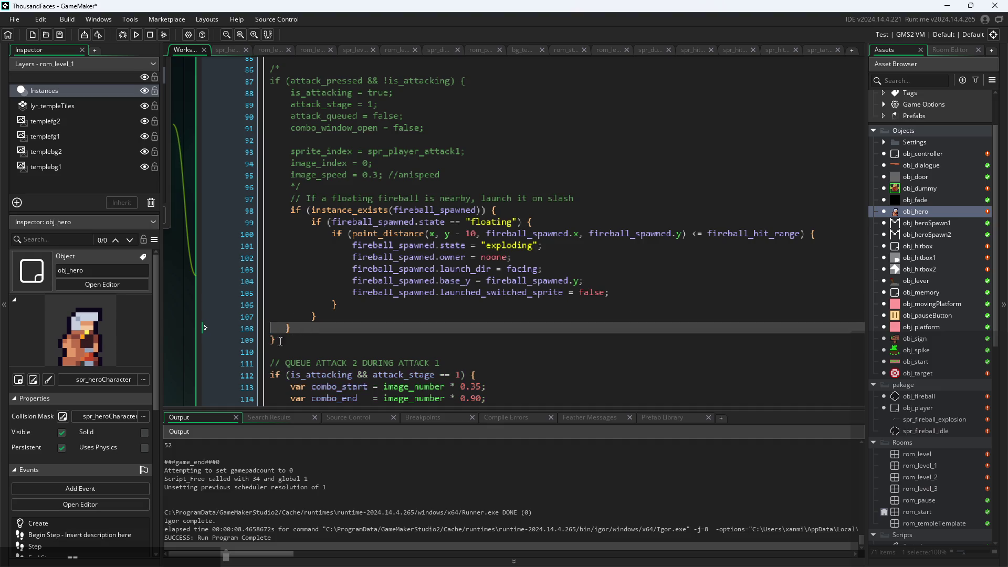
{"action": "left_click", "coordinate": [293, 348]}
{"action": "type", "text": "/*"}
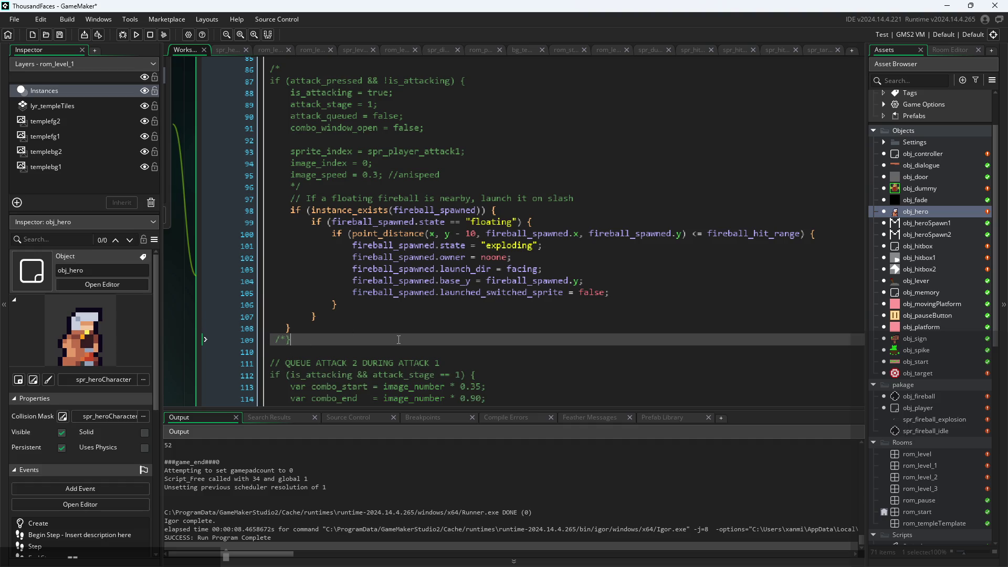
{"action": "key", "text": "Up"}
{"action": "key", "text": "Up"}
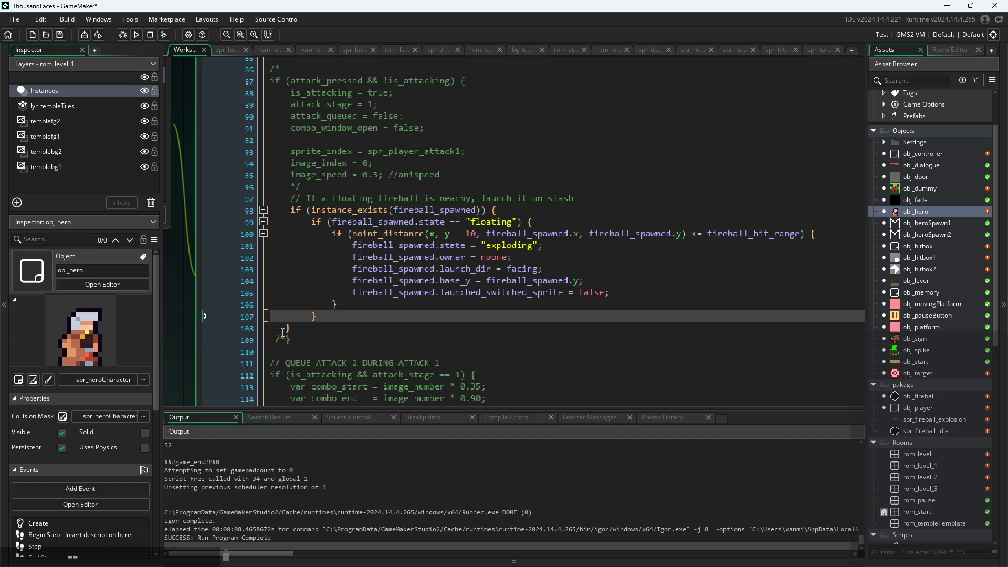
Step: Check brace pairing on lines 106–108 and the distance and instance_exists conditions
{"action": "left_click", "coordinate": [283, 332]}
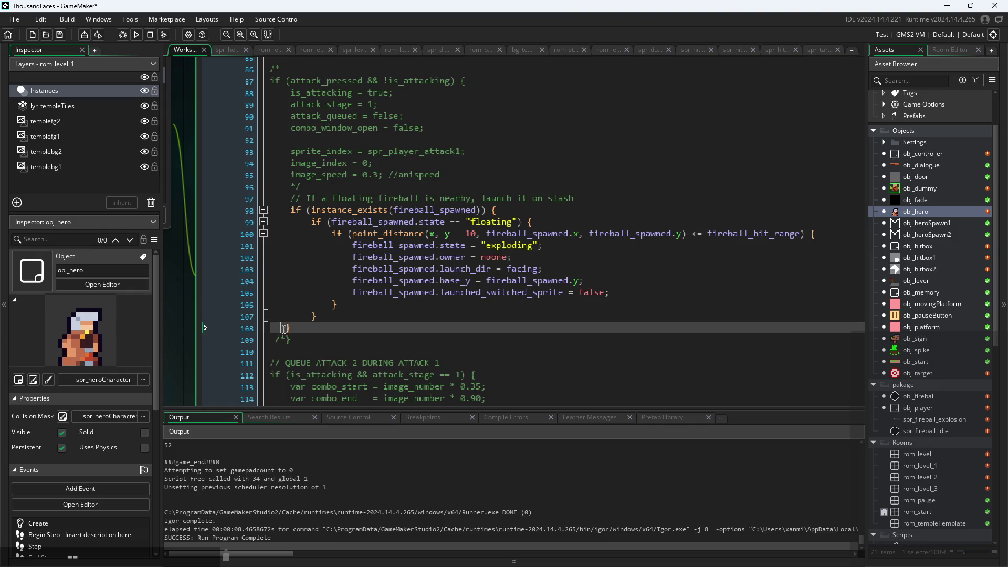
{"action": "left_click", "coordinate": [314, 315]}
{"action": "left_click", "coordinate": [334, 305]}
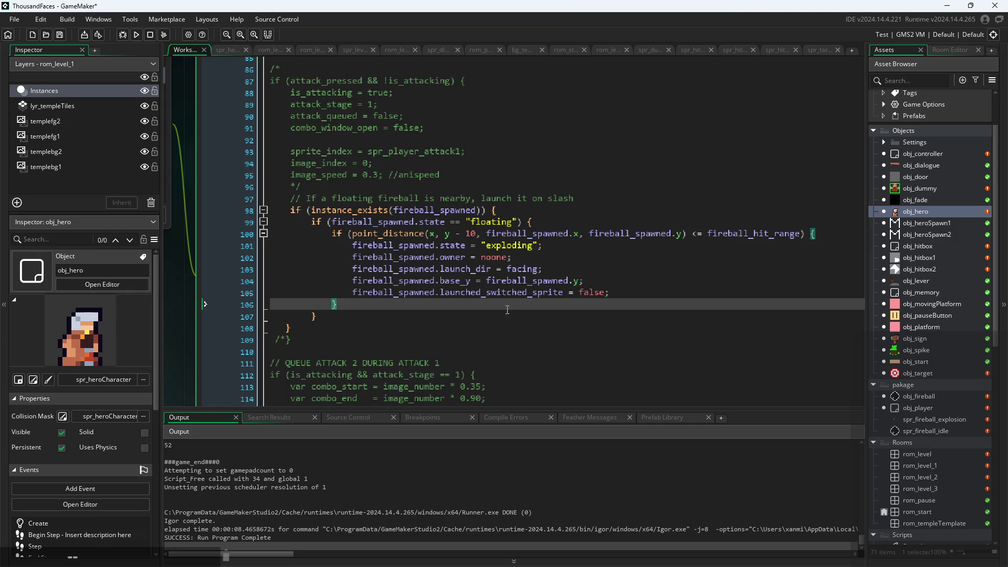
{"action": "left_click", "coordinate": [471, 234]}
{"action": "left_click", "coordinate": [502, 198]}
{"action": "left_click", "coordinate": [504, 210]}
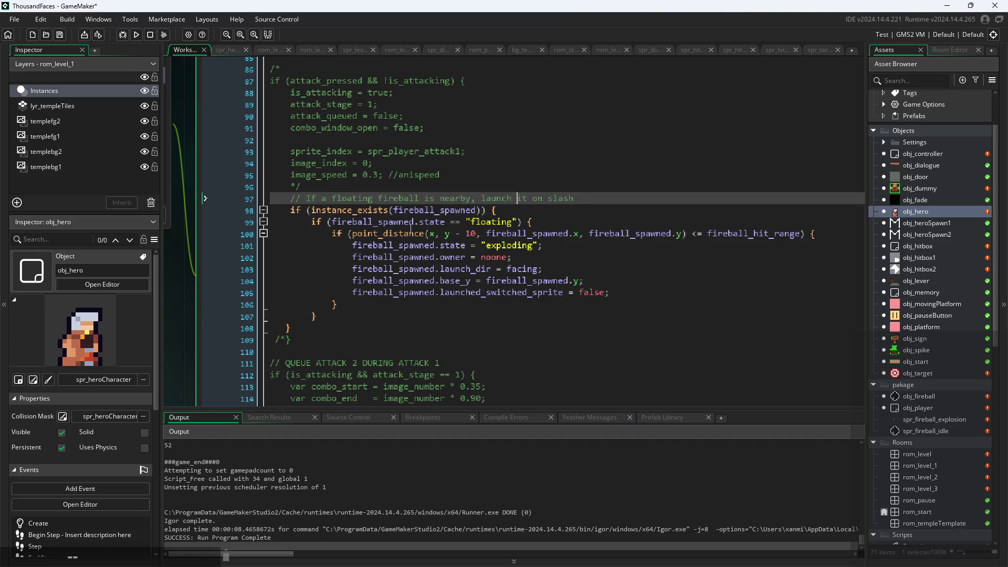
{"action": "left_click", "coordinate": [505, 210]}
Step: Paste the fireball-launch block, lines 98–108, right after the attack stage code
{"action": "left_click_drag", "start_coordinate": [291, 329], "coordinate": [290, 210]}
{"action": "key", "text": "ctrl+c"}
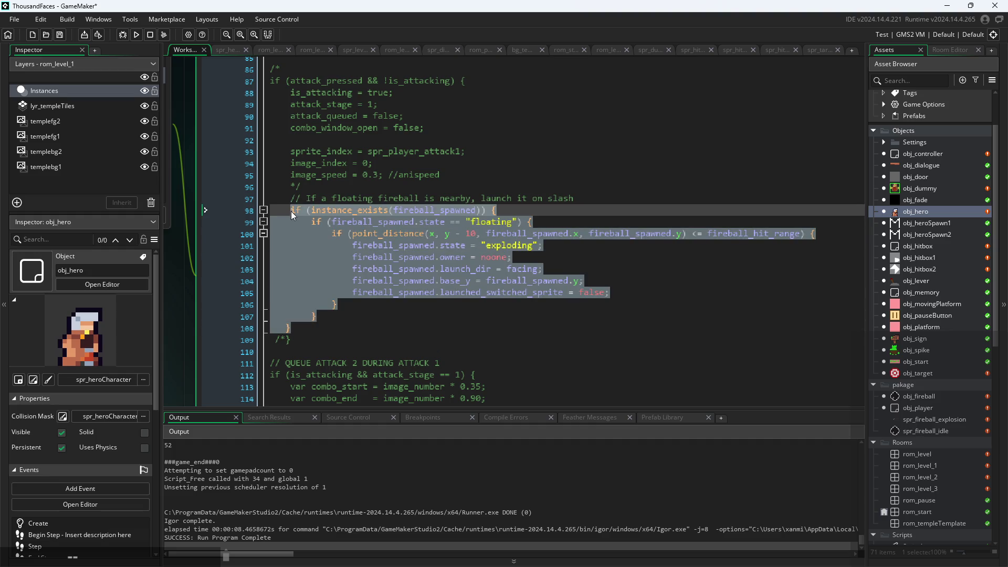
{"action": "scroll", "coordinate": [292, 212], "scroll_direction": "up", "scroll_amount": 10}
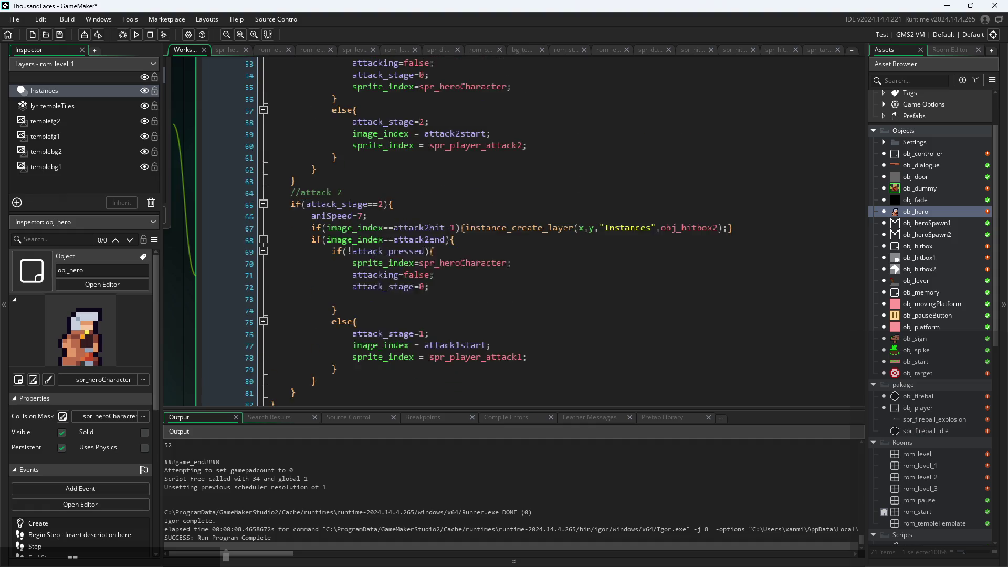
{"action": "scroll", "coordinate": [361, 244], "scroll_direction": "down", "scroll_amount": 3}
{"action": "left_click", "coordinate": [315, 306]}
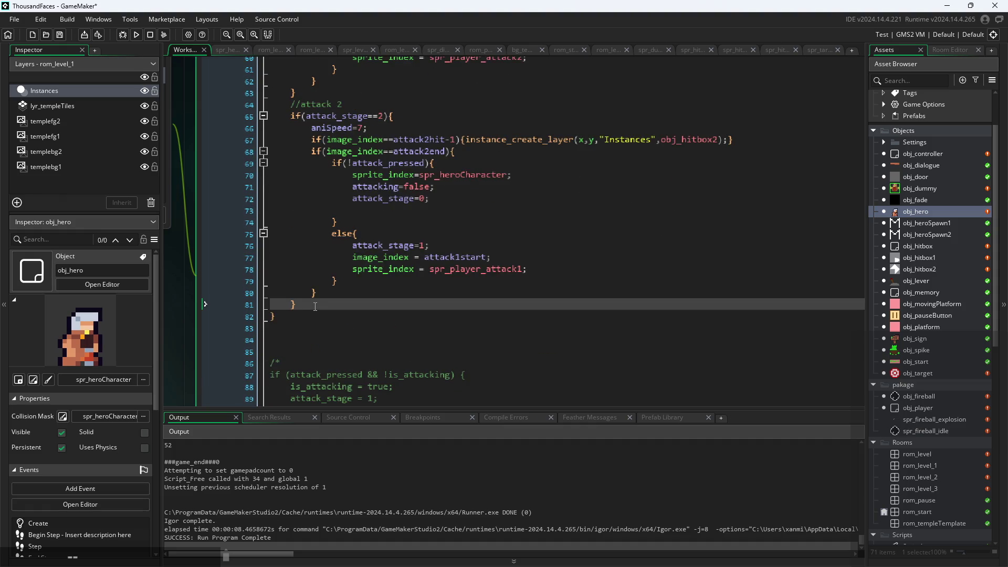
{"action": "key", "text": "Return"}
{"action": "key", "text": "Return"}
{"action": "key", "text": "ctrl+v"}
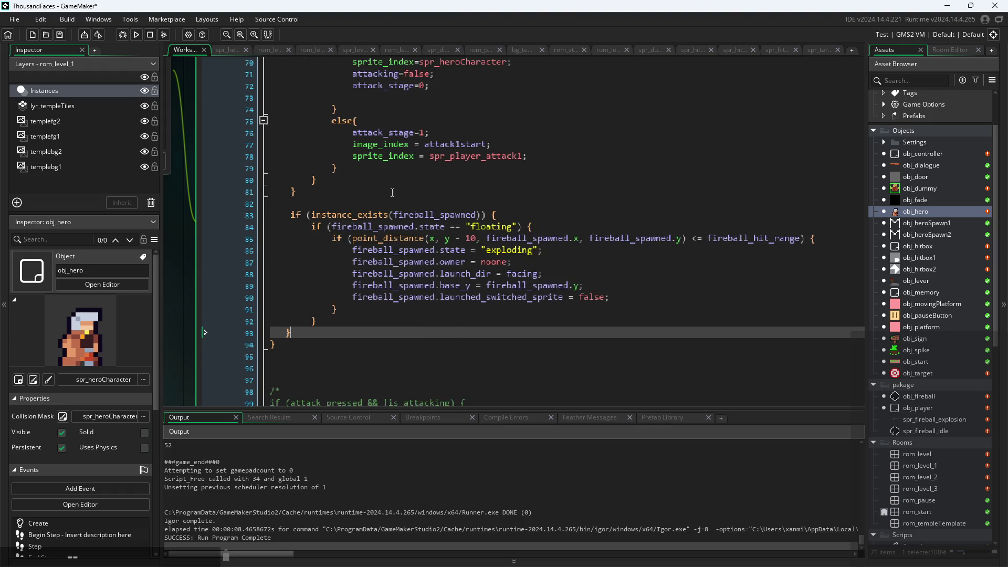
Step: Inspect the pasted floating check and select the point_distance expression on line 85
{"action": "left_click", "coordinate": [392, 214]}
{"action": "left_click", "coordinate": [491, 226]}
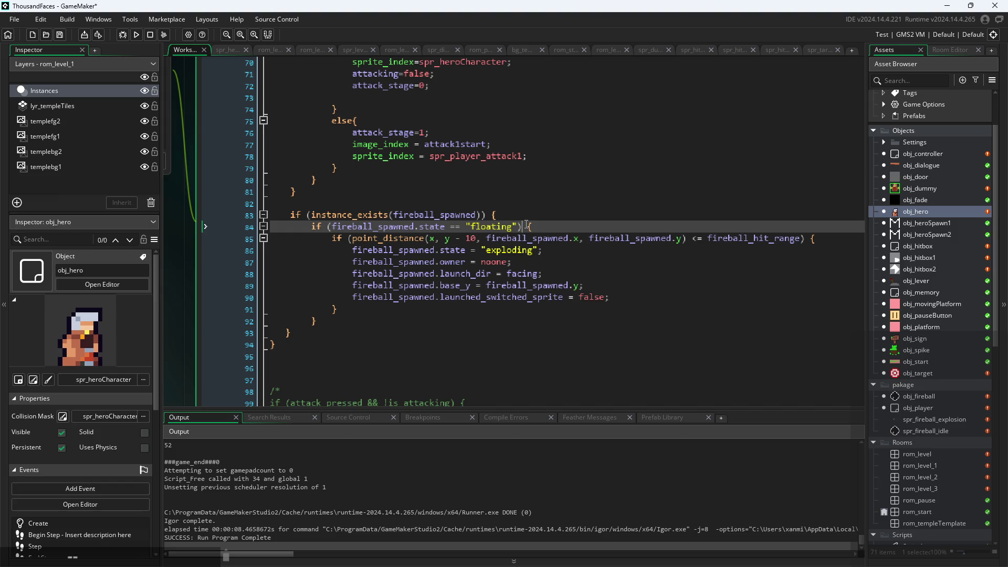
{"action": "left_click", "coordinate": [524, 226]}
{"action": "left_click", "coordinate": [484, 238]}
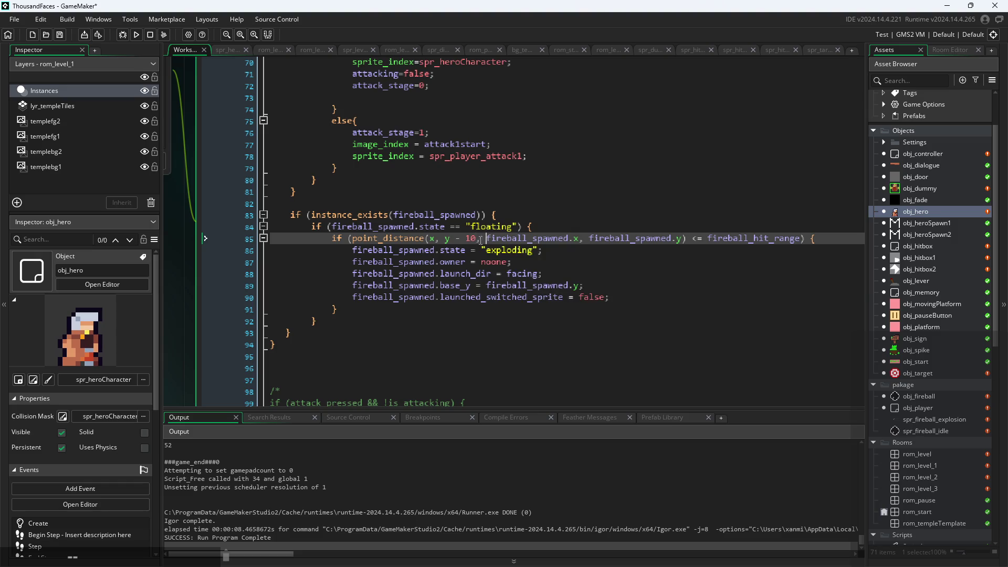
{"action": "left_click", "coordinate": [477, 239]}
{"action": "mouse_move", "coordinate": [686, 238]}
{"action": "left_mouse_down"}
{"action": "mouse_move", "coordinate": [393, 227]}
{"action": "mouse_move", "coordinate": [359, 239]}
{"action": "left_mouse_up"}
{"action": "left_click", "coordinate": [349, 245]}
{"action": "left_click", "coordinate": [645, 238]}
{"action": "mouse_move", "coordinate": [807, 238]}
{"action": "left_mouse_down"}
{"action": "mouse_move", "coordinate": [310, 238]}
{"action": "mouse_move", "coordinate": [353, 239]}
{"action": "left_mouse_up"}
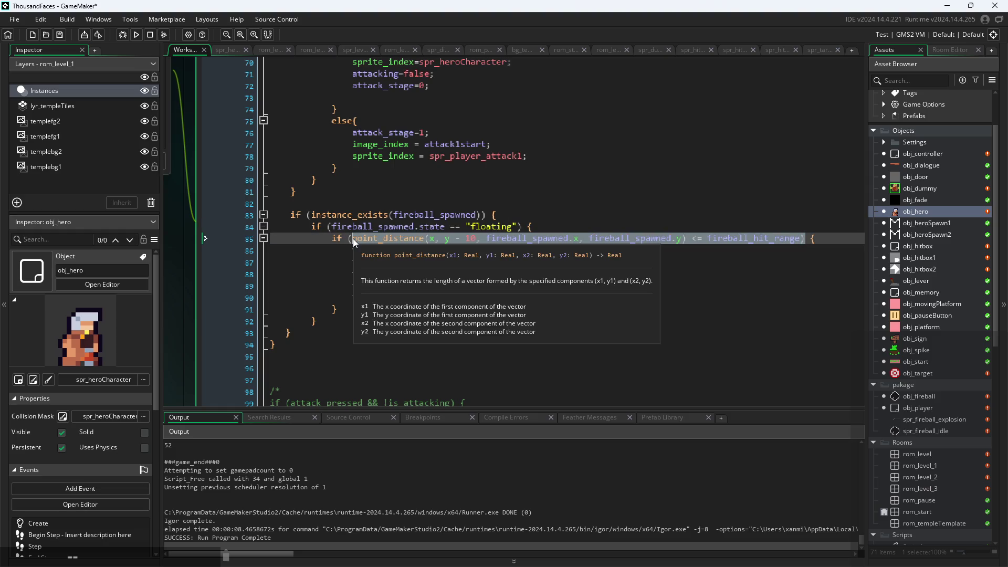
Step: Replace the point_distance check with place_meeting(x,y,fireball_spawned) and fix the closing parenthesis
{"action": "key", "text": "BackSpace"}
{"action": "type", "text": "place"}
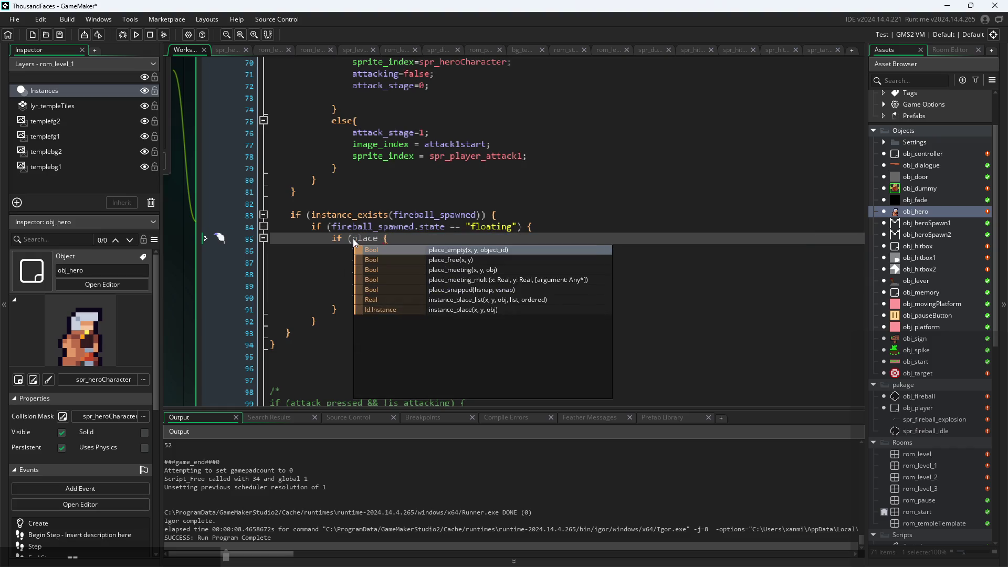
{"action": "left_click", "coordinate": [456, 270]}
{"action": "type", "text": "x,y,dir"}
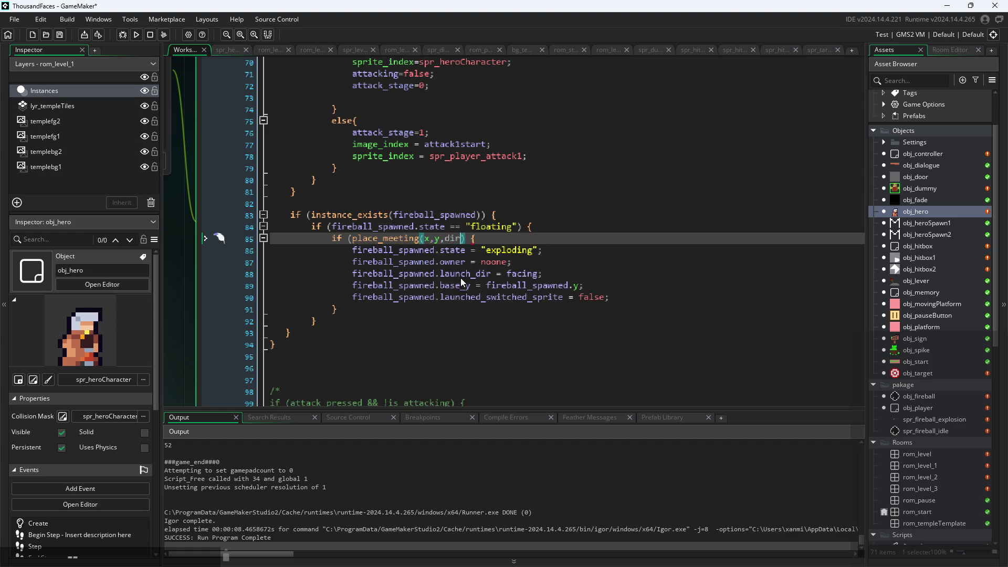
{"action": "key", "text": "BackSpace"}
{"action": "key", "text": "BackSpace"}
{"action": "key", "text": "BackSpace"}
{"action": "type", "text": "fire"}
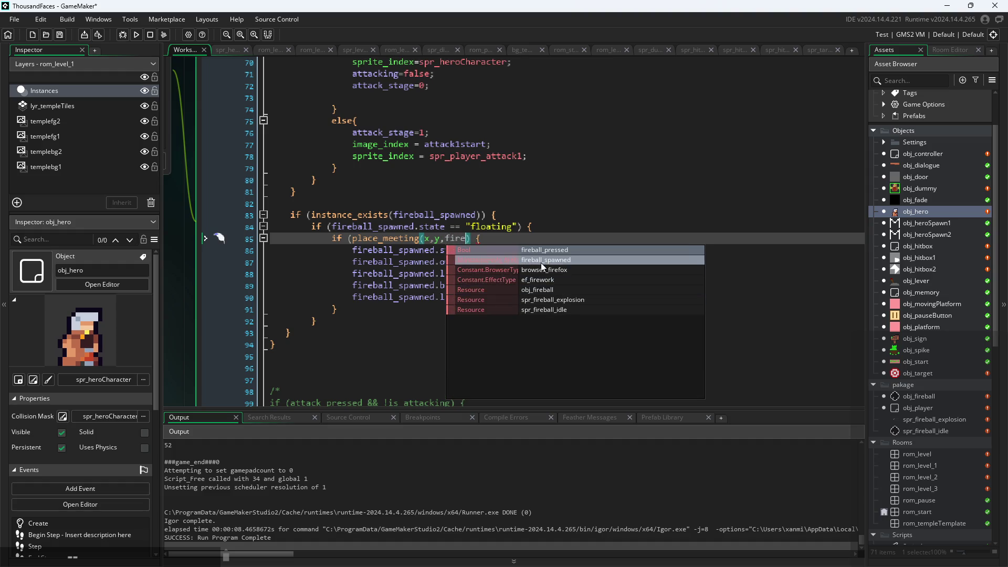
{"action": "left_click", "coordinate": [540, 263]}
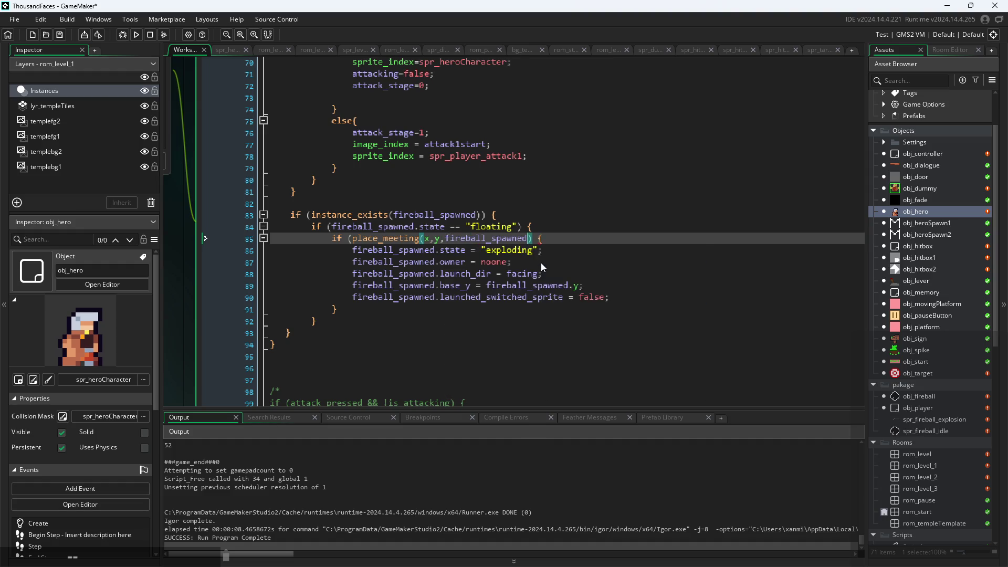
{"action": "left_click", "coordinate": [544, 238]}
{"action": "key", "text": "BackSpace"}
{"action": "type", "text": ")"}
Step: Change launch_dir on line 88 from facing to image_xscale, then run the game past the title screen
{"action": "left_click", "coordinate": [535, 251]}
{"action": "left_click", "coordinate": [535, 273]}
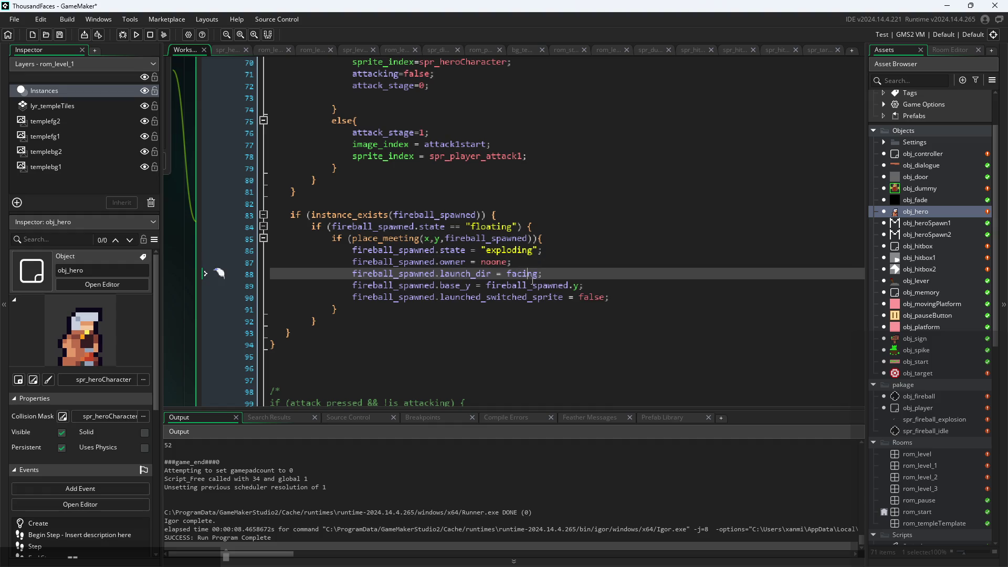
{"action": "left_click", "coordinate": [626, 297]}
{"action": "left_click", "coordinate": [628, 285]}
{"action": "scroll", "coordinate": [628, 284], "scroll_direction": "up", "scroll_amount": 1, "text": "ctrl"}
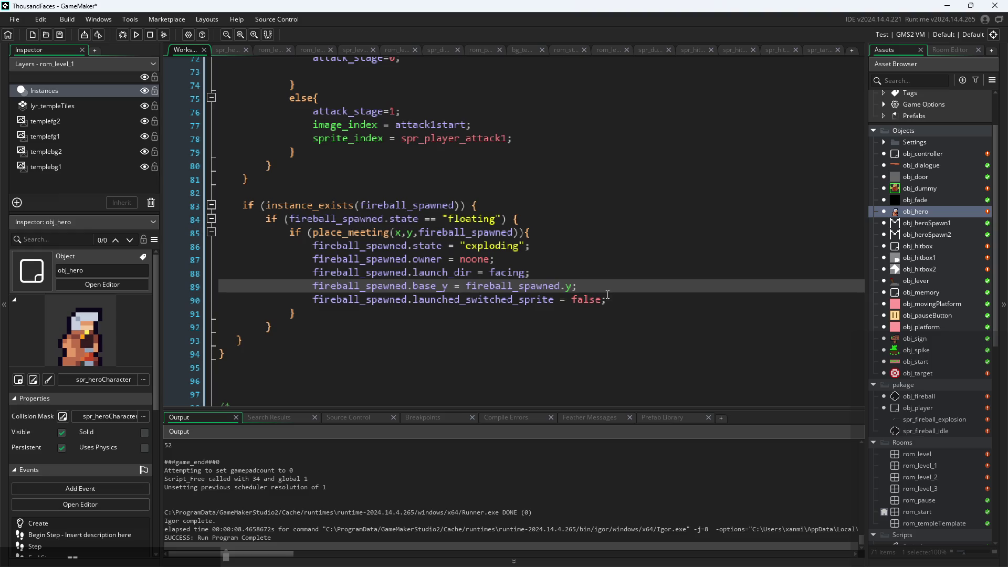
{"action": "scroll", "coordinate": [612, 291], "scroll_direction": "down", "scroll_amount": 1, "text": "ctrl"}
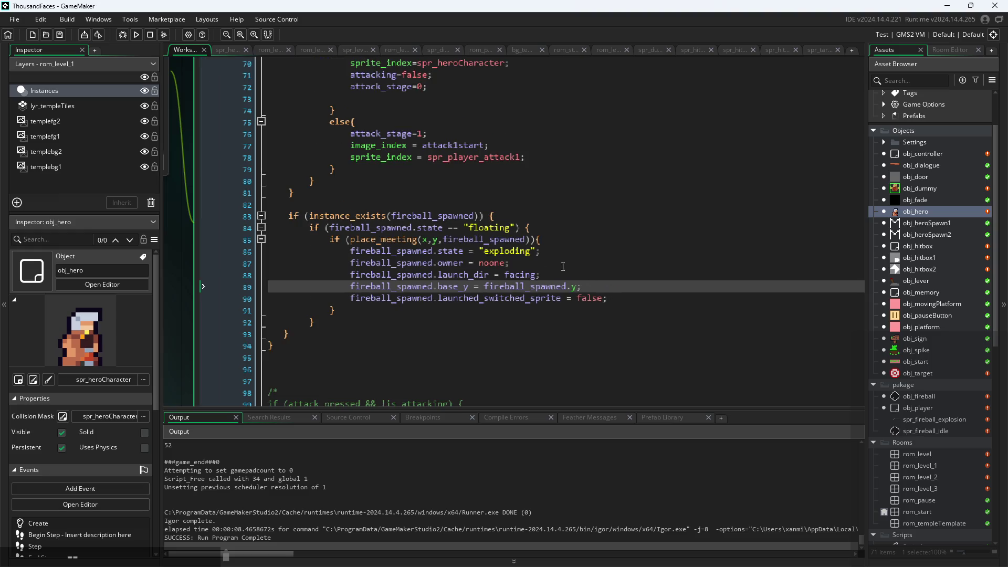
{"action": "double_click", "coordinate": [513, 275]}
{"action": "key", "text": "BackSpace"}
{"action": "key", "text": "Escape"}
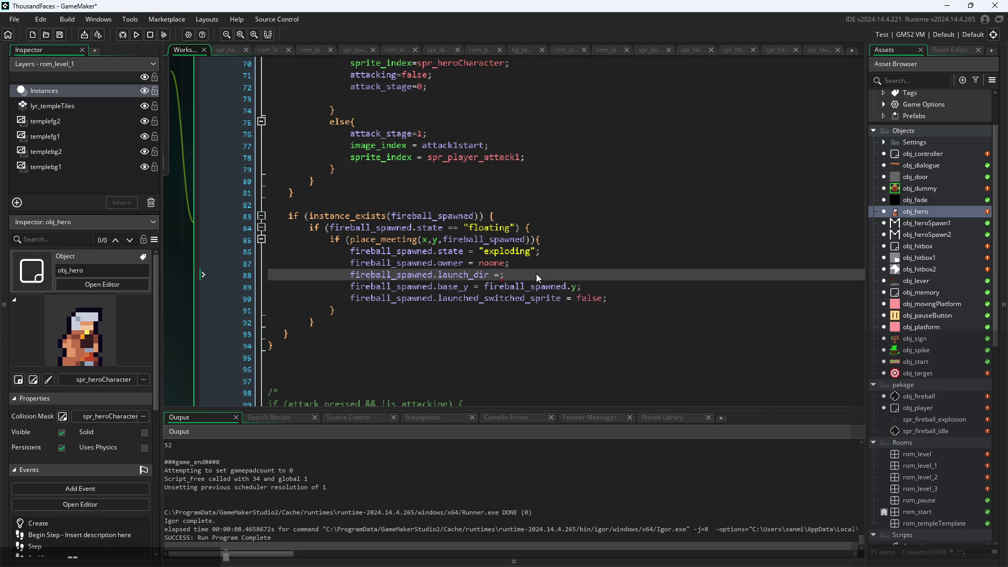
{"action": "type", "text": "image_x"}
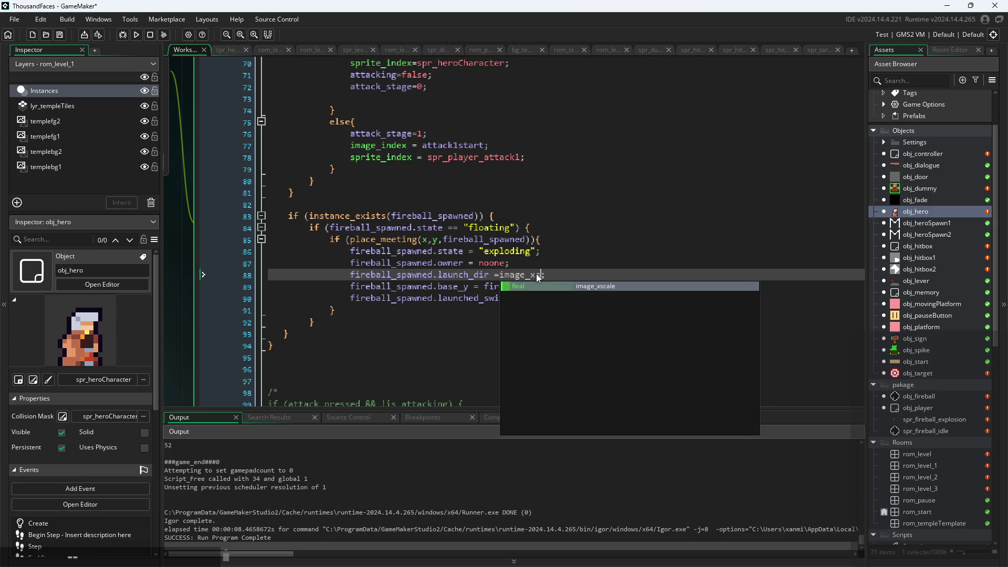
{"action": "left_click", "coordinate": [548, 286]}
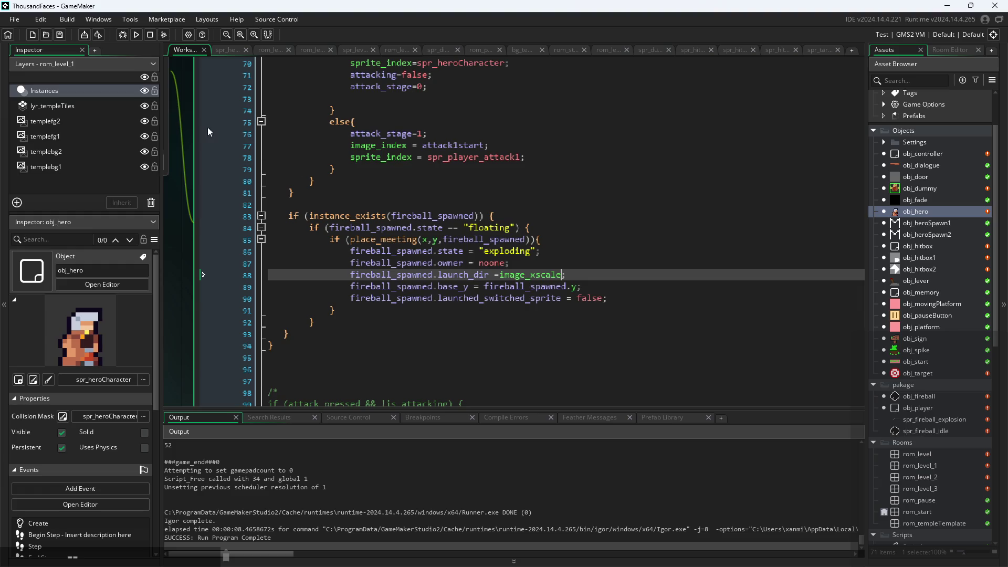
{"action": "left_click", "coordinate": [136, 34]}
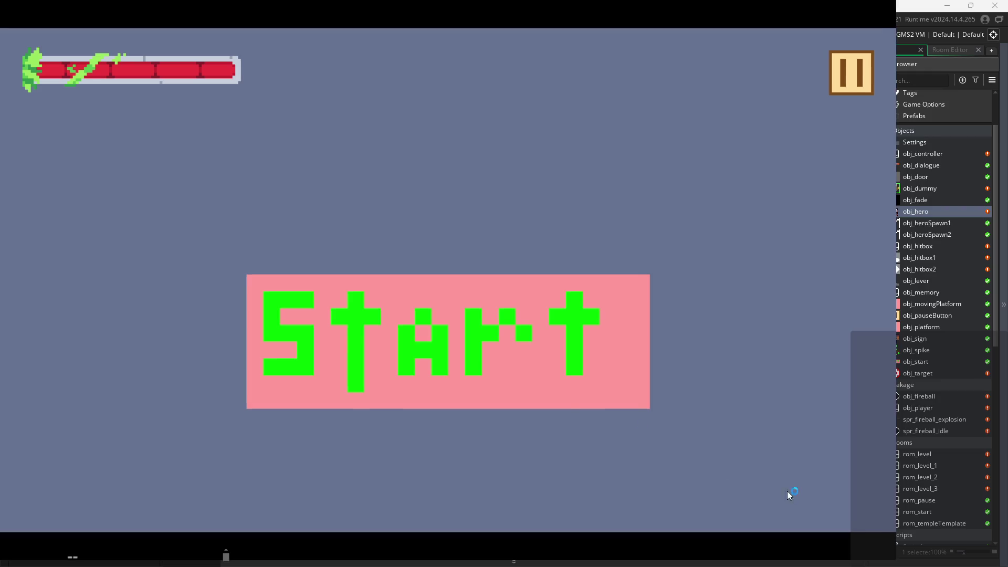
{"action": "left_click", "coordinate": [549, 386]}
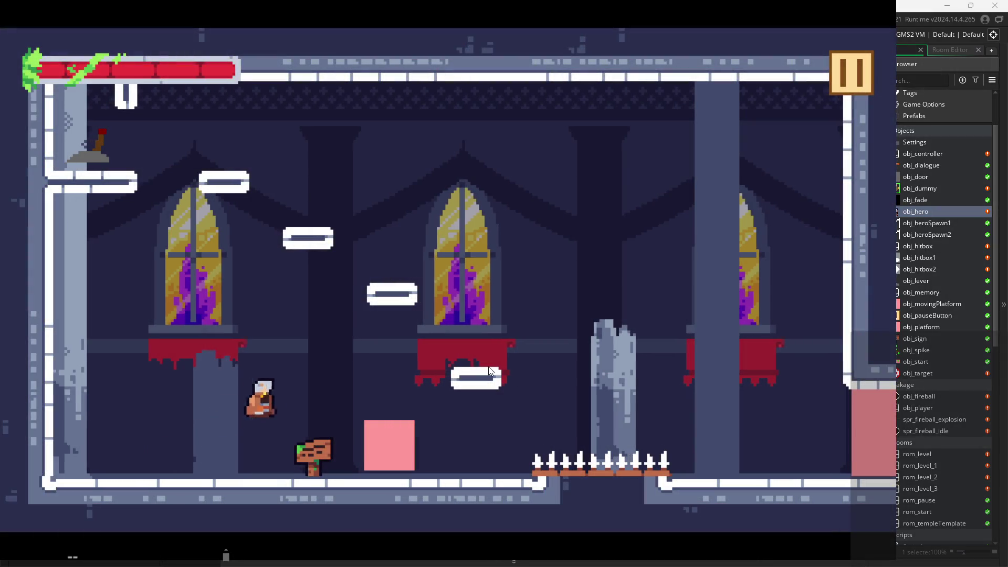
Step: Walk left, jump and slash the floating fireball, then pause and exit the test run
{"action": "key", "text": "Left"}
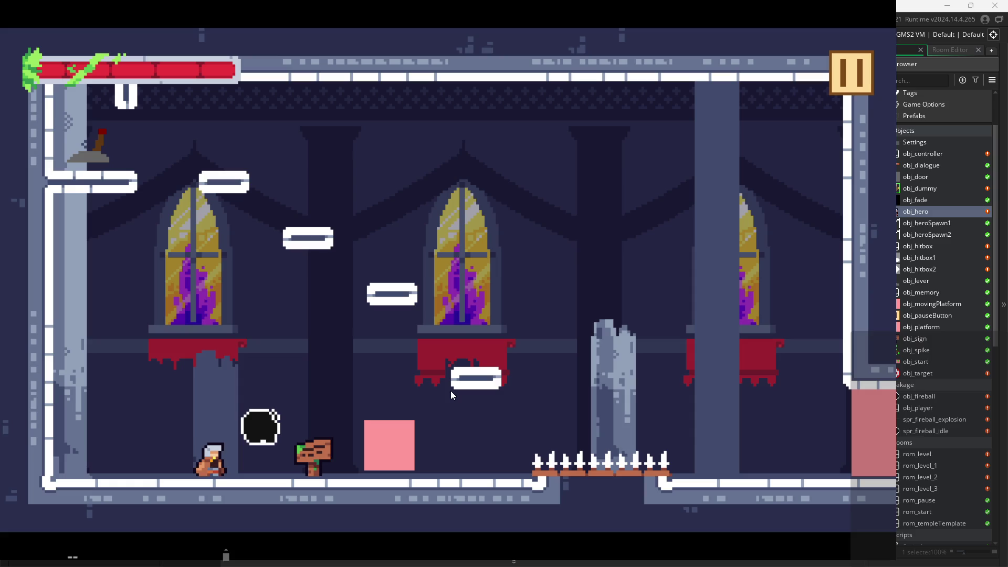
{"action": "key", "text": "x"}
{"action": "key", "text": "space"}
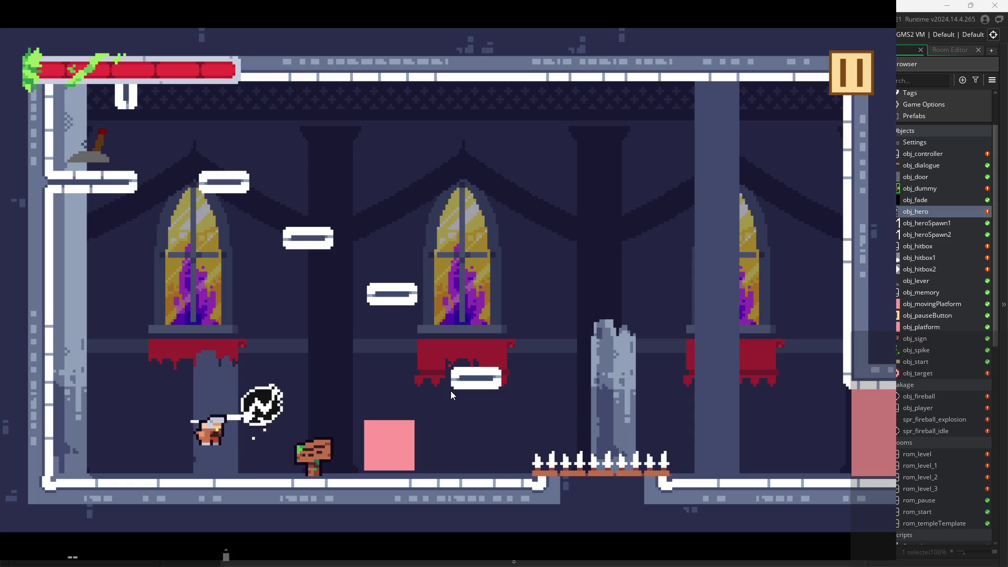
{"action": "key", "text": "space"}
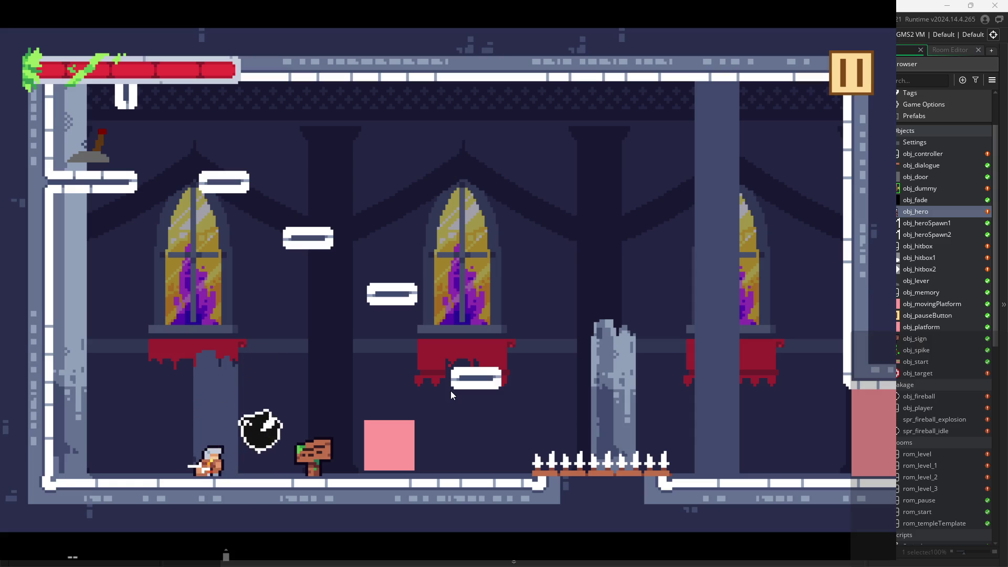
{"action": "left_click", "coordinate": [850, 81]}
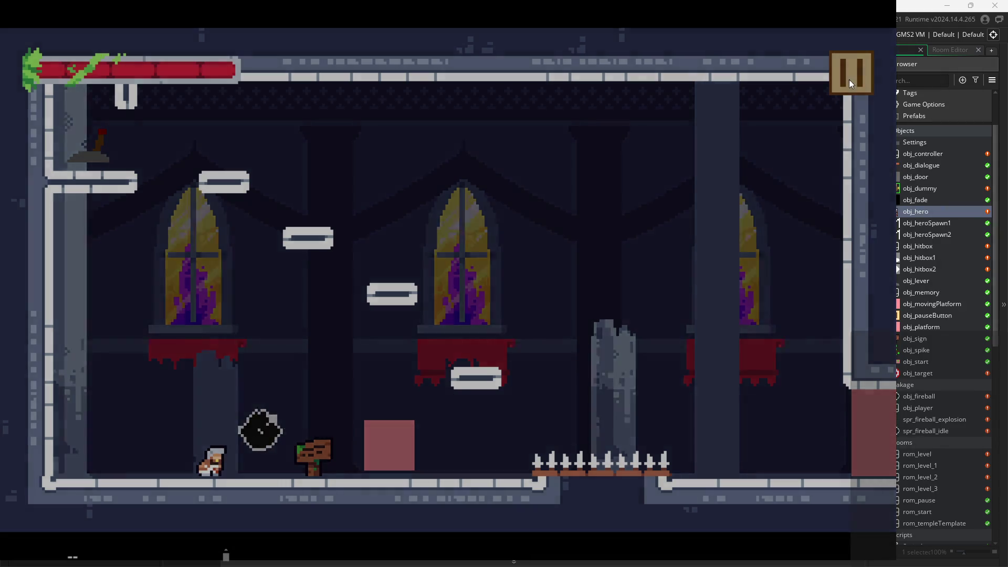
{"action": "left_click", "coordinate": [703, 442]}
{"action": "left_click", "coordinate": [336, 332]}
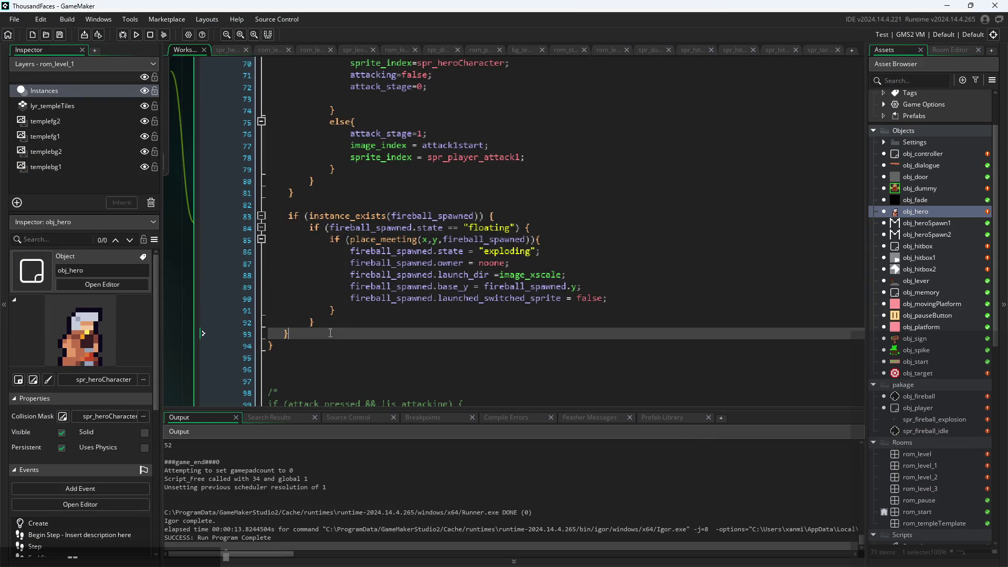
Step: Delete the fireball block from line 83 and the leftover lines, and retype the closing brace
{"action": "left_click", "coordinate": [327, 326]}
{"action": "left_click_drag", "start_coordinate": [328, 328], "coordinate": [252, 221]}
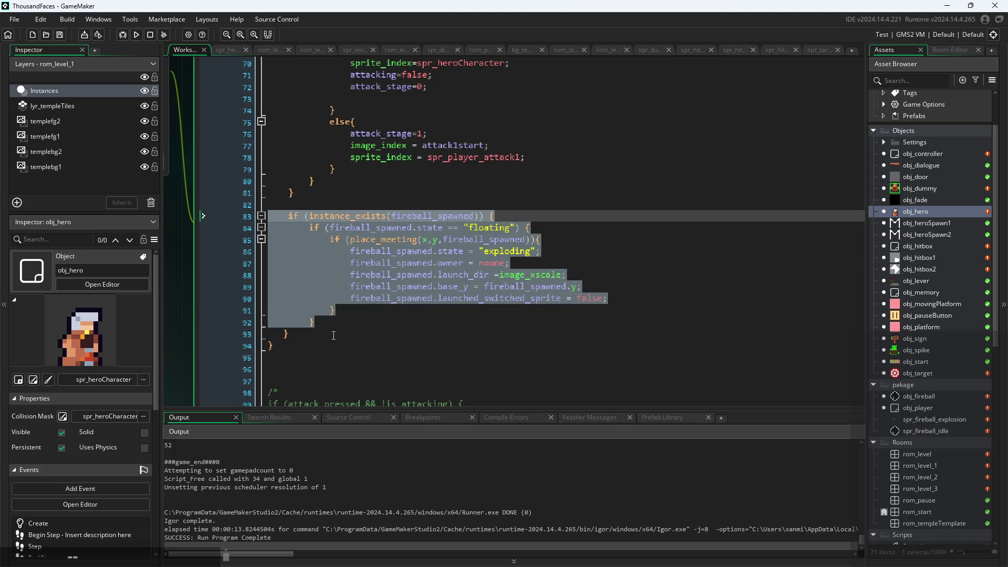
{"action": "key", "text": "Delete"}
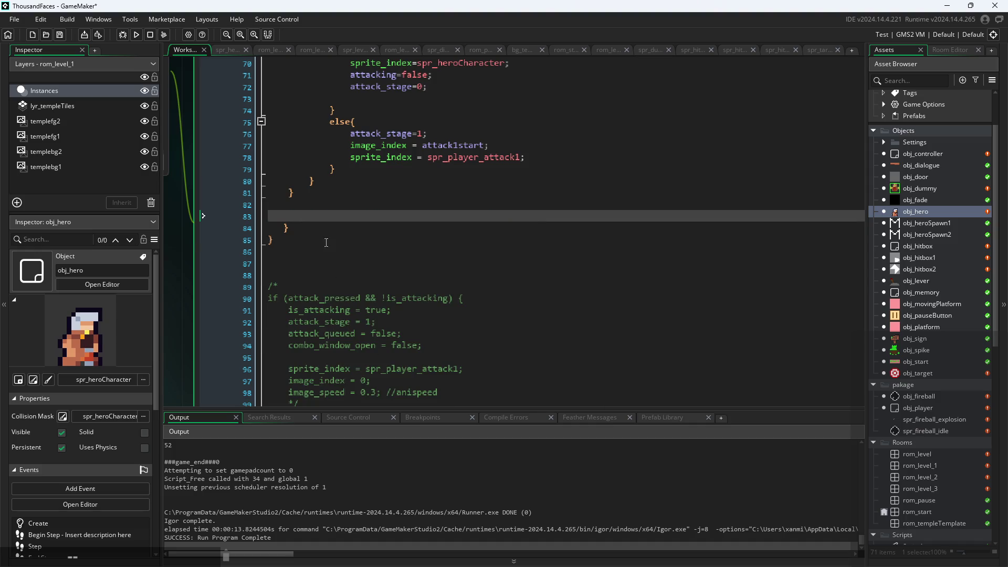
{"action": "left_click_drag", "start_coordinate": [274, 240], "coordinate": [235, 205]}
{"action": "key", "text": "Delete"}
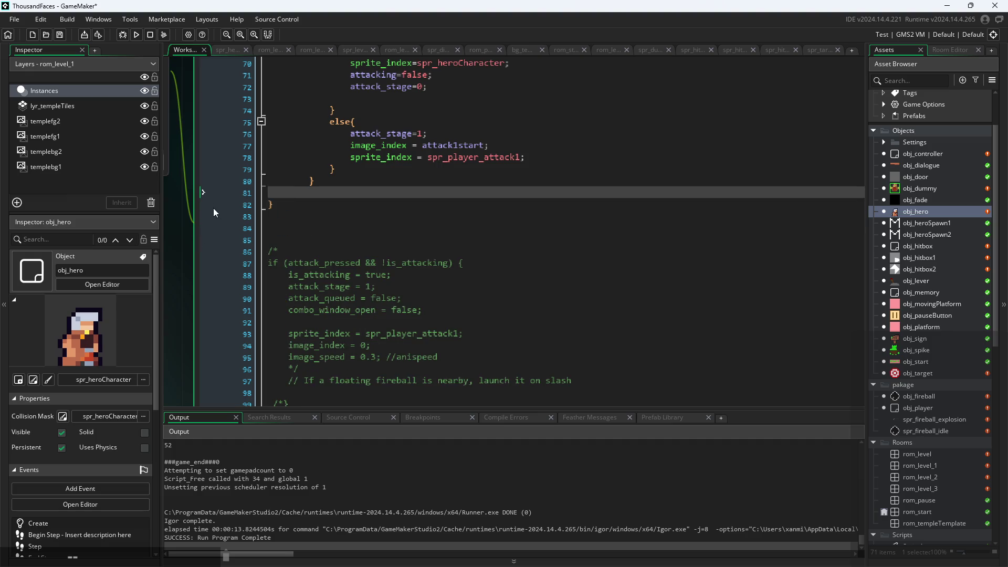
{"action": "type", "text": "}"}
{"action": "scroll", "coordinate": [370, 253], "scroll_direction": "up", "scroll_amount": 3}
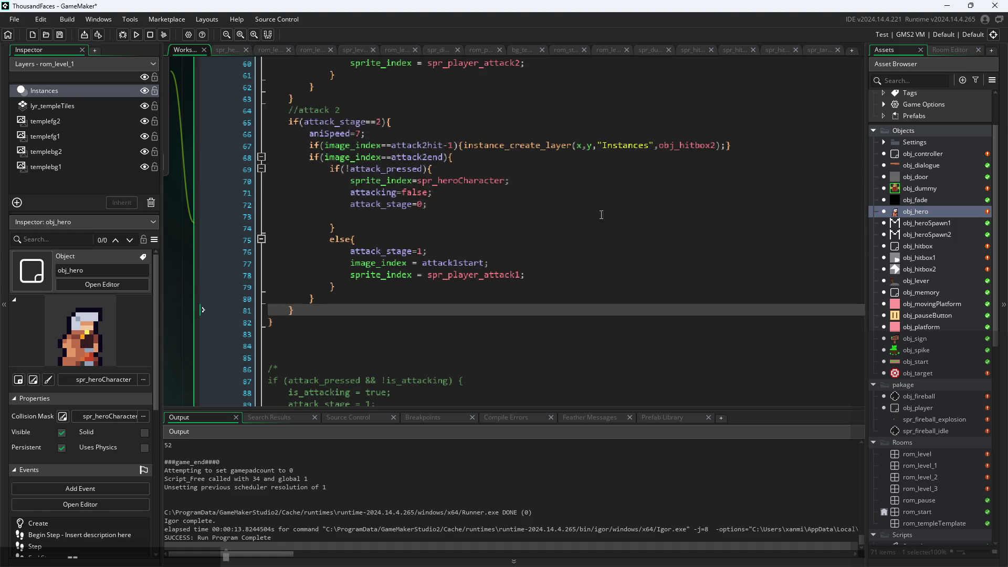
{"action": "double_click", "coordinate": [930, 397]}
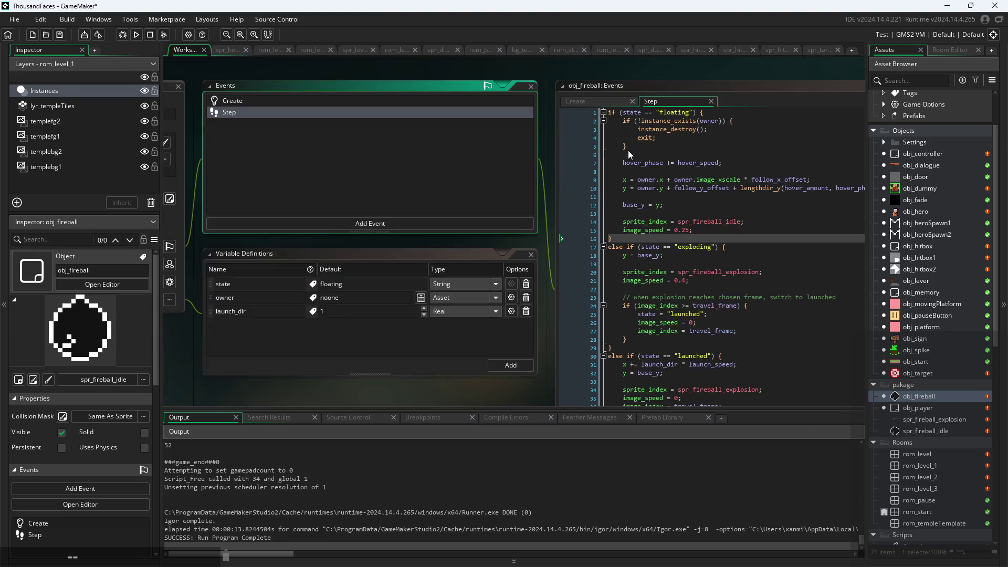
Step: Add a blank line above obj_fireball's Step code and open a /* comment there
{"action": "scroll", "coordinate": [661, 164], "scroll_direction": "up", "scroll_amount": 1, "text": "ctrl"}
{"action": "scroll", "coordinate": [661, 163], "scroll_direction": "down", "scroll_amount": 3, "text": "ctrl"}
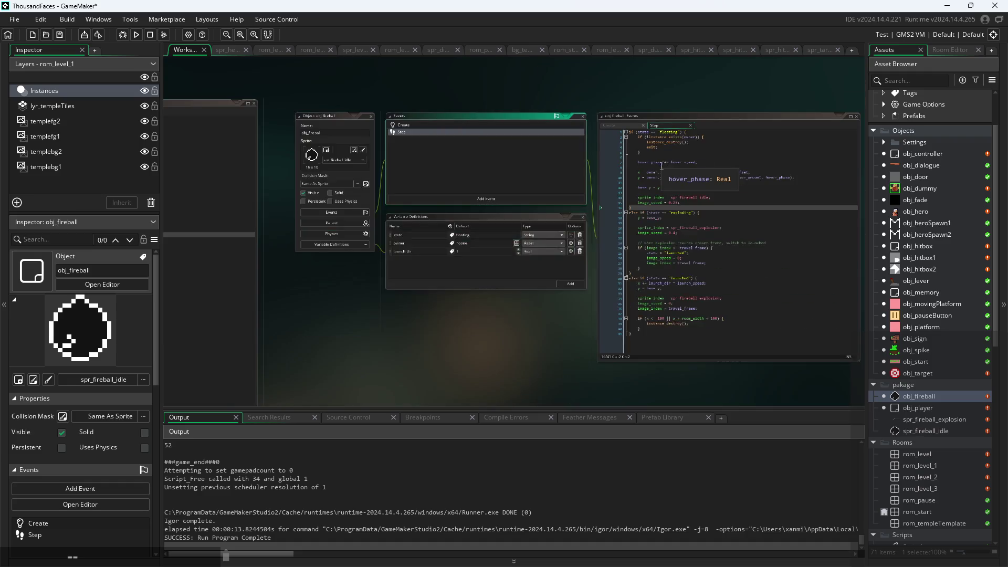
{"action": "scroll", "coordinate": [666, 210], "scroll_direction": "up", "scroll_amount": 3, "text": "ctrl"}
{"action": "scroll", "coordinate": [683, 289], "scroll_direction": "down", "scroll_amount": 2, "text": "ctrl"}
{"action": "scroll", "coordinate": [683, 289], "scroll_direction": "up", "scroll_amount": 2, "text": "ctrl"}
{"action": "left_click_drag", "start_coordinate": [682, 293], "coordinate": [616, 156]}
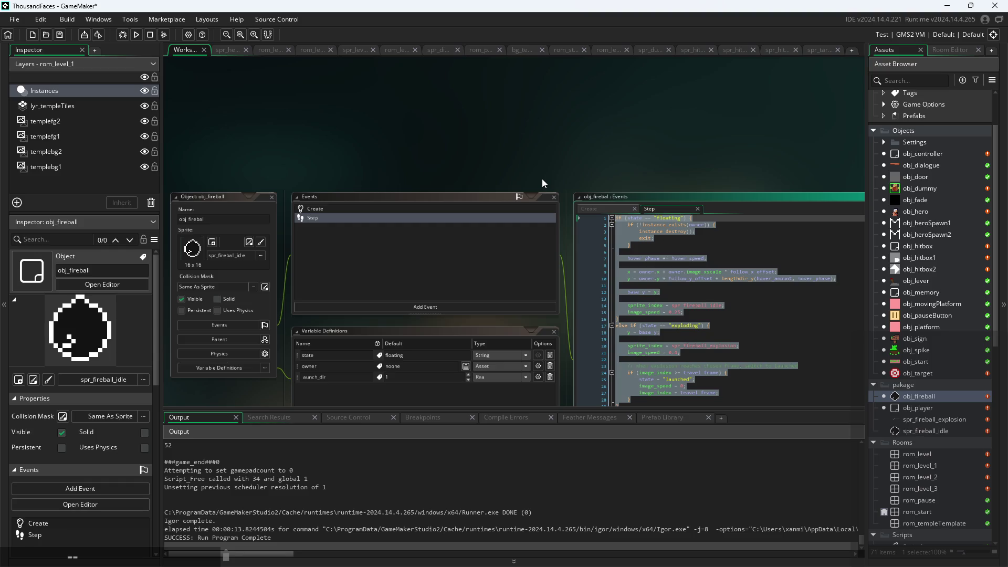
{"action": "left_click", "coordinate": [700, 292]}
{"action": "left_click", "coordinate": [615, 218]}
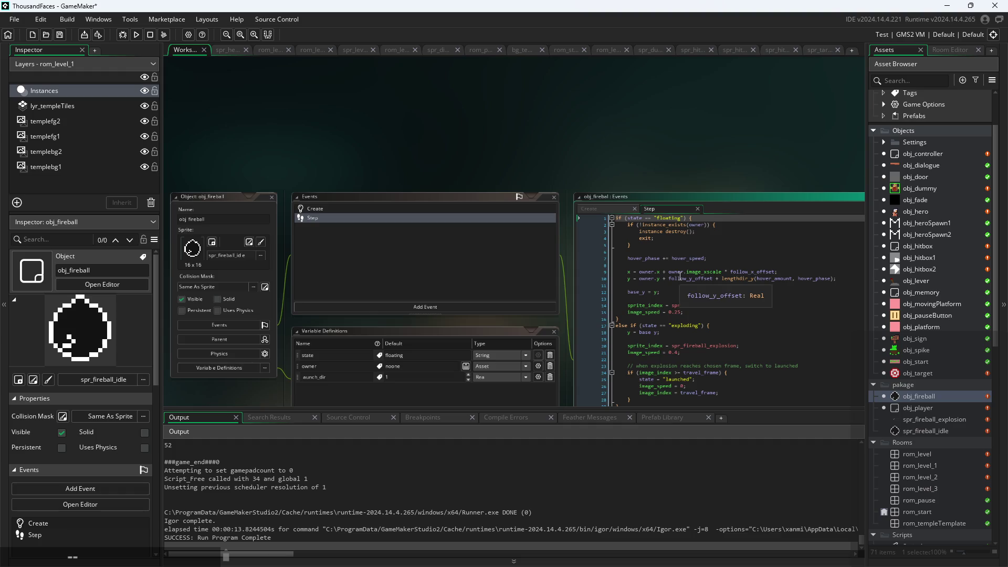
{"action": "key", "text": "Return"}
{"action": "key", "text": "Return"}
{"action": "key", "text": "Return"}
{"action": "key", "text": "Up"}
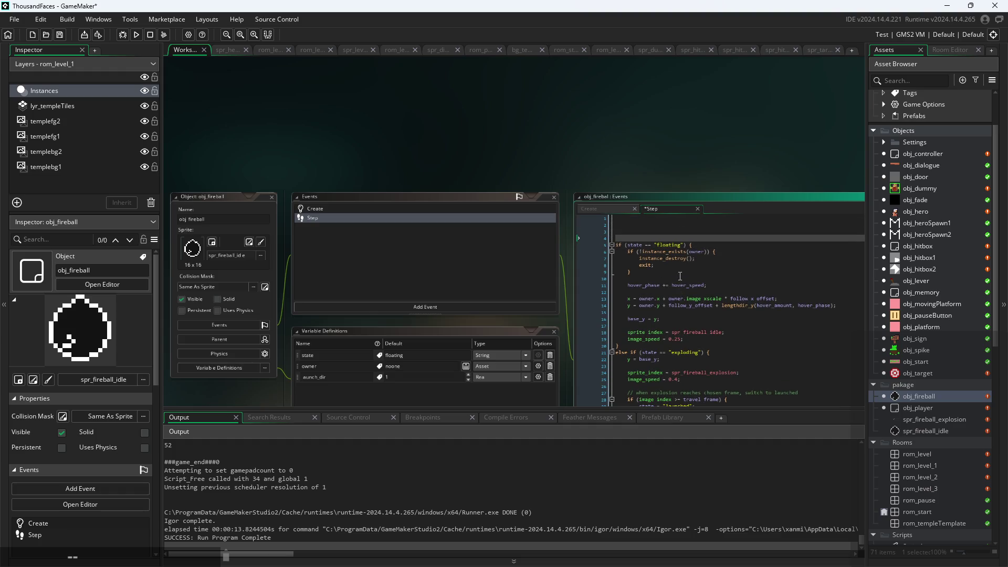
{"action": "type", "text": "*"}
Step: Close the comment after the Step code's final brace and bring up the Create event
{"action": "scroll", "coordinate": [667, 362], "scroll_direction": "down", "scroll_amount": 1}
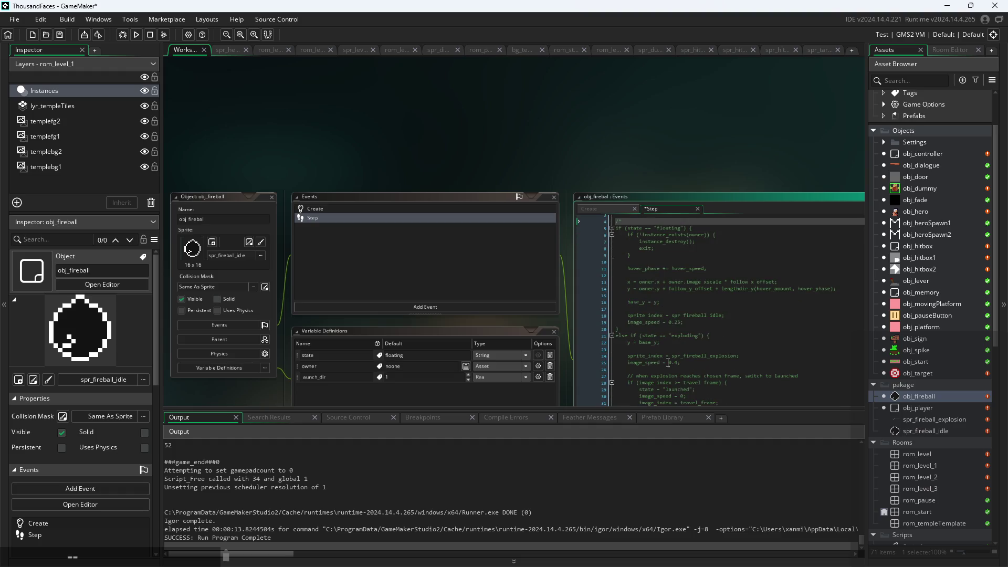
{"action": "scroll", "coordinate": [557, 316], "scroll_direction": "down", "scroll_amount": 3}
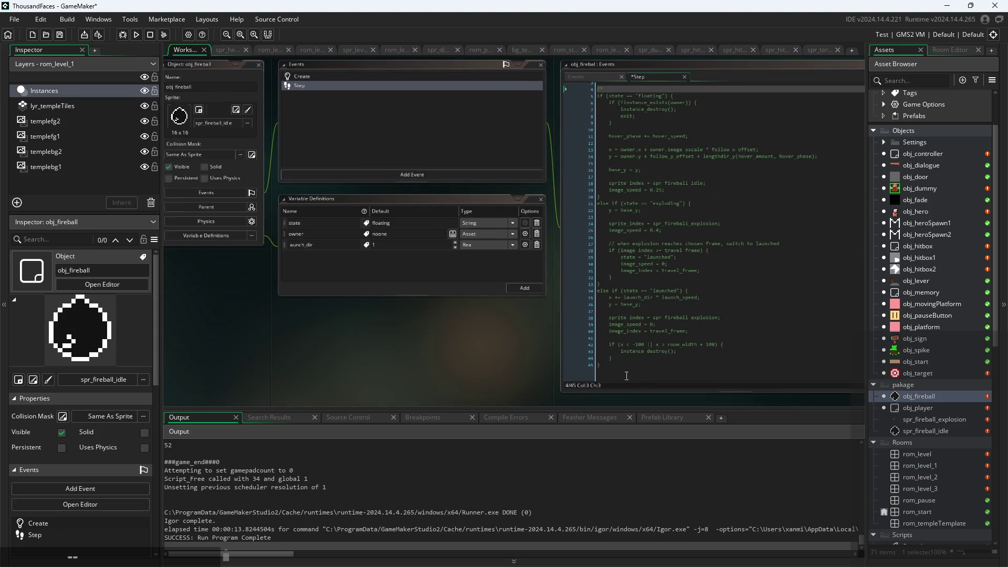
{"action": "left_click", "coordinate": [626, 376]}
{"action": "key", "text": "Return"}
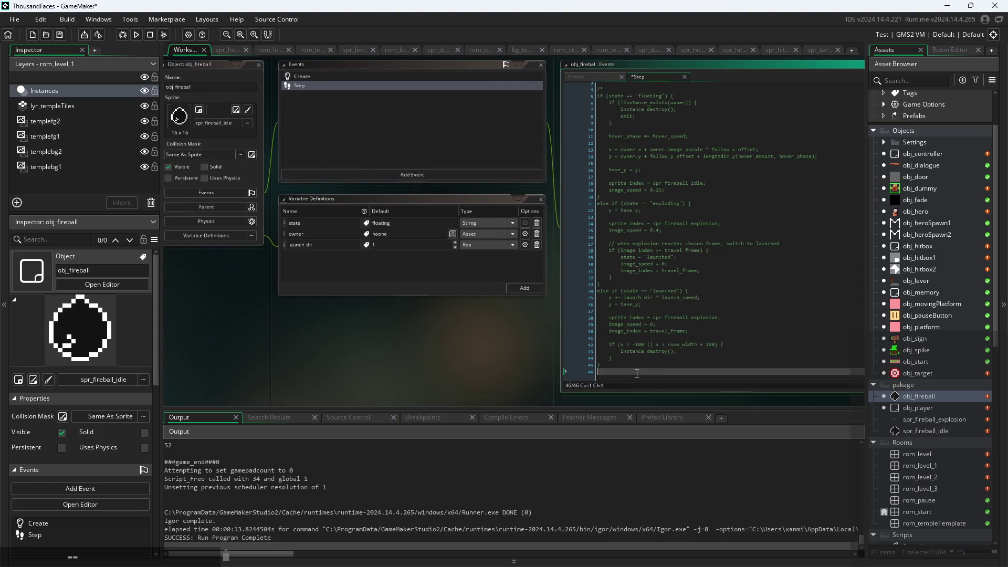
{"action": "key", "text": "Return"}
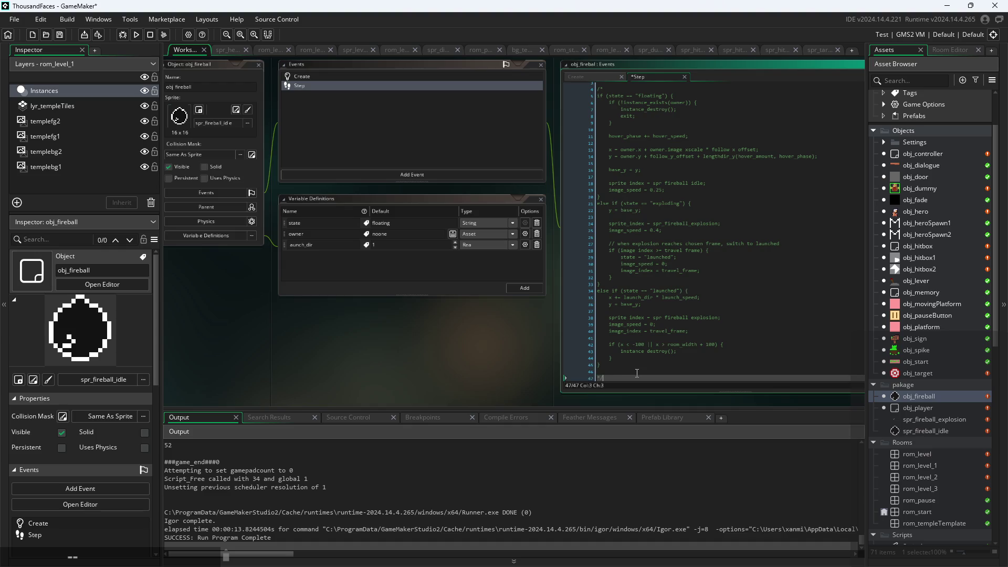
{"action": "scroll", "coordinate": [666, 365], "scroll_direction": "up", "scroll_amount": 1}
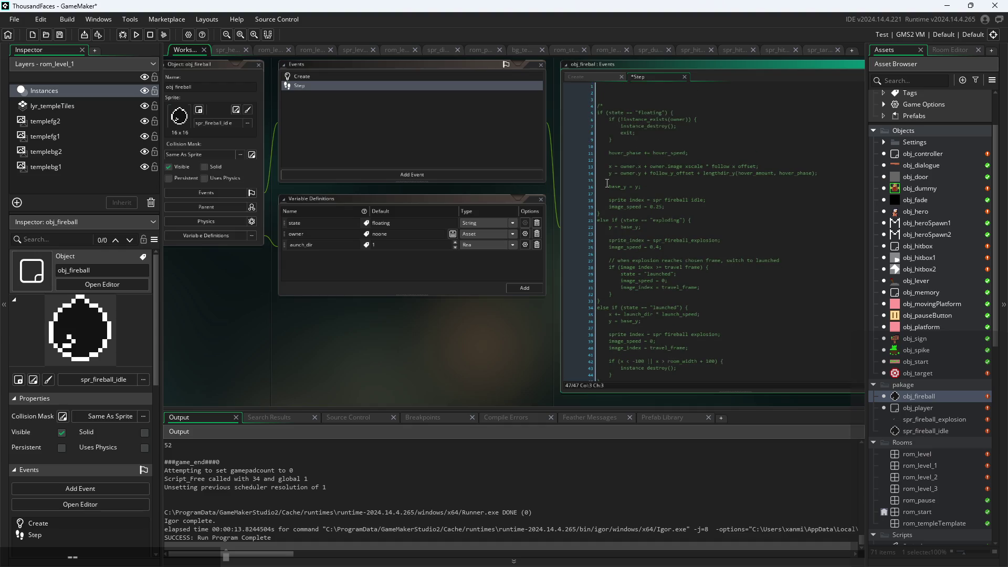
{"action": "scroll", "coordinate": [607, 183], "scroll_direction": "up", "scroll_amount": 2}
{"action": "left_click", "coordinate": [541, 147]}
{"action": "scroll", "coordinate": [621, 188], "scroll_direction": "up", "scroll_amount": 1}
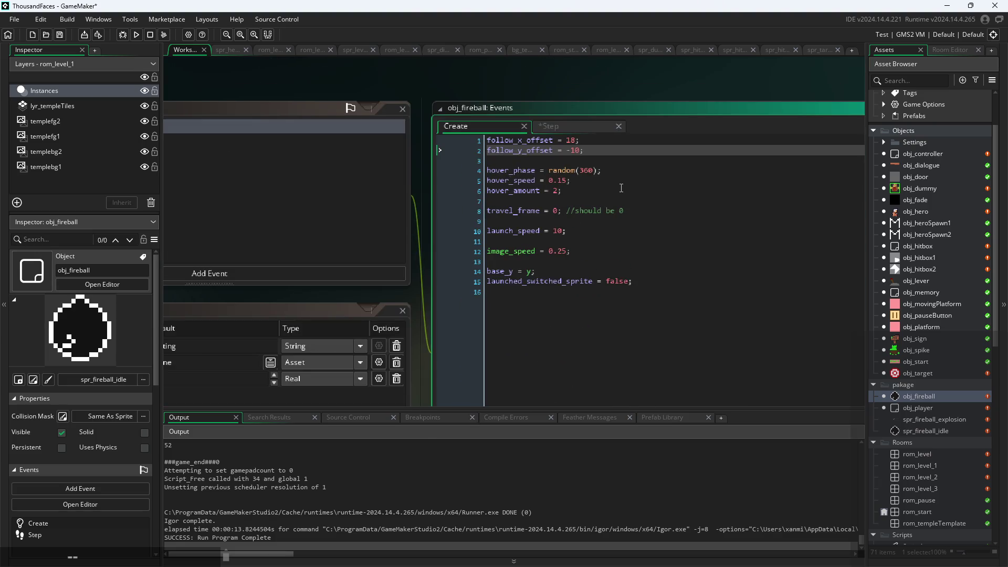
Step: Comment out all fifteen Create lines with Ctrl+K and insert blank lines above them
{"action": "left_click", "coordinate": [632, 181]}
{"action": "left_click", "coordinate": [619, 161]}
{"action": "left_click", "coordinate": [627, 171]}
{"action": "left_click_drag", "start_coordinate": [659, 284], "coordinate": [321, 90]}
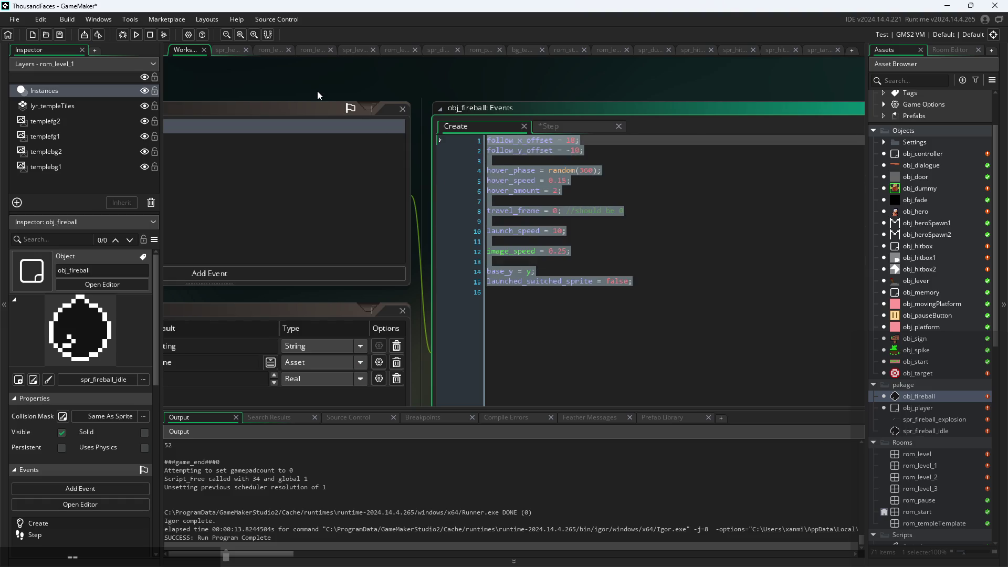
{"action": "key", "text": "ctrl+k"}
{"action": "left_click", "coordinate": [493, 175]}
{"action": "left_click", "coordinate": [489, 143]}
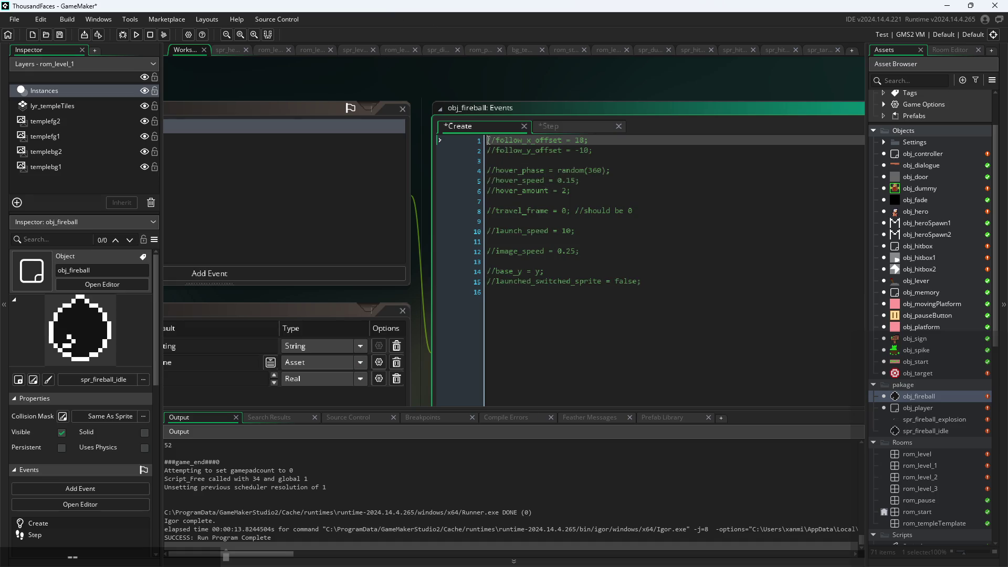
{"action": "key", "text": "Return"}
{"action": "key", "text": "Return"}
{"action": "key", "text": "Return"}
{"action": "key", "text": "Return"}
{"action": "key", "text": "Return"}
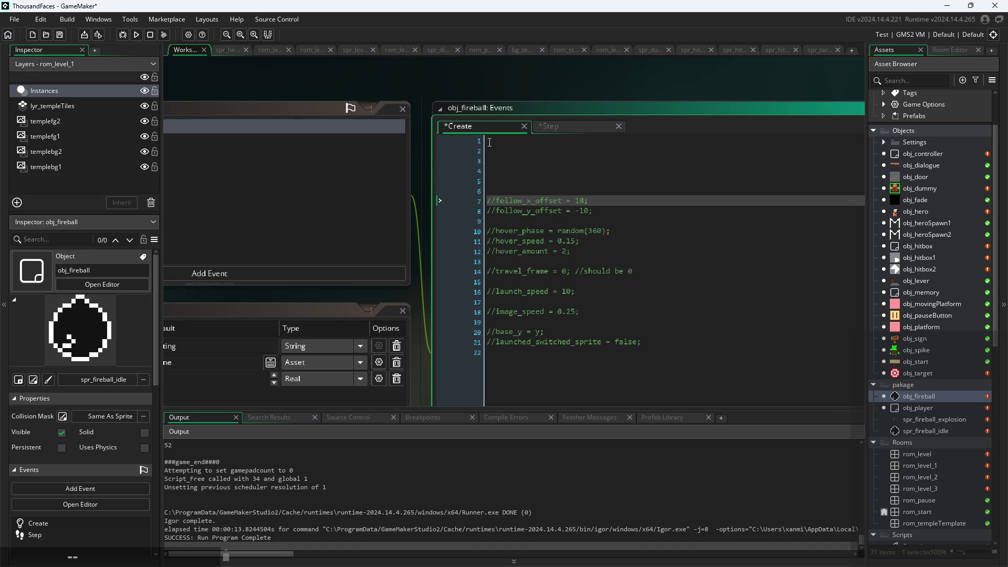
{"action": "left_click", "coordinate": [553, 141]}
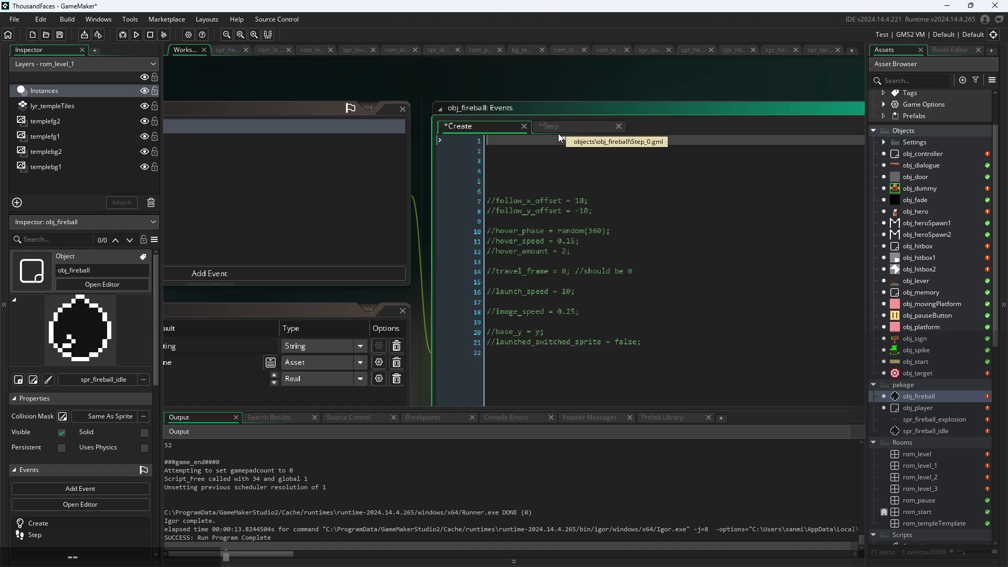
{"action": "scroll", "coordinate": [531, 102], "scroll_direction": "down", "scroll_amount": 1}
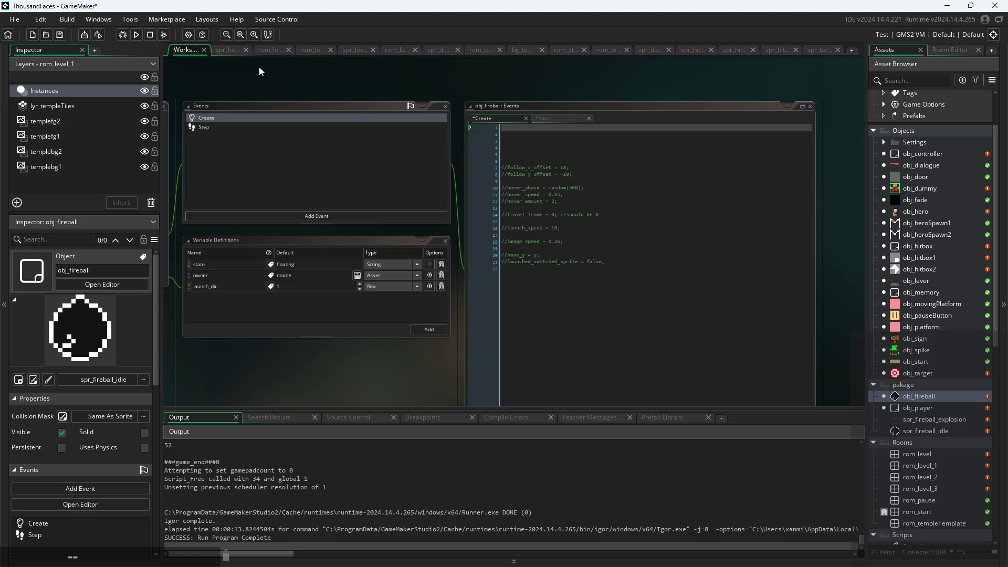
Step: Pan the workspace past obj_player's windows and return to obj_fireball's Step event code
{"action": "left_click_drag", "start_coordinate": [259, 67], "coordinate": [811, 131]}
{"action": "left_click_drag", "start_coordinate": [628, 222], "coordinate": [697, 202]}
{"action": "scroll", "coordinate": [697, 203], "scroll_direction": "right", "scroll_amount": 5}
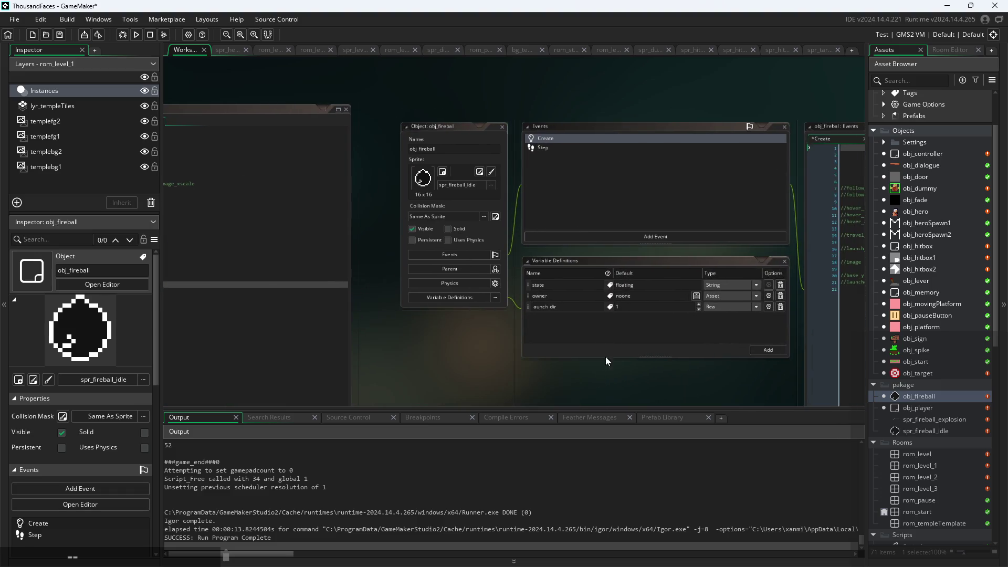
{"action": "scroll", "coordinate": [332, 366], "scroll_direction": "right", "scroll_amount": 5}
{"action": "scroll", "coordinate": [414, 344], "scroll_direction": "up", "scroll_amount": 3}
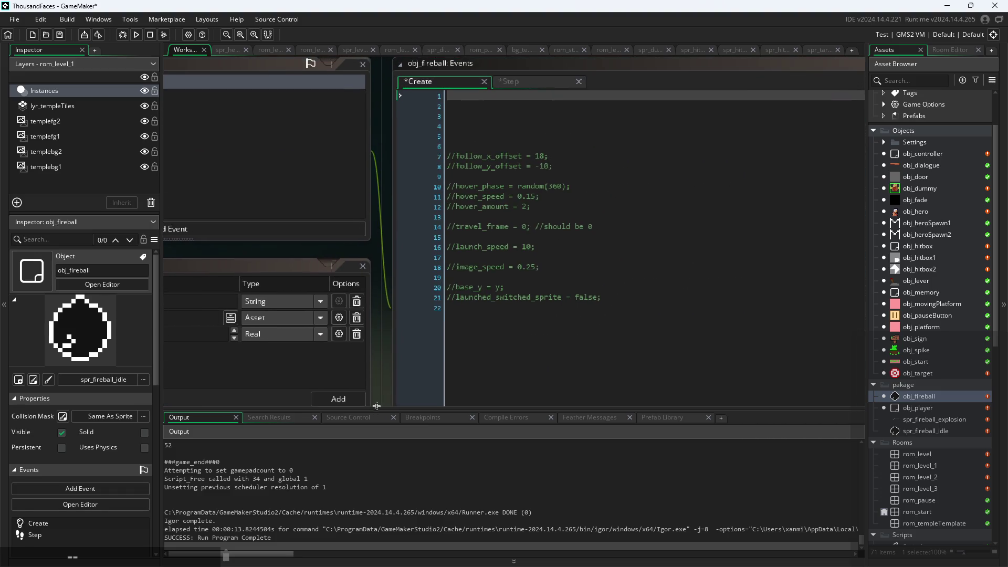
{"action": "left_click", "coordinate": [500, 82]}
{"action": "scroll", "coordinate": [546, 247], "scroll_direction": "down", "scroll_amount": 2}
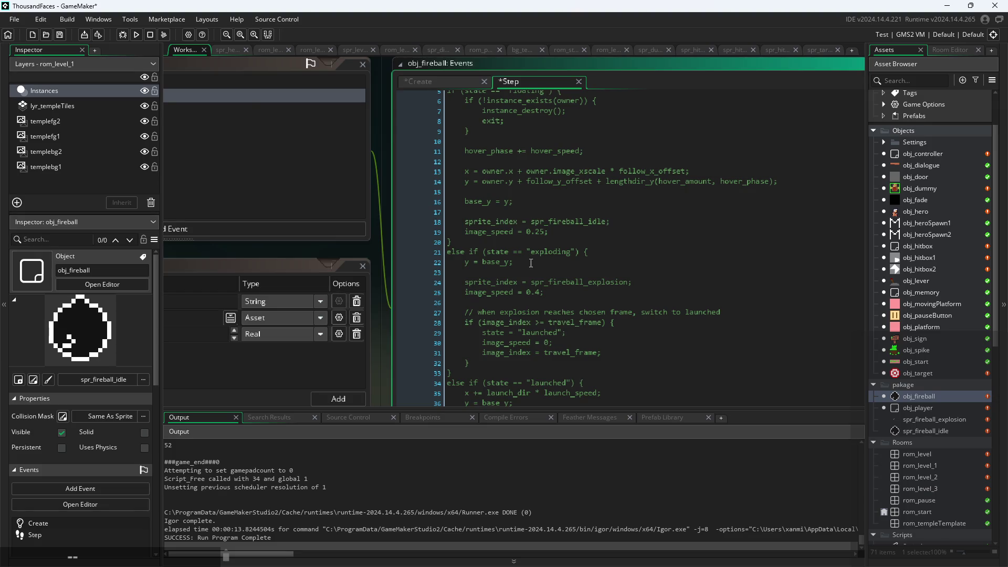
Step: Review the Step code's state branches, checking the image_speed on line 30 and the comment on line 27
{"action": "left_click", "coordinate": [546, 258]}
{"action": "left_click", "coordinate": [546, 344]}
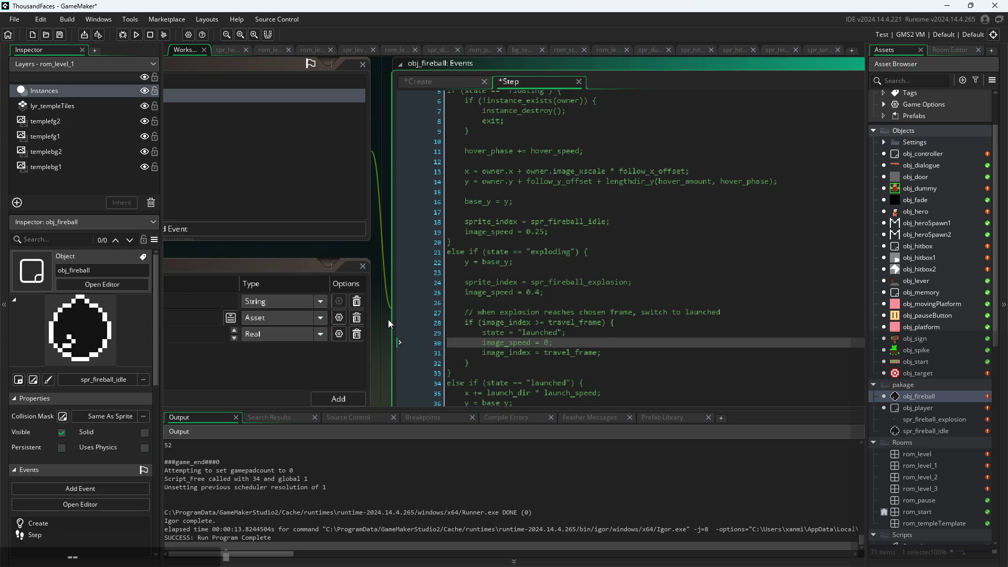
{"action": "scroll", "coordinate": [373, 346], "scroll_direction": "up", "scroll_amount": 1}
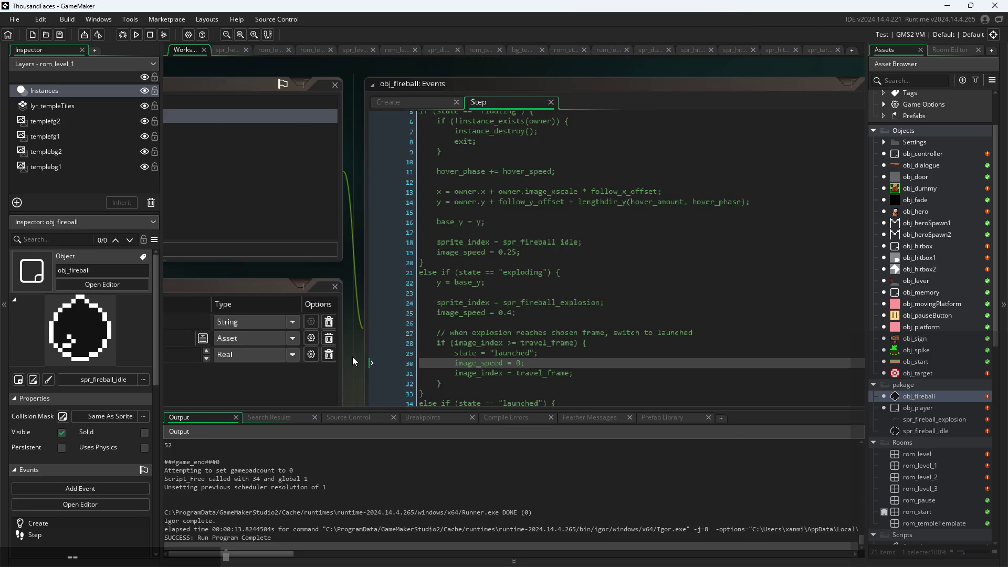
{"action": "scroll", "coordinate": [352, 357], "scroll_direction": "down", "scroll_amount": 2}
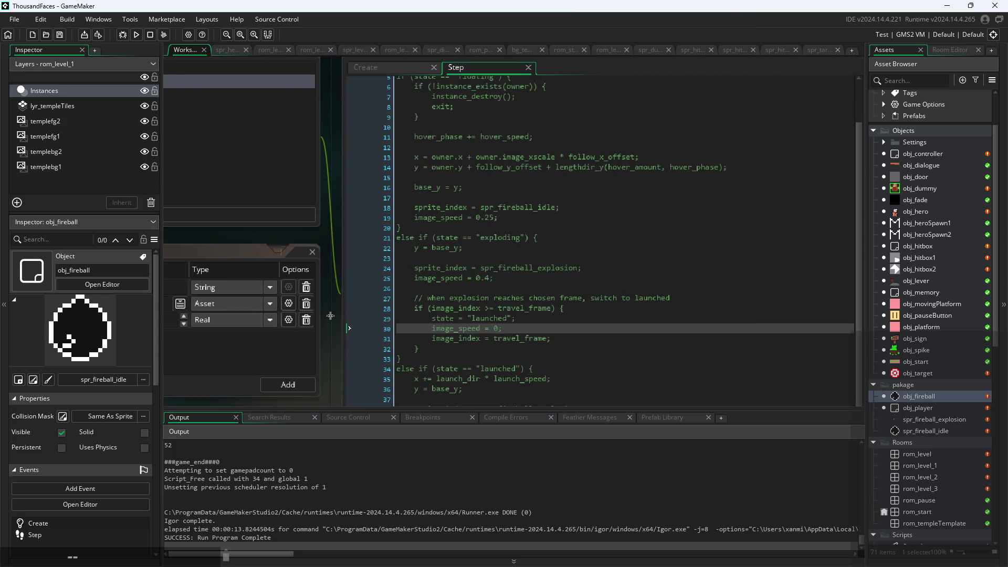
{"action": "left_click", "coordinate": [649, 266]}
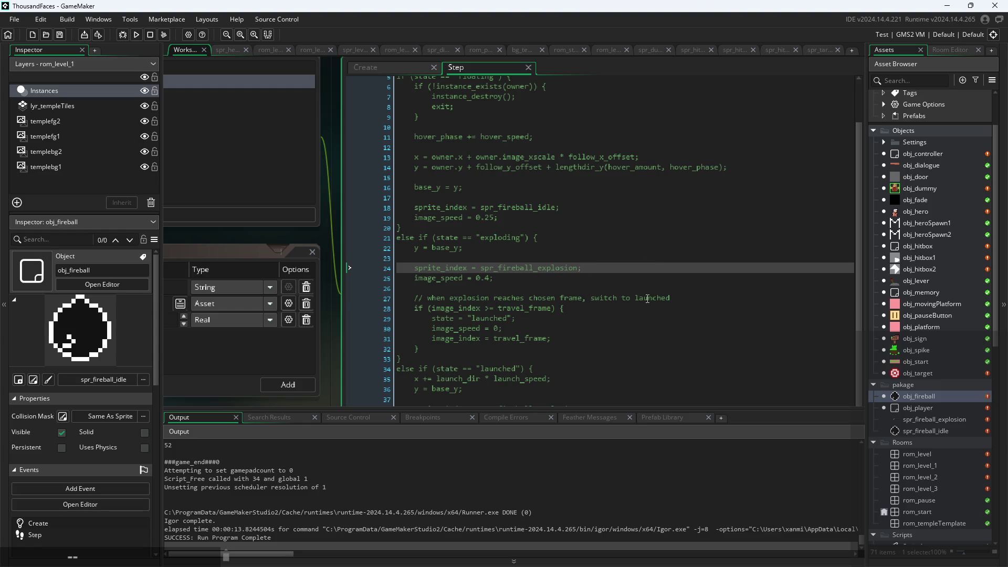
{"action": "left_click", "coordinate": [677, 299]}
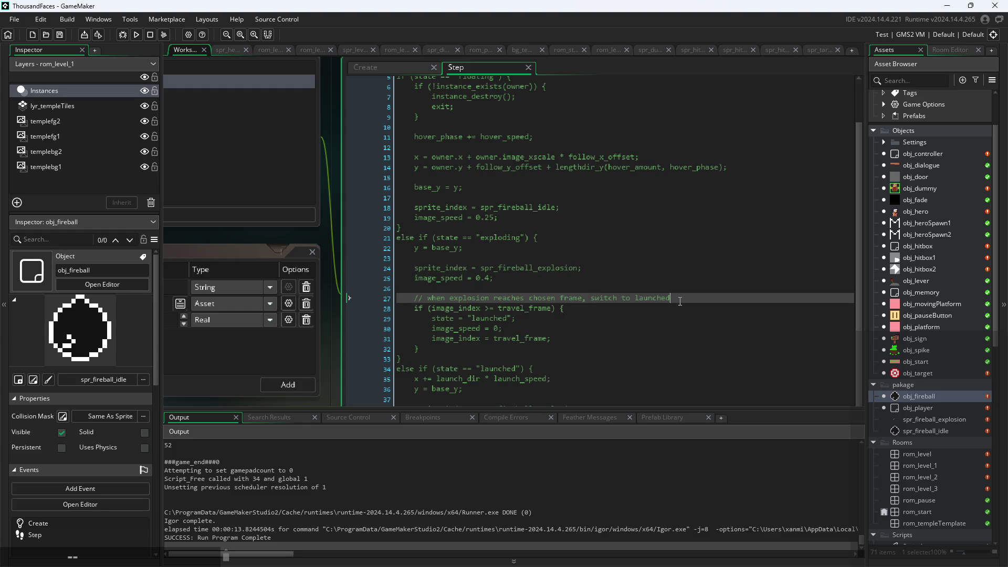
{"action": "scroll", "coordinate": [680, 301], "scroll_direction": "up", "scroll_amount": 2}
{"action": "scroll", "coordinate": [328, 231], "scroll_direction": "up", "scroll_amount": 2}
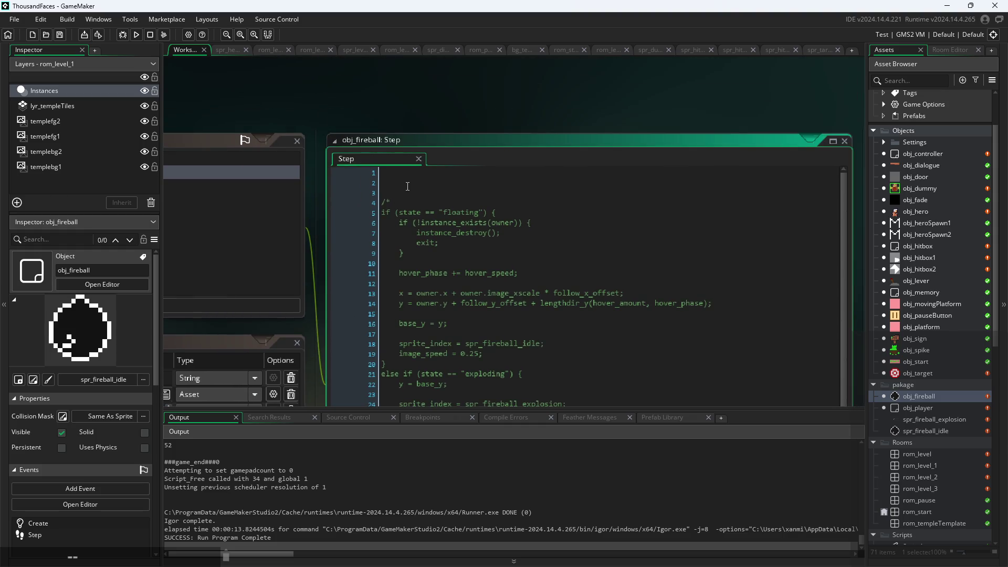
{"action": "scroll", "coordinate": [683, 65], "scroll_direction": "down", "scroll_amount": 3}
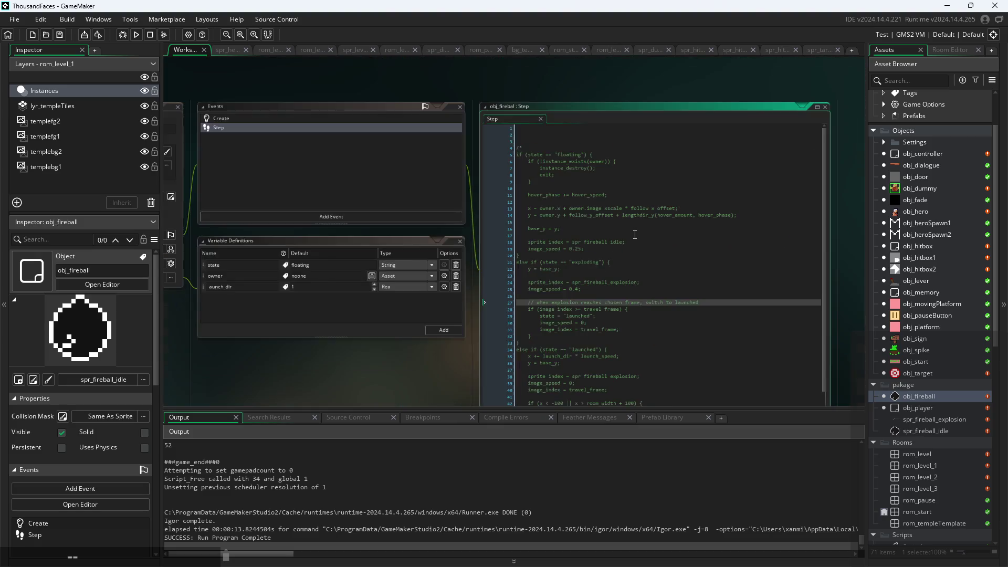
Step: Look over obj_fireball's Create event code, then switch to the Paint notes
{"action": "left_click", "coordinate": [326, 118]}
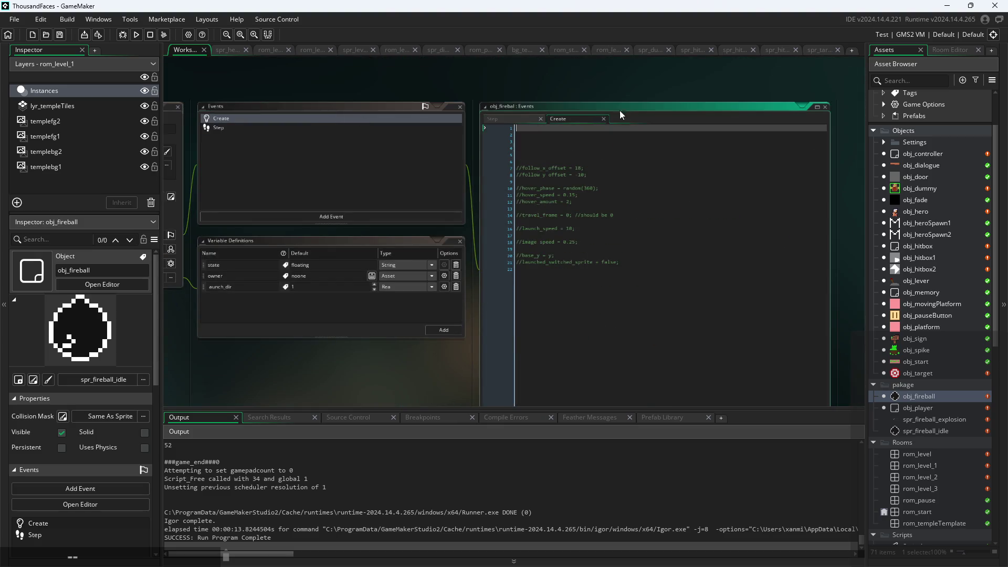
{"action": "scroll", "coordinate": [620, 111], "scroll_direction": "up", "scroll_amount": 2}
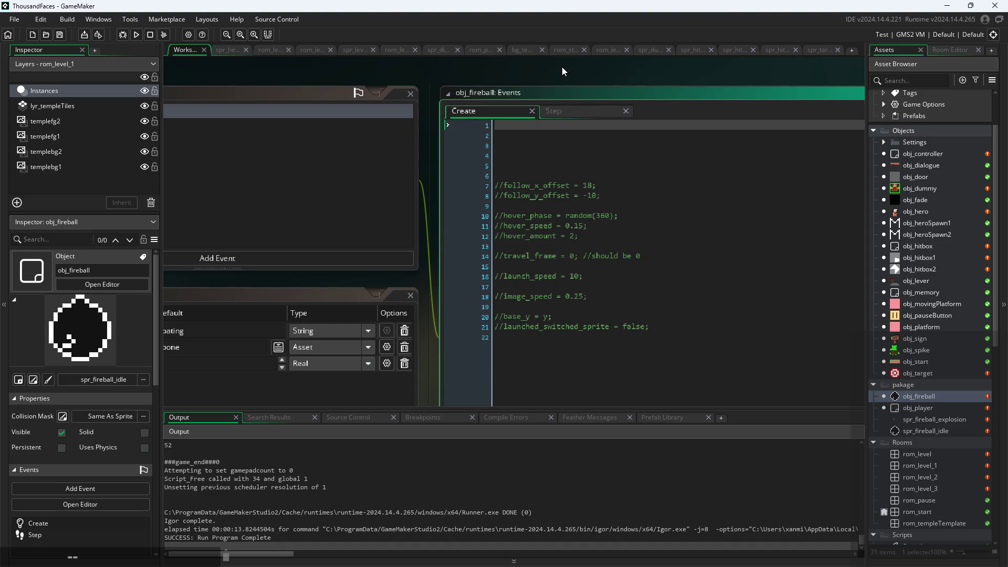
{"action": "scroll", "coordinate": [700, 90], "scroll_direction": "down", "scroll_amount": 3}
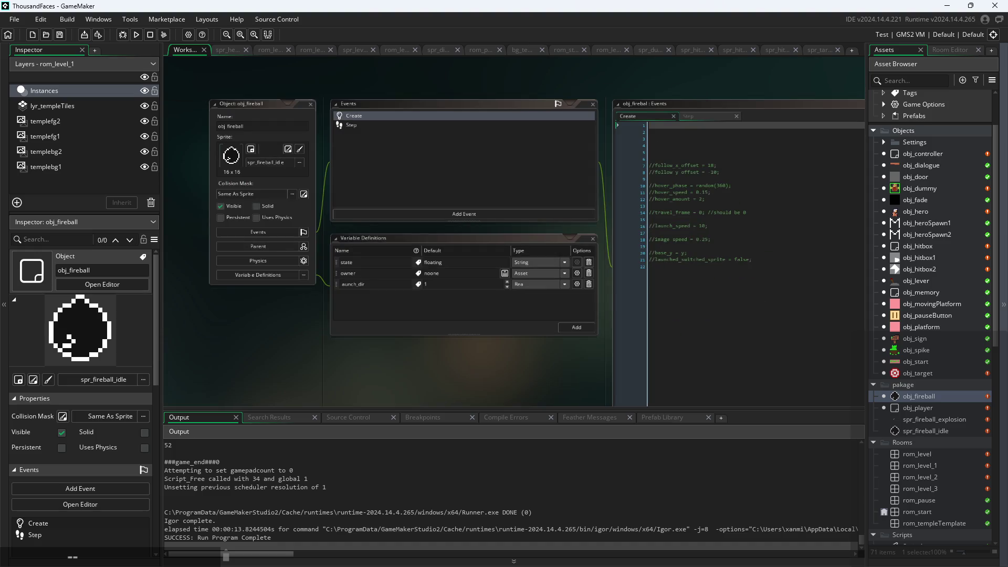
{"action": "key", "text": "alt+Tab"}
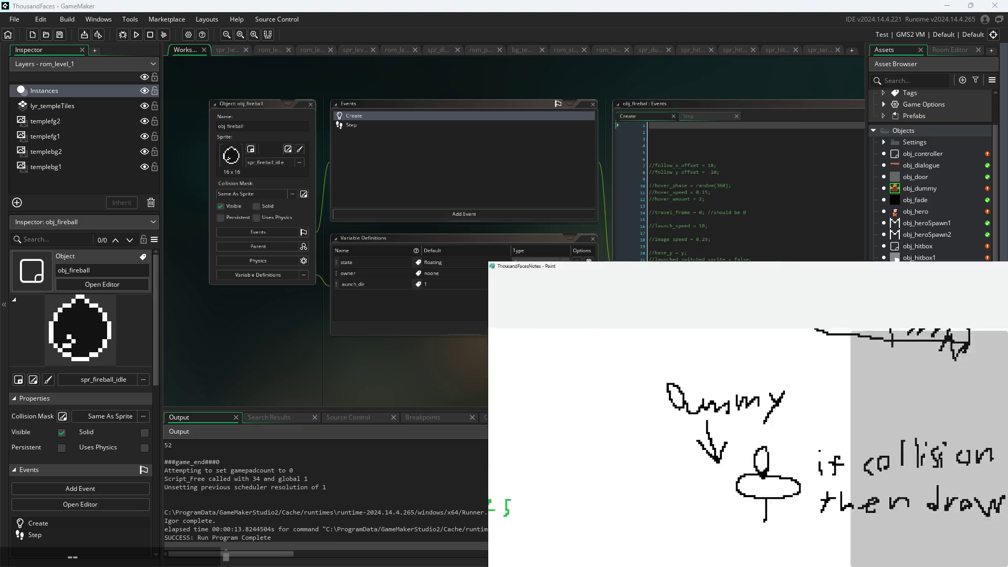
Step: Draw a 6px green check mark over the 'correct collision masks' checkbox
{"action": "scroll", "coordinate": [828, 414], "scroll_direction": "down", "scroll_amount": 5, "text": "ctrl"}
{"action": "scroll", "coordinate": [795, 300], "scroll_direction": "up", "scroll_amount": 3}
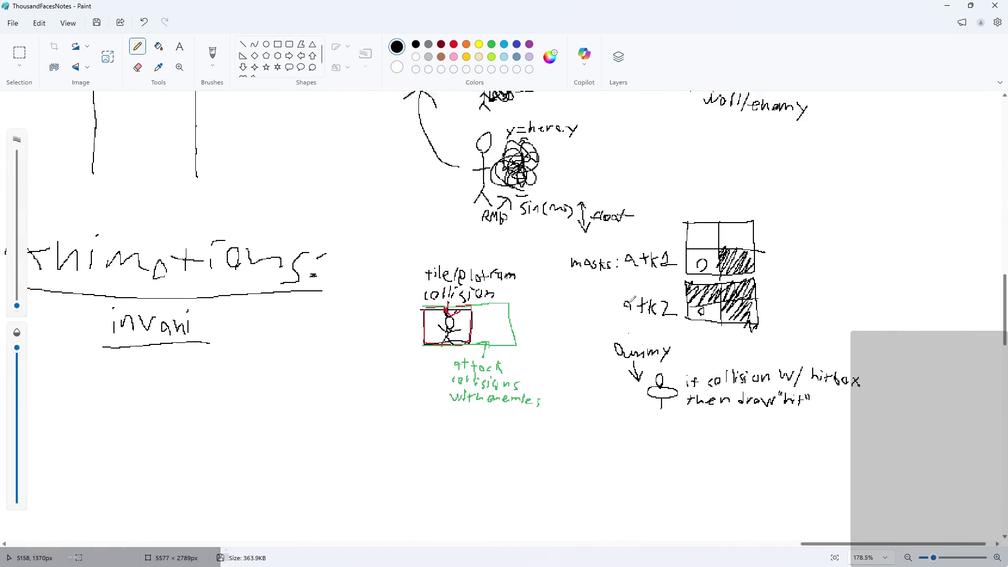
{"action": "scroll", "coordinate": [610, 270], "scroll_direction": "up", "scroll_amount": 1, "text": "ctrl"}
{"action": "scroll", "coordinate": [610, 270], "scroll_direction": "down", "scroll_amount": 5, "text": "ctrl"}
{"action": "scroll", "coordinate": [245, 319], "scroll_direction": "up", "scroll_amount": 10}
{"action": "scroll", "coordinate": [245, 319], "scroll_direction": "up", "scroll_amount": 3}
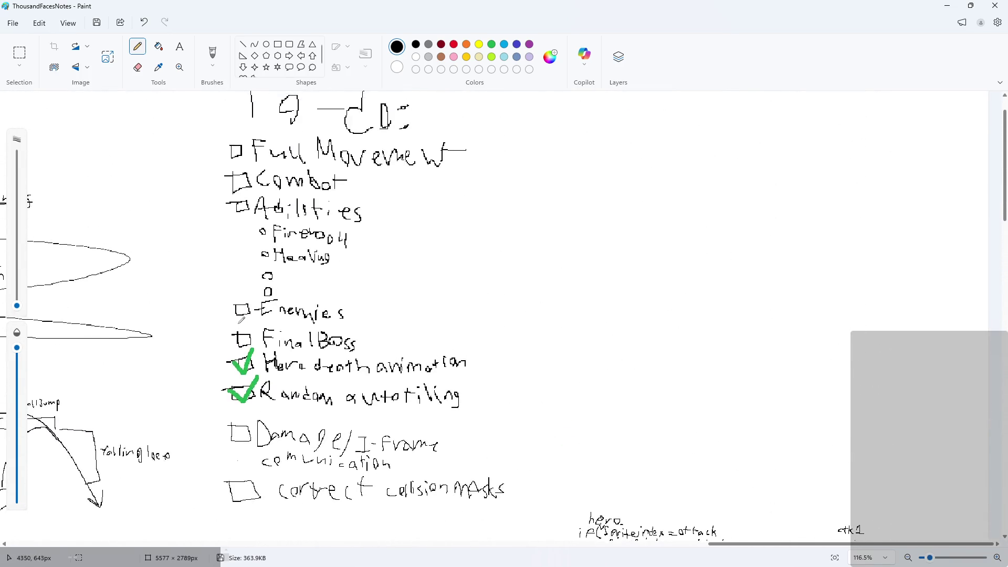
{"action": "scroll", "coordinate": [245, 318], "scroll_direction": "down", "scroll_amount": 1, "text": "ctrl"}
{"action": "left_click_drag", "start_coordinate": [19, 309], "coordinate": [43, 297]}
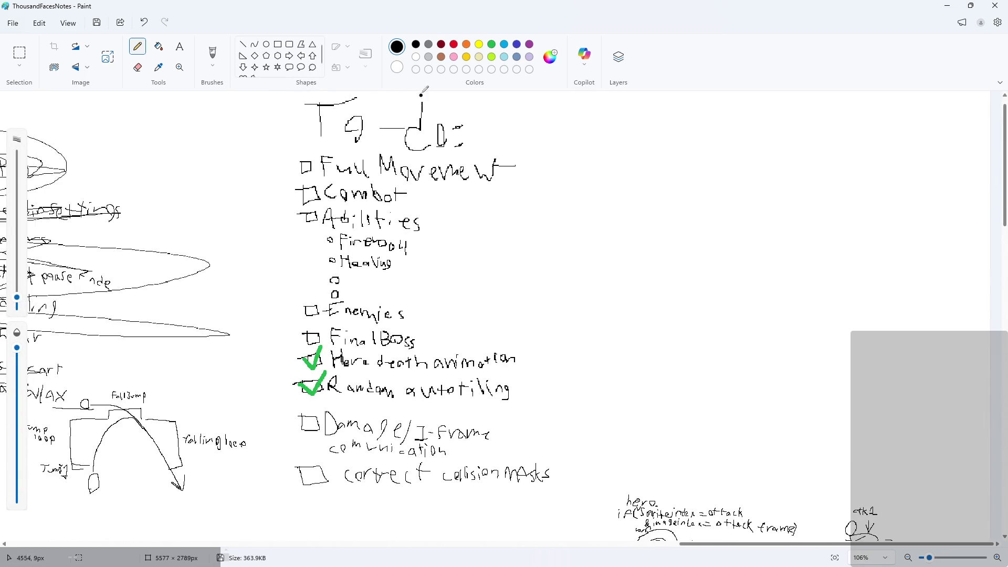
{"action": "left_click", "coordinate": [490, 46]}
{"action": "scroll", "coordinate": [314, 265], "scroll_direction": "up", "scroll_amount": 3, "text": "ctrl"}
{"action": "scroll", "coordinate": [314, 265], "scroll_direction": "down", "scroll_amount": 2}
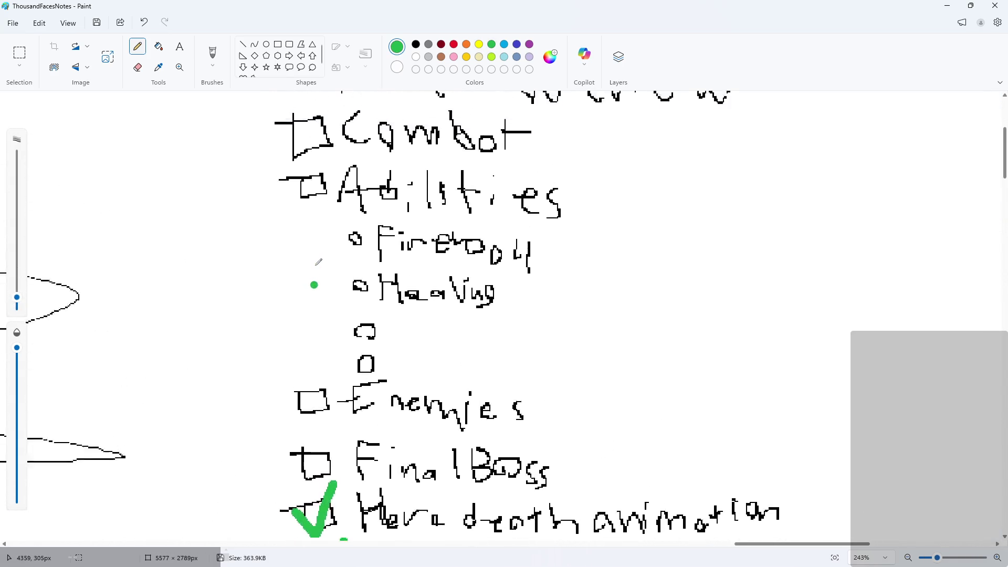
{"action": "scroll", "coordinate": [311, 275], "scroll_direction": "down", "scroll_amount": 3}
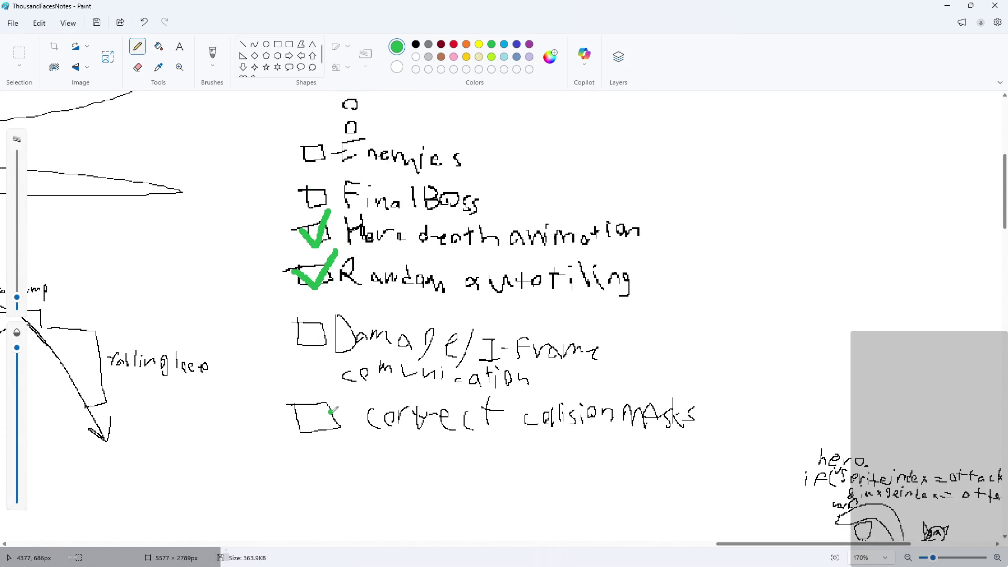
{"action": "left_click_drag", "start_coordinate": [293, 406], "coordinate": [336, 405]}
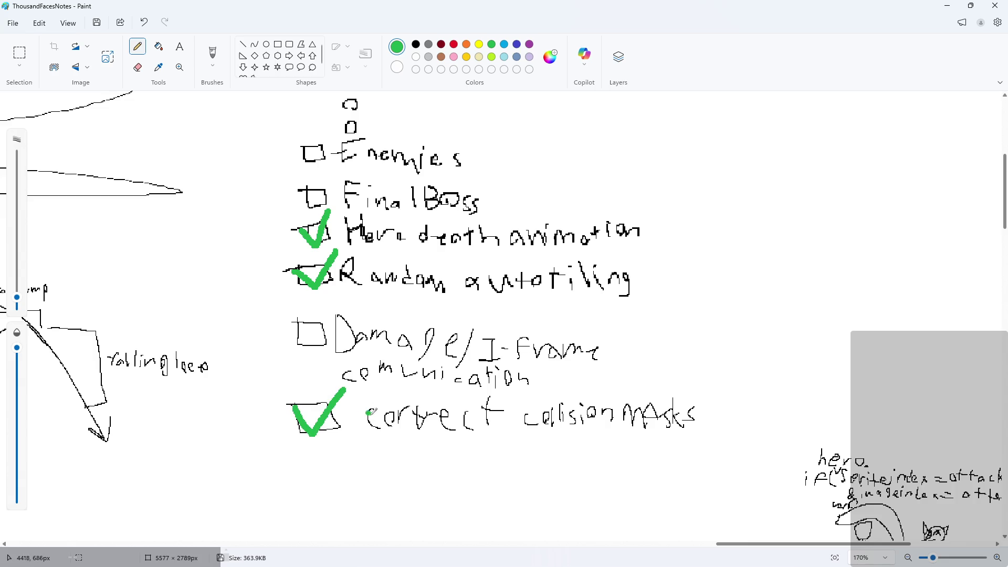
{"action": "scroll", "coordinate": [374, 417], "scroll_direction": "up", "scroll_amount": 4}
{"action": "scroll", "coordinate": [378, 524], "scroll_direction": "up", "scroll_amount": 5}
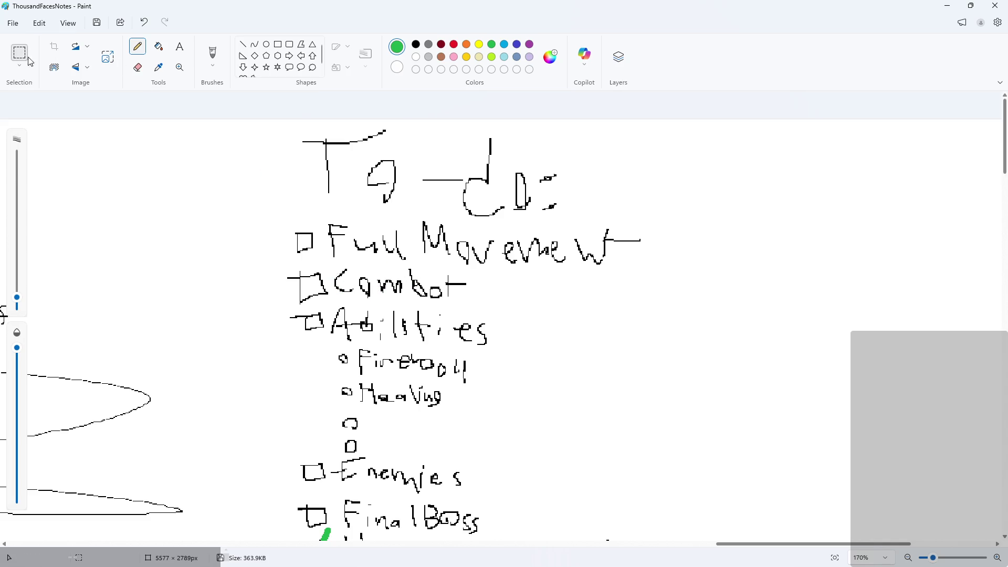
Step: With a 1px black pencil, draw an empty checkbox and handwrite 'walljumps' beside it
{"action": "left_click_drag", "start_coordinate": [17, 297], "coordinate": [42, 374]}
{"action": "left_click", "coordinate": [416, 44]}
{"action": "scroll", "coordinate": [380, 280], "scroll_direction": "down", "scroll_amount": 5}
{"action": "scroll", "coordinate": [380, 279], "scroll_direction": "down", "scroll_amount": 4}
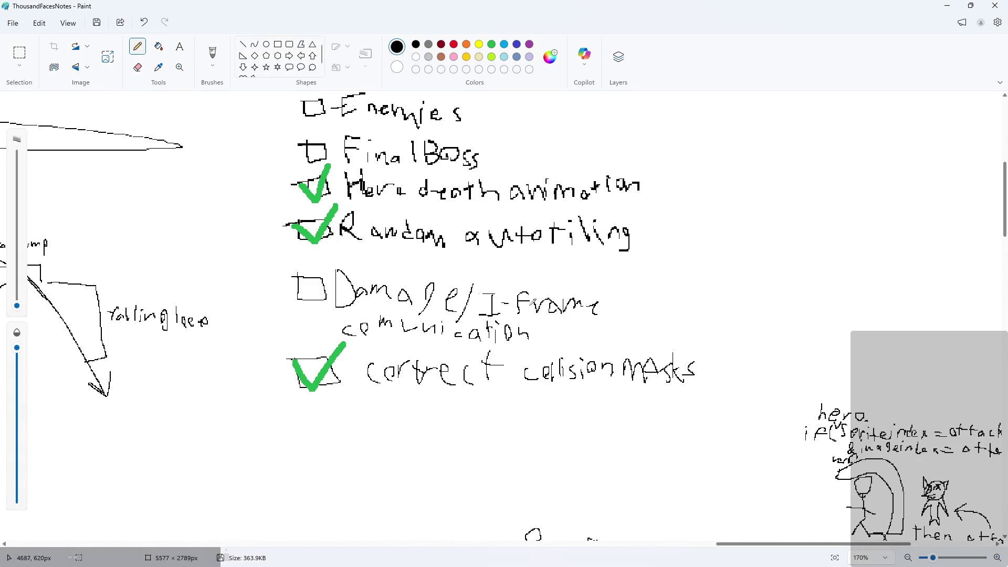
{"action": "scroll", "coordinate": [304, 330], "scroll_direction": "down", "scroll_amount": 1}
{"action": "scroll", "coordinate": [308, 339], "scroll_direction": "up", "scroll_amount": 1}
{"action": "mouse_move", "coordinate": [305, 341]}
{"action": "left_mouse_down"}
{"action": "mouse_move", "coordinate": [347, 376]}
{"action": "mouse_move", "coordinate": [305, 340]}
{"action": "left_mouse_up"}
{"action": "scroll", "coordinate": [382, 353], "scroll_direction": "up", "scroll_amount": 1}
{"action": "mouse_move", "coordinate": [370, 357]}
{"action": "left_mouse_down"}
{"action": "mouse_move", "coordinate": [378, 383]}
{"action": "mouse_move", "coordinate": [424, 357]}
{"action": "left_mouse_up"}
{"action": "mouse_move", "coordinate": [441, 362]}
{"action": "left_mouse_down"}
{"action": "mouse_move", "coordinate": [431, 365]}
{"action": "mouse_move", "coordinate": [442, 381]}
{"action": "left_mouse_up"}
{"action": "left_click_drag", "start_coordinate": [460, 344], "coordinate": [466, 381]}
{"action": "left_click_drag", "start_coordinate": [480, 342], "coordinate": [494, 396]}
{"action": "left_click_drag", "start_coordinate": [517, 362], "coordinate": [615, 389]}
{"action": "left_click_drag", "start_coordinate": [653, 354], "coordinate": [645, 380]}
Step: Add a second empty checkbox labelled 'dashing', then return to GameMaker
{"action": "mouse_move", "coordinate": [297, 415]}
{"action": "left_mouse_down"}
{"action": "mouse_move", "coordinate": [298, 445]}
{"action": "mouse_move", "coordinate": [337, 416]}
{"action": "mouse_move", "coordinate": [297, 417]}
{"action": "left_mouse_up"}
{"action": "mouse_move", "coordinate": [374, 403]}
{"action": "left_mouse_down"}
{"action": "mouse_move", "coordinate": [386, 442]}
{"action": "mouse_move", "coordinate": [408, 457]}
{"action": "left_mouse_up"}
{"action": "mouse_move", "coordinate": [432, 420]}
{"action": "left_mouse_down"}
{"action": "mouse_move", "coordinate": [454, 434]}
{"action": "mouse_move", "coordinate": [459, 454]}
{"action": "left_mouse_up"}
{"action": "left_click", "coordinate": [464, 417]}
{"action": "mouse_move", "coordinate": [464, 438]}
{"action": "left_mouse_down"}
{"action": "mouse_move", "coordinate": [465, 454]}
{"action": "mouse_move", "coordinate": [534, 451]}
{"action": "mouse_move", "coordinate": [504, 475]}
{"action": "left_mouse_up"}
{"action": "scroll", "coordinate": [564, 435], "scroll_direction": "down", "scroll_amount": 2, "text": "ctrl"}
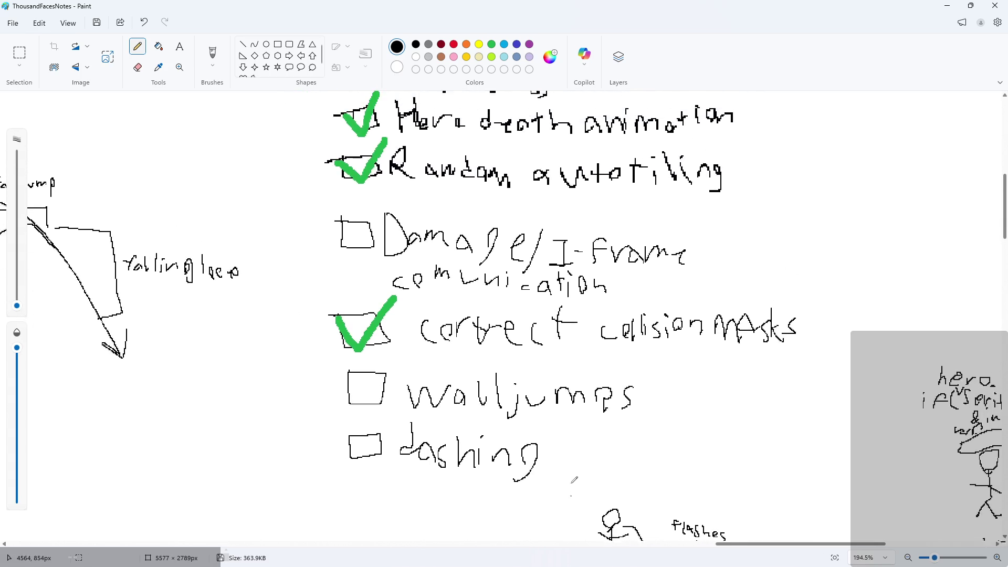
{"action": "scroll", "coordinate": [592, 485], "scroll_direction": "up", "scroll_amount": 3}
{"action": "scroll", "coordinate": [592, 485], "scroll_direction": "down", "scroll_amount": 1, "text": "ctrl"}
{"action": "scroll", "coordinate": [630, 479], "scroll_direction": "down", "scroll_amount": 1, "text": "ctrl"}
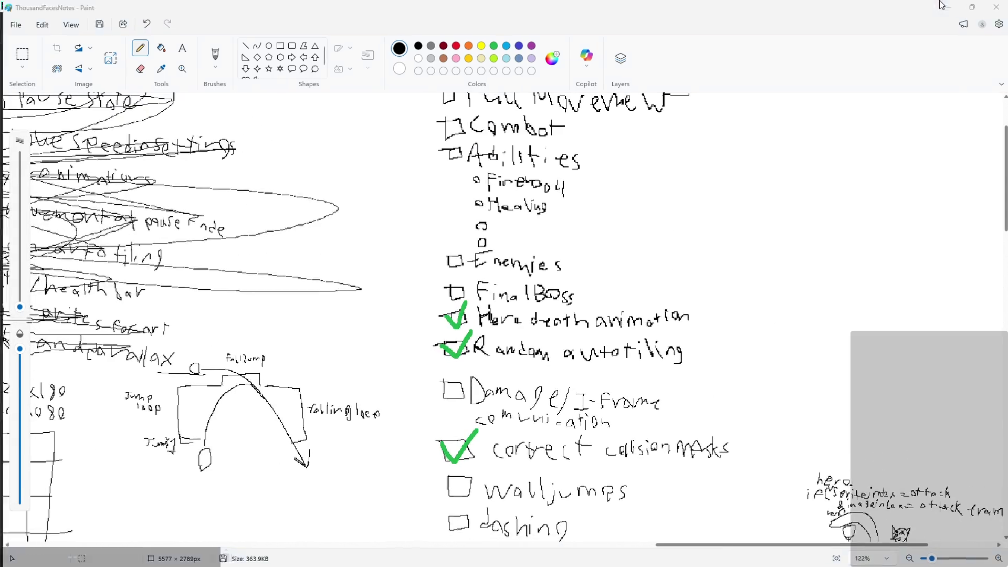
{"action": "key", "text": "alt+Tab"}
{"action": "scroll", "coordinate": [509, 373], "scroll_direction": "right", "scroll_amount": 1}
{"action": "scroll", "coordinate": [488, 374], "scroll_direction": "down", "scroll_amount": 2}
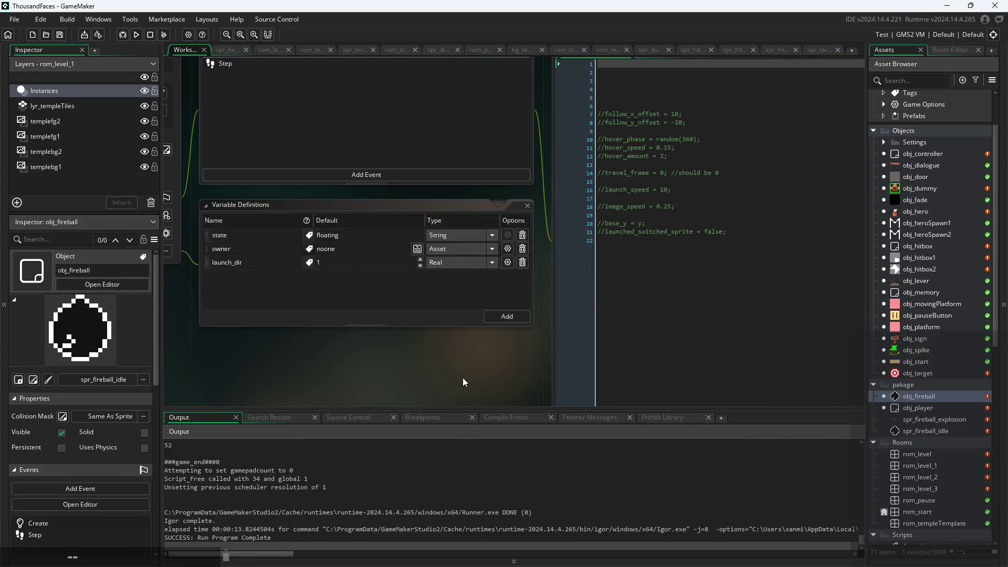
Step: Reopen obj_fireball's editors from the Asset Browser and pan the workspace toward obj_player's Create code
{"action": "scroll", "coordinate": [462, 377], "scroll_direction": "up", "scroll_amount": 2}
{"action": "double_click", "coordinate": [917, 397]}
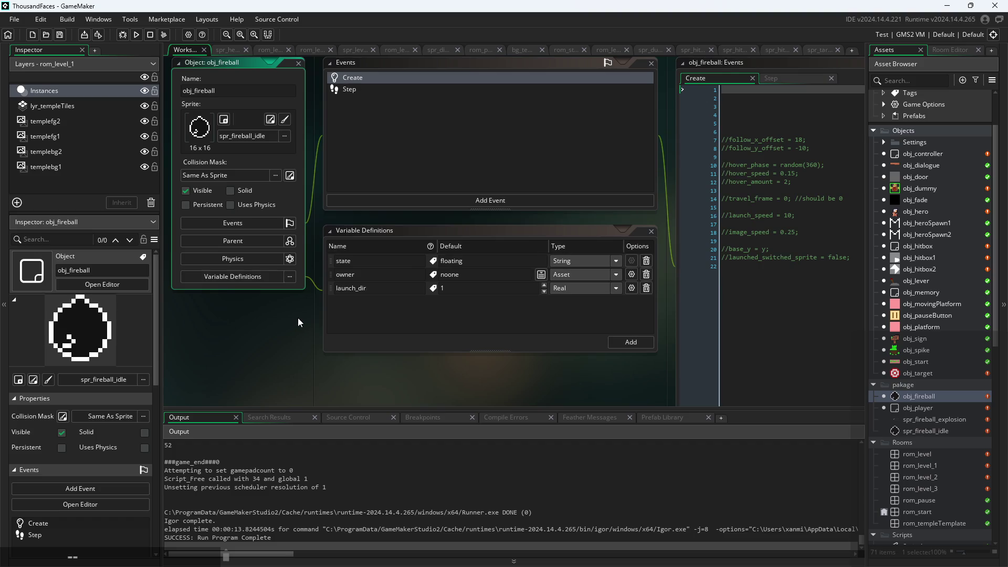
{"action": "left_click_drag", "start_coordinate": [305, 345], "coordinate": [348, 356]}
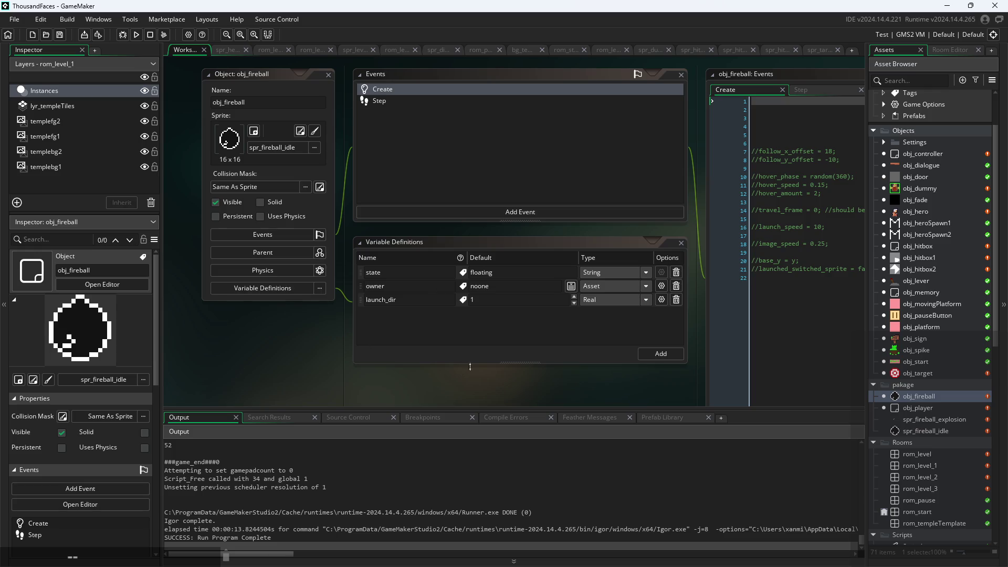
{"action": "scroll", "coordinate": [323, 401], "scroll_direction": "right", "scroll_amount": 4}
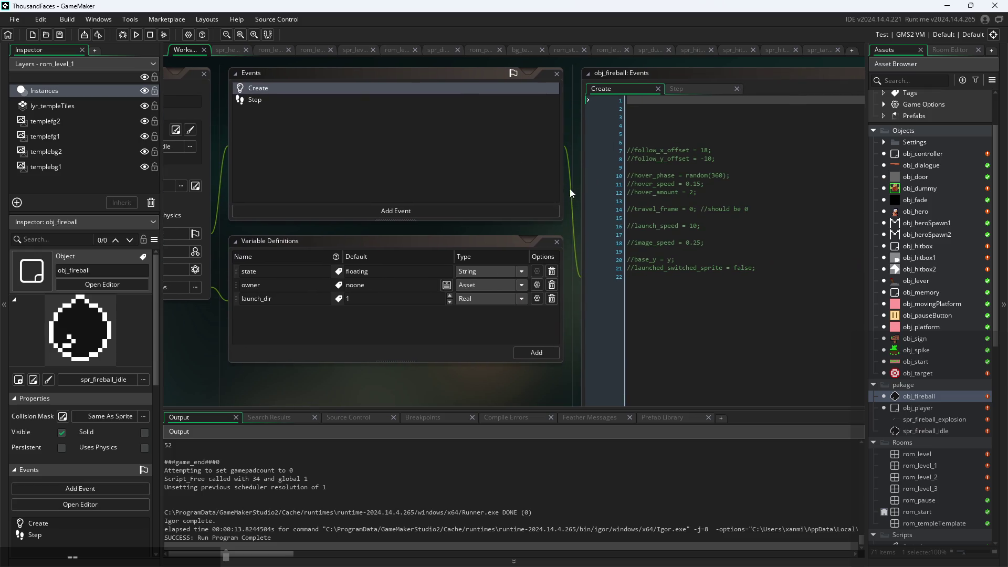
{"action": "scroll", "coordinate": [612, 187], "scroll_direction": "left", "scroll_amount": 1}
{"action": "scroll", "coordinate": [581, 208], "scroll_direction": "down", "scroll_amount": 3}
{"action": "scroll", "coordinate": [396, 348], "scroll_direction": "up", "scroll_amount": 2}
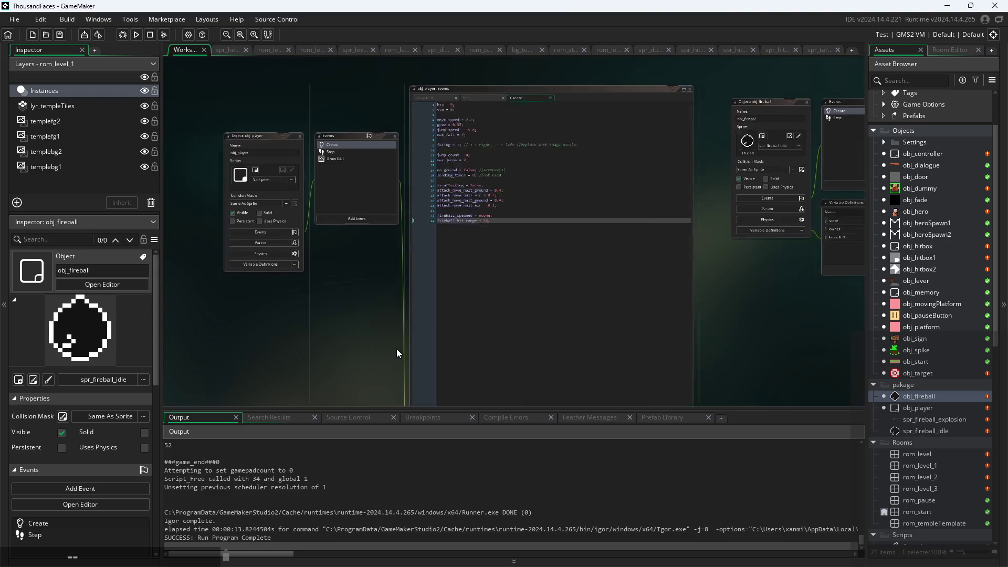
Step: Review obj_player's Create code around the fireball_spawned line
{"action": "scroll", "coordinate": [396, 349], "scroll_direction": "up", "scroll_amount": 5}
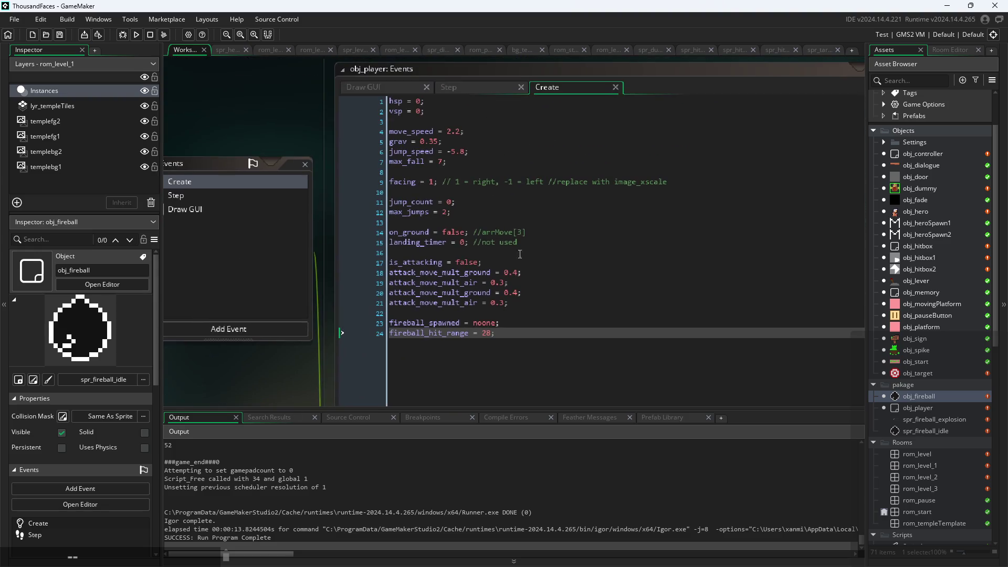
{"action": "left_click", "coordinate": [552, 325]}
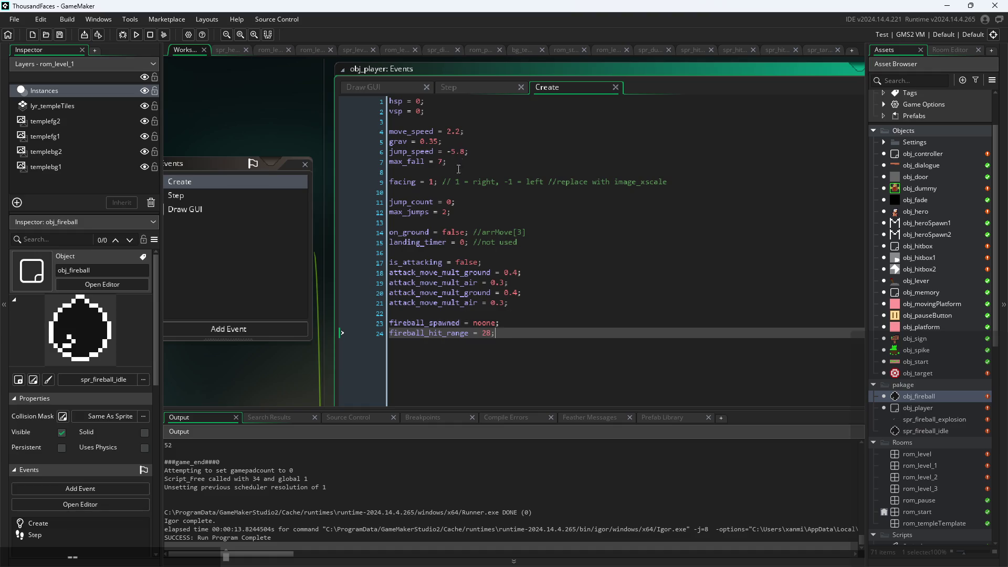
{"action": "left_click", "coordinate": [468, 103]}
{"action": "left_click", "coordinate": [537, 193]}
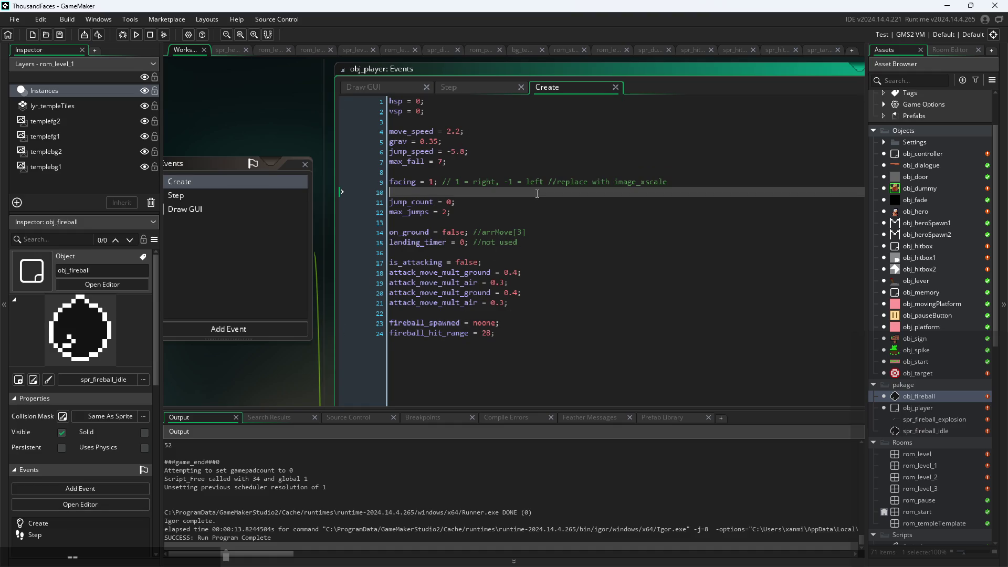
Step: Read through obj_player's Step event code for spawning the fireball
{"action": "left_click", "coordinate": [484, 90]}
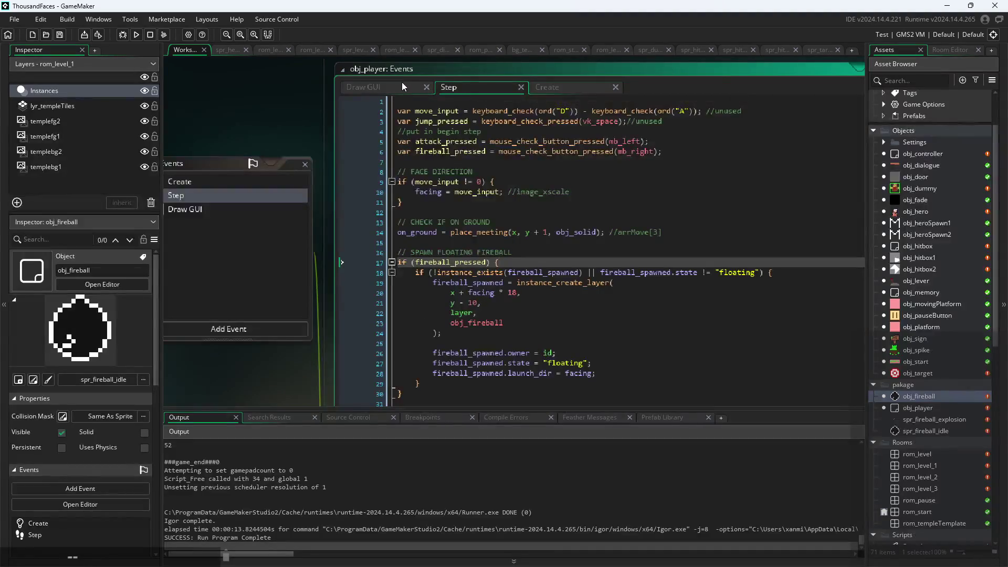
{"action": "left_click", "coordinate": [631, 194]}
{"action": "scroll", "coordinate": [635, 200], "scroll_direction": "down", "scroll_amount": 10}
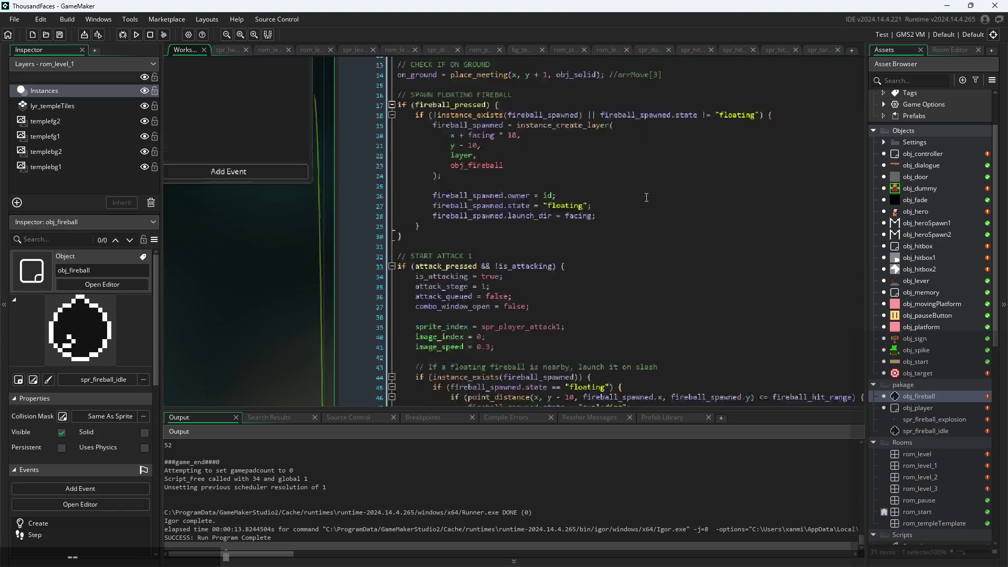
{"action": "scroll", "coordinate": [644, 202], "scroll_direction": "up", "scroll_amount": 15}
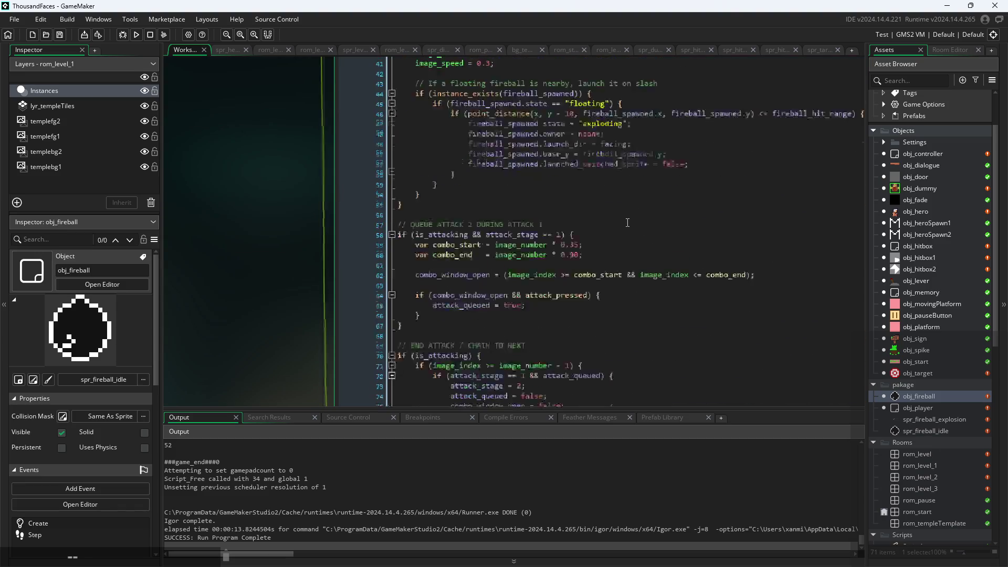
{"action": "scroll", "coordinate": [533, 312], "scroll_direction": "down", "scroll_amount": 5}
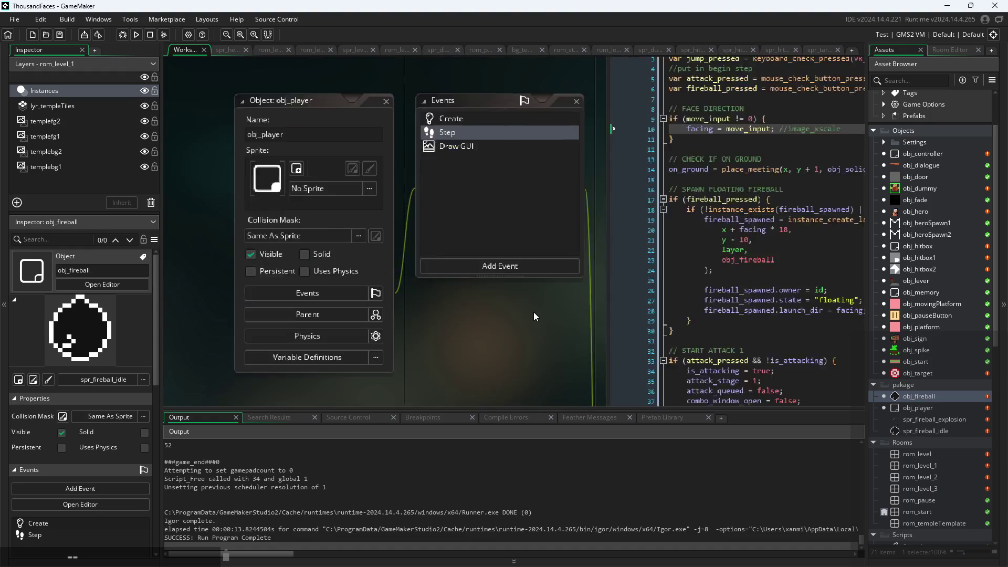
{"action": "scroll", "coordinate": [641, 317], "scroll_direction": "up", "scroll_amount": 5}
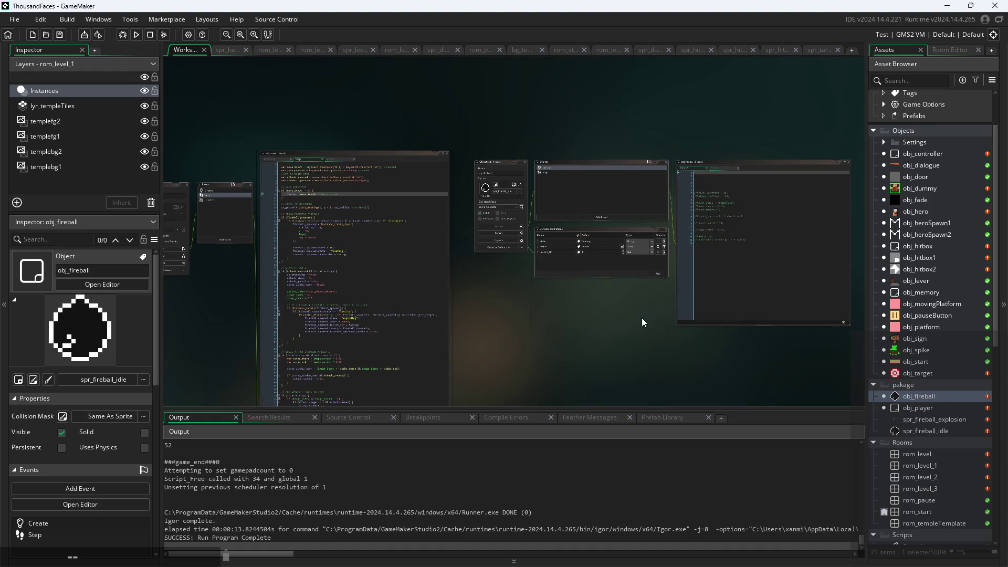
{"action": "scroll", "coordinate": [430, 325], "scroll_direction": "up", "scroll_amount": 2}
{"action": "scroll", "coordinate": [401, 379], "scroll_direction": "up", "scroll_amount": 2}
Step: Pan the workspace back to frame obj_fireball's Create code window
{"action": "mouse_move", "coordinate": [401, 379]}
{"action": "left_mouse_down"}
{"action": "mouse_move", "coordinate": [492, 385]}
{"action": "mouse_move", "coordinate": [662, 358]}
{"action": "mouse_move", "coordinate": [773, 354]}
{"action": "mouse_move", "coordinate": [610, 352]}
{"action": "left_mouse_up"}
{"action": "scroll", "coordinate": [451, 374], "scroll_direction": "down", "scroll_amount": 4}
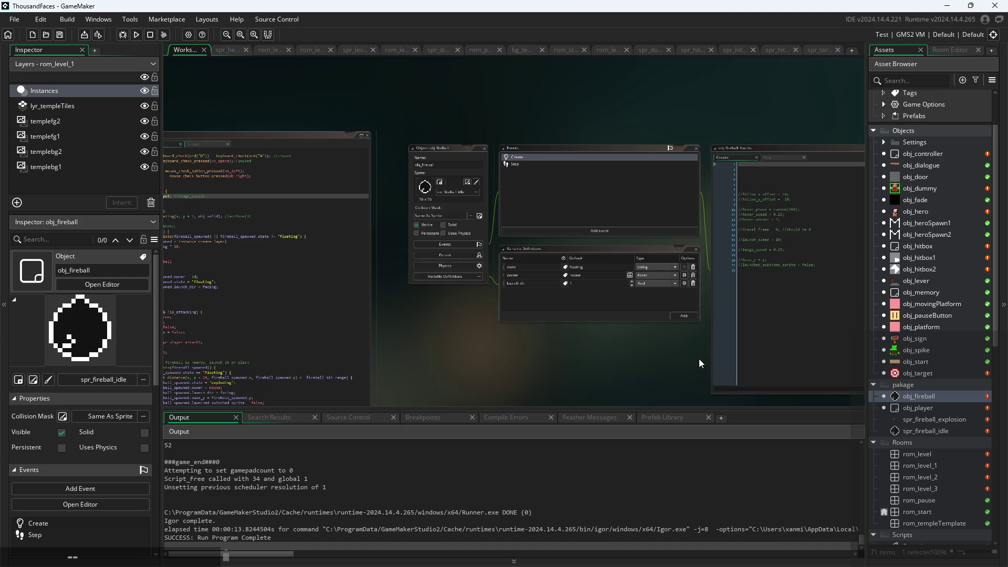
{"action": "scroll", "coordinate": [698, 358], "scroll_direction": "up", "scroll_amount": 4}
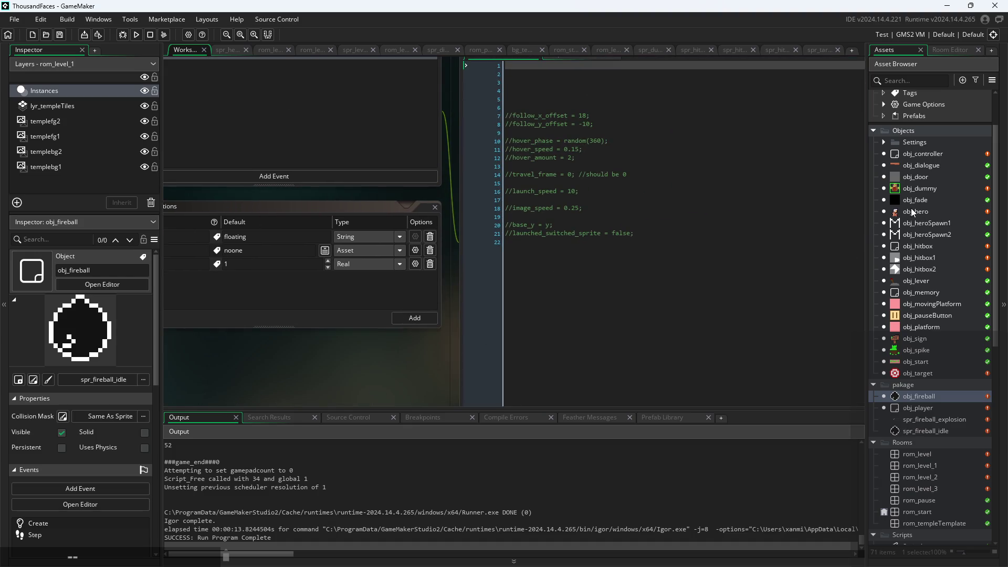
{"action": "left_click_drag", "start_coordinate": [448, 350], "coordinate": [569, 386]}
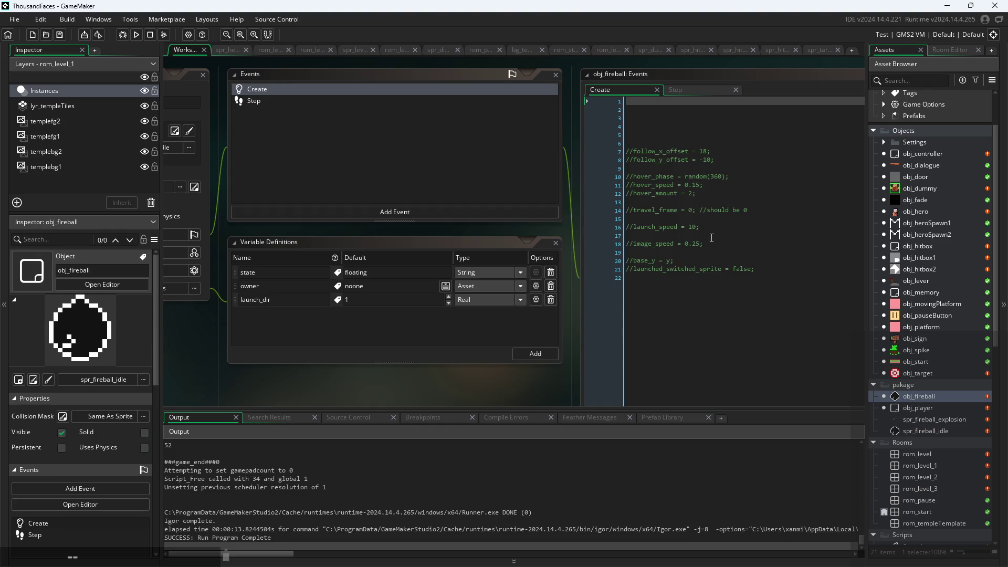
{"action": "left_click", "coordinate": [280, 287]}
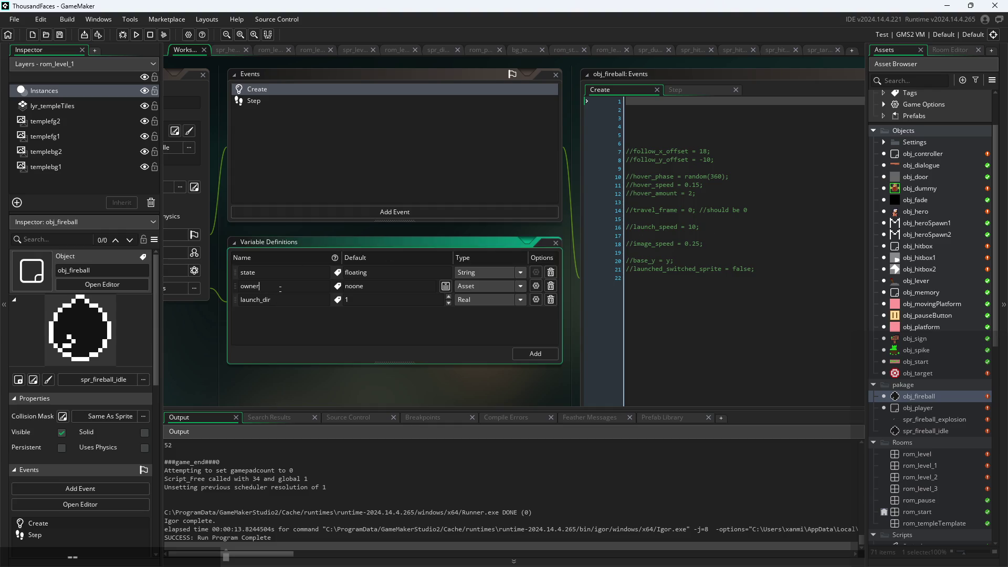
{"action": "left_click_drag", "start_coordinate": [438, 385], "coordinate": [406, 375]}
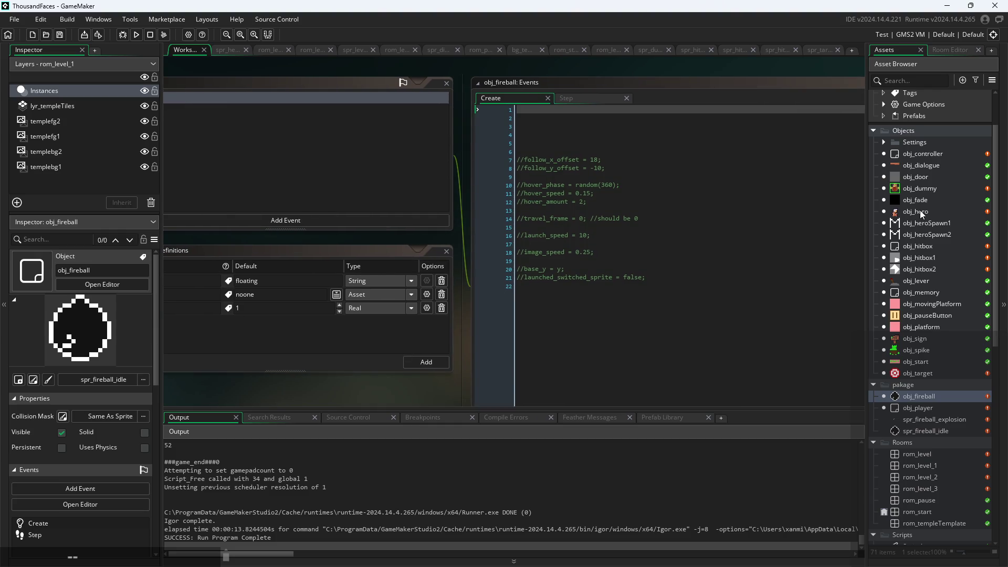
{"action": "left_click", "coordinate": [743, 286]}
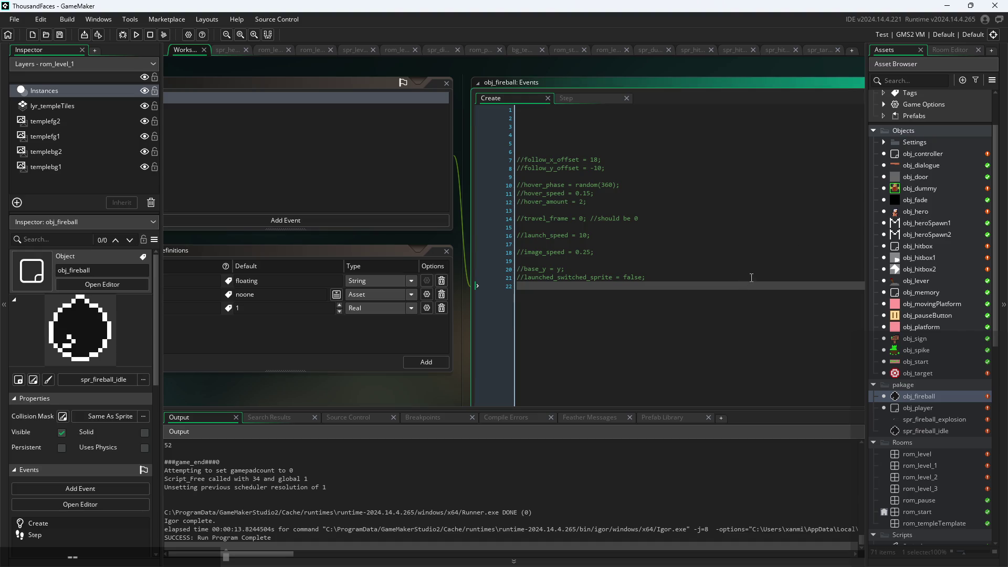
{"action": "left_click", "coordinate": [554, 115]}
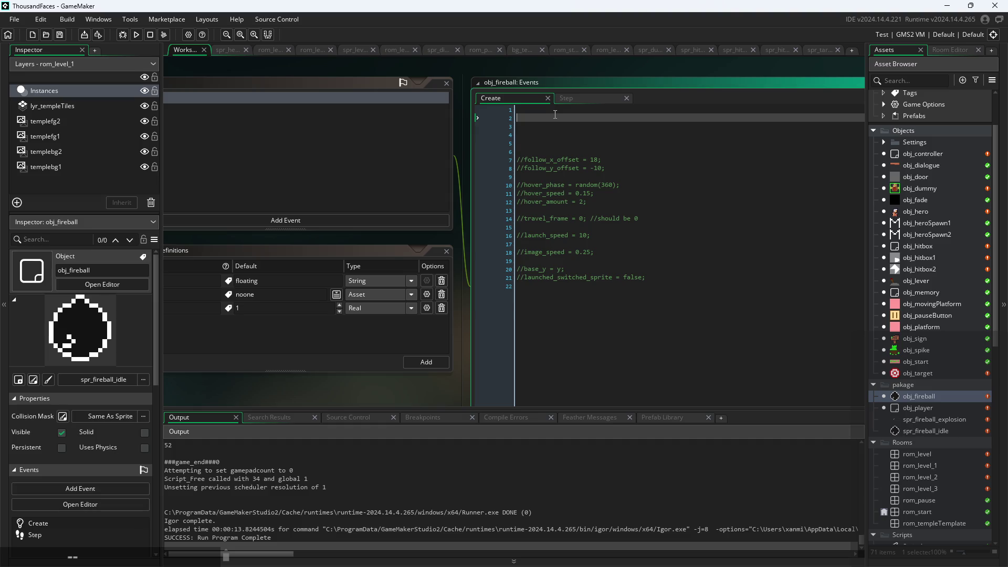
{"action": "scroll", "coordinate": [583, 102], "scroll_direction": "up", "scroll_amount": 2}
{"action": "left_click_drag", "start_coordinate": [609, 64], "coordinate": [523, 99]}
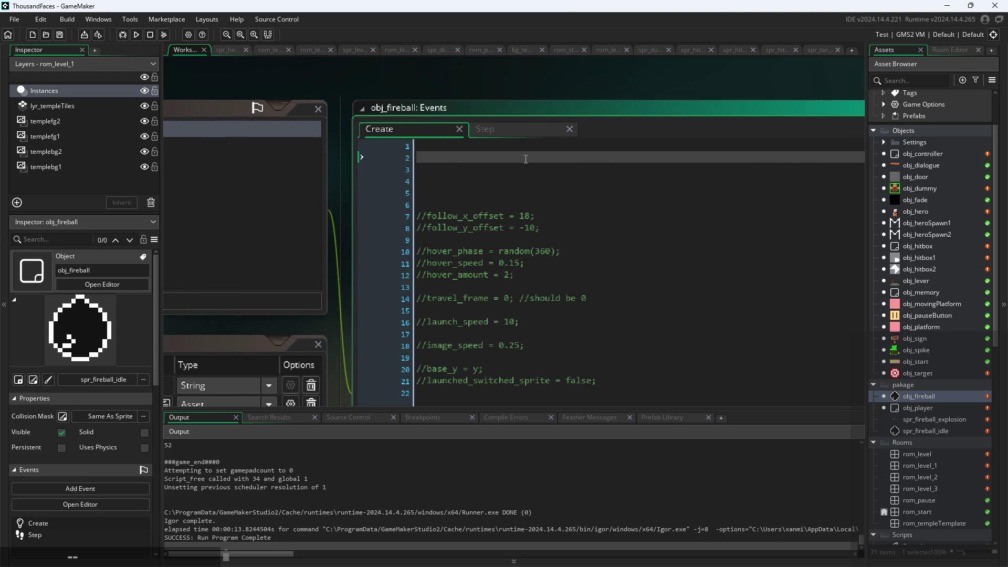
{"action": "type", "text": "var"}
{"action": "key", "text": "BackSpace"}
{"action": "key", "text": "BackSpace"}
{"action": "key", "text": "BackSpace"}
{"action": "type", "text": "var"}
{"action": "key", "text": "BackSpace"}
{"action": "key", "text": "BackSpace"}
{"action": "key", "text": "BackSpace"}
{"action": "scroll", "coordinate": [535, 369], "scroll_direction": "down", "scroll_amount": 3}
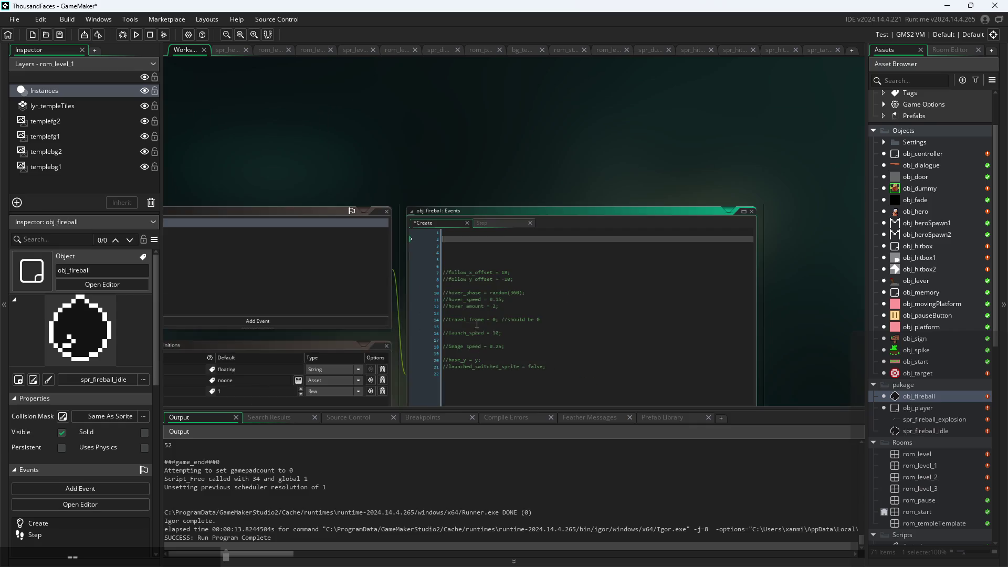
Step: Build and run the game, then start play from its Start title screen
{"action": "scroll", "coordinate": [496, 291], "scroll_direction": "down", "scroll_amount": 2}
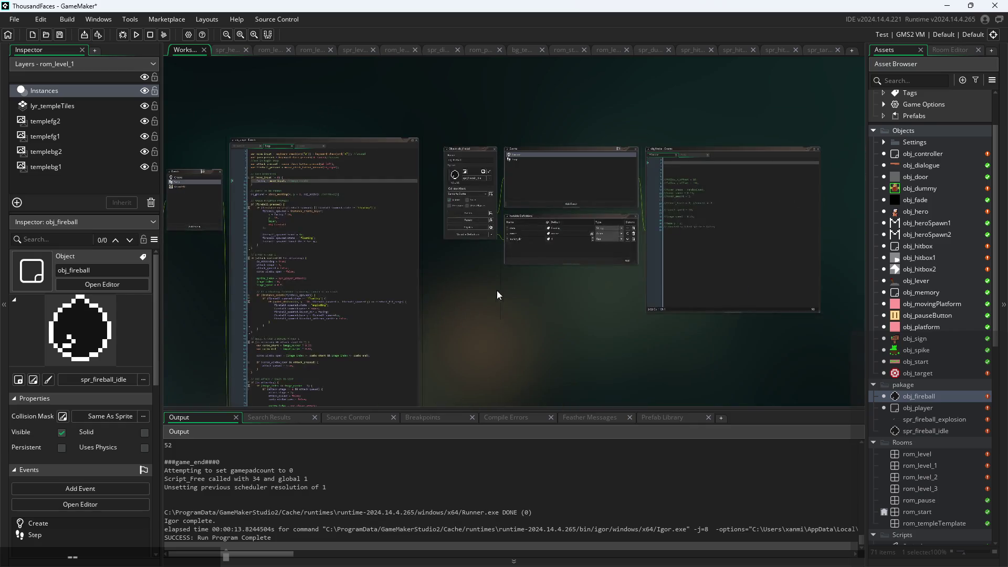
{"action": "left_click_drag", "start_coordinate": [497, 291], "coordinate": [653, 323]}
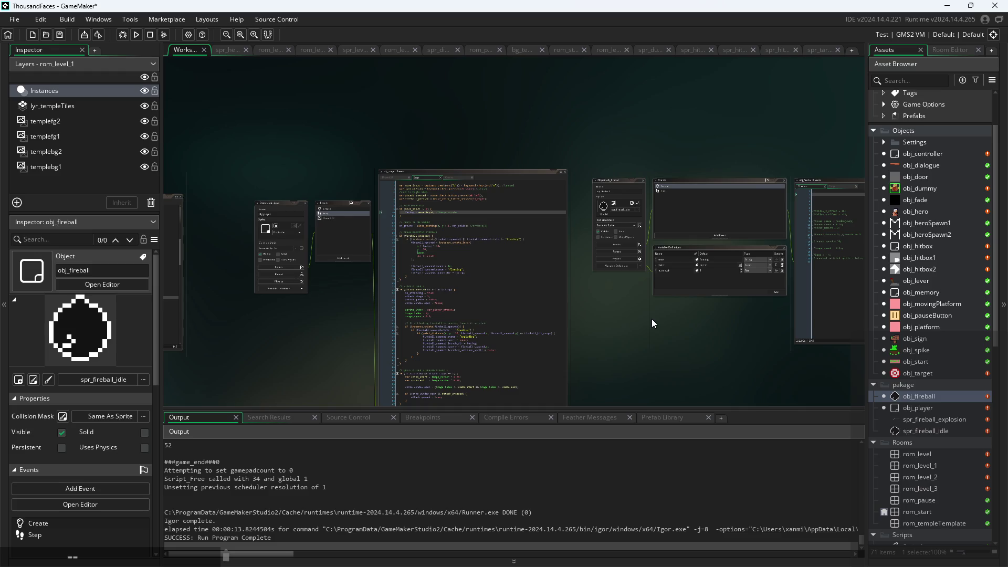
{"action": "scroll", "coordinate": [651, 321], "scroll_direction": "up", "scroll_amount": 4}
{"action": "left_click_drag", "start_coordinate": [538, 353], "coordinate": [534, 358]}
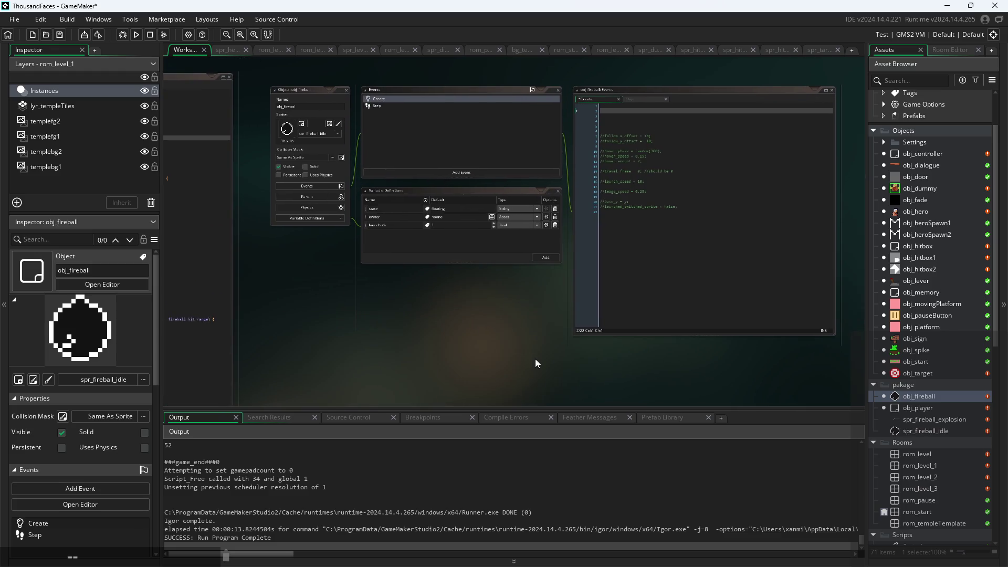
{"action": "left_click", "coordinate": [136, 35]}
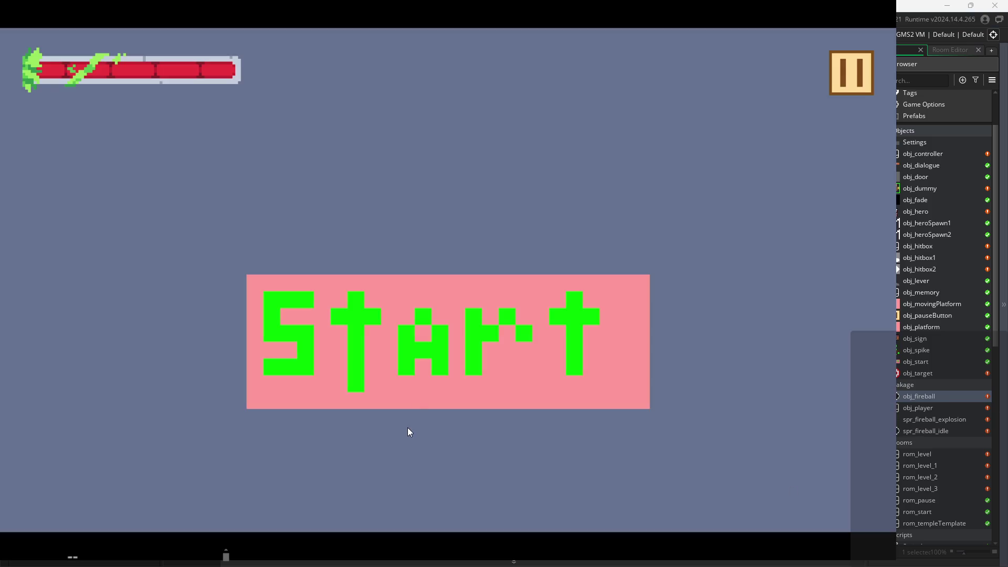
{"action": "left_click", "coordinate": [414, 338]}
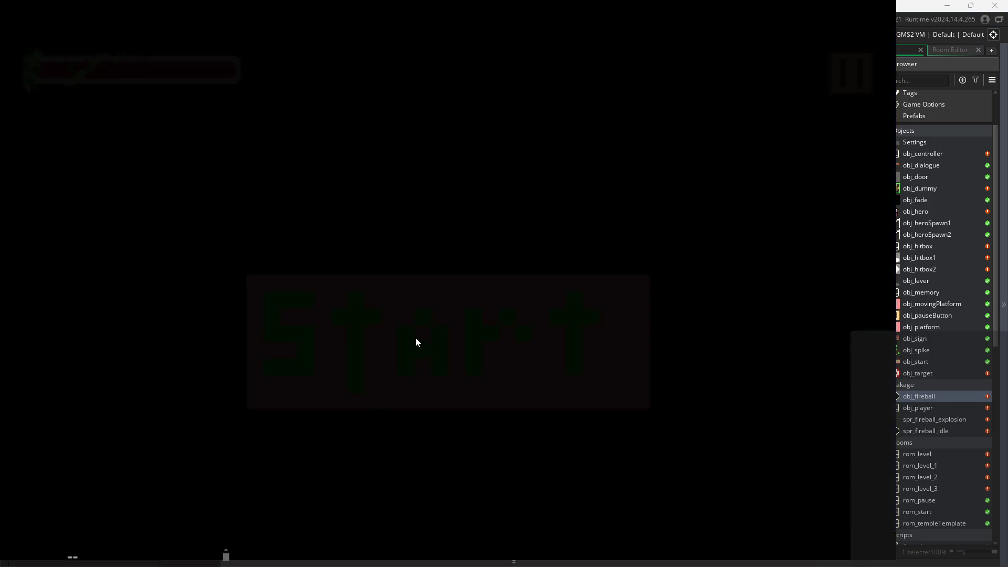
Step: Walk the player right, left and right again, then pause and exit the game
{"action": "key", "text": "Right"}
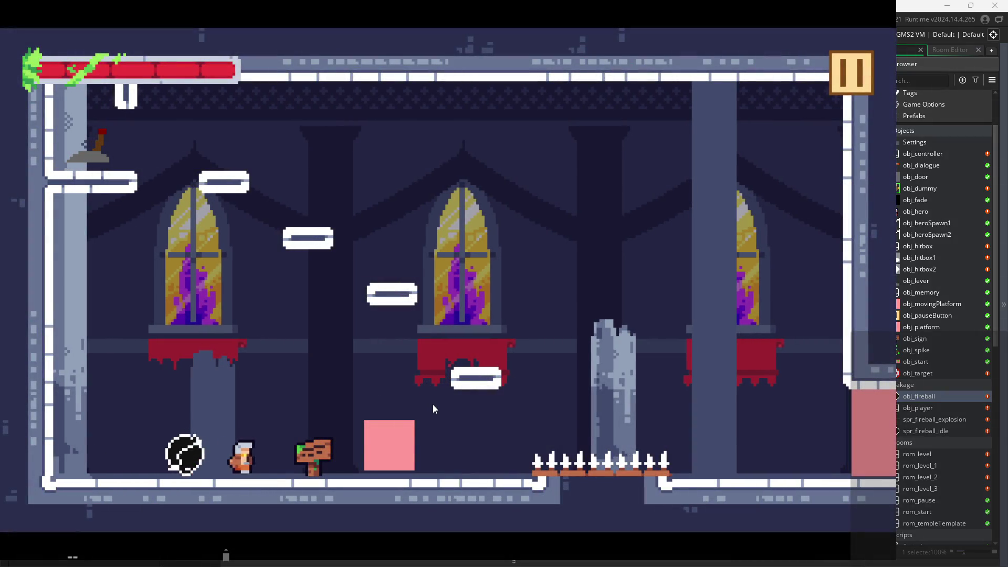
{"action": "key", "text": "Left"}
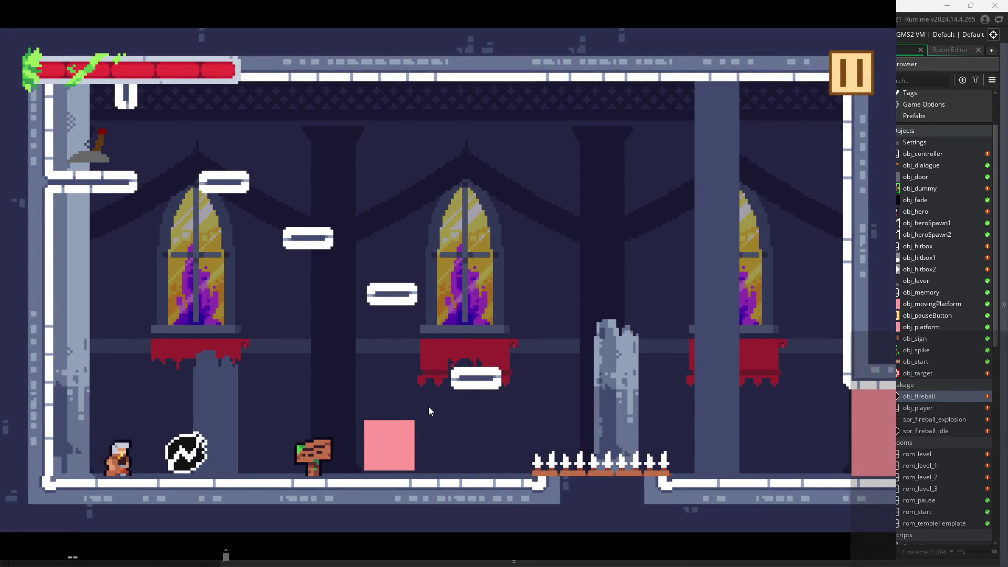
{"action": "key", "text": "Right"}
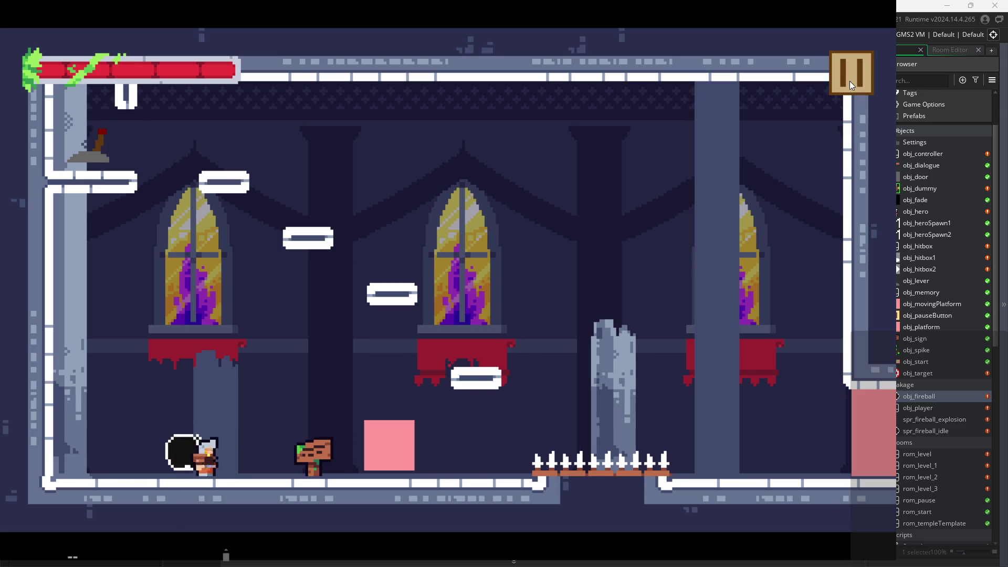
{"action": "left_click", "coordinate": [849, 81]}
{"action": "left_click", "coordinate": [780, 468]}
{"action": "scroll", "coordinate": [571, 280], "scroll_direction": "up", "scroll_amount": 3}
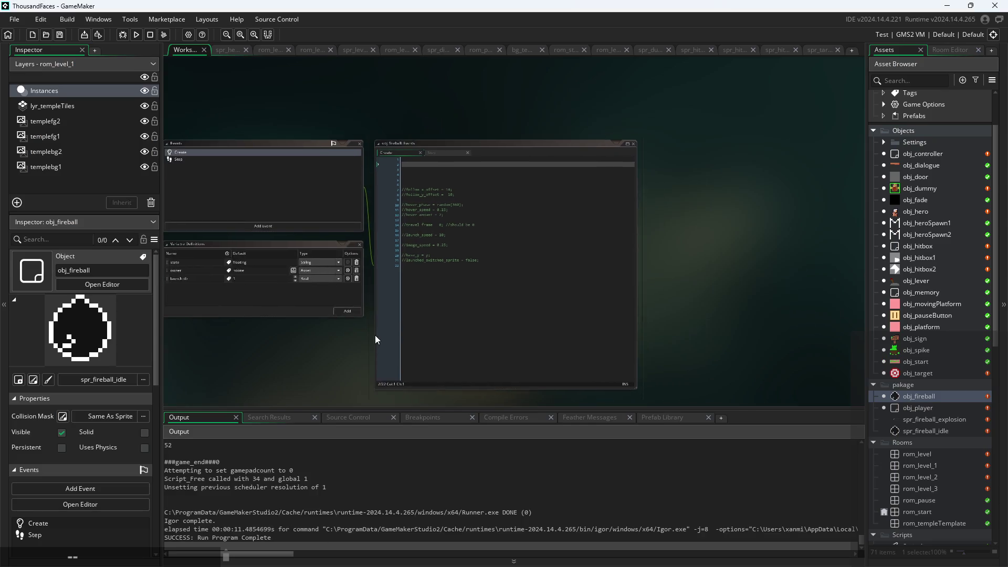
Step: Delete the /* comment opener on line 4 of obj_fireball's Step code
{"action": "left_click", "coordinate": [491, 82]}
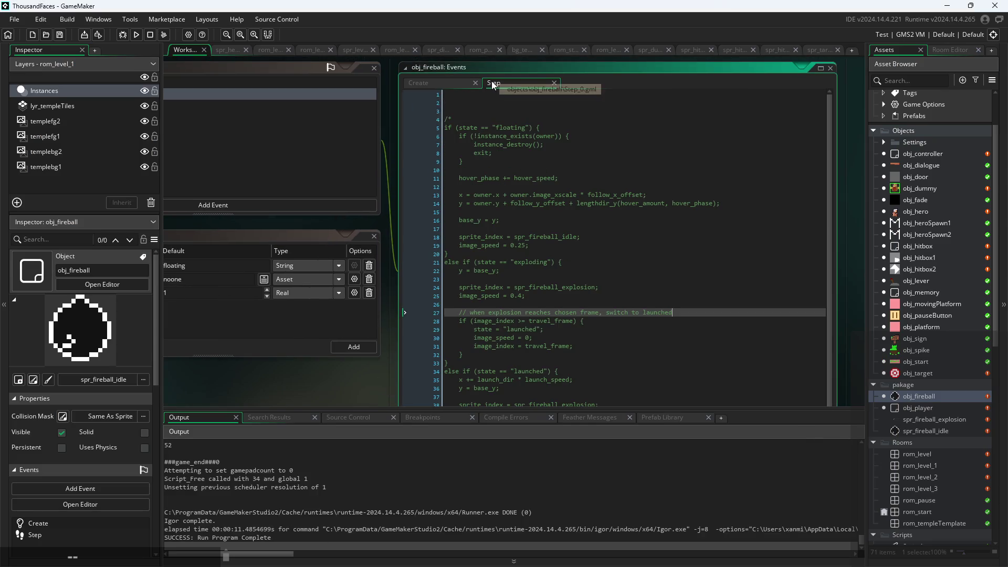
{"action": "scroll", "coordinate": [480, 155], "scroll_direction": "up", "scroll_amount": 1}
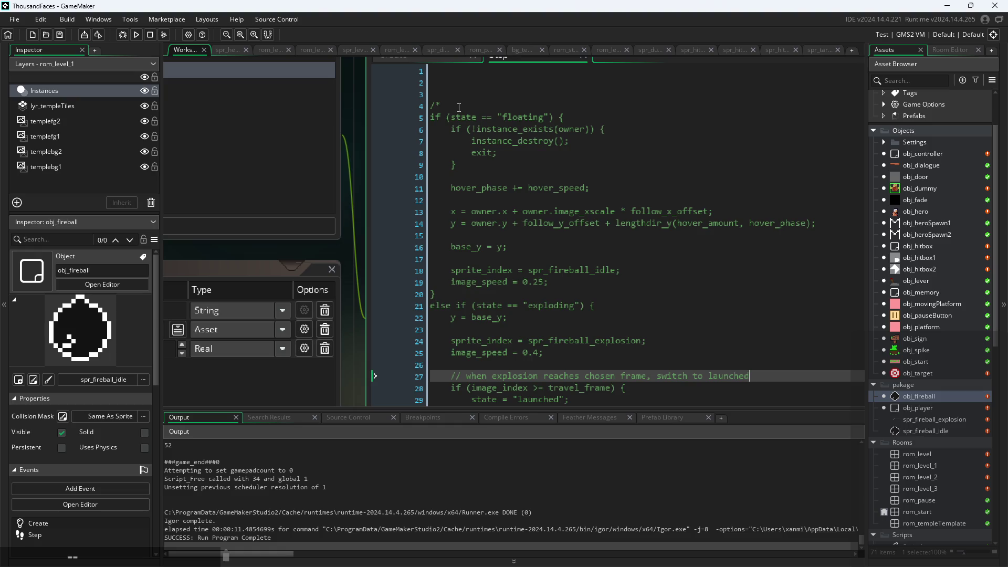
{"action": "left_click_drag", "start_coordinate": [458, 107], "coordinate": [419, 111]}
{"action": "key", "text": "Delete"}
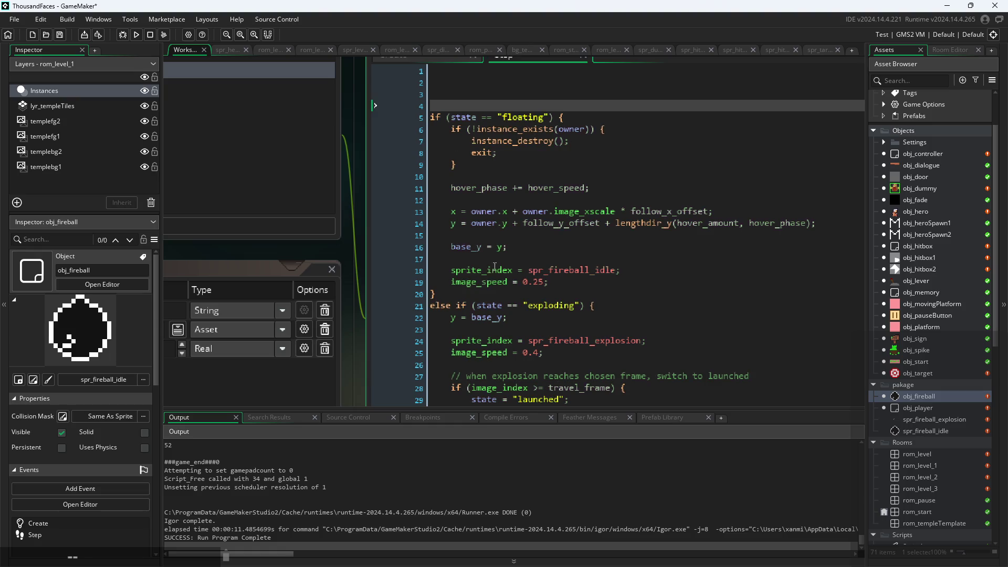
Step: Add a /* line after the floating block's closing brace to keep later branches commented
{"action": "left_click", "coordinate": [474, 296]}
{"action": "key", "text": "Return"}
{"action": "type", "text": "/*"}
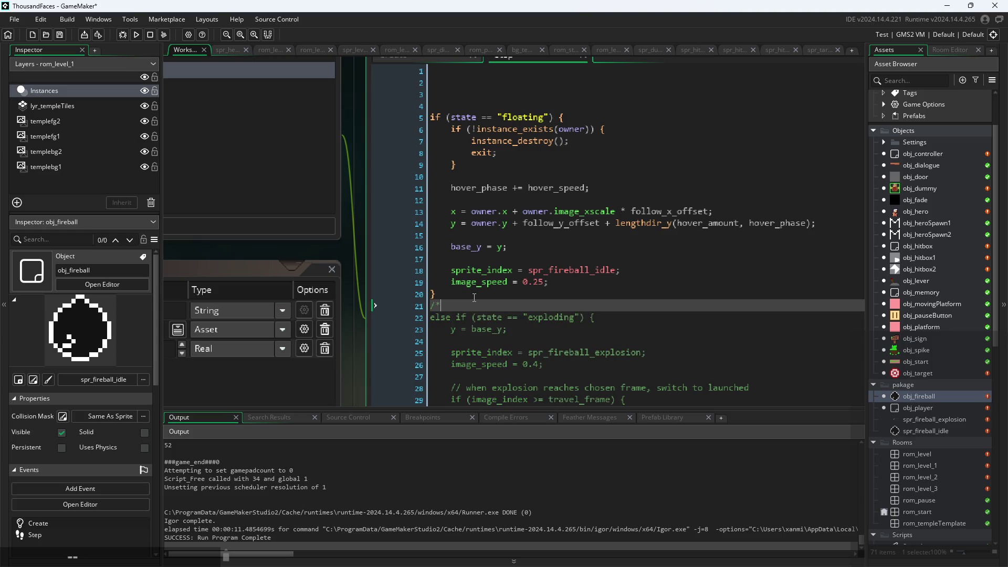
{"action": "left_click", "coordinate": [531, 188]}
{"action": "left_click", "coordinate": [596, 129]}
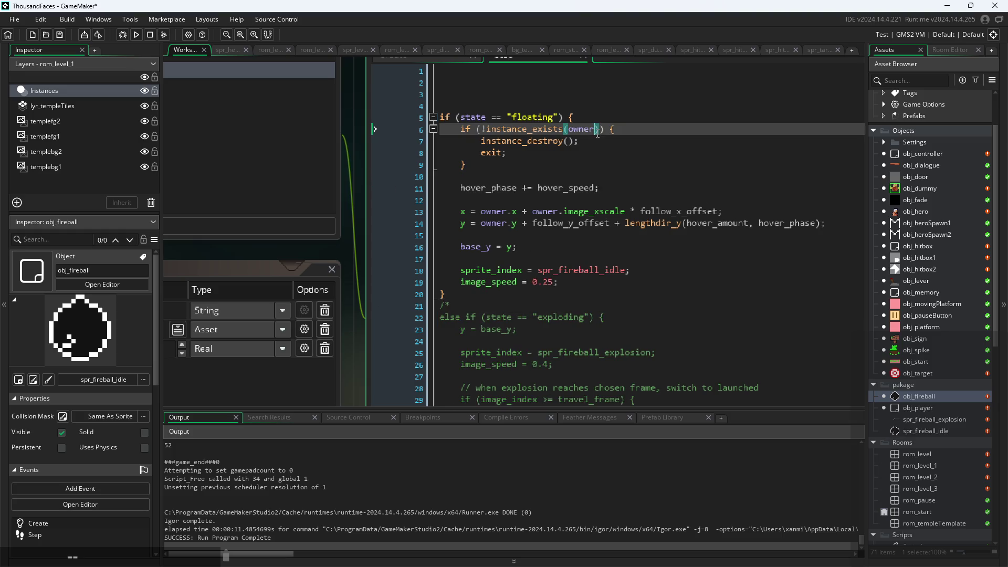
{"action": "scroll", "coordinate": [363, 315], "scroll_direction": "down", "scroll_amount": 2}
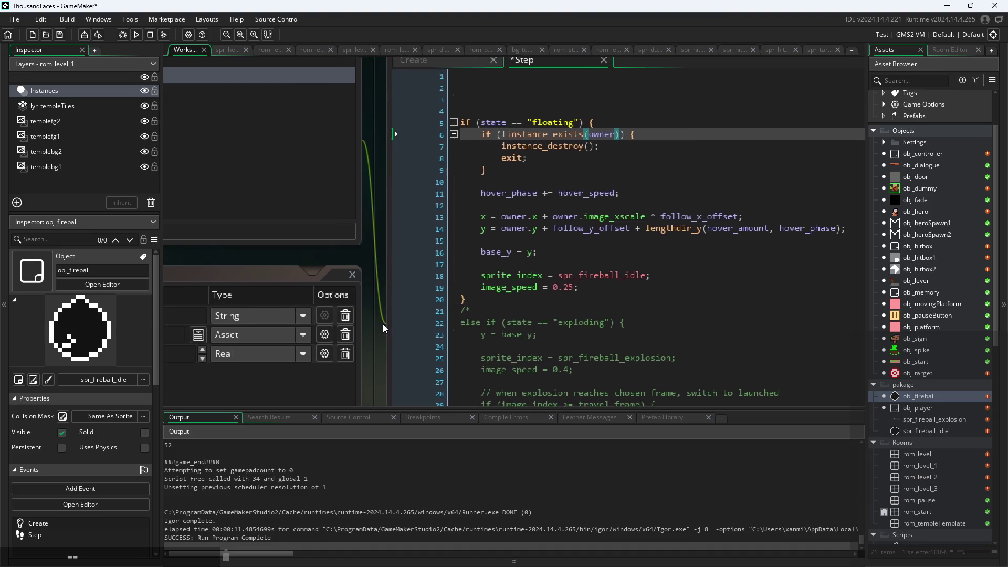
{"action": "mouse_move", "coordinate": [381, 327]}
{"action": "left_mouse_down"}
{"action": "mouse_move", "coordinate": [456, 263]}
{"action": "mouse_move", "coordinate": [801, 278]}
{"action": "mouse_move", "coordinate": [398, 200]}
{"action": "mouse_move", "coordinate": [529, 239]}
{"action": "left_mouse_up"}
{"action": "left_click", "coordinate": [476, 120]}
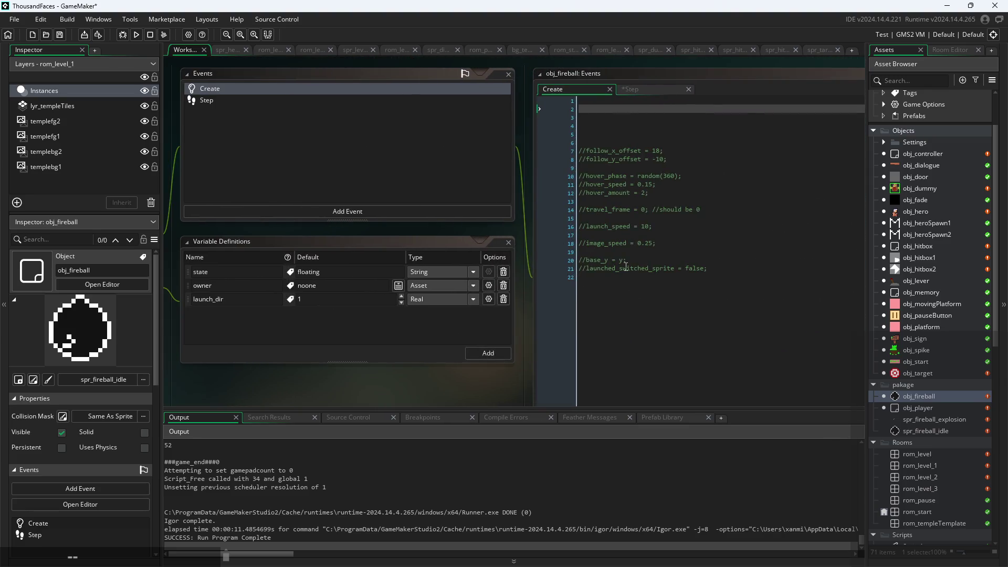
Step: Open spr_fireball_idle and scrub its animation through to frame 7
{"action": "left_click", "coordinate": [928, 434]}
{"action": "double_click", "coordinate": [929, 434]}
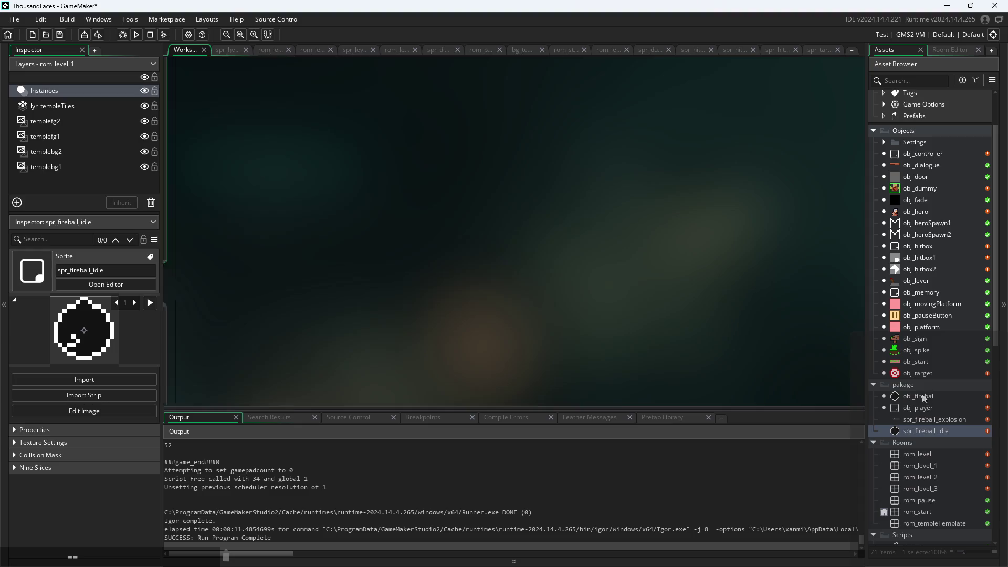
{"action": "left_click_drag", "start_coordinate": [387, 360], "coordinate": [754, 387]}
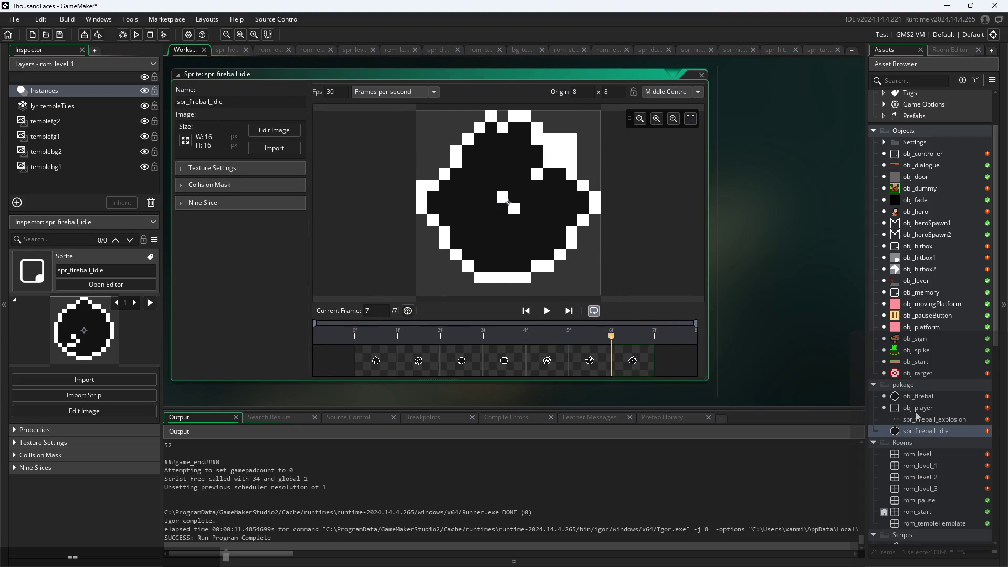
Step: Open spr_fireball_explosion, scrub to frame 5, and toggle its Nine Slice settings on and off
{"action": "double_click", "coordinate": [915, 419]}
{"action": "mouse_move", "coordinate": [399, 359]}
{"action": "left_mouse_down"}
{"action": "mouse_move", "coordinate": [539, 358]}
{"action": "mouse_move", "coordinate": [615, 373]}
{"action": "left_mouse_up"}
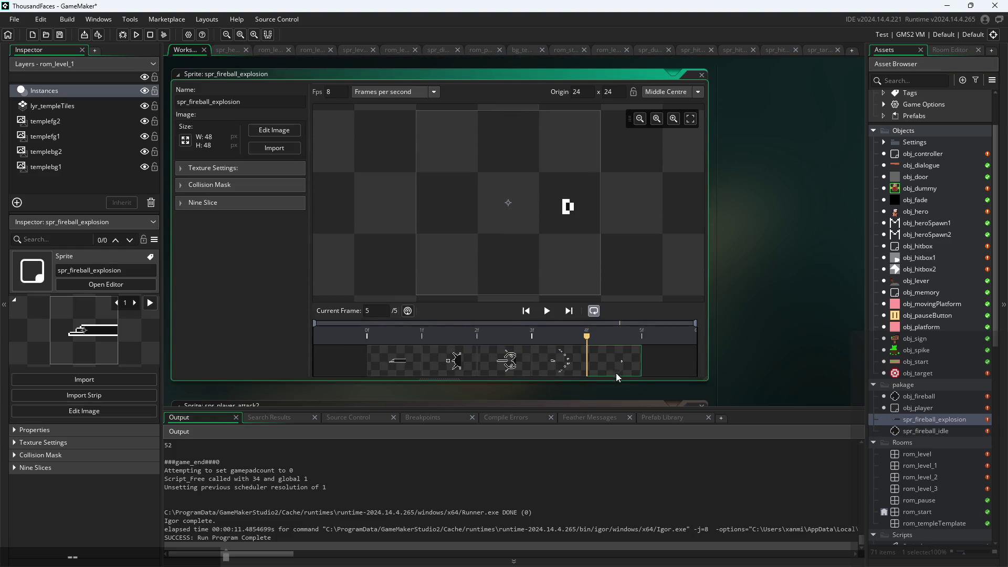
{"action": "left_click", "coordinate": [401, 366]}
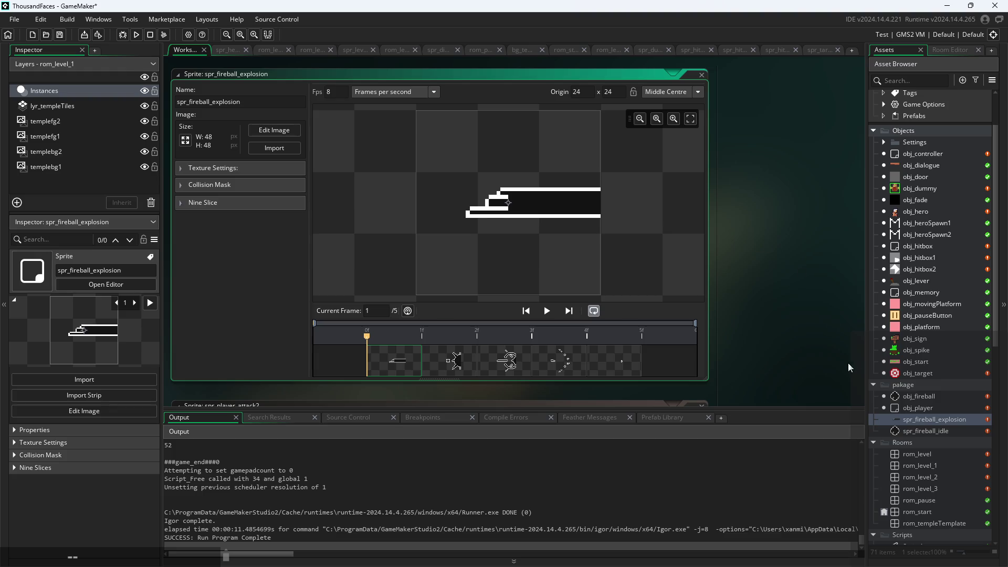
{"action": "left_click", "coordinate": [181, 200]}
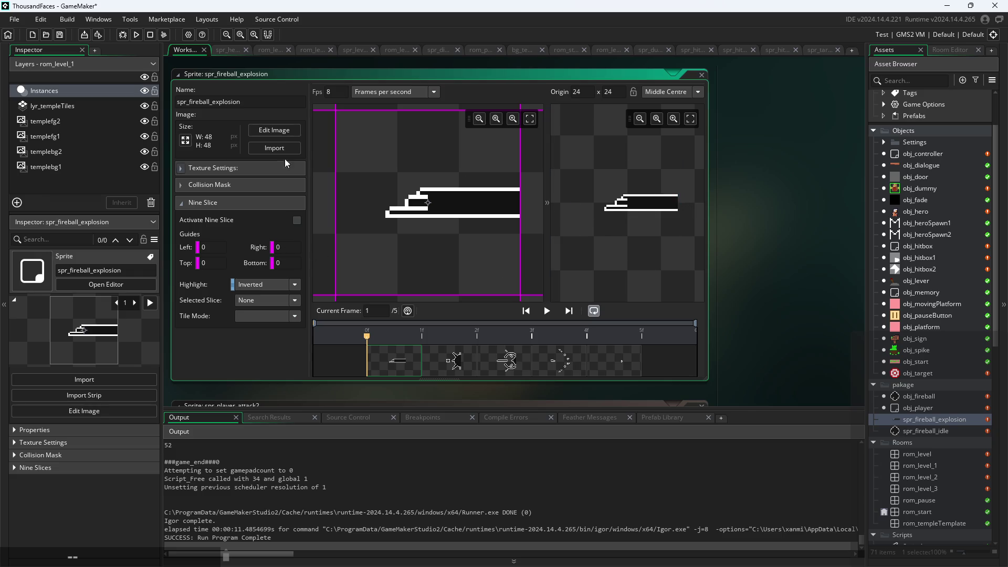
{"action": "left_click", "coordinate": [182, 203]}
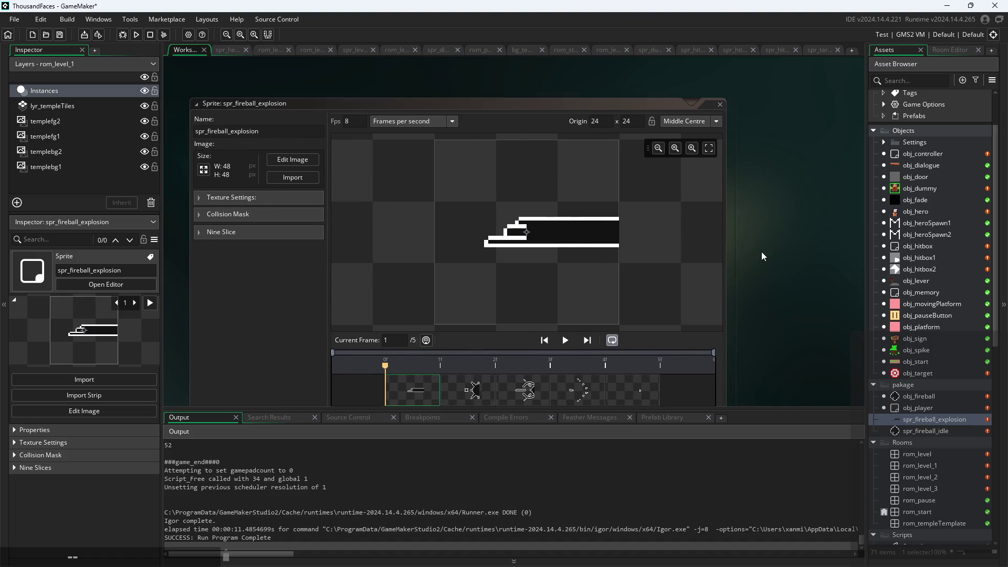
Step: Step through the explosion's frames one by one, then reopen spr_fireball_idle
{"action": "left_click_drag", "start_coordinate": [467, 344], "coordinate": [606, 351]}
{"action": "left_click", "coordinate": [409, 355]}
{"action": "left_click", "coordinate": [467, 348]}
{"action": "left_click", "coordinate": [514, 351]}
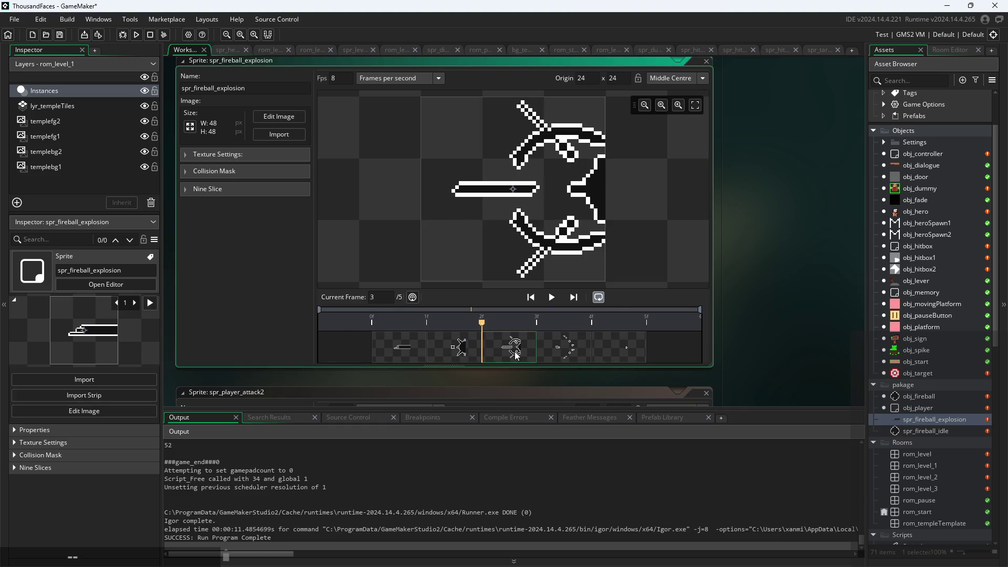
{"action": "left_click", "coordinate": [580, 353]}
{"action": "left_click", "coordinate": [423, 349]}
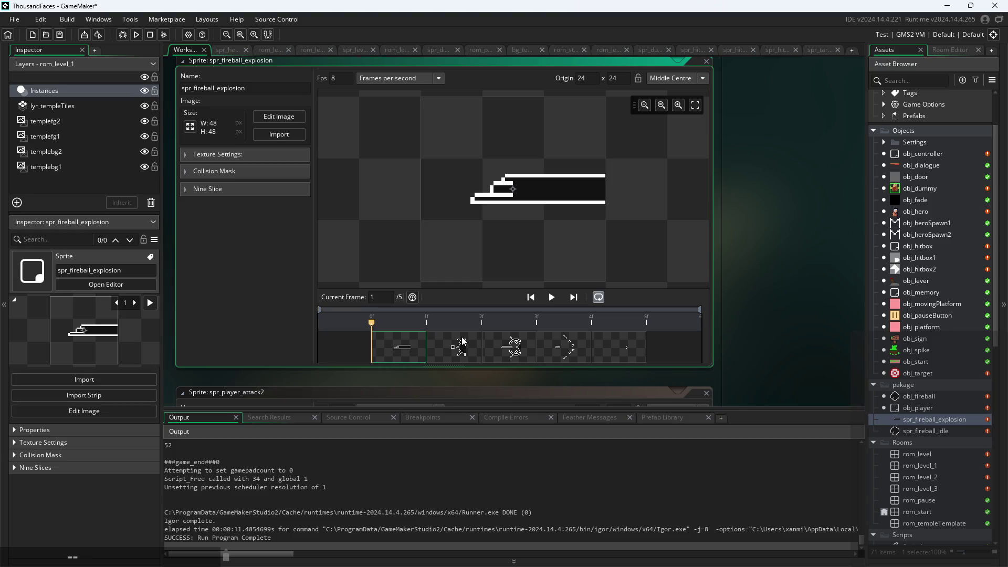
{"action": "left_click", "coordinate": [463, 349]}
{"action": "left_click", "coordinate": [517, 352]}
{"action": "left_click", "coordinate": [596, 349]}
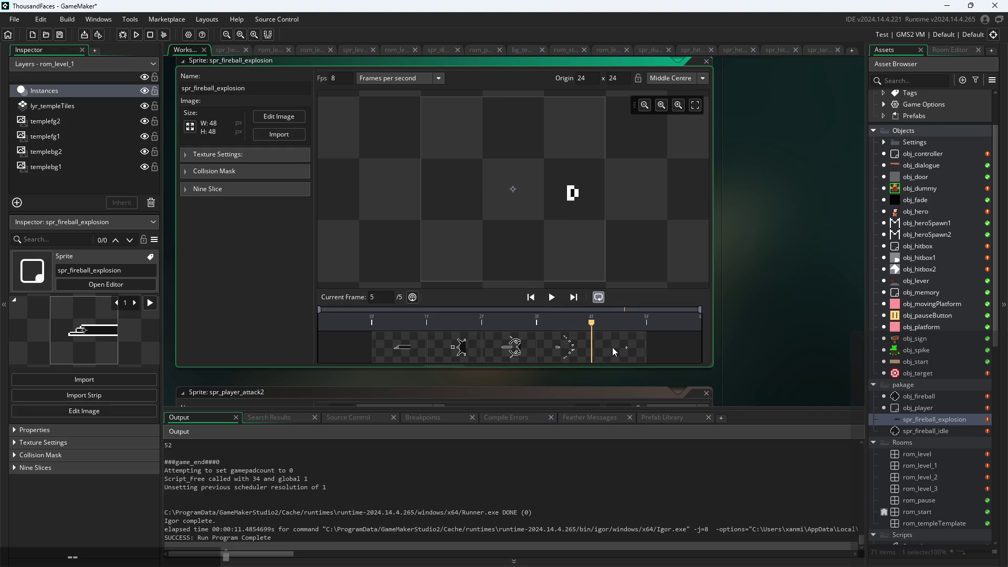
{"action": "left_click", "coordinate": [407, 359]}
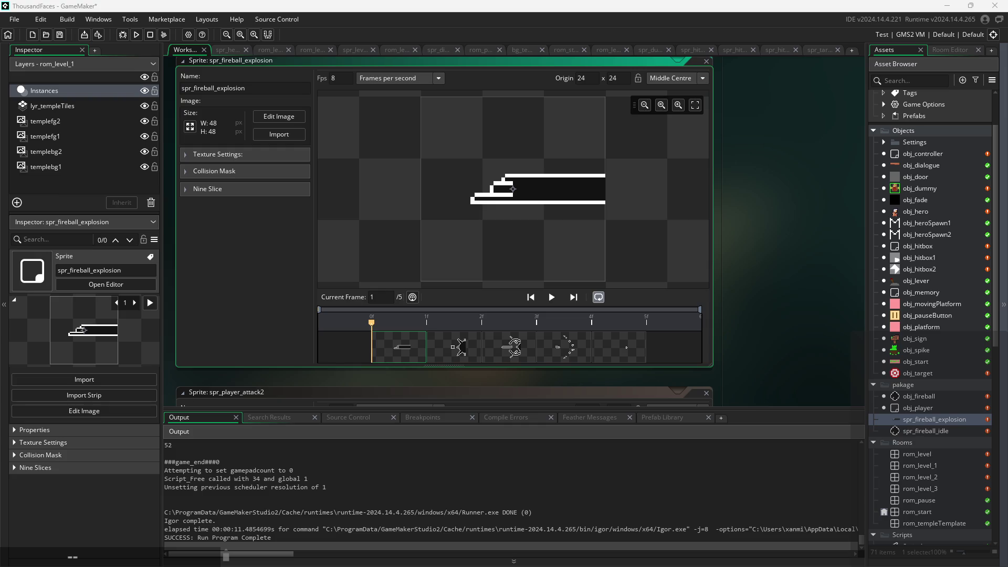
{"action": "double_click", "coordinate": [926, 430]}
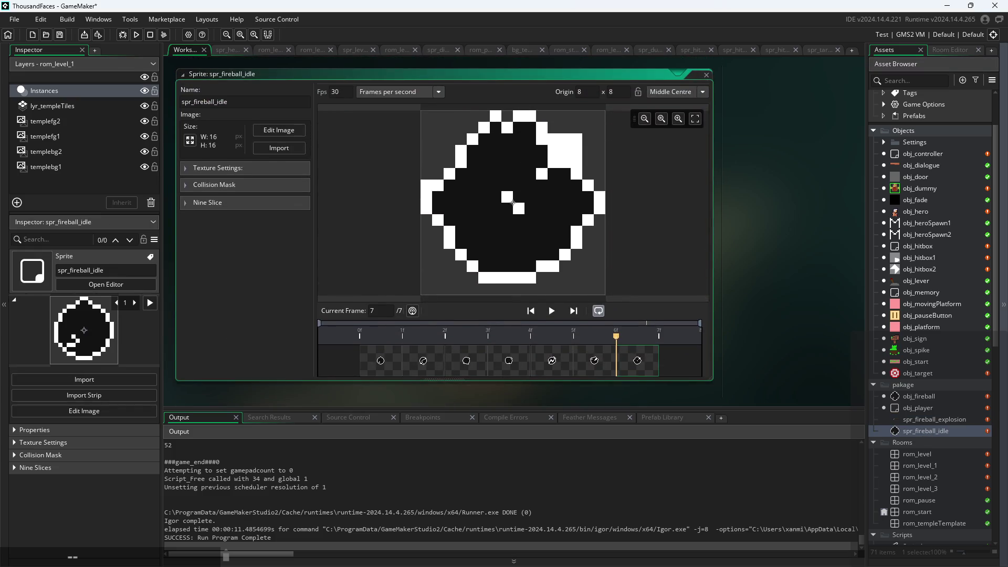
{"action": "double_click", "coordinate": [926, 419]}
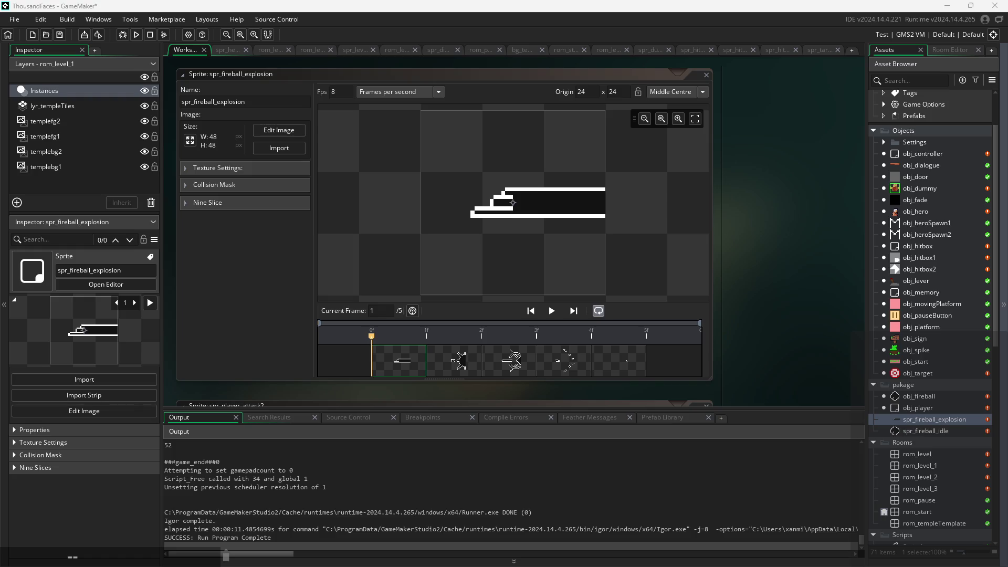
{"action": "double_click", "coordinate": [941, 401]}
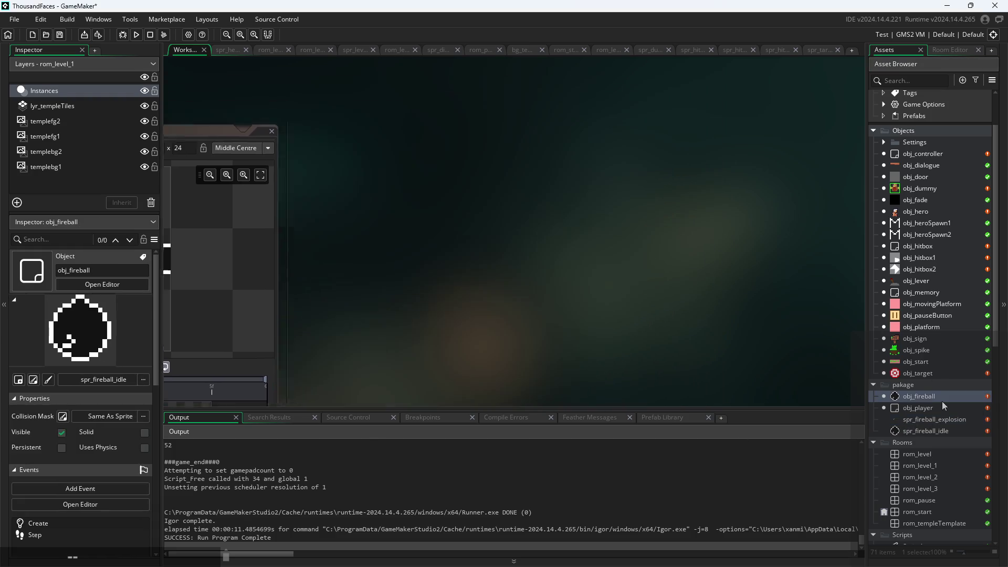
{"action": "double_click", "coordinate": [939, 430]}
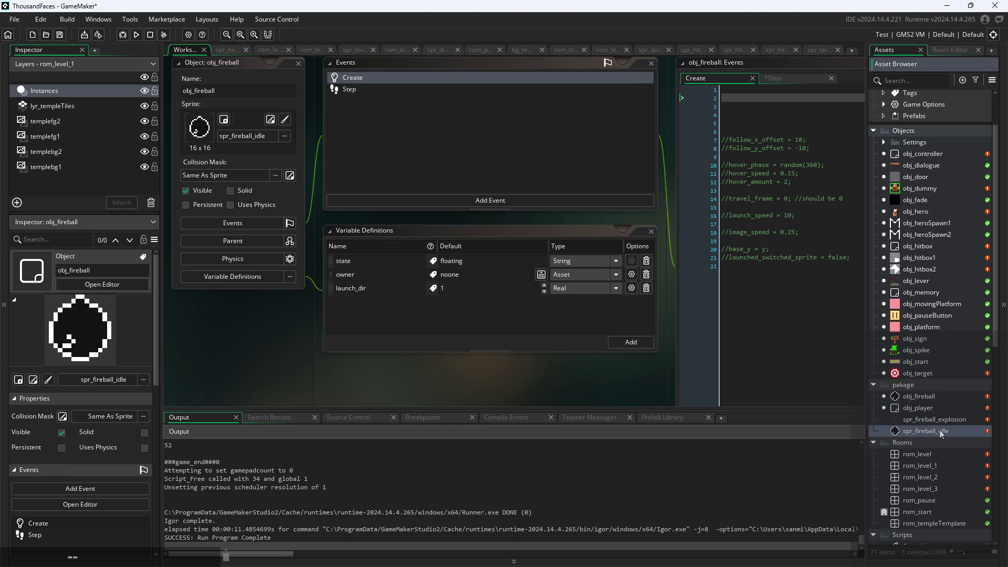
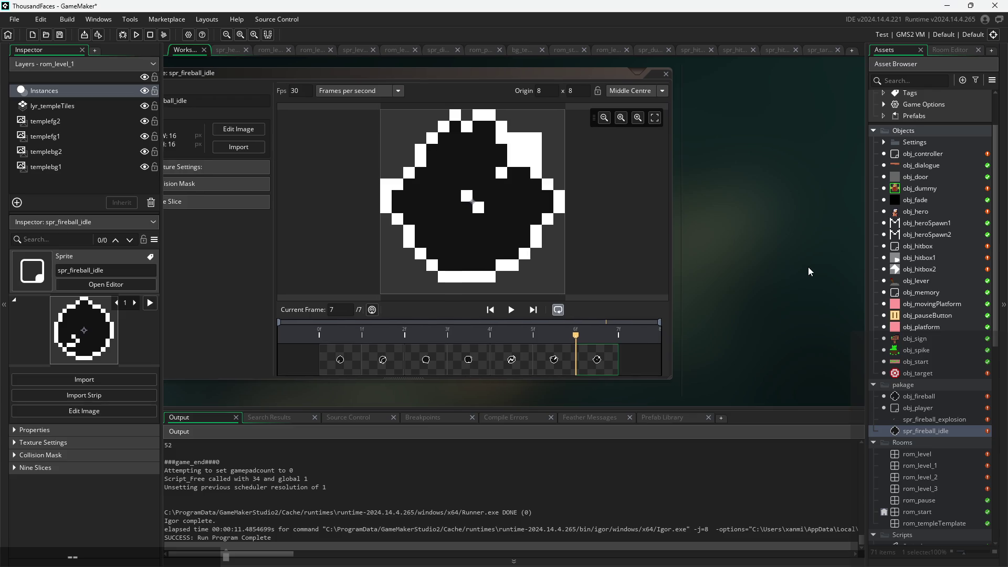
Step: Open the rom_level_2 room from the Asset Browser
{"action": "scroll", "coordinate": [774, 267], "scroll_direction": "down", "scroll_amount": 2}
{"action": "scroll", "coordinate": [731, 272], "scroll_direction": "up", "scroll_amount": 2}
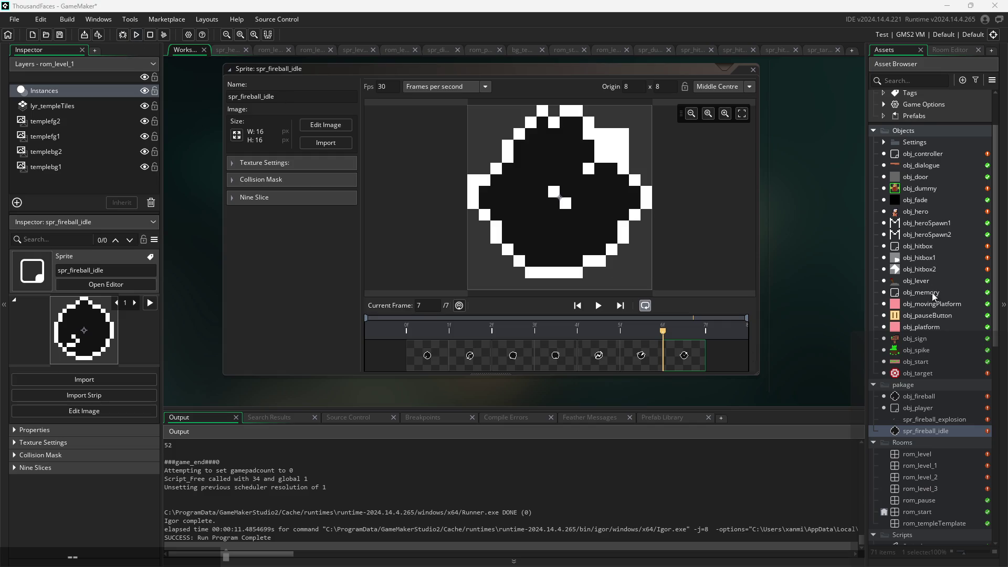
{"action": "left_click", "coordinate": [931, 466]}
{"action": "double_click", "coordinate": [931, 478]}
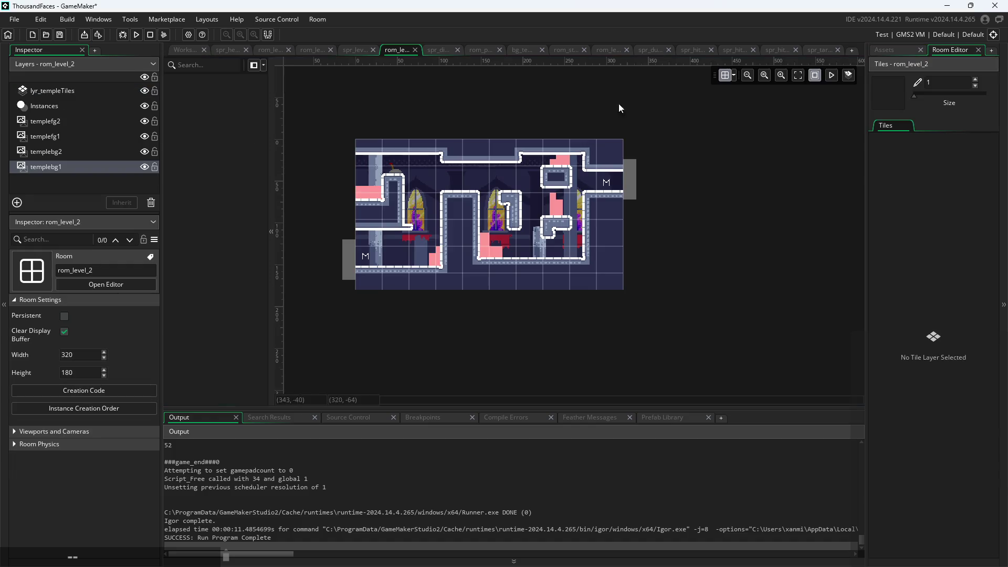
Step: Back in the Workspace, open obj_spike's Object editor with its Create code
{"action": "left_click", "coordinate": [185, 51]}
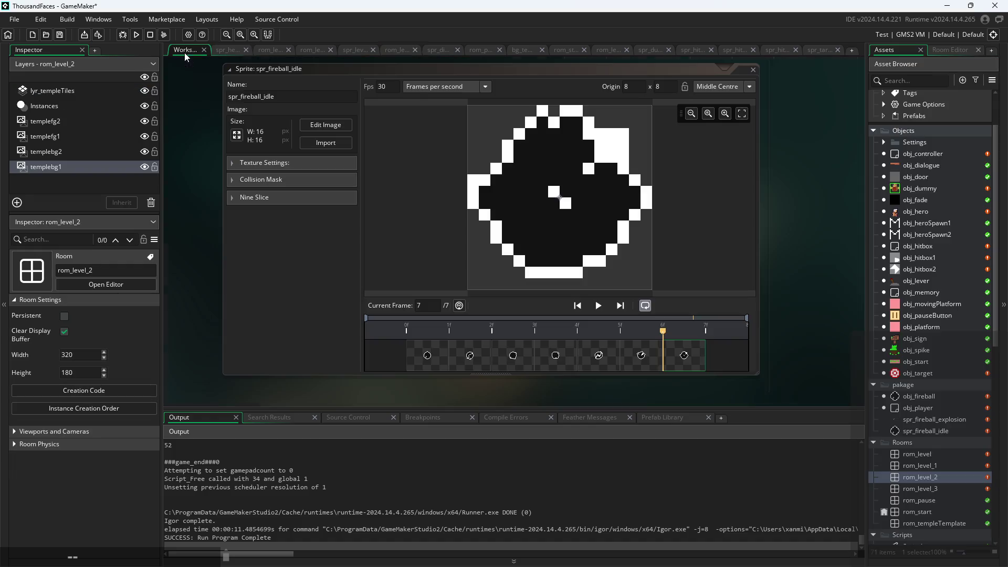
{"action": "left_click", "coordinate": [898, 350]}
{"action": "double_click", "coordinate": [916, 351]}
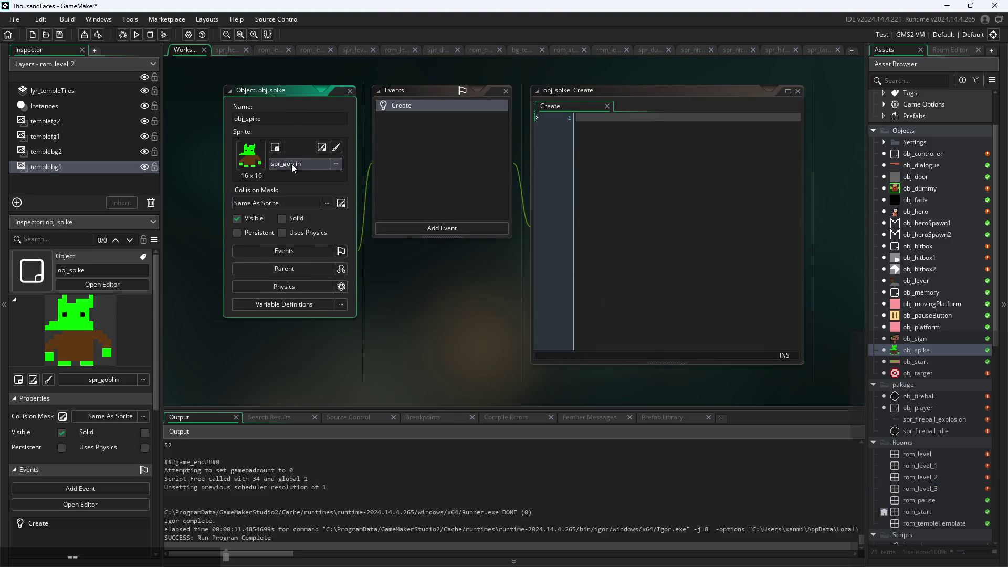
Step: Keep obj_spike's spr_goblin sprite and rename it to spr_spike
{"action": "left_click", "coordinate": [291, 163]}
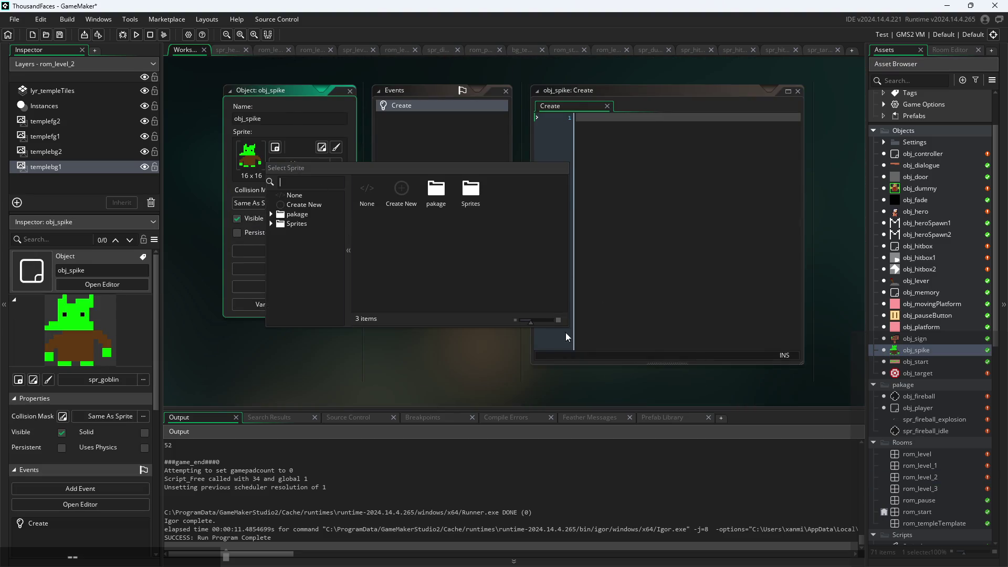
{"action": "left_click", "coordinate": [459, 367]}
{"action": "scroll", "coordinate": [958, 429], "scroll_direction": "down", "scroll_amount": 7}
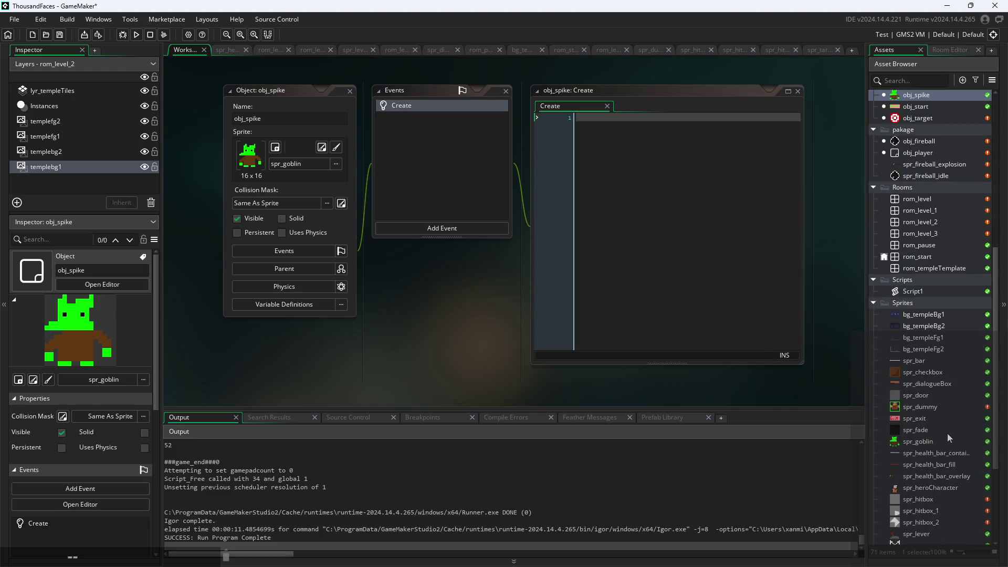
{"action": "double_click", "coordinate": [940, 441]}
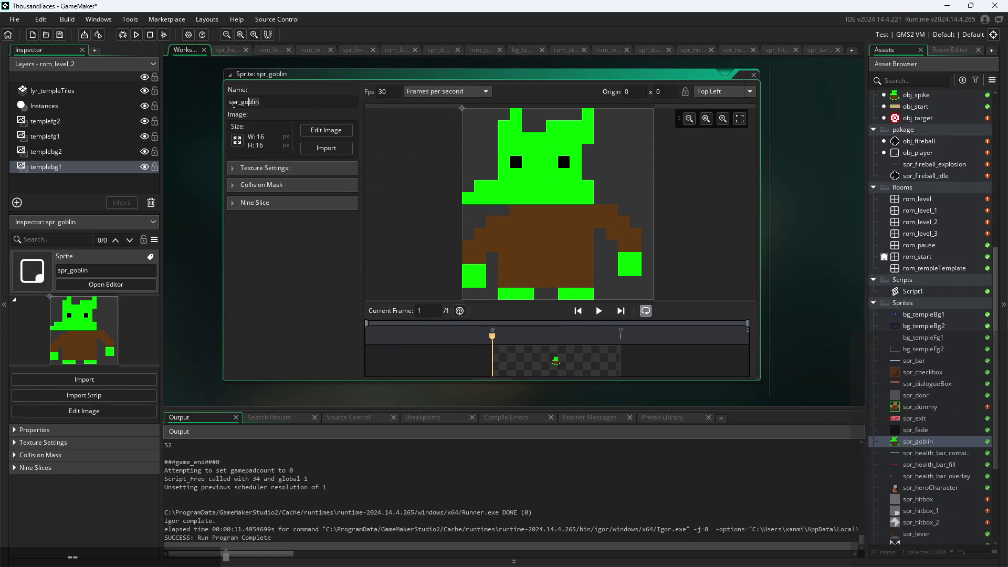
{"action": "type", "text": "ke"}
Step: Bring up spr_spike's Resize Properties, still at 16 × 16 pixels
{"action": "left_click", "coordinate": [318, 132]}
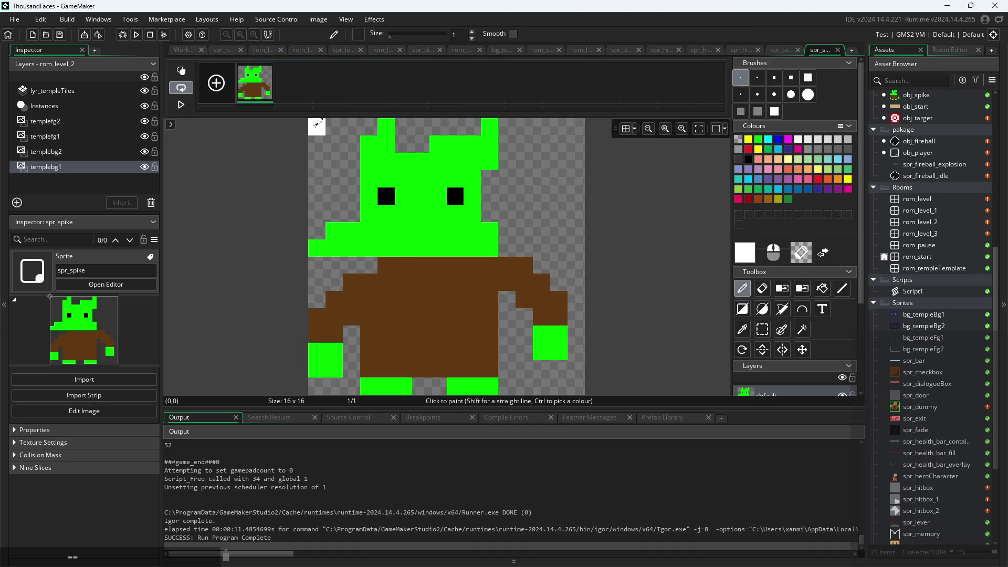
{"action": "left_click", "coordinate": [182, 50]}
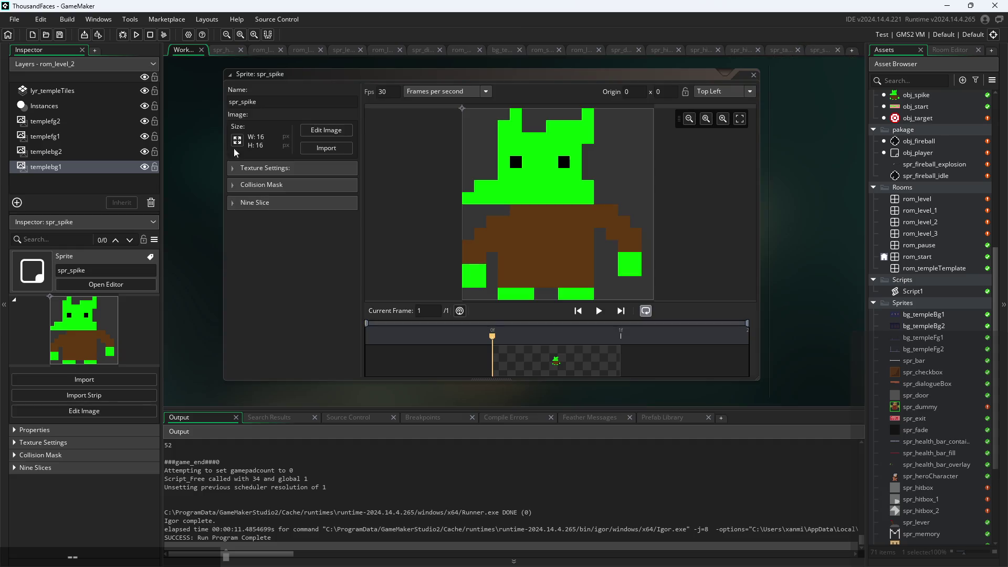
{"action": "left_click", "coordinate": [237, 140]}
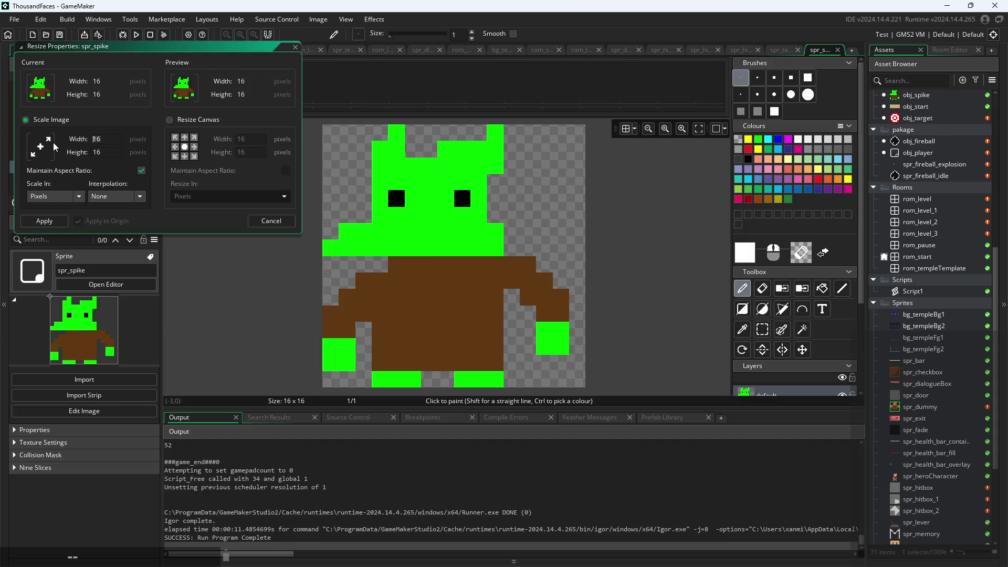
Step: Resize spr_spike to 8 × 8 pixels and clear the whole canvas
{"action": "type", "text": "8"}
{"action": "key", "text": "Return"}
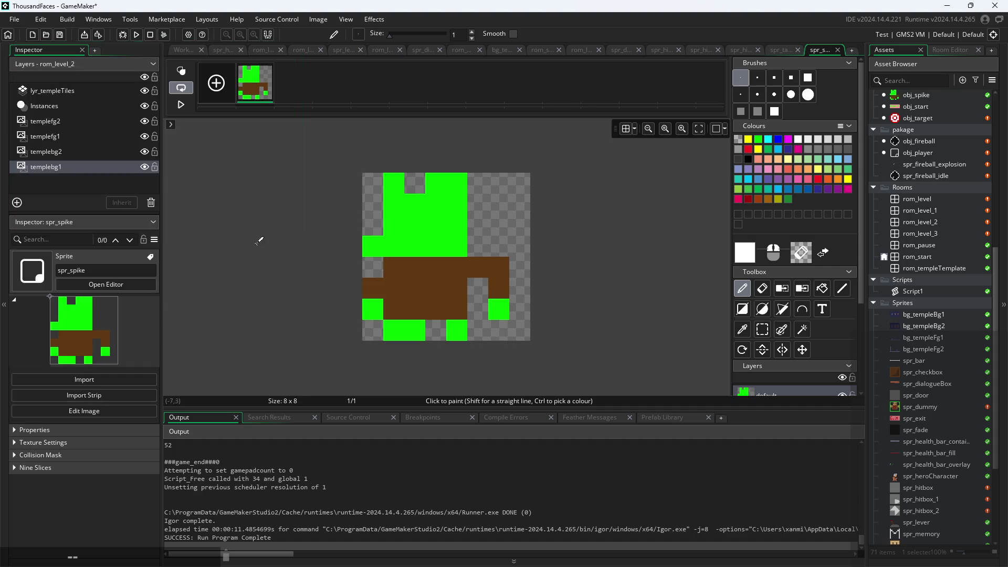
{"action": "left_click_drag", "start_coordinate": [531, 340], "coordinate": [342, 184]}
{"action": "key", "text": "Delete"}
Step: Draw a filled white pyramid with the Polygon tool across the canvas
{"action": "left_click", "coordinate": [741, 288]}
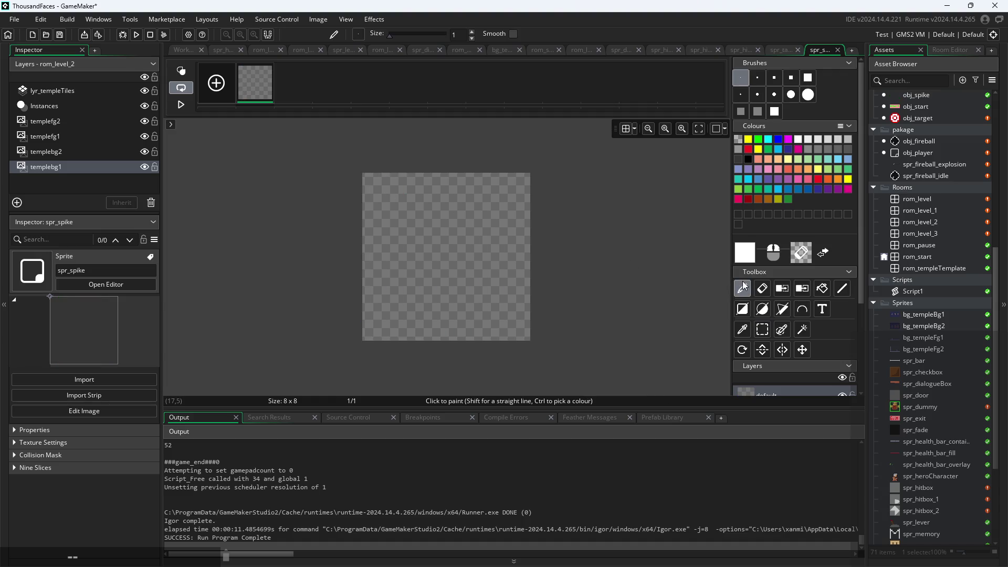
{"action": "mouse_move", "coordinate": [373, 309]}
{"action": "left_mouse_down"}
{"action": "mouse_move", "coordinate": [435, 265]}
{"action": "mouse_move", "coordinate": [446, 181]}
{"action": "left_mouse_up"}
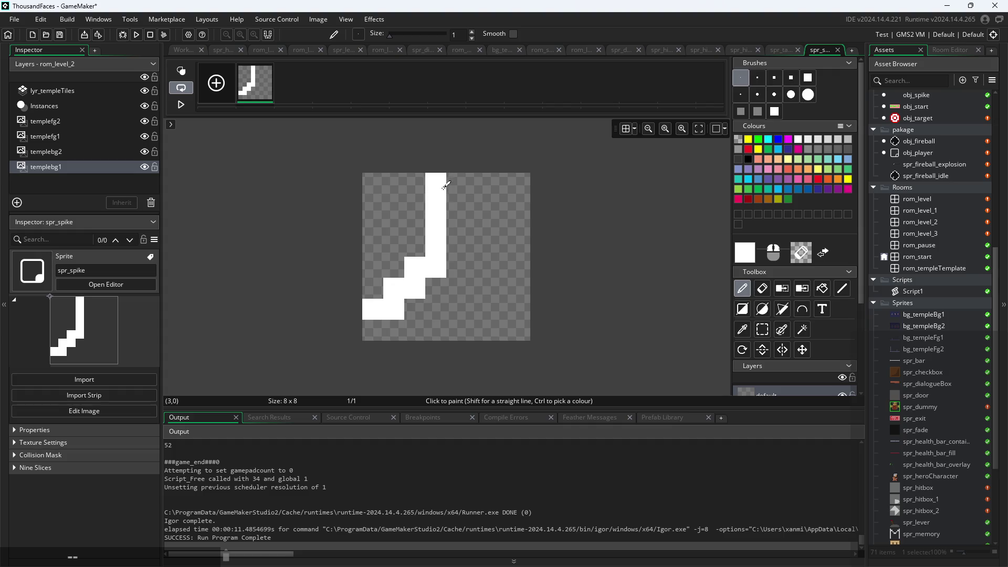
{"action": "key", "text": "ctrl+z"}
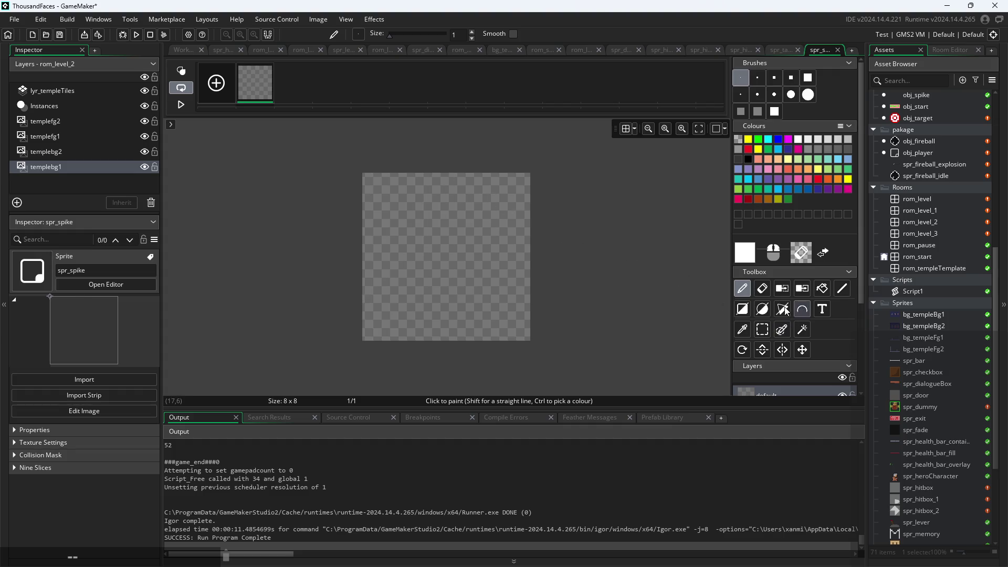
{"action": "left_click", "coordinate": [782, 309]}
{"action": "left_click", "coordinate": [372, 310]}
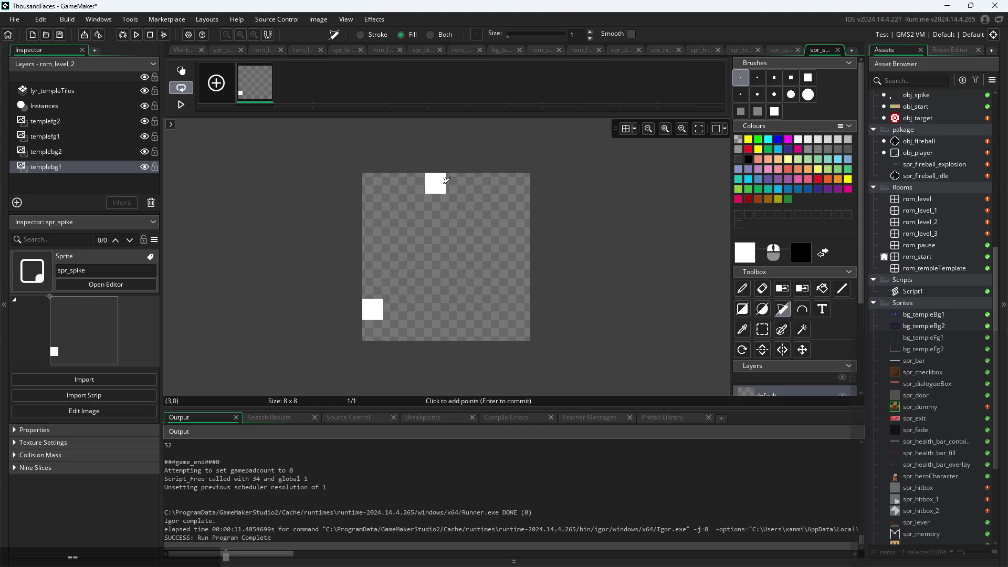
{"action": "left_click", "coordinate": [446, 181]}
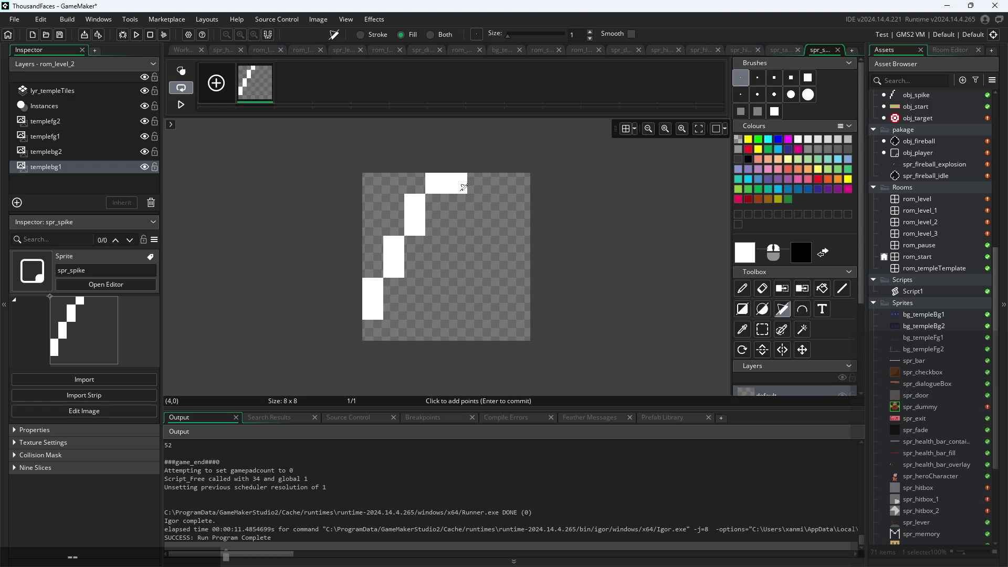
{"action": "left_click", "coordinate": [463, 187]}
{"action": "left_click", "coordinate": [523, 307]}
{"action": "key", "text": "Return"}
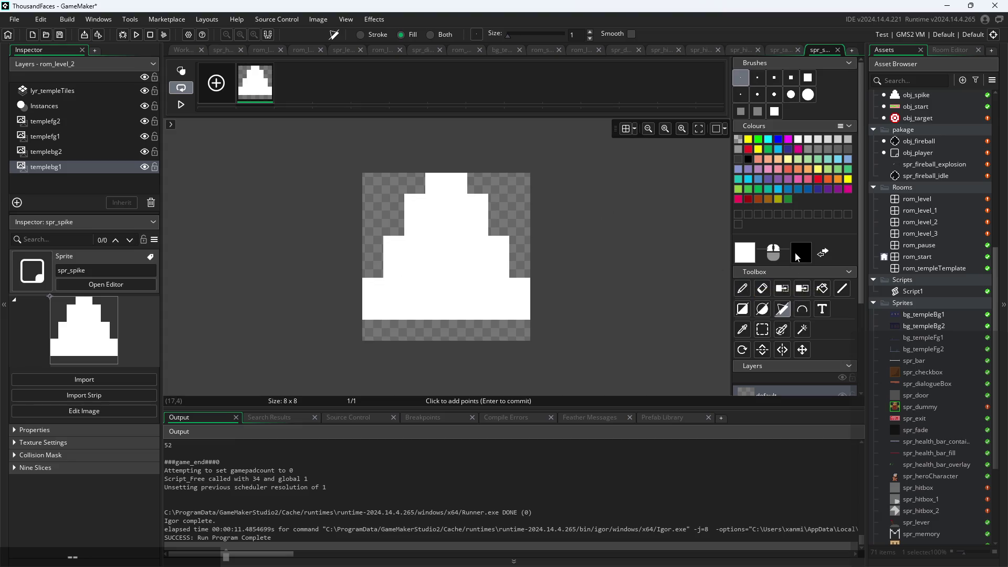
Step: Pick a dark brown (value 50), fill the bottom notch, and paint the bottom row brown
{"action": "left_click", "coordinate": [795, 251]}
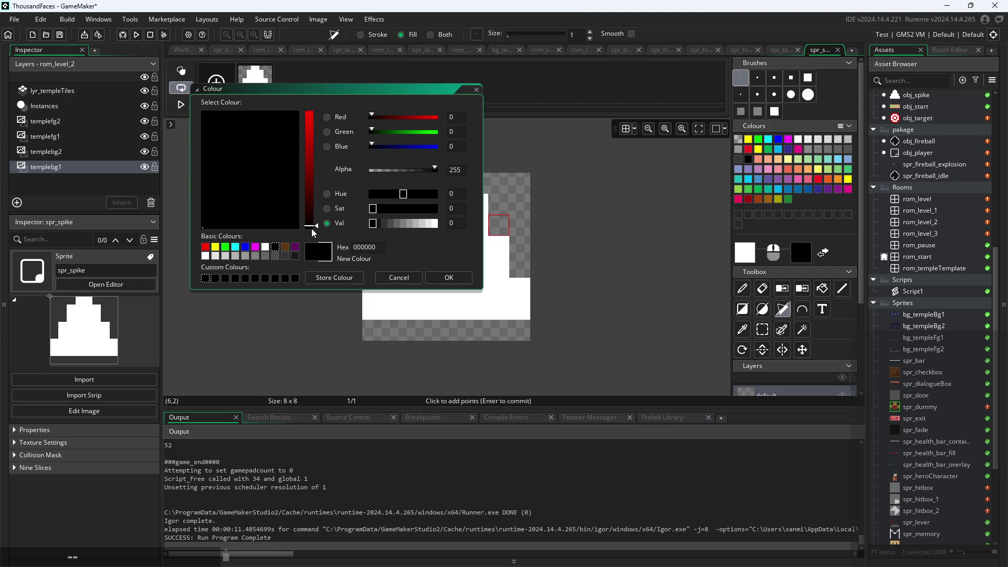
{"action": "left_click", "coordinate": [287, 248]}
{"action": "mouse_move", "coordinate": [424, 225]}
{"action": "left_mouse_down"}
{"action": "mouse_move", "coordinate": [411, 222]}
{"action": "mouse_move", "coordinate": [410, 239]}
{"action": "mouse_move", "coordinate": [405, 225]}
{"action": "left_mouse_up"}
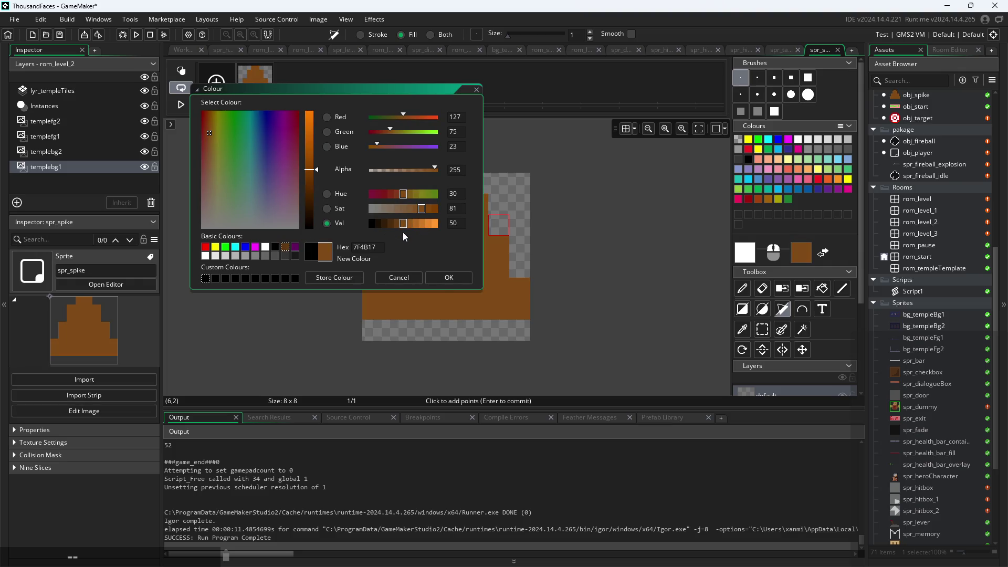
{"action": "left_click", "coordinate": [446, 280]}
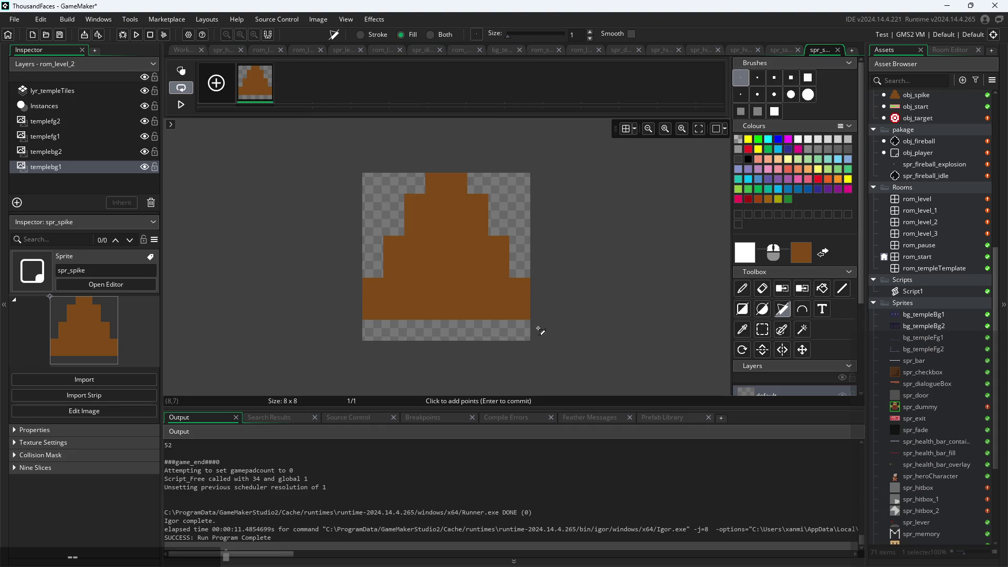
{"action": "left_click", "coordinate": [488, 284]}
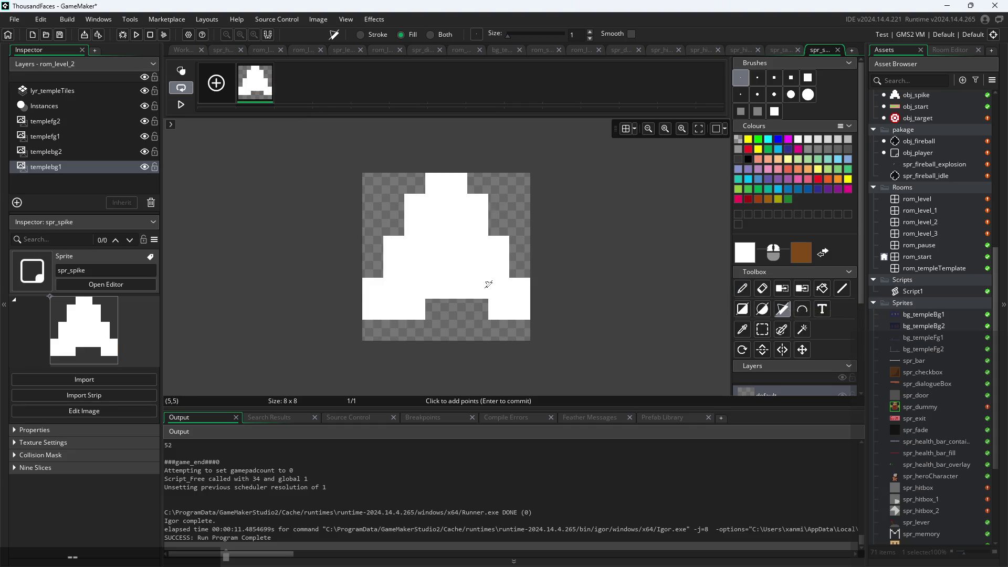
{"action": "left_click_drag", "start_coordinate": [435, 305], "coordinate": [473, 303]}
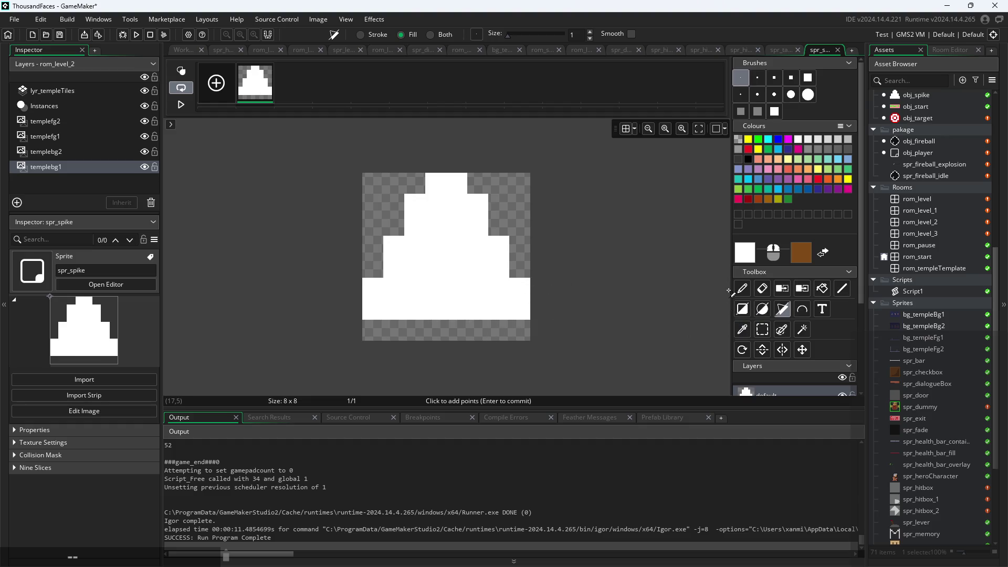
{"action": "left_click", "coordinate": [742, 288]}
{"action": "mouse_move", "coordinate": [519, 330]}
{"action": "left_mouse_down"}
{"action": "mouse_move", "coordinate": [370, 334]}
{"action": "mouse_move", "coordinate": [530, 312]}
{"action": "mouse_move", "coordinate": [360, 318]}
{"action": "left_mouse_up"}
Step: Replace the extra brown row with alternating brown pixels in row 6, columns 0, 2, 4, 6
{"action": "key", "text": "ctrl+z"}
{"action": "key", "text": "ctrl+z"}
{"action": "left_click", "coordinate": [374, 315]}
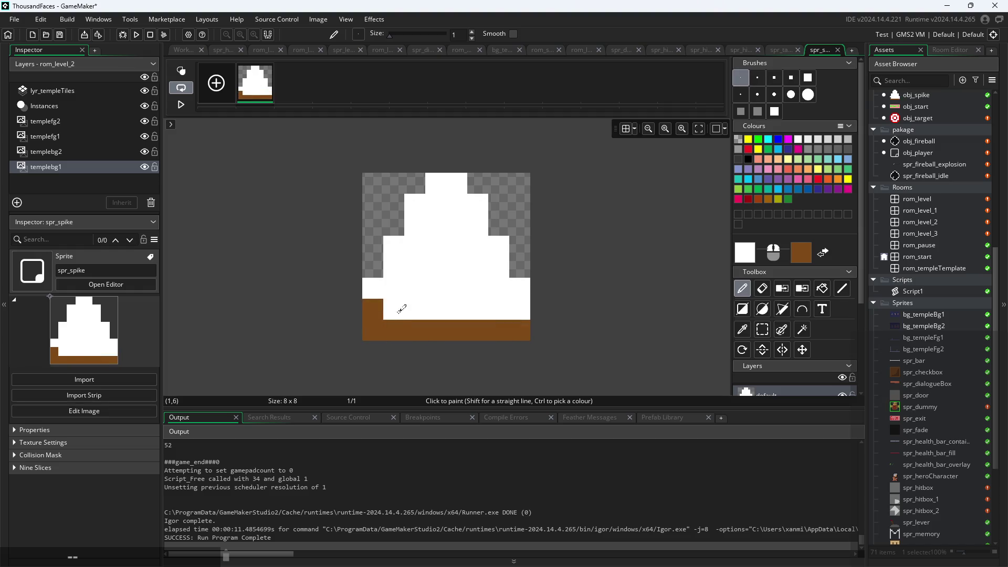
{"action": "left_click", "coordinate": [415, 309]}
{"action": "left_click", "coordinate": [458, 309]}
{"action": "left_click", "coordinate": [498, 307]}
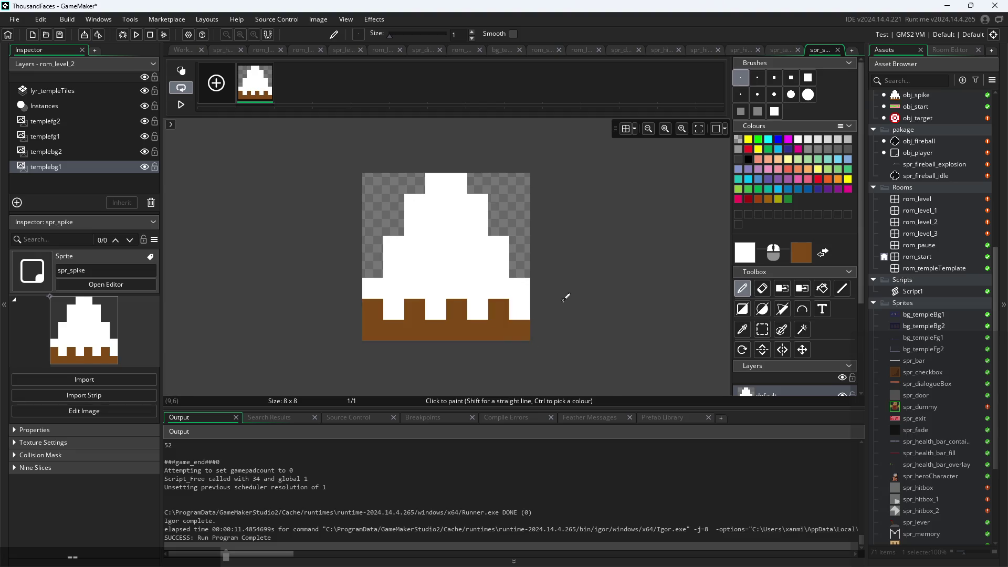
Step: Shade the pyramid's right edge and top pixel light grey CCCCCC
{"action": "double_click", "coordinate": [741, 254]}
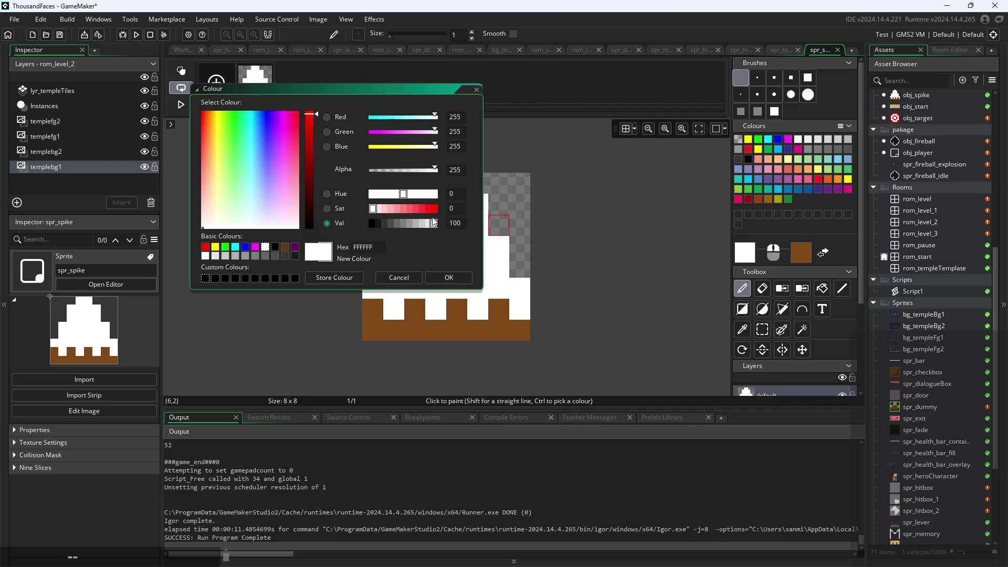
{"action": "left_click", "coordinate": [420, 225]}
{"action": "left_click", "coordinate": [446, 277]}
{"action": "left_click", "coordinate": [457, 183]}
{"action": "left_click", "coordinate": [478, 205]}
{"action": "left_click", "coordinate": [486, 231]}
{"action": "left_click", "coordinate": [499, 245]}
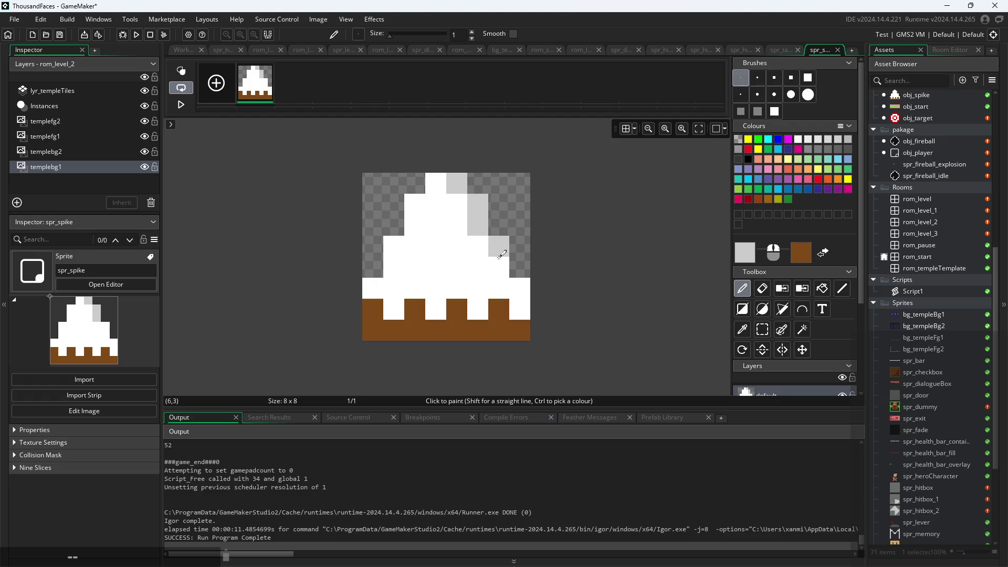
{"action": "left_click", "coordinate": [501, 266]}
{"action": "left_click", "coordinate": [521, 290]}
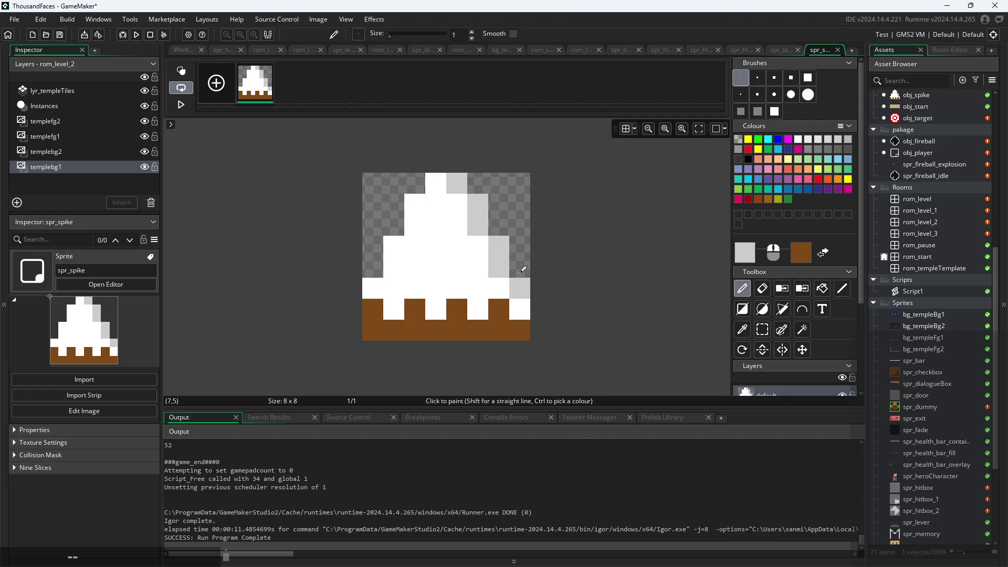
{"action": "left_click", "coordinate": [443, 176]}
{"action": "left_click", "coordinate": [189, 50]}
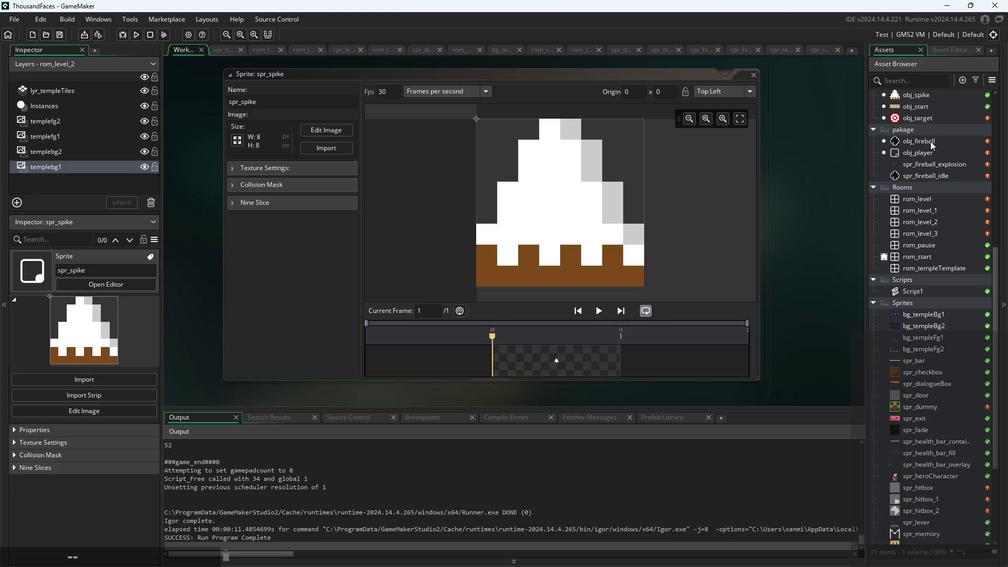
Step: In rom_level_2, select the Instances layer and pick obj_spike from the Assets list
{"action": "double_click", "coordinate": [931, 269]}
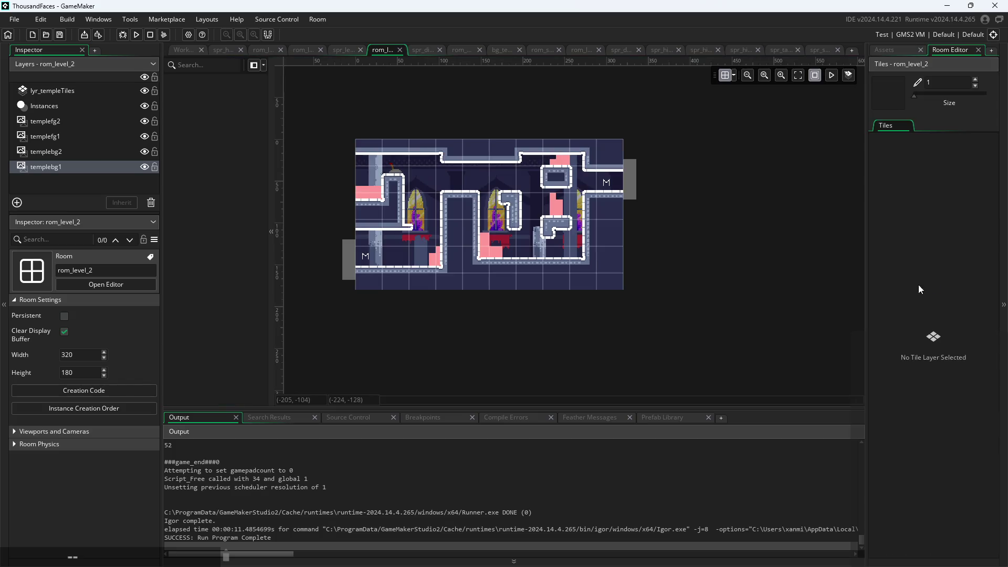
{"action": "scroll", "coordinate": [508, 257], "scroll_direction": "up", "scroll_amount": 3}
{"action": "scroll", "coordinate": [509, 270], "scroll_direction": "down", "scroll_amount": 1}
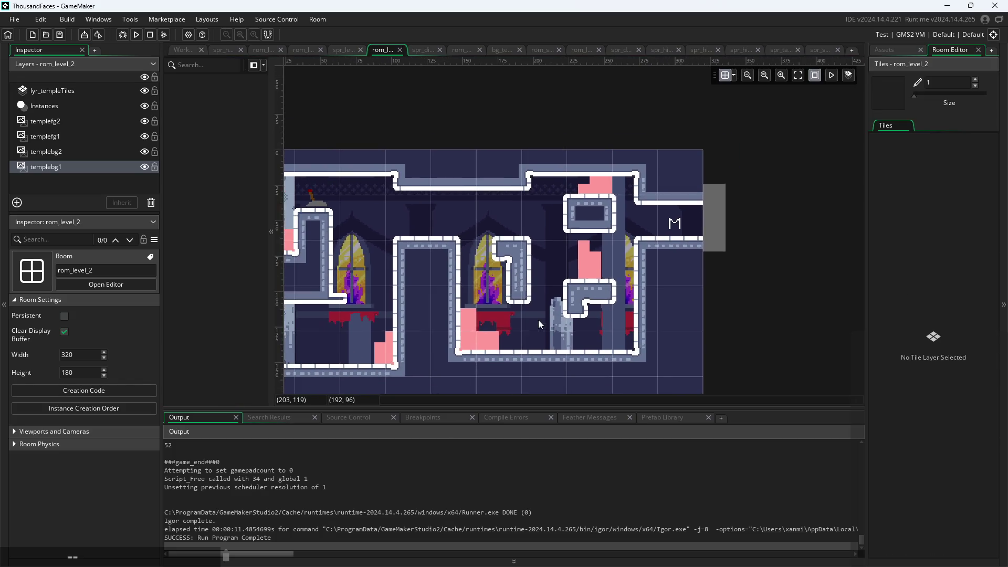
{"action": "scroll", "coordinate": [572, 273], "scroll_direction": "up", "scroll_amount": 1}
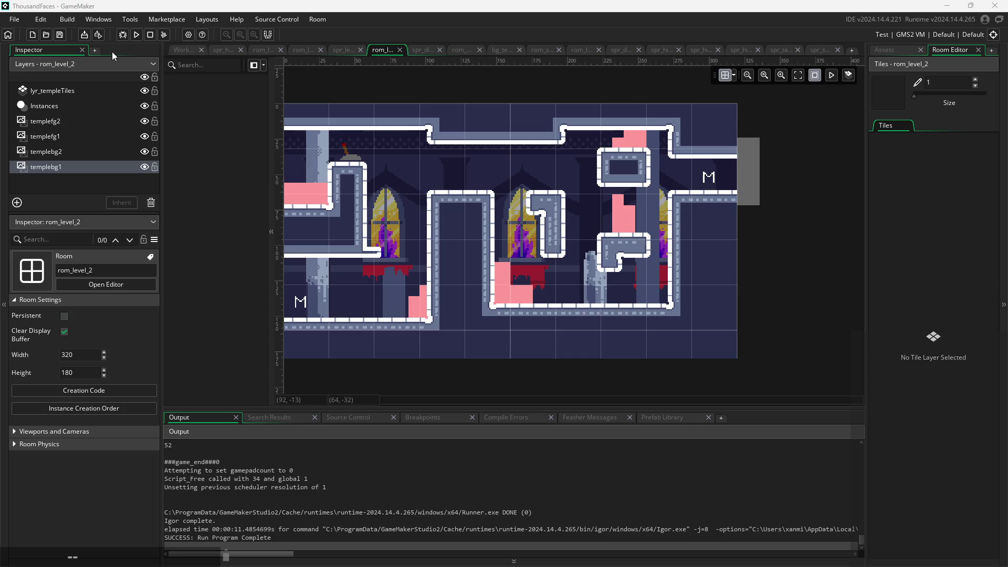
{"action": "left_click", "coordinate": [76, 108]}
{"action": "left_click", "coordinate": [882, 50]}
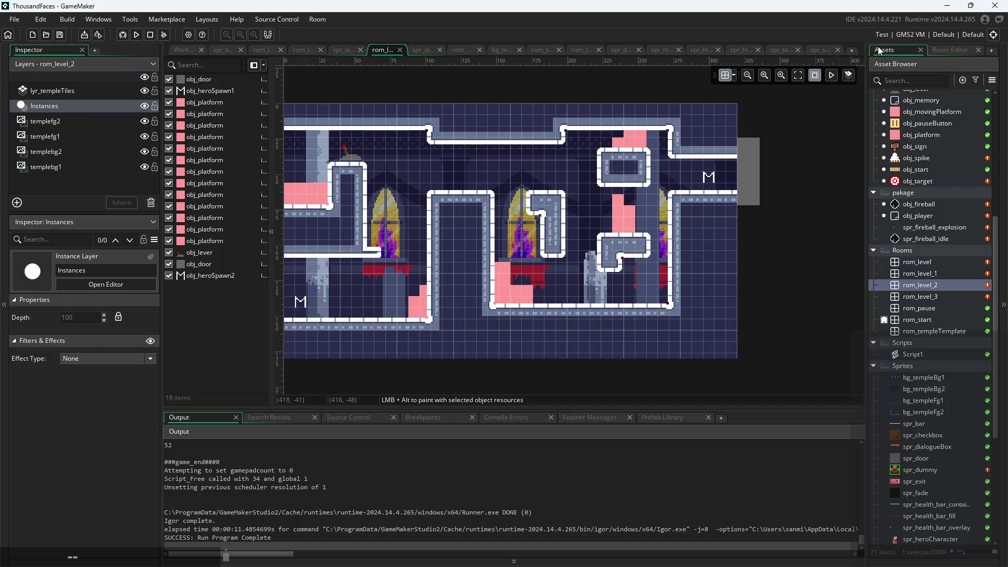
{"action": "left_click", "coordinate": [906, 158]}
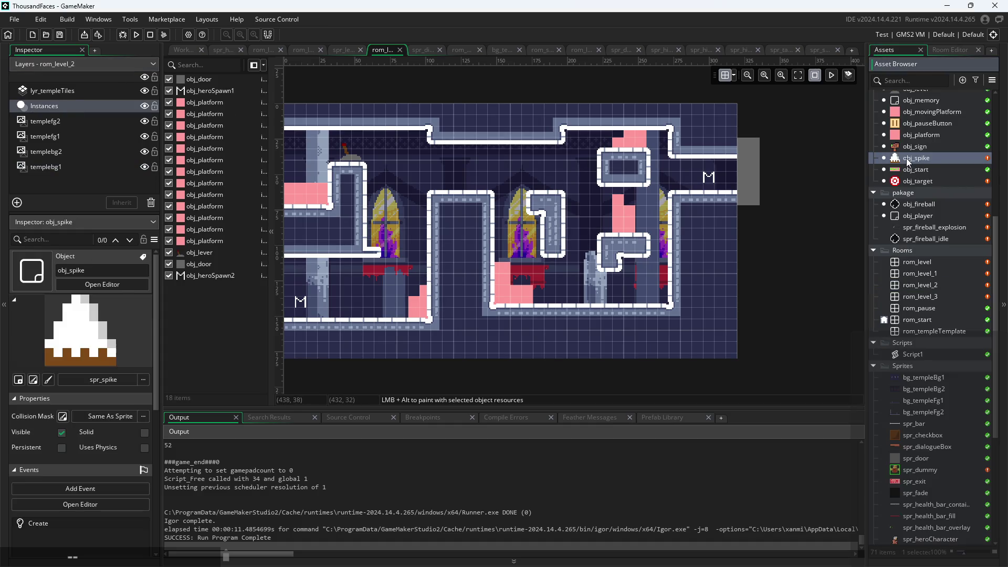
Step: Place four spike instances along the tall block's top edge at Y 56
{"action": "left_click", "coordinate": [440, 189], "text": "alt"}
{"action": "scroll", "coordinate": [441, 191], "scroll_direction": "up", "scroll_amount": 2}
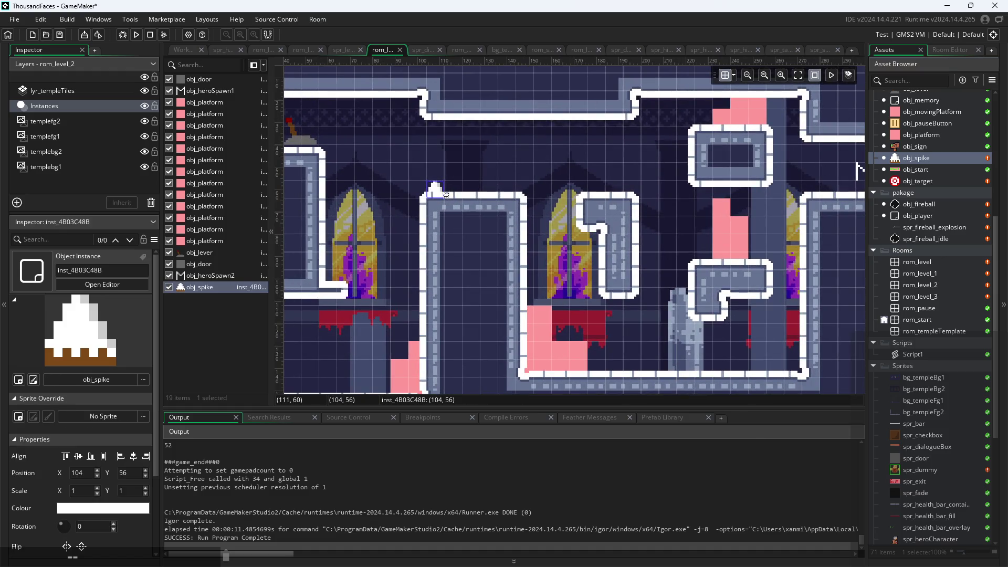
{"action": "left_click", "coordinate": [451, 205], "text": "alt"}
{"action": "mouse_move", "coordinate": [456, 211]}
{"action": "left_mouse_down"}
{"action": "mouse_move", "coordinate": [456, 194]}
{"action": "mouse_move", "coordinate": [478, 198]}
{"action": "left_mouse_up"}
{"action": "left_click", "coordinate": [482, 212], "text": "alt"}
{"action": "left_click", "coordinate": [496, 225], "text": "alt"}
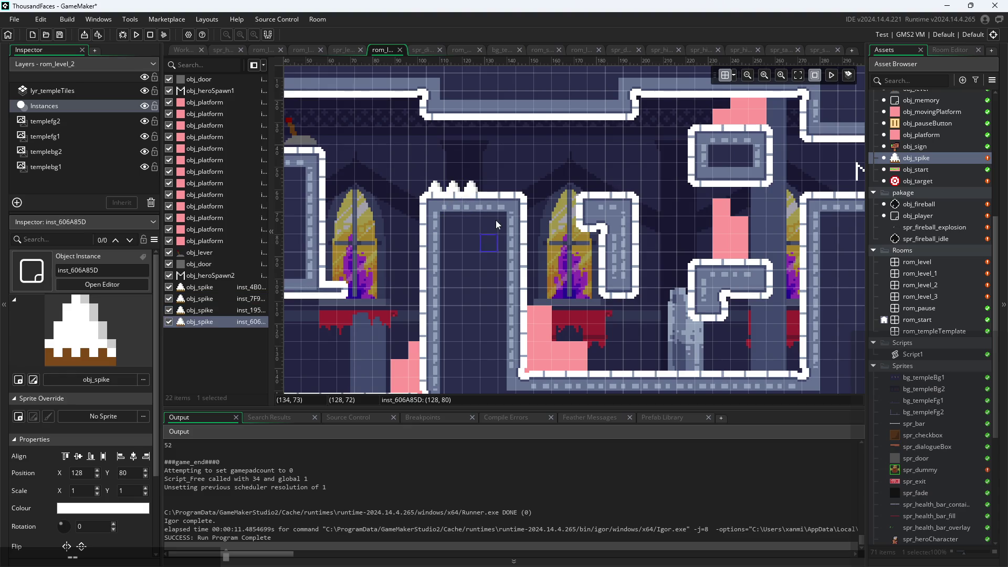
{"action": "left_click_drag", "start_coordinate": [493, 245], "coordinate": [493, 194]}
Step: Add three more spikes, dragging them up to extend the row to its right end
{"action": "left_click", "coordinate": [516, 253], "text": "alt"}
{"action": "left_click_drag", "start_coordinate": [511, 265], "coordinate": [510, 196]}
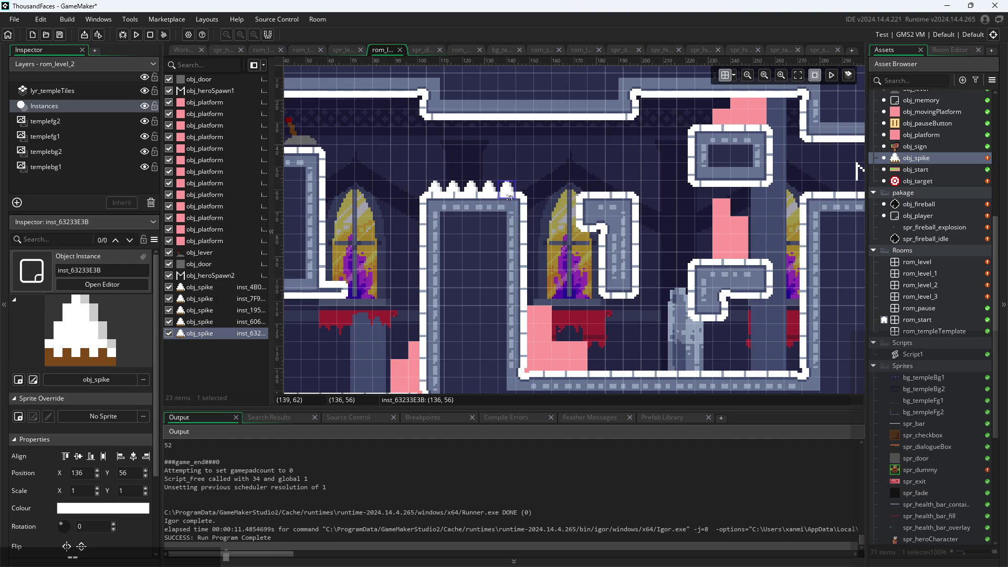
{"action": "left_click", "coordinate": [518, 220], "text": "alt"}
{"action": "left_click_drag", "start_coordinate": [522, 211], "coordinate": [597, 195]}
{"action": "left_click", "coordinate": [540, 229], "text": "alt"}
{"action": "left_click_drag", "start_coordinate": [540, 230], "coordinate": [618, 197]}
{"action": "left_click", "coordinate": [675, 238]}
{"action": "scroll", "coordinate": [699, 262], "scroll_direction": "down", "scroll_amount": 2}
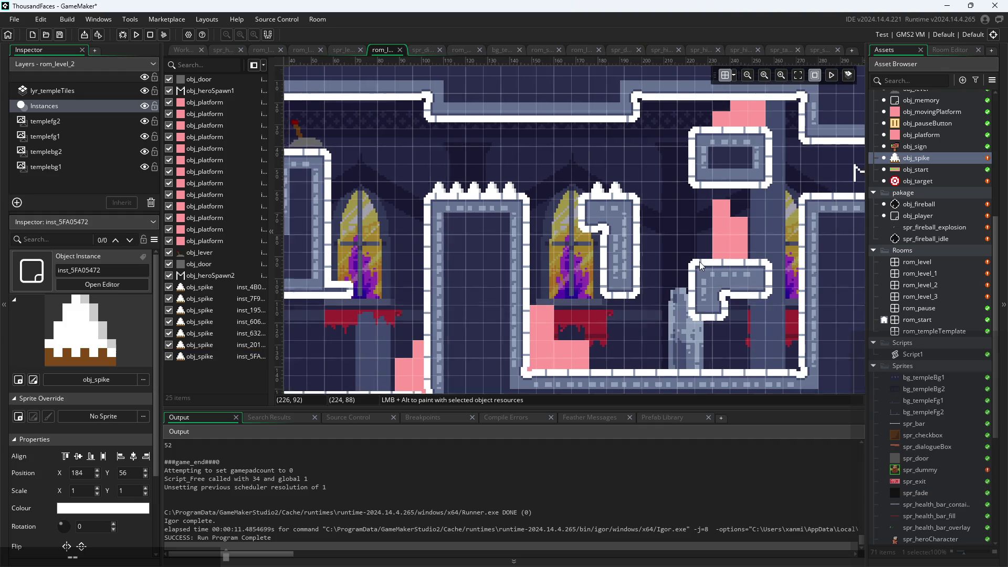
{"action": "left_click", "coordinate": [180, 51]}
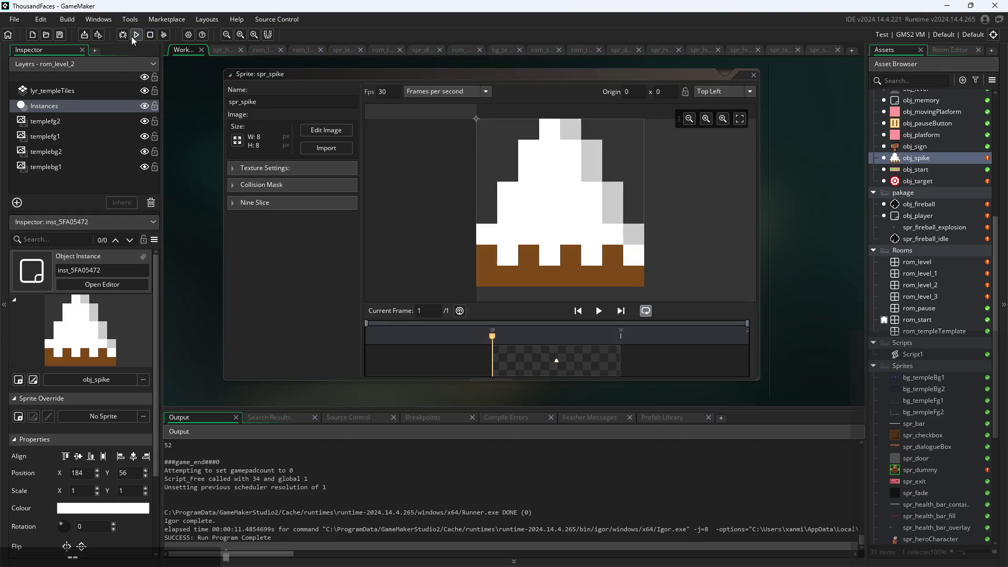
{"action": "key", "text": "F5"}
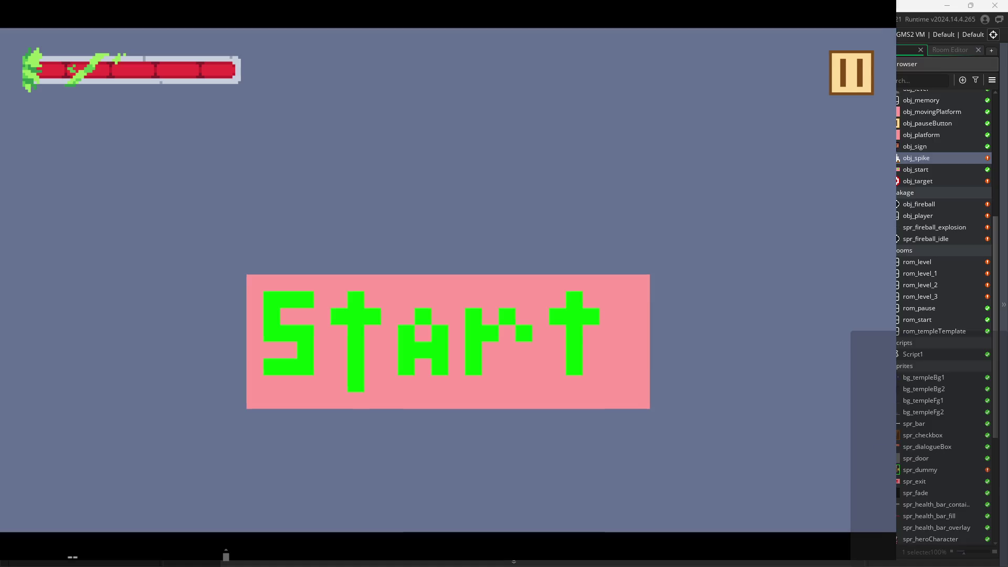
{"action": "left_click", "coordinate": [418, 292]}
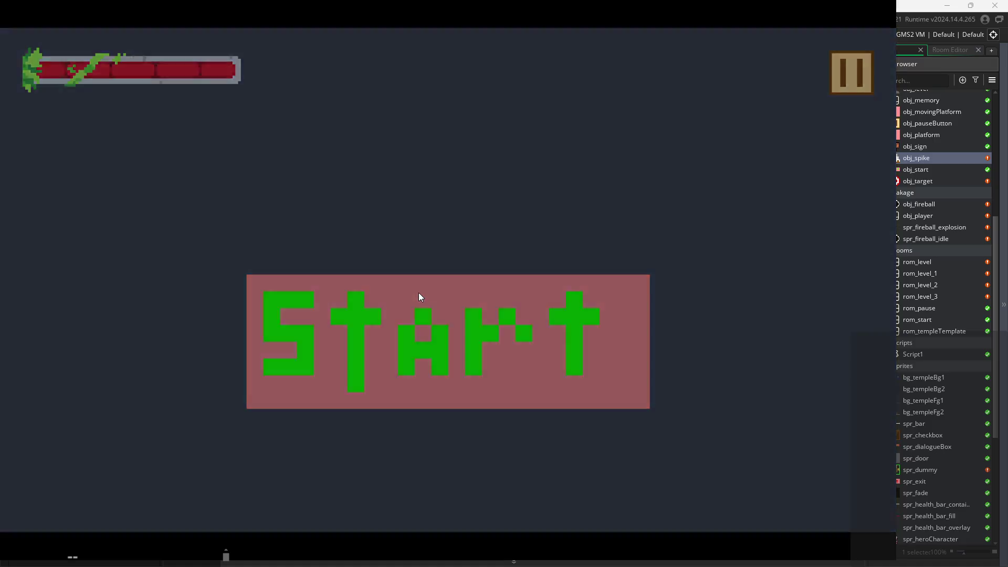
{"action": "key", "text": "Right"}
{"action": "key", "text": "space"}
{"action": "key", "text": "Left"}
{"action": "key", "text": "space"}
{"action": "key", "text": "Left"}
{"action": "key", "text": "Right"}
{"action": "key", "text": "space"}
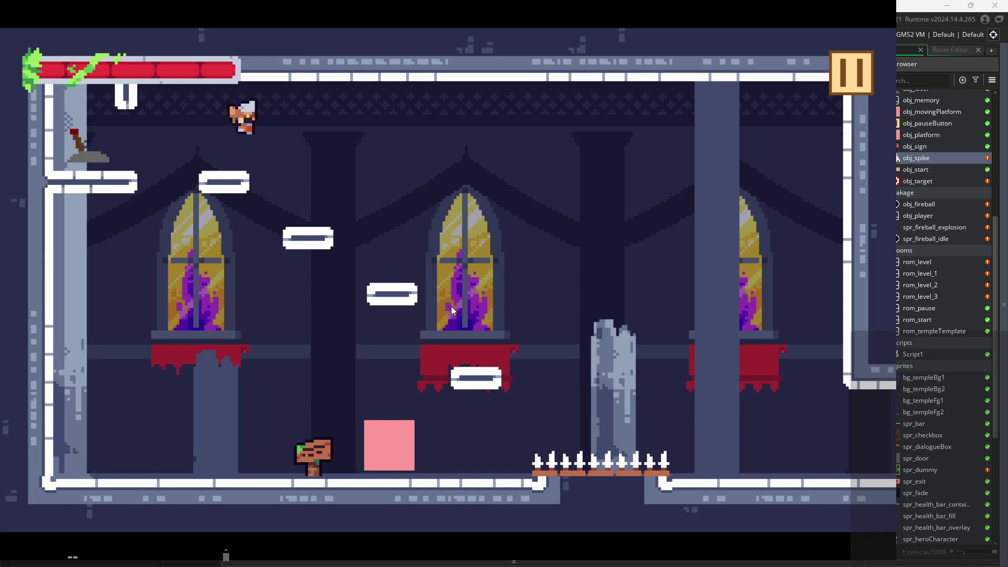
{"action": "key", "text": "Right"}
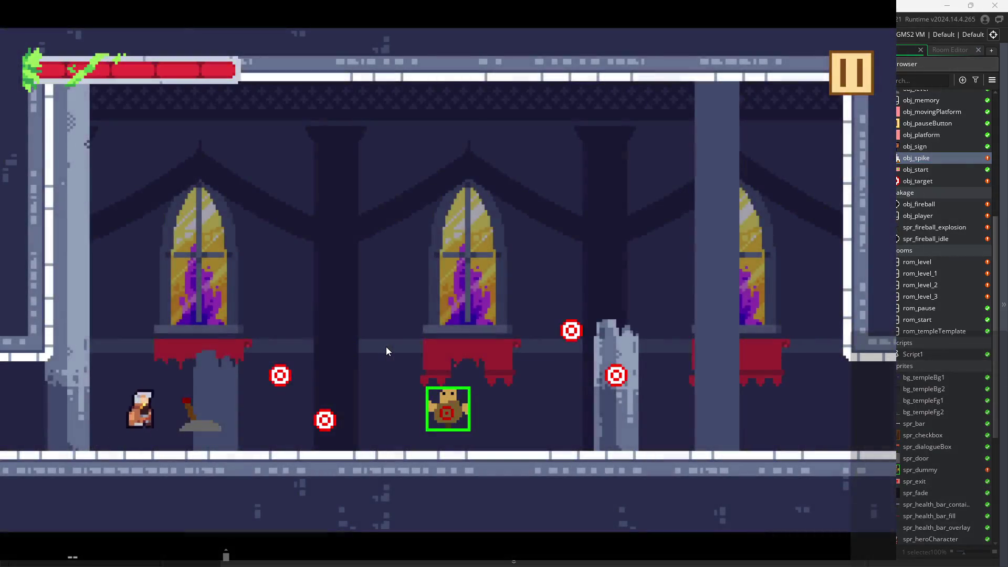
{"action": "key", "text": "Right"}
{"action": "key", "text": "Left"}
{"action": "key", "text": "space"}
{"action": "left_click", "coordinate": [391, 345]}
{"action": "left_click", "coordinate": [390, 345]}
{"action": "key", "text": "Right"}
{"action": "key", "text": "space"}
{"action": "key", "text": "Right"}
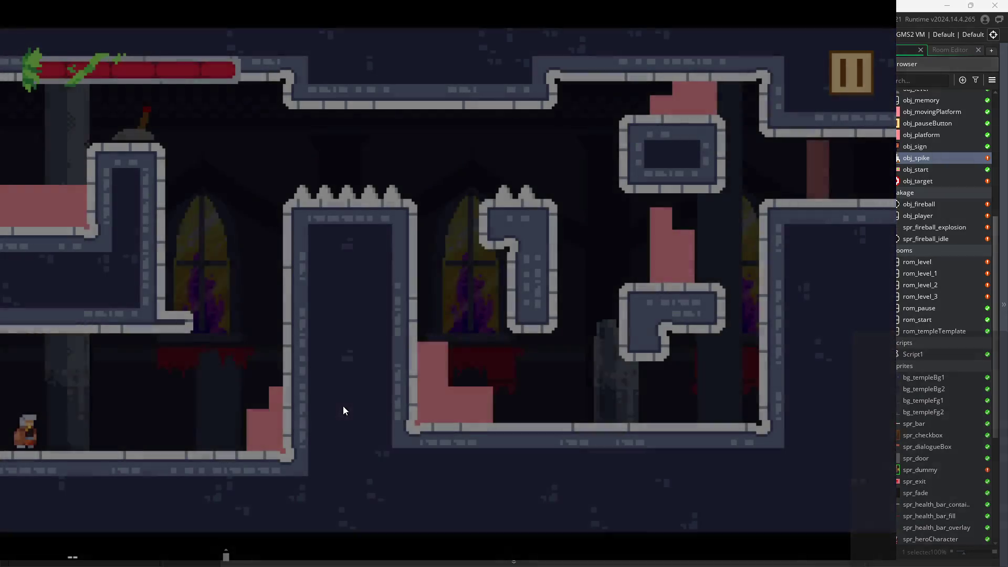
{"action": "key", "text": "space"}
{"action": "key", "text": "Left"}
{"action": "key", "text": "Right"}
{"action": "key", "text": "space"}
{"action": "key", "text": "Left"}
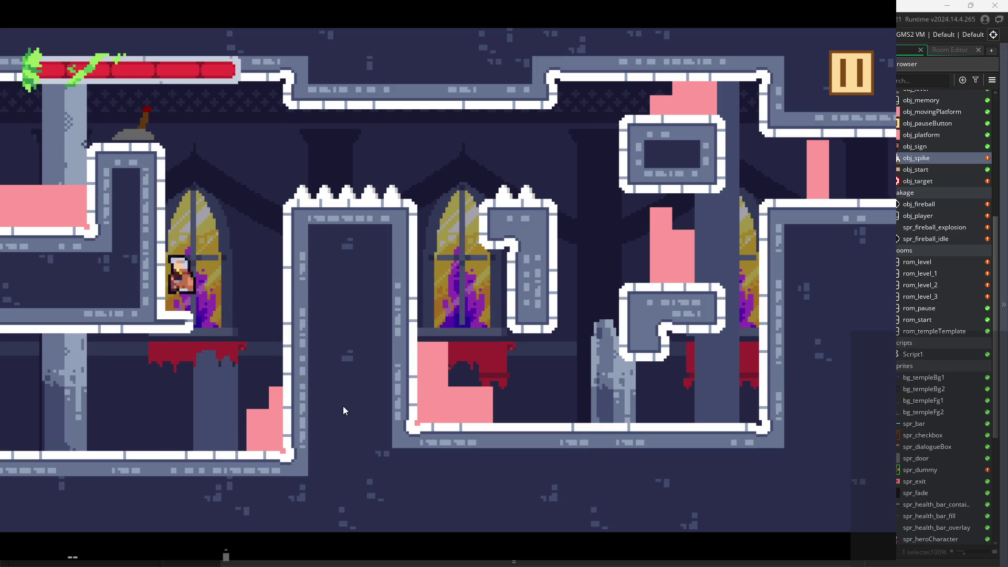
{"action": "key", "text": "space"}
{"action": "key", "text": "Right"}
{"action": "key", "text": "Left"}
{"action": "key", "text": "space"}
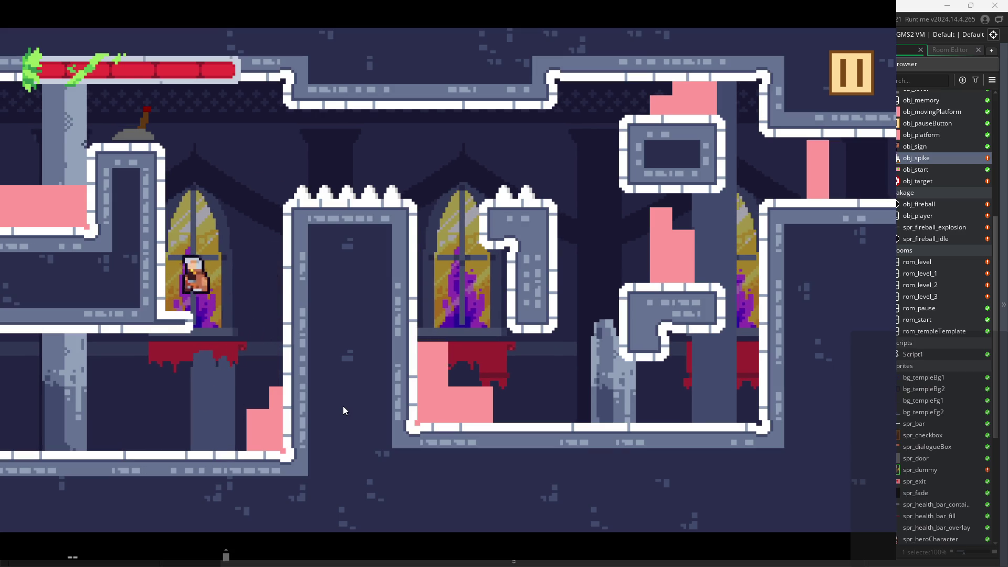
{"action": "key", "text": "space"}
{"action": "key", "text": "Right"}
{"action": "key", "text": "Left"}
{"action": "key", "text": "space"}
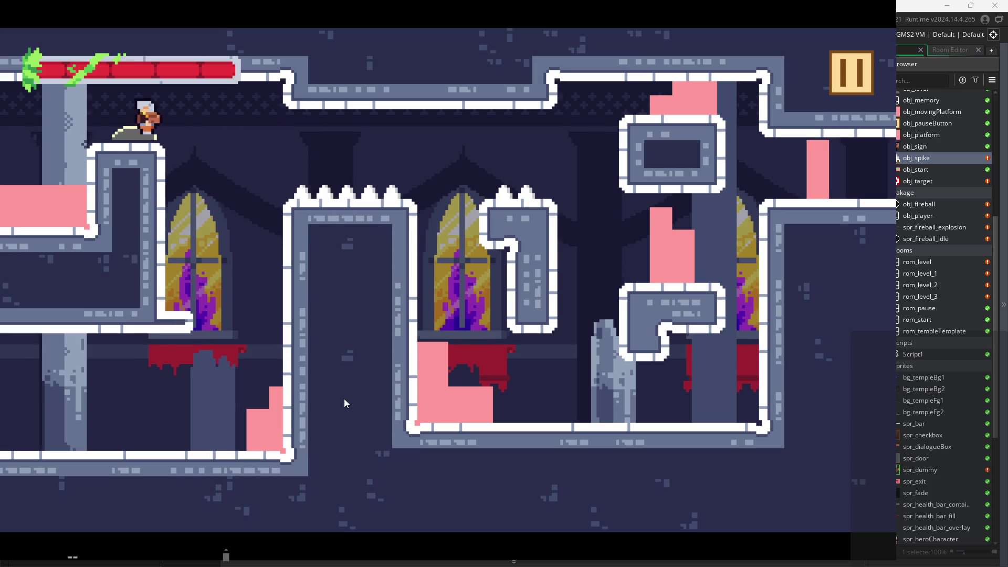
{"action": "key", "text": "space"}
{"action": "key", "text": "Right"}
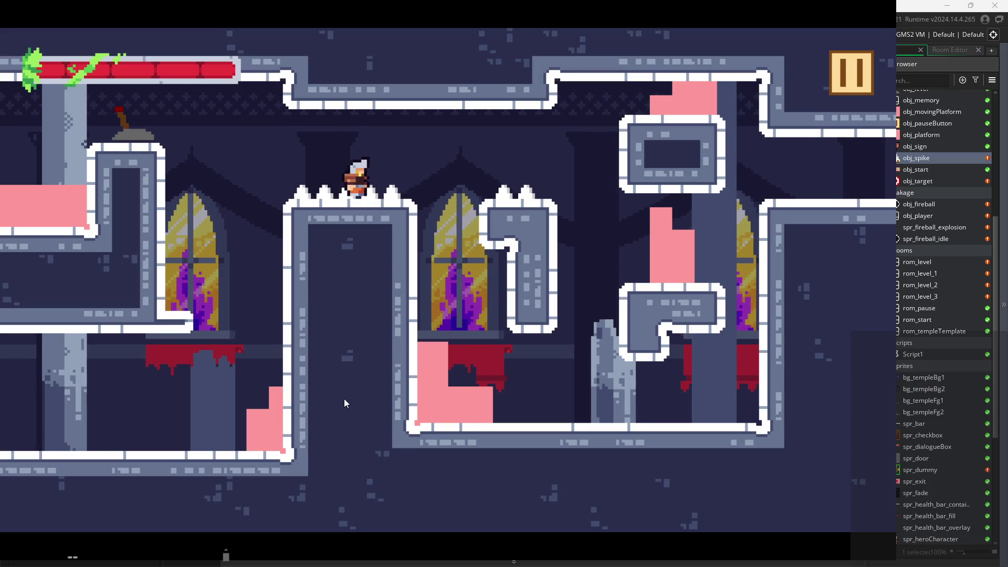
{"action": "key", "text": "Left"}
{"action": "key", "text": "space"}
{"action": "key", "text": "Right"}
{"action": "key", "text": "space"}
{"action": "key", "text": "Right"}
{"action": "key", "text": "space"}
{"action": "key", "text": "space"}
{"action": "key", "text": "space"}
{"action": "key", "text": "Right"}
{"action": "key", "text": "space"}
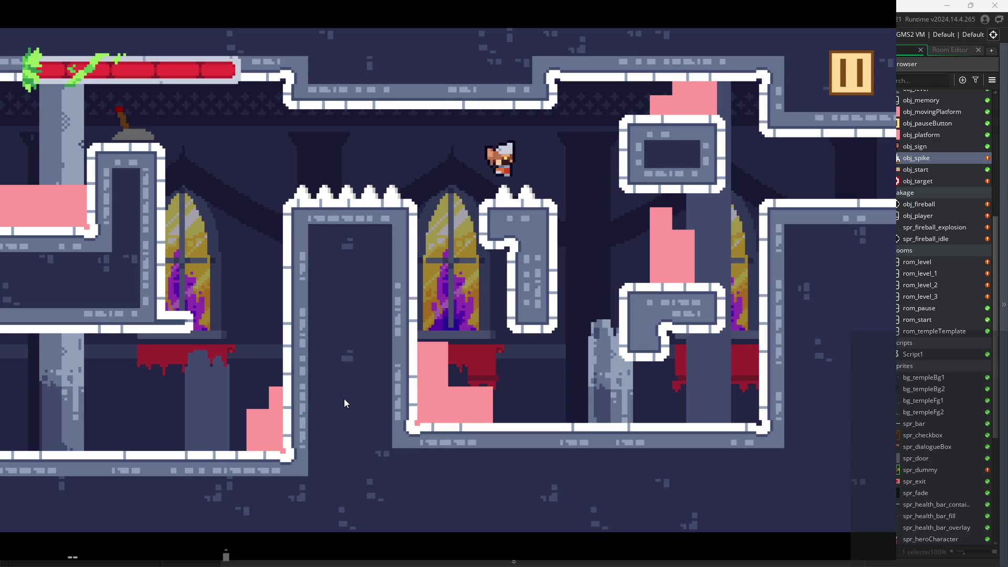
{"action": "key", "text": "space"}
{"action": "key", "text": "Left"}
{"action": "key", "text": "space"}
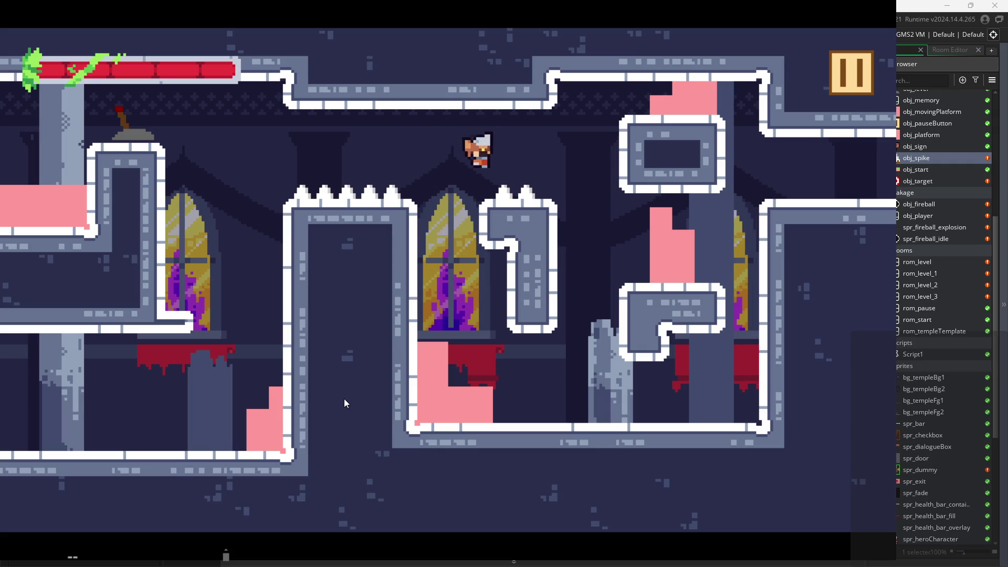
{"action": "key", "text": "space"}
{"action": "key", "text": "Right"}
{"action": "key", "text": "space"}
{"action": "key", "text": "Left"}
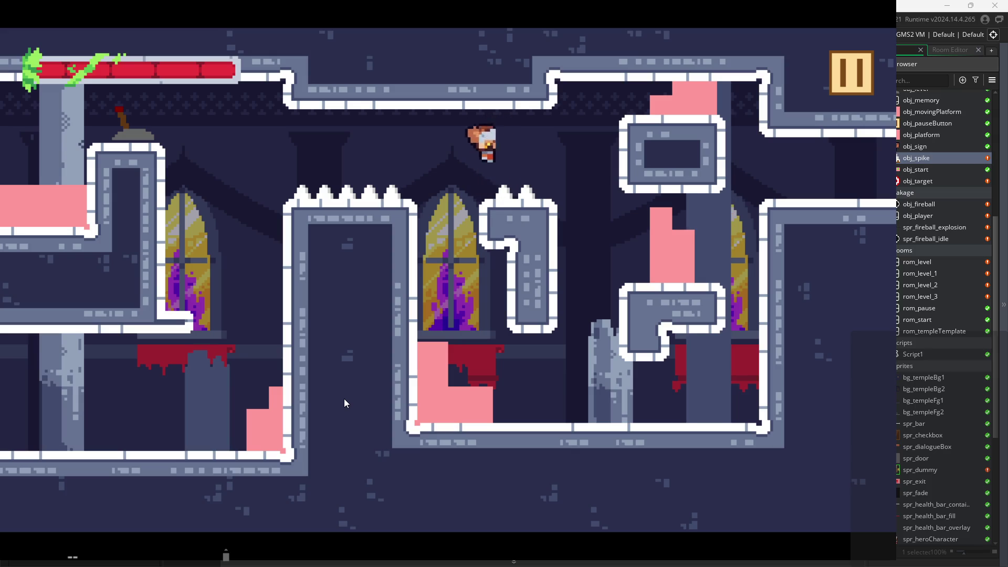
{"action": "key", "text": "space"}
{"action": "key", "text": "space"}
{"action": "key", "text": "Right"}
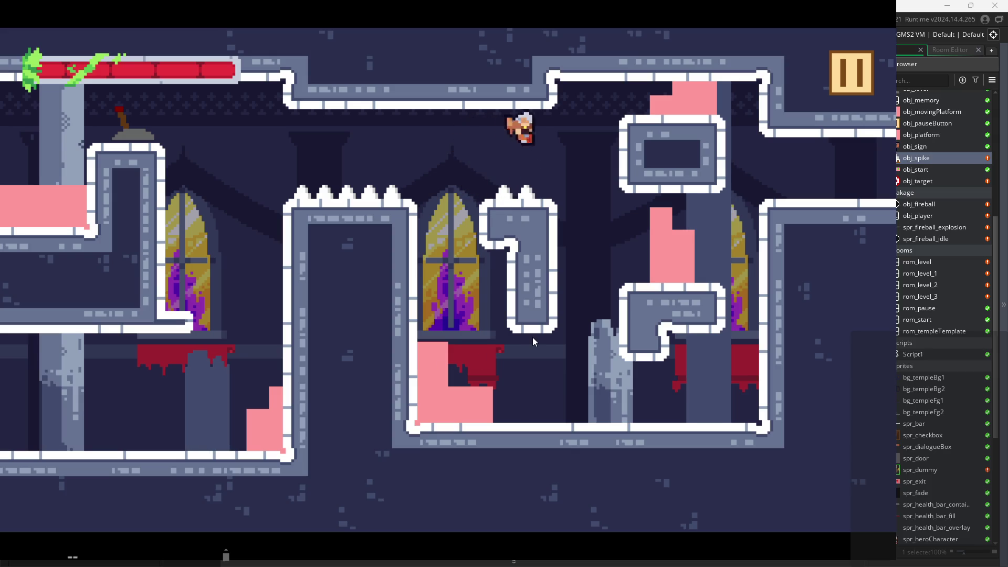
{"action": "key", "text": "space"}
{"action": "key", "text": "space"}
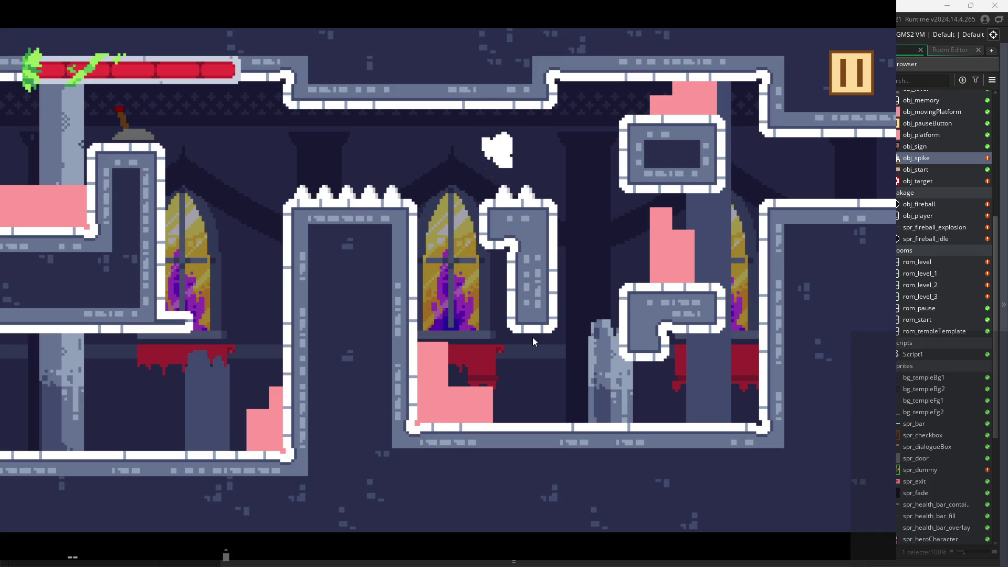
{"action": "key", "text": "space"}
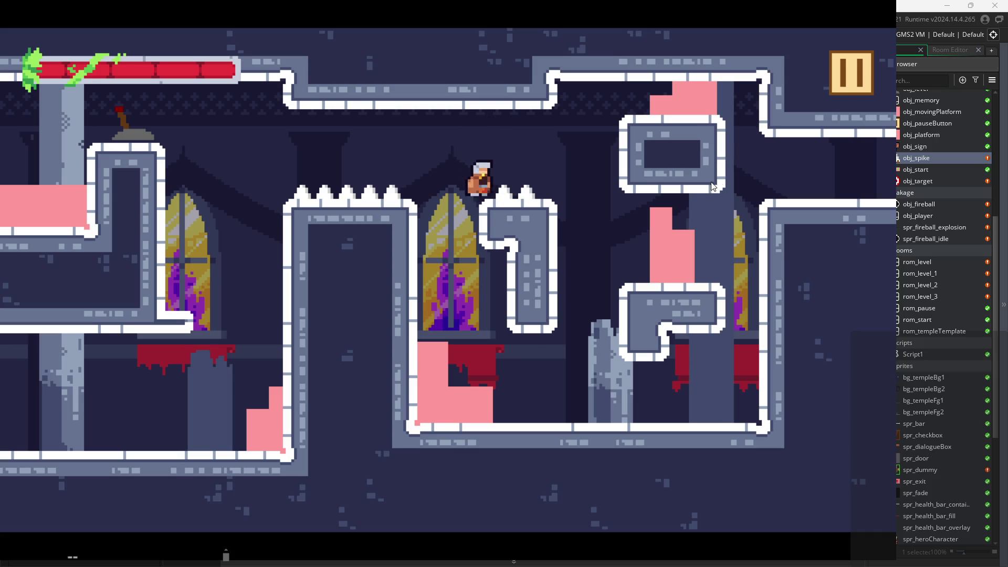
{"action": "key", "text": "space"}
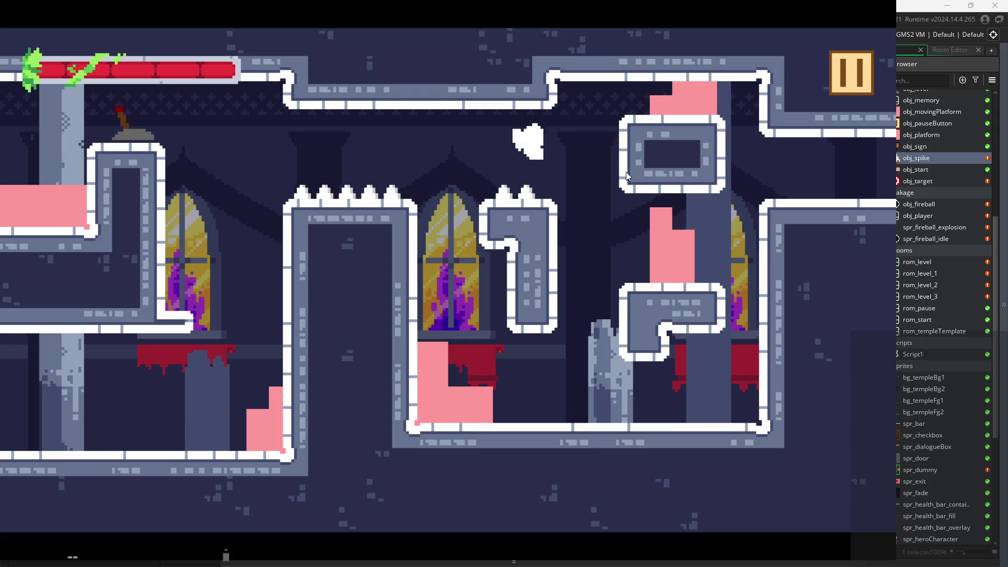
{"action": "key", "text": "space"}
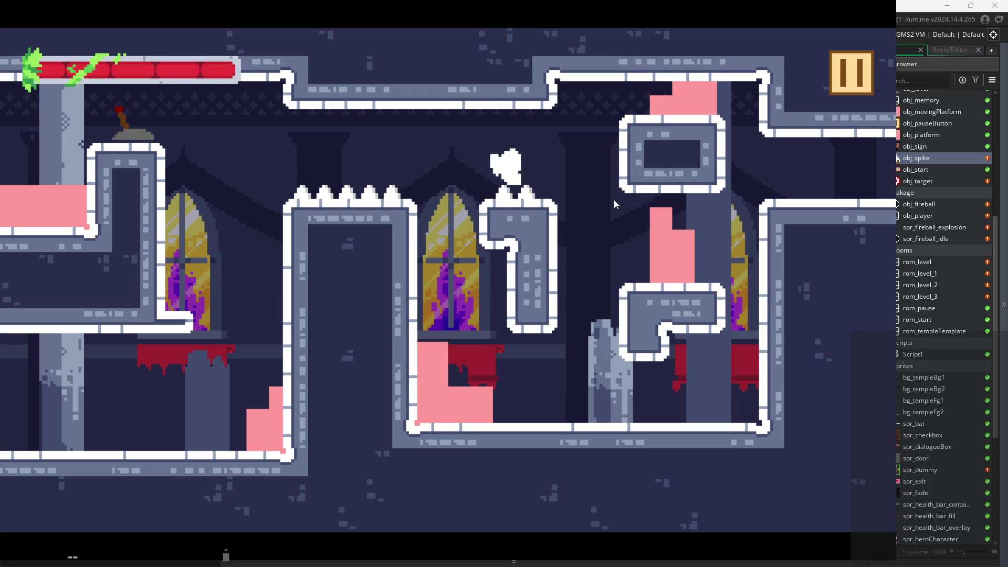
{"action": "key", "text": "Right"}
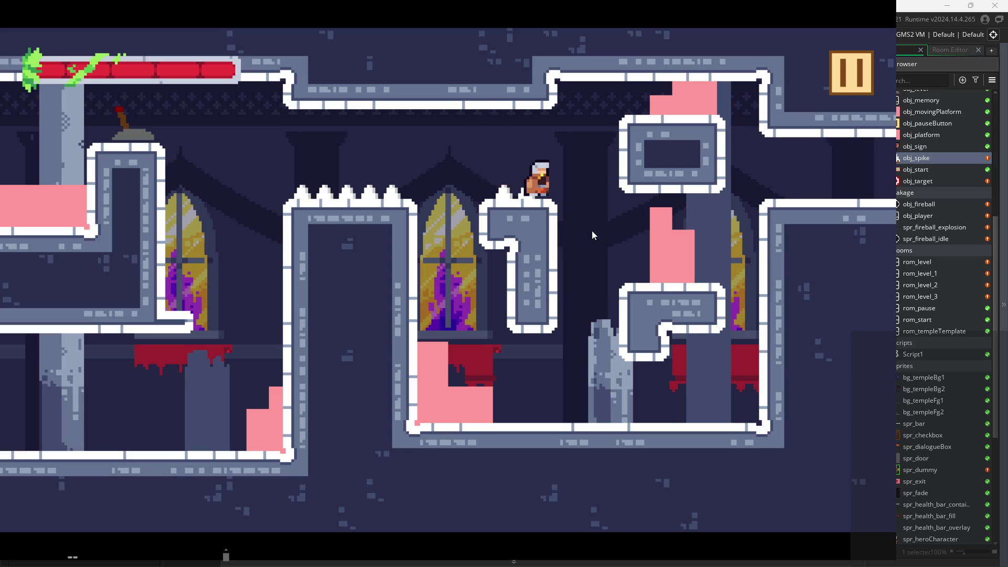
{"action": "key", "text": "Left"}
{"action": "left_click", "coordinate": [841, 82]}
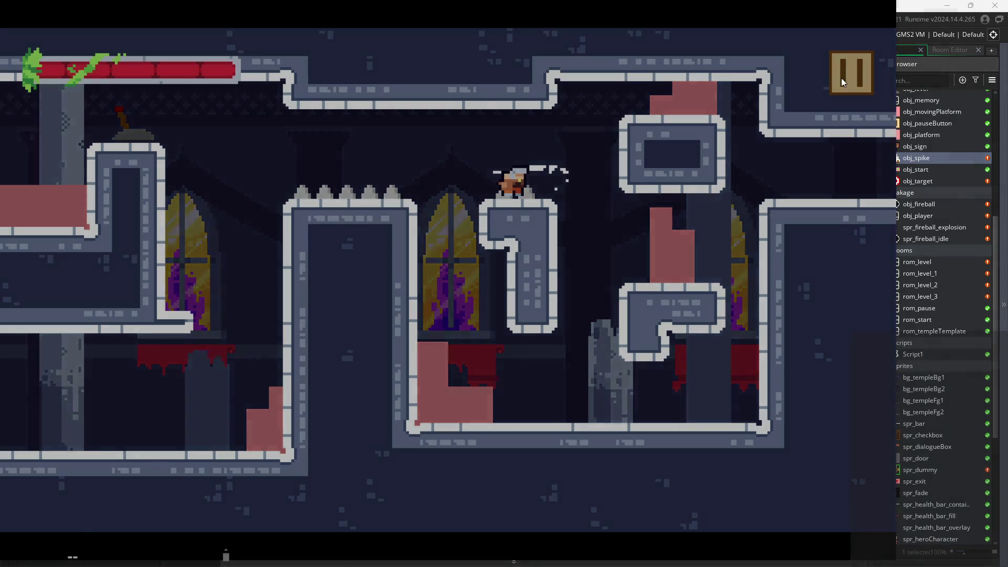
{"action": "left_click", "coordinate": [706, 489]}
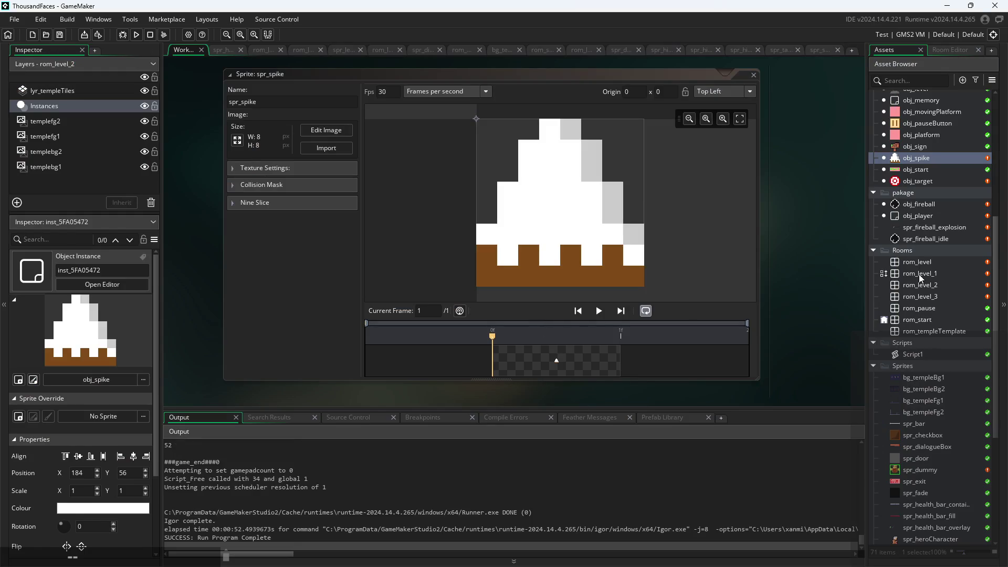
Step: Open obj_hero's object editor and browse its Step event code
{"action": "scroll", "coordinate": [920, 279], "scroll_direction": "up", "scroll_amount": 5}
{"action": "double_click", "coordinate": [915, 165]}
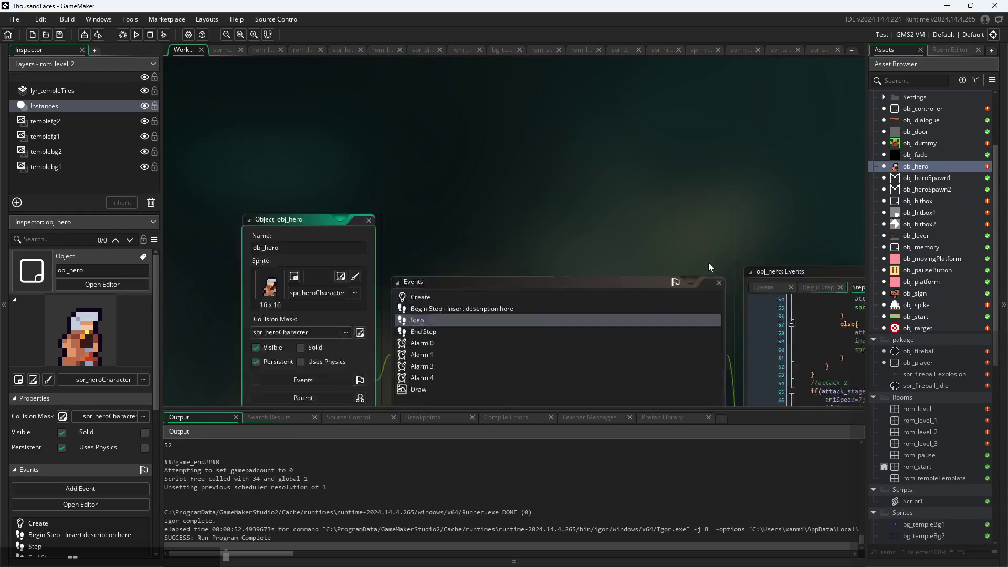
{"action": "left_click", "coordinate": [546, 320]}
{"action": "scroll", "coordinate": [479, 302], "scroll_direction": "down", "scroll_amount": 3}
{"action": "scroll", "coordinate": [479, 303], "scroll_direction": "up", "scroll_amount": 10}
{"action": "scroll", "coordinate": [580, 330], "scroll_direction": "up", "scroll_amount": 5}
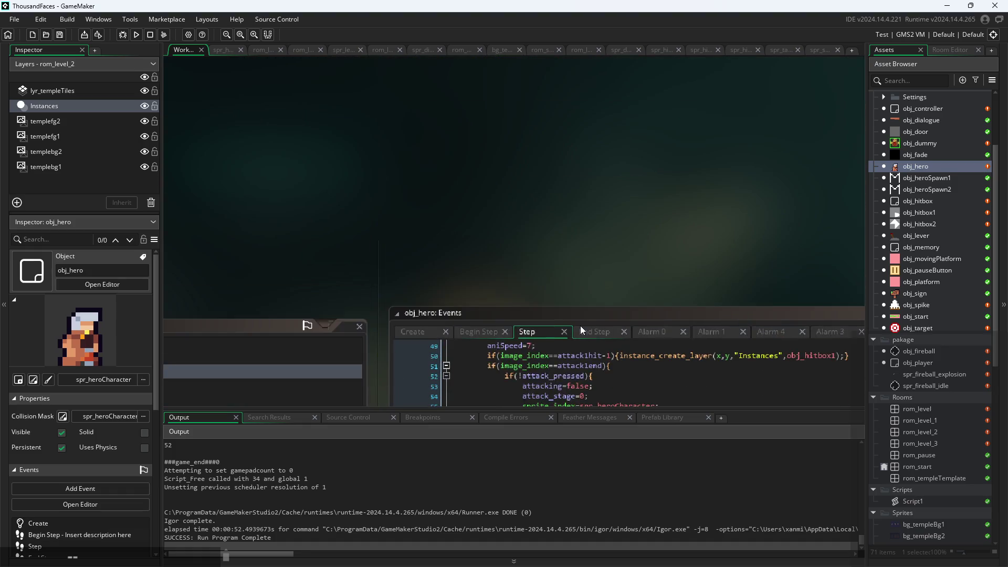
{"action": "scroll", "coordinate": [636, 218], "scroll_direction": "down", "scroll_amount": 5}
{"action": "scroll", "coordinate": [584, 200], "scroll_direction": "up", "scroll_amount": 3}
{"action": "scroll", "coordinate": [593, 159], "scroll_direction": "down", "scroll_amount": 3}
{"action": "left_click", "coordinate": [604, 236]}
{"action": "scroll", "coordinate": [613, 275], "scroll_direction": "up", "scroll_amount": 5}
{"action": "scroll", "coordinate": [613, 275], "scroll_direction": "up", "scroll_amount": 11}
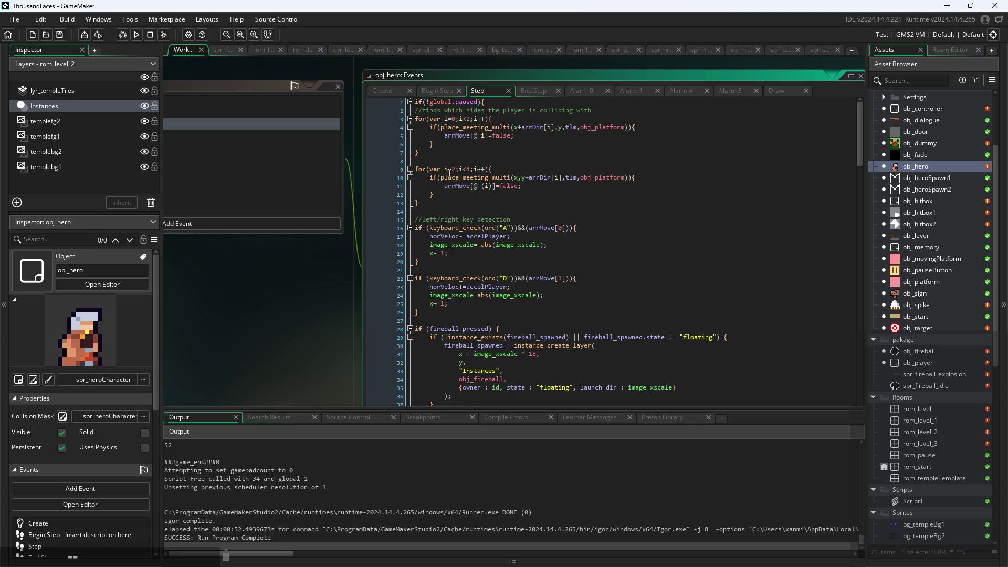
Step: Look through obj_hero's Begin Step and End Step code
{"action": "left_click", "coordinate": [433, 95]}
{"action": "left_click", "coordinate": [533, 92]}
{"action": "scroll", "coordinate": [538, 315], "scroll_direction": "down", "scroll_amount": 5}
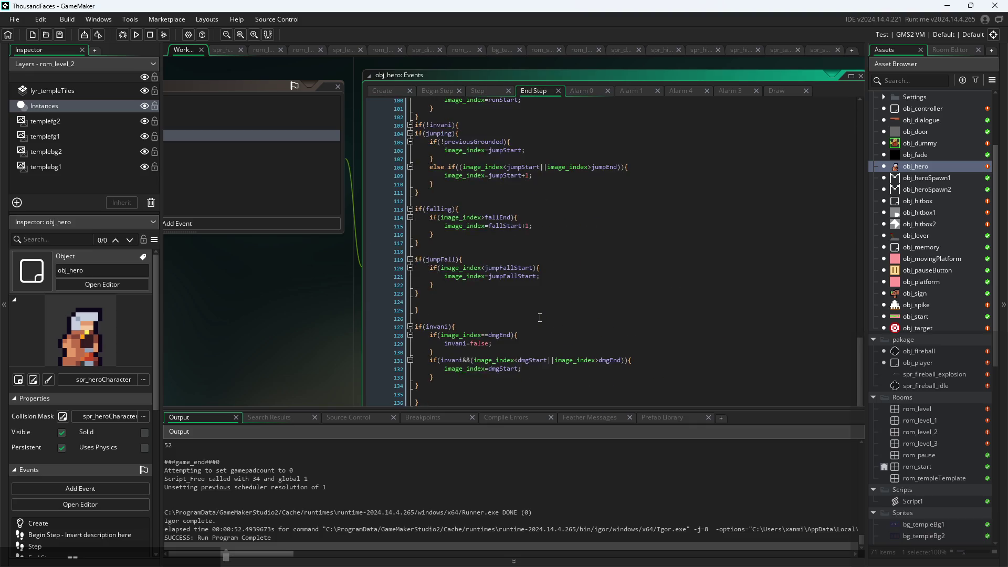
{"action": "scroll", "coordinate": [538, 318], "scroll_direction": "down", "scroll_amount": 3}
{"action": "scroll", "coordinate": [536, 320], "scroll_direction": "up", "scroll_amount": 3}
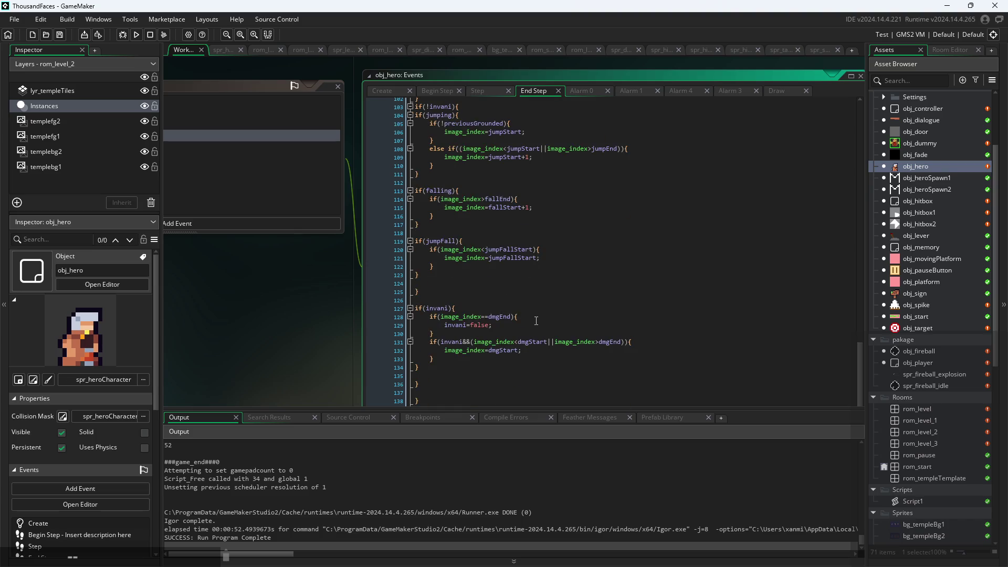
{"action": "scroll", "coordinate": [514, 359], "scroll_direction": "up", "scroll_amount": 9}
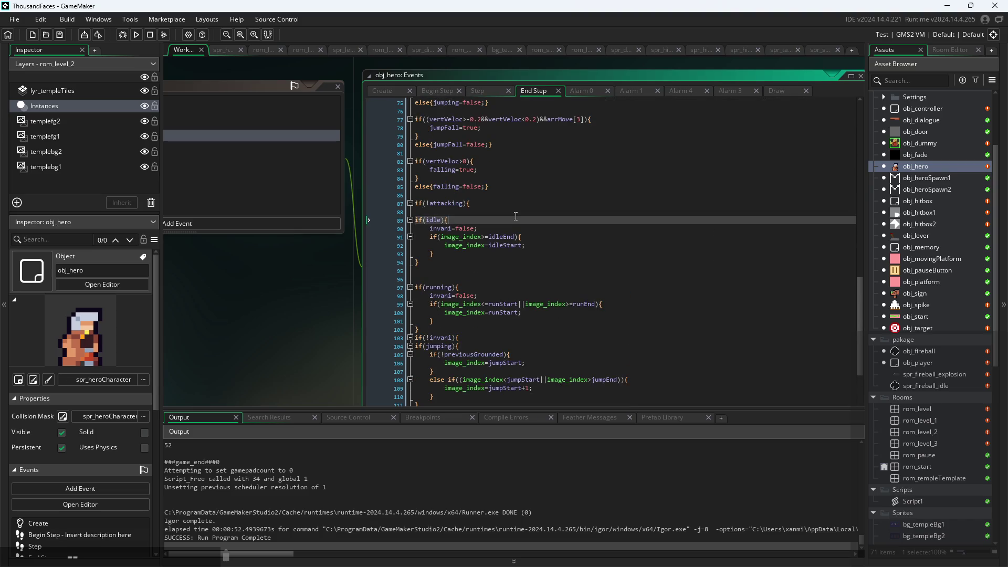
Step: In the Step code, scroll to the obj_spike collision block at lines 180–218
{"action": "left_click", "coordinate": [478, 92]}
{"action": "left_click", "coordinate": [531, 187]}
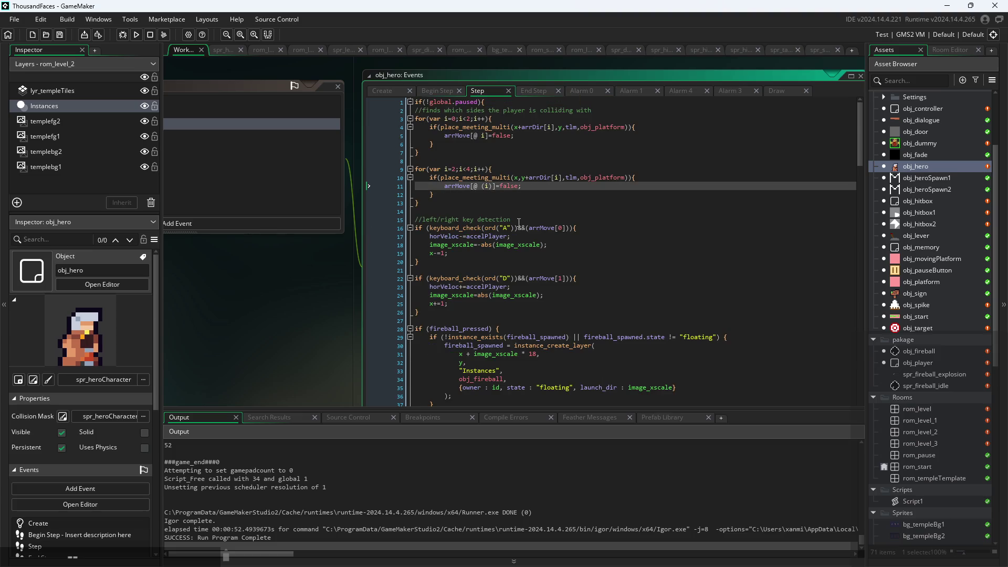
{"action": "scroll", "coordinate": [519, 222], "scroll_direction": "up", "scroll_amount": 2}
{"action": "scroll", "coordinate": [517, 231], "scroll_direction": "down", "scroll_amount": 1}
{"action": "scroll", "coordinate": [516, 237], "scroll_direction": "down", "scroll_amount": 1}
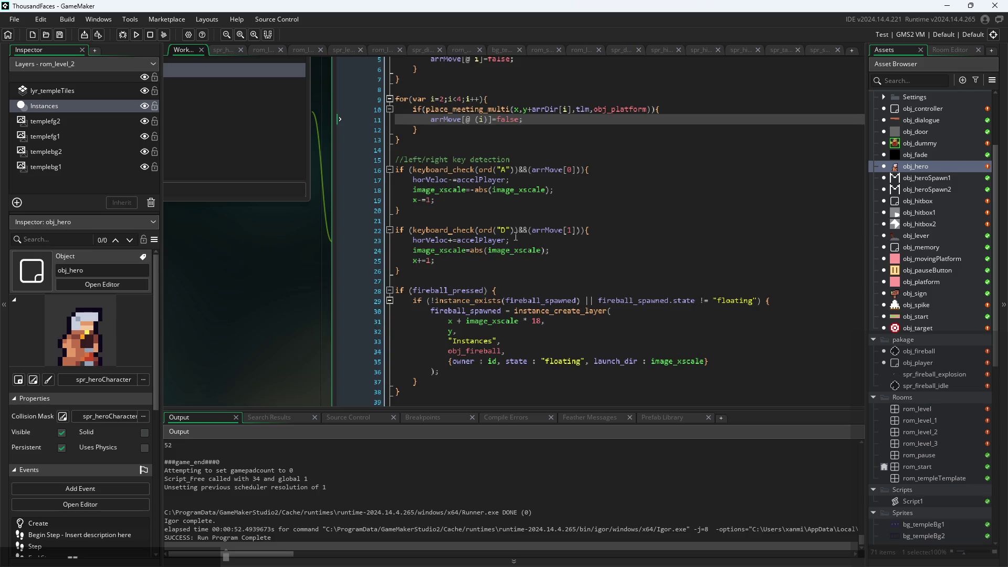
{"action": "scroll", "coordinate": [516, 237], "scroll_direction": "down", "scroll_amount": 1}
{"action": "scroll", "coordinate": [319, 288], "scroll_direction": "down", "scroll_amount": 1}
{"action": "scroll", "coordinate": [451, 288], "scroll_direction": "down", "scroll_amount": 6}
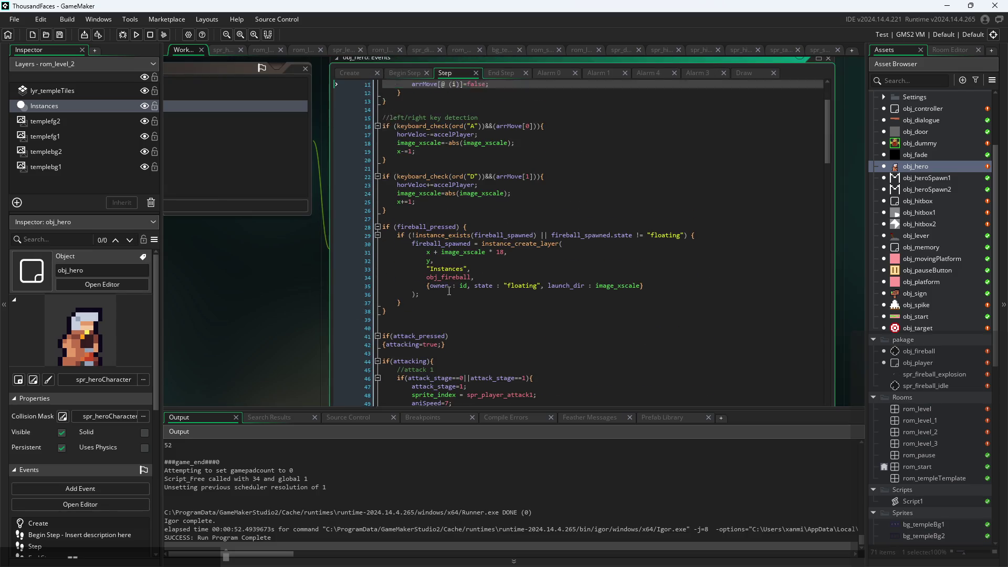
{"action": "scroll", "coordinate": [451, 202], "scroll_direction": "down", "scroll_amount": 3}
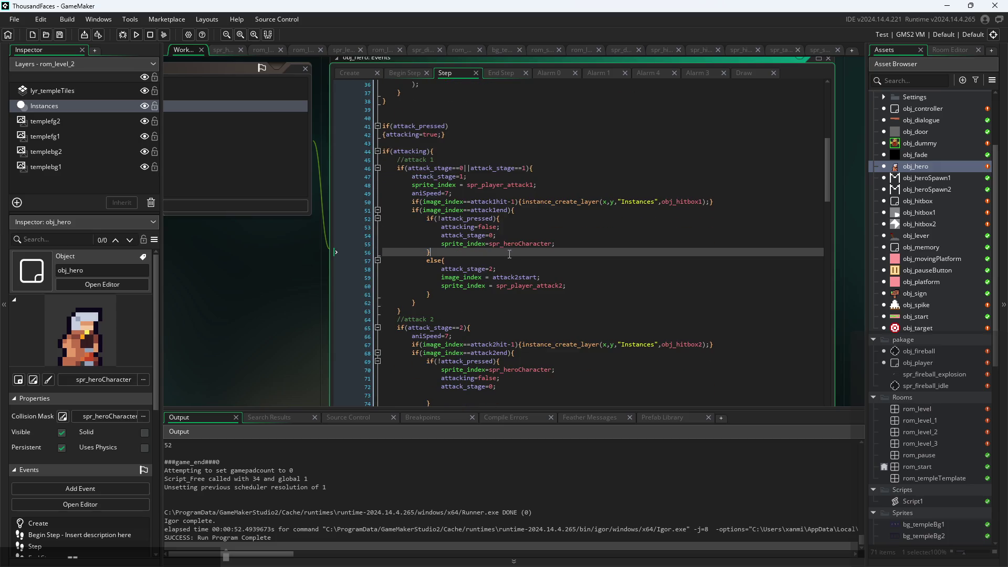
{"action": "scroll", "coordinate": [533, 238], "scroll_direction": "up", "scroll_amount": 10}
{"action": "scroll", "coordinate": [534, 238], "scroll_direction": "up", "scroll_amount": 2}
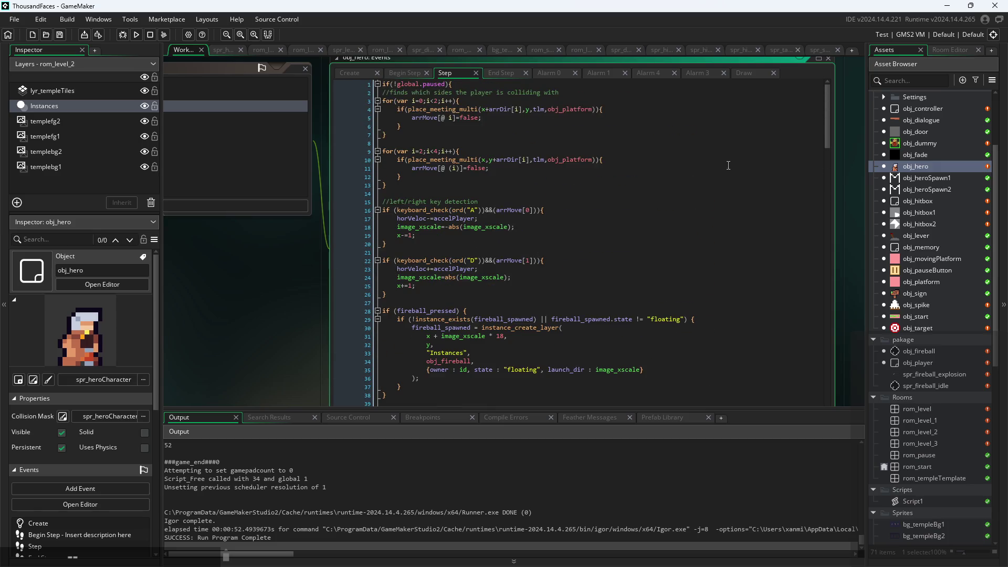
{"action": "mouse_move", "coordinate": [833, 124]}
{"action": "left_mouse_down"}
{"action": "mouse_move", "coordinate": [833, 278]}
{"action": "mouse_move", "coordinate": [806, 407]}
{"action": "left_mouse_up"}
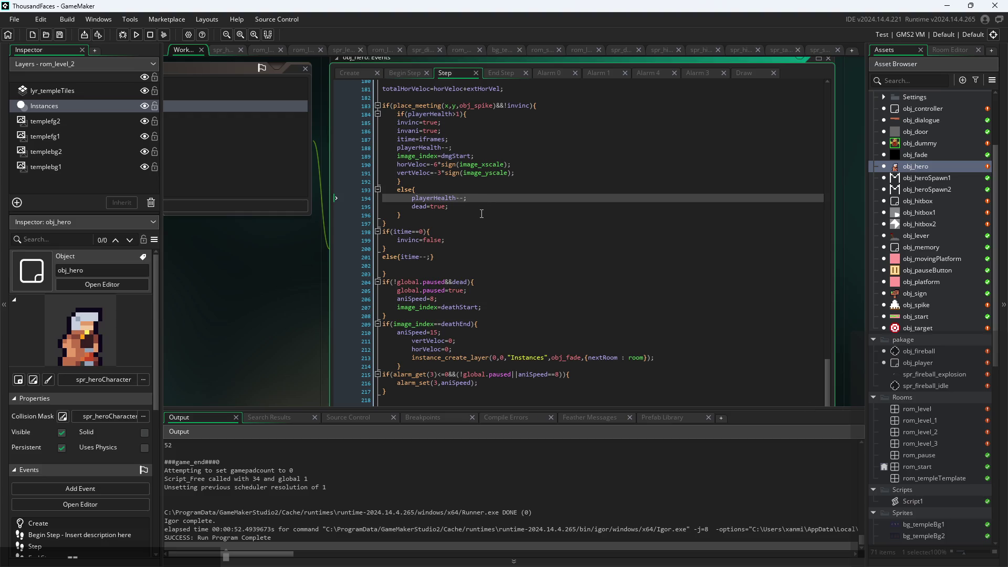
Step: Add a semicolon after itime-- on line 201
{"action": "scroll", "coordinate": [481, 213], "scroll_direction": "up", "scroll_amount": 2, "text": "ctrl"}
{"action": "scroll", "coordinate": [458, 214], "scroll_direction": "down", "scroll_amount": 1, "text": "ctrl"}
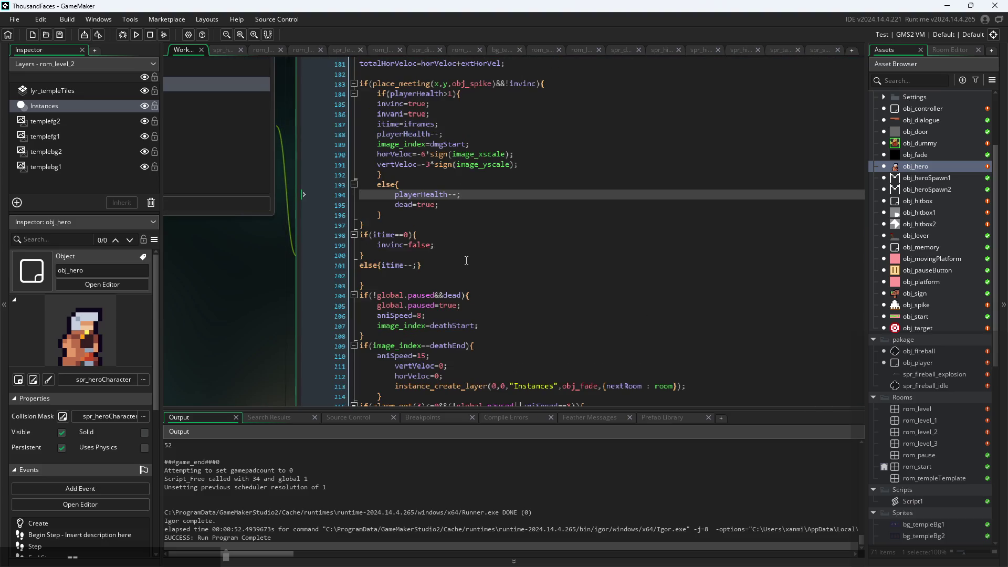
{"action": "left_click", "coordinate": [464, 258]}
{"action": "scroll", "coordinate": [438, 250], "scroll_direction": "up", "scroll_amount": 2, "text": "ctrl"}
{"action": "left_click", "coordinate": [433, 243]}
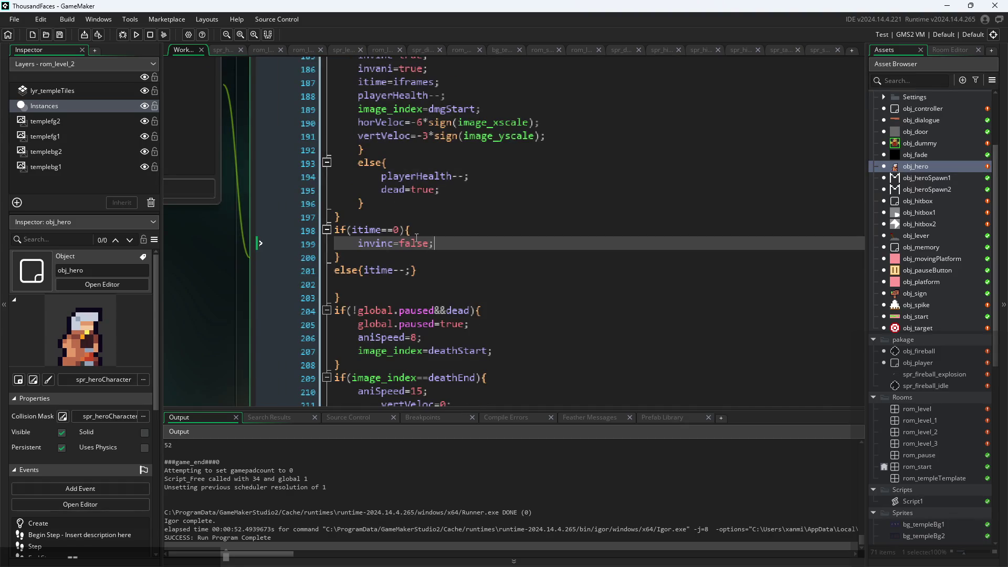
{"action": "left_click", "coordinate": [408, 271]}
{"action": "type", "text": ";"}
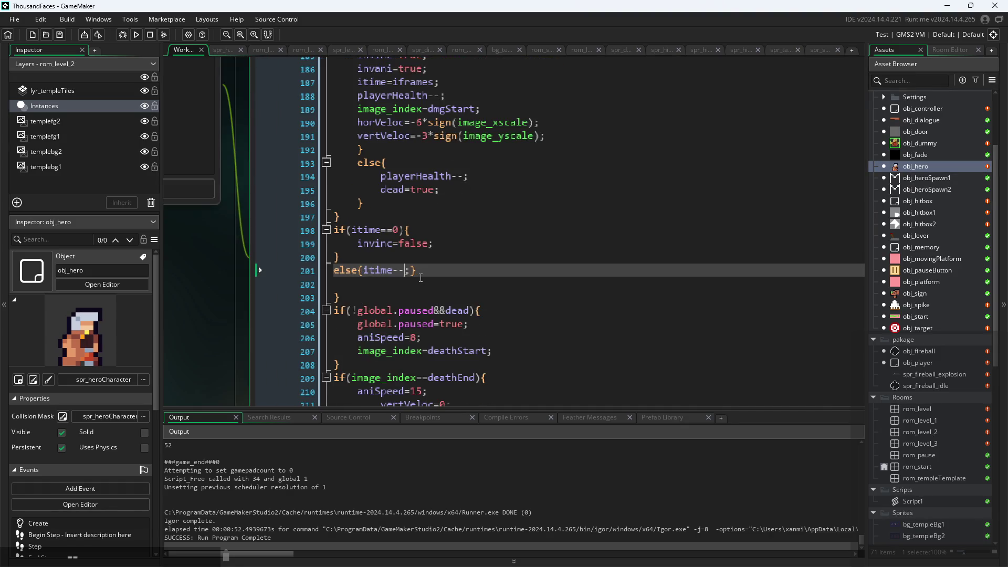
Step: Change line 198 to if(itime==0||!invani) and run the game
{"action": "left_click", "coordinate": [399, 231]}
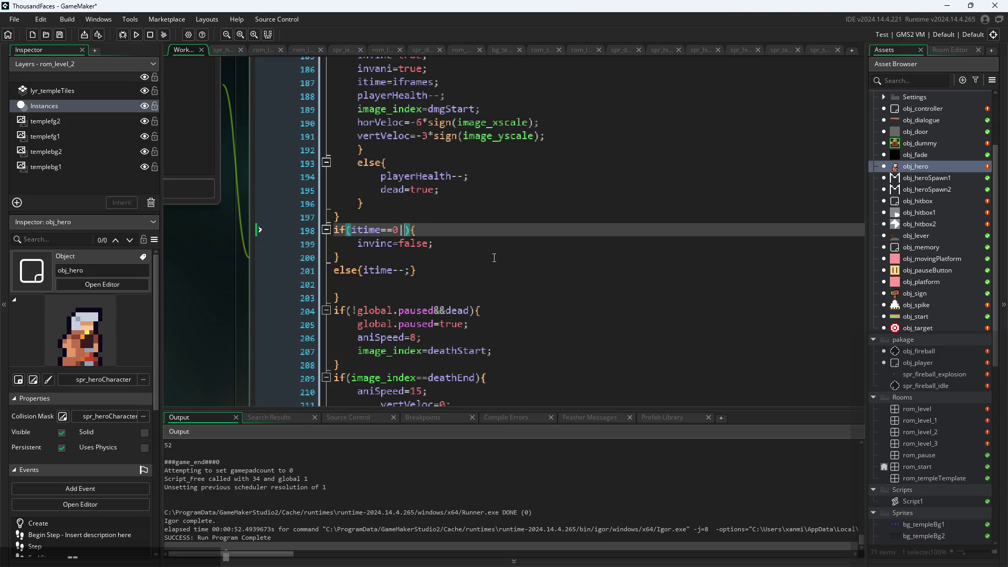
{"action": "type", "text": "nvani"}
{"action": "type", "text": "!"}
{"action": "left_click", "coordinate": [134, 37]}
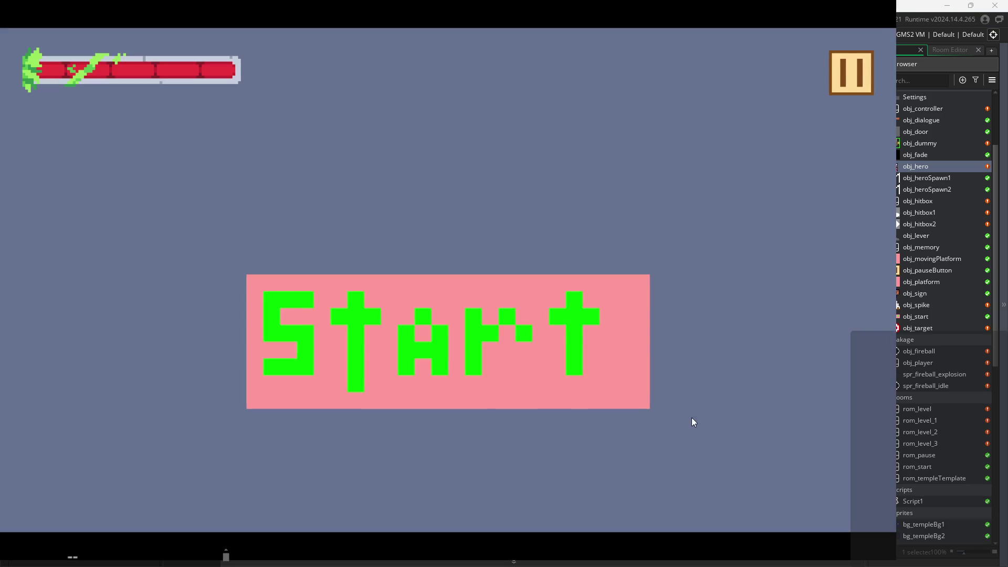
Step: Start the game and jump the hero across the first room into the target room
{"action": "left_click", "coordinate": [602, 379]}
{"action": "key", "text": "Right"}
{"action": "key", "text": "space"}
{"action": "key", "text": "space"}
{"action": "key", "text": "Left"}
{"action": "key", "text": "Right"}
{"action": "key", "text": "space"}
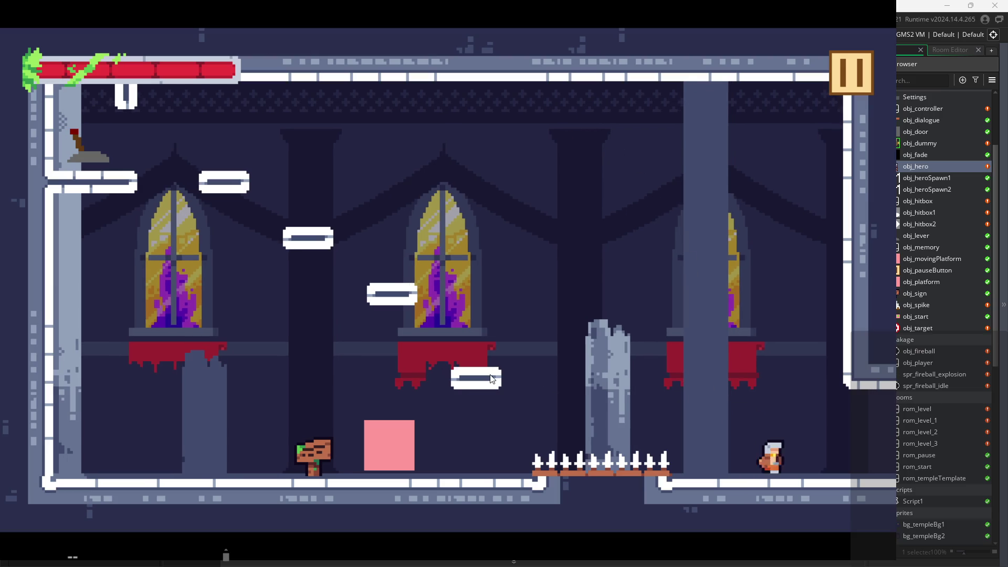
{"action": "key", "text": "space"}
Step: Dash left and right to hit the targets, then move on into the next room
{"action": "key", "text": "Left"}
{"action": "key", "text": "Right"}
{"action": "key", "text": "Left"}
{"action": "key", "text": "Right"}
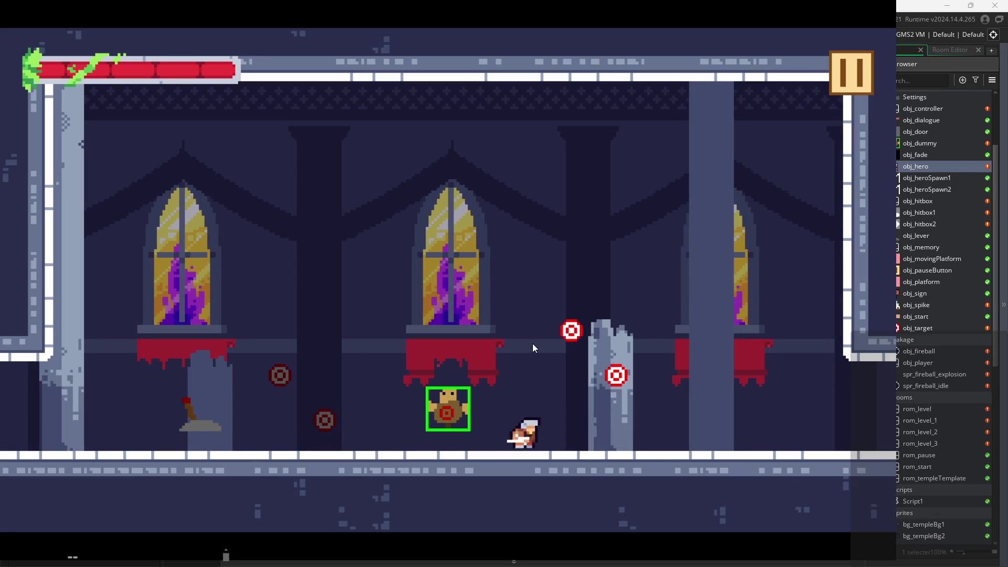
{"action": "key", "text": "Right"}
{"action": "key", "text": "space"}
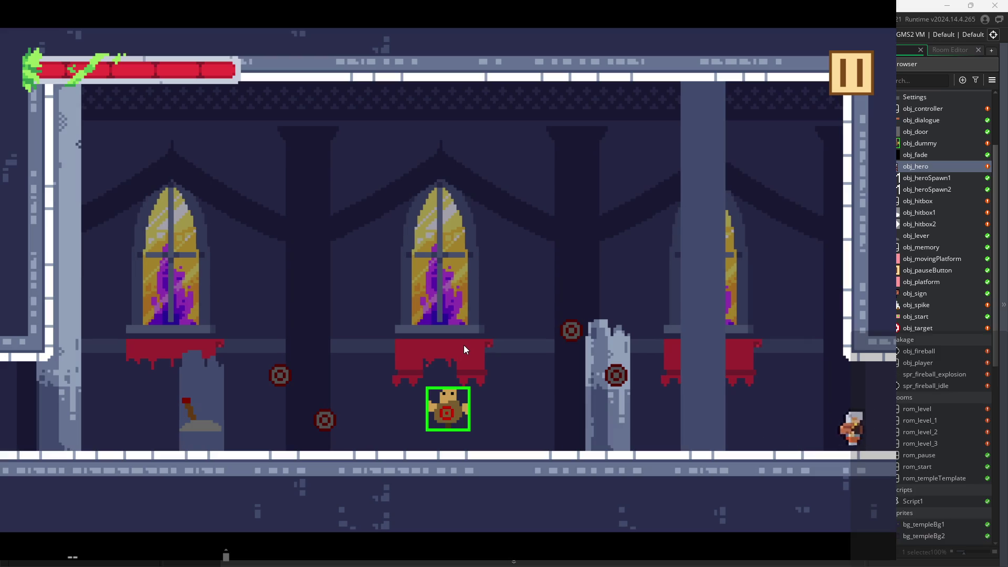
{"action": "key", "text": "Right"}
Step: Wall-jump between the window ledges and spiked pillar, then pause with Escape
{"action": "key", "text": "space"}
{"action": "key", "text": "space"}
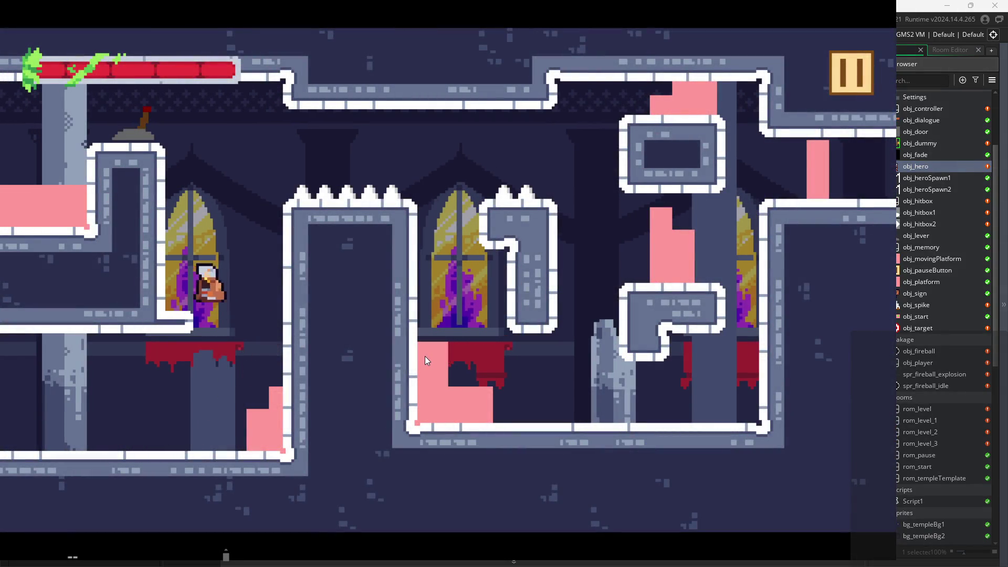
{"action": "key", "text": "space"}
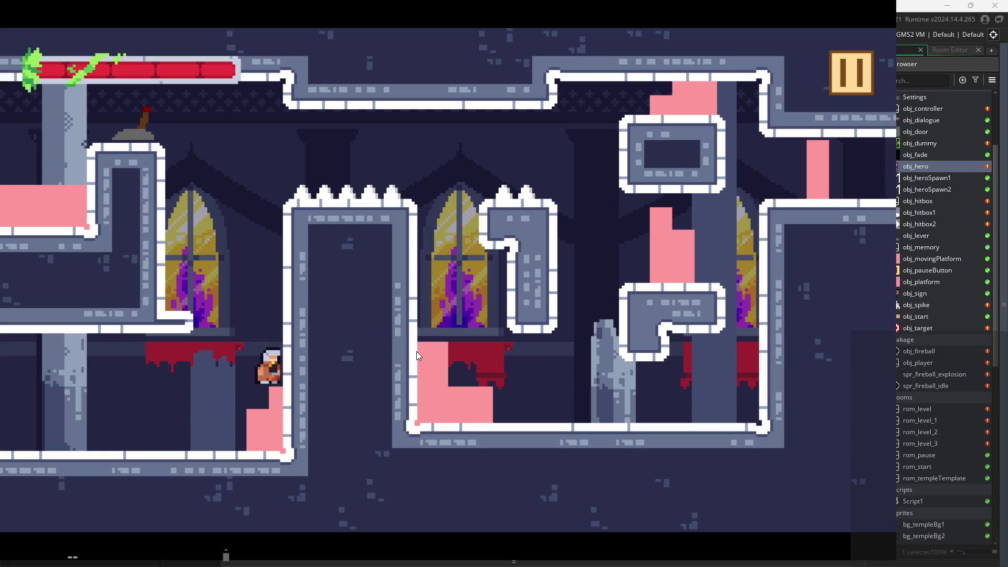
{"action": "key", "text": "space"}
{"action": "key", "text": "space"}
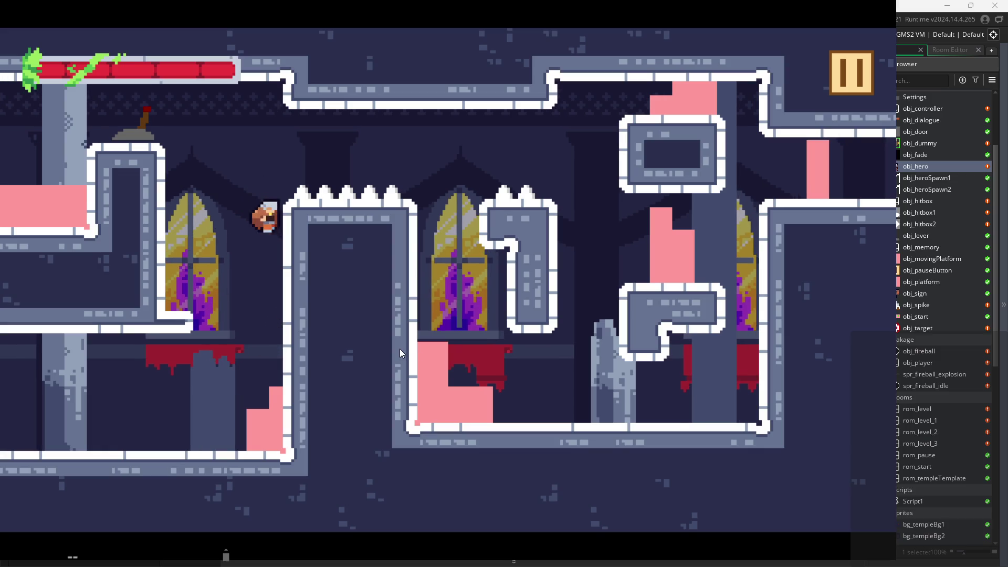
{"action": "key", "text": "space"}
{"action": "key", "text": "space"}
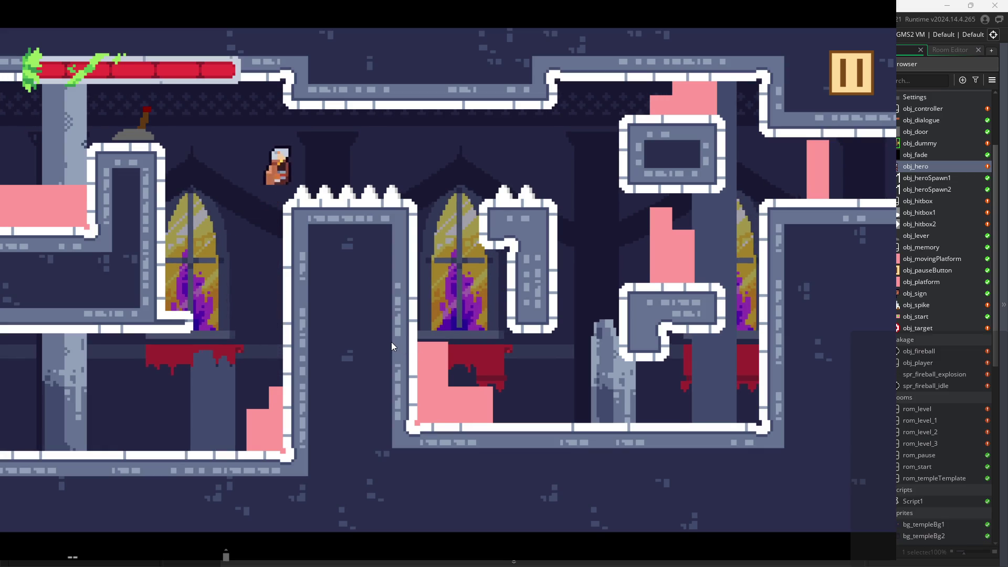
{"action": "key", "text": "space"}
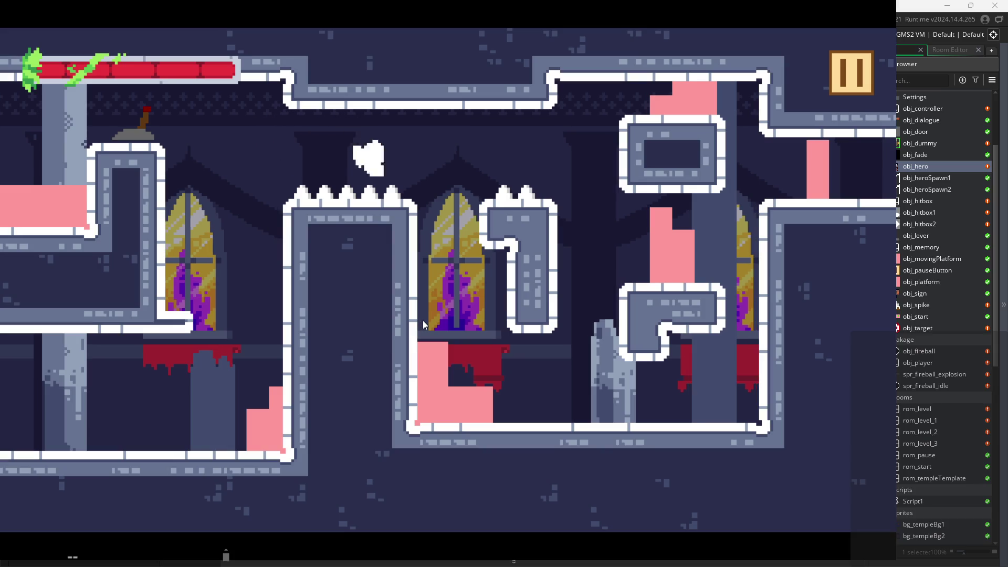
{"action": "key", "text": "space"}
{"action": "key", "text": "space"}
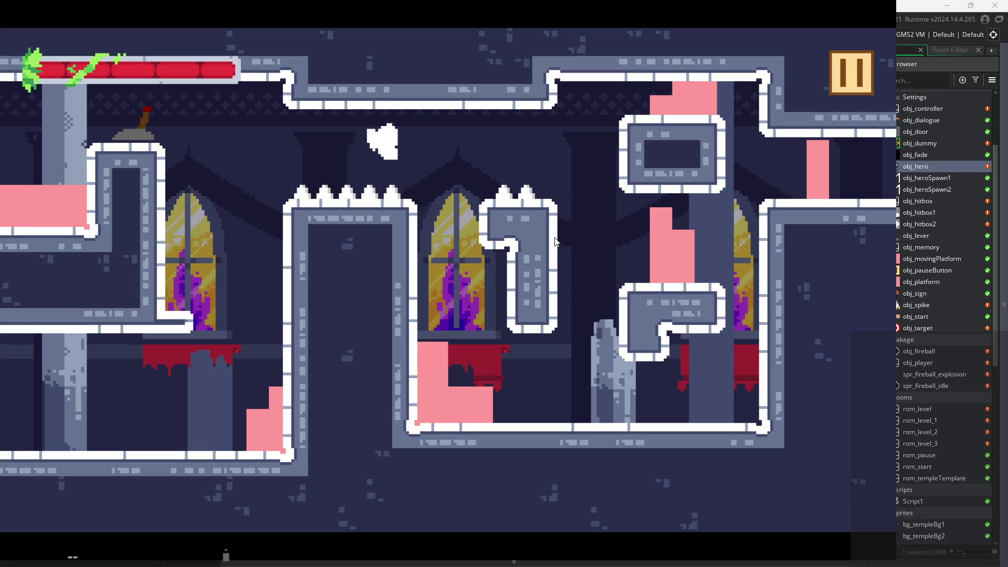
{"action": "key", "text": "Escape"}
{"action": "key", "text": "Escape"}
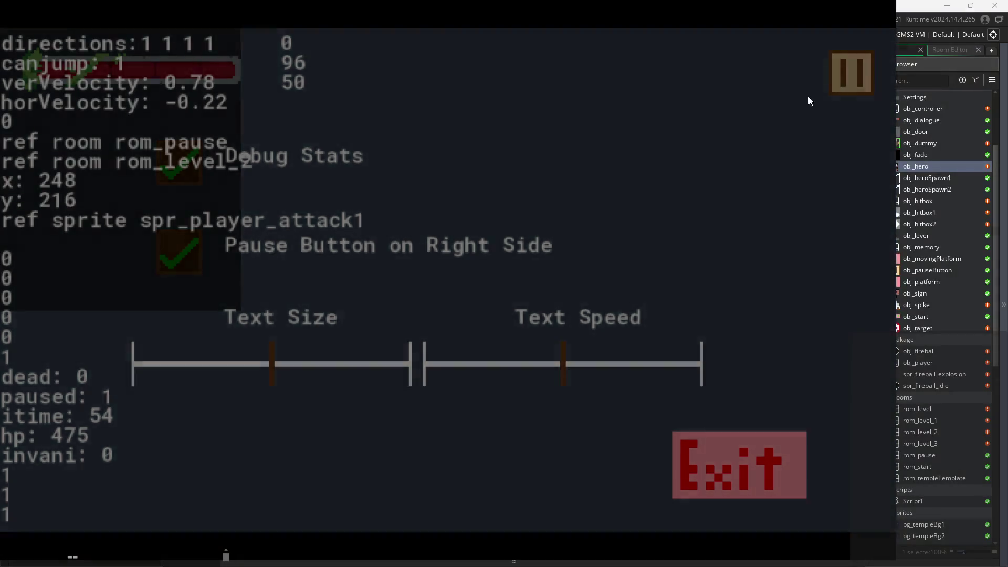
Step: Test the hero's attacks and jumps on the spiked ledge and beside the right wall
{"action": "key", "text": "Left"}
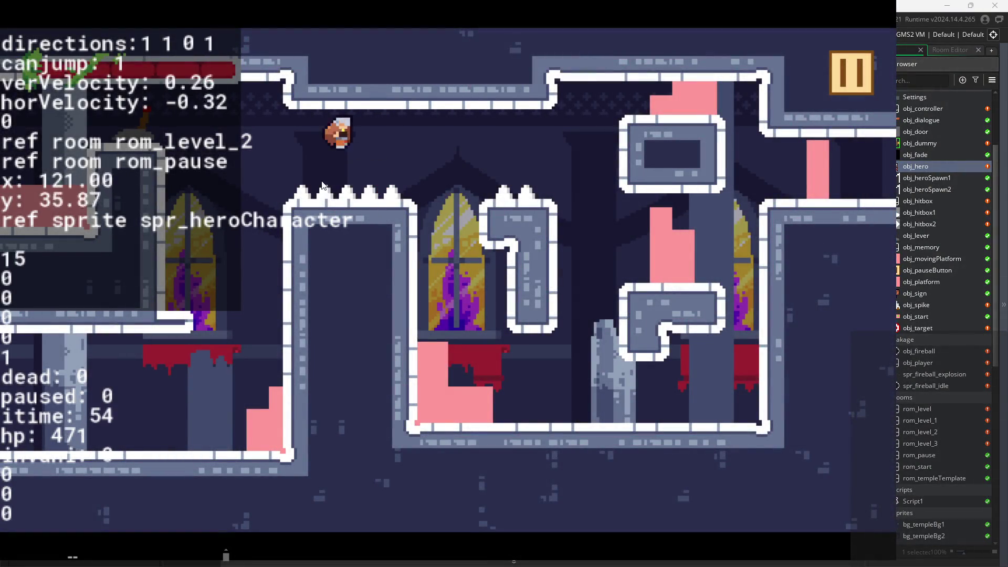
{"action": "key", "text": "Right"}
{"action": "key", "text": "x"}
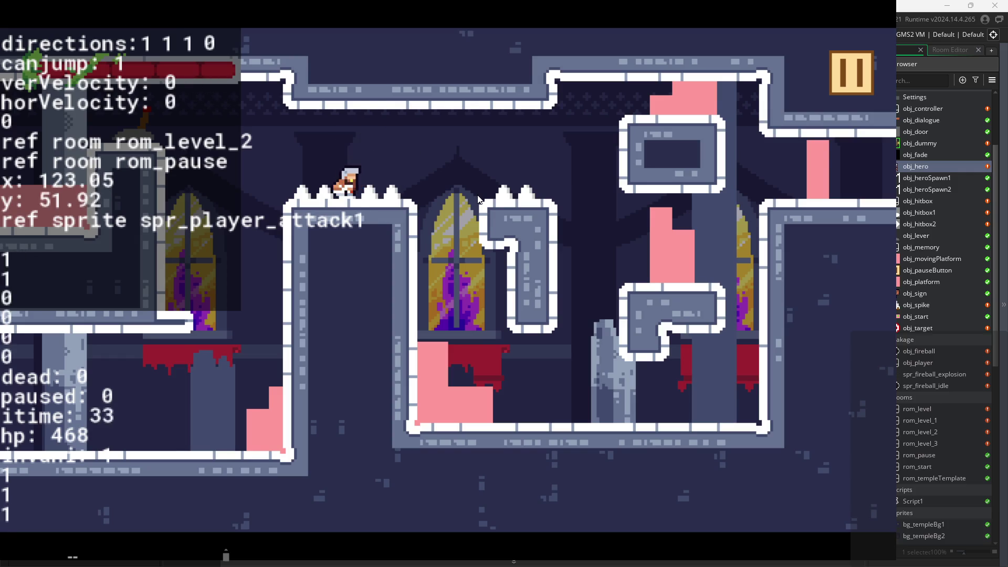
{"action": "key", "text": "x"}
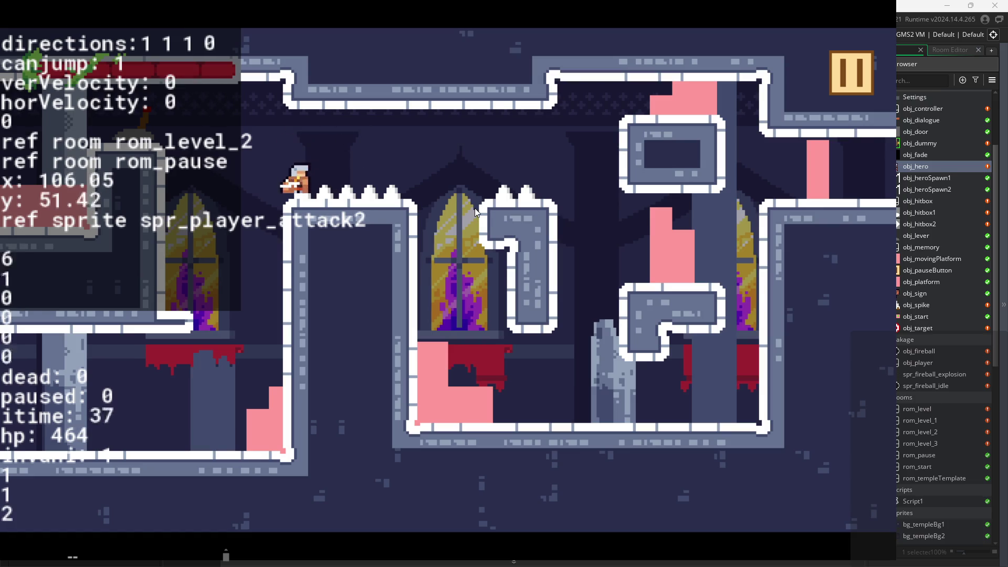
{"action": "key", "text": "x"}
{"action": "key", "text": "x"}
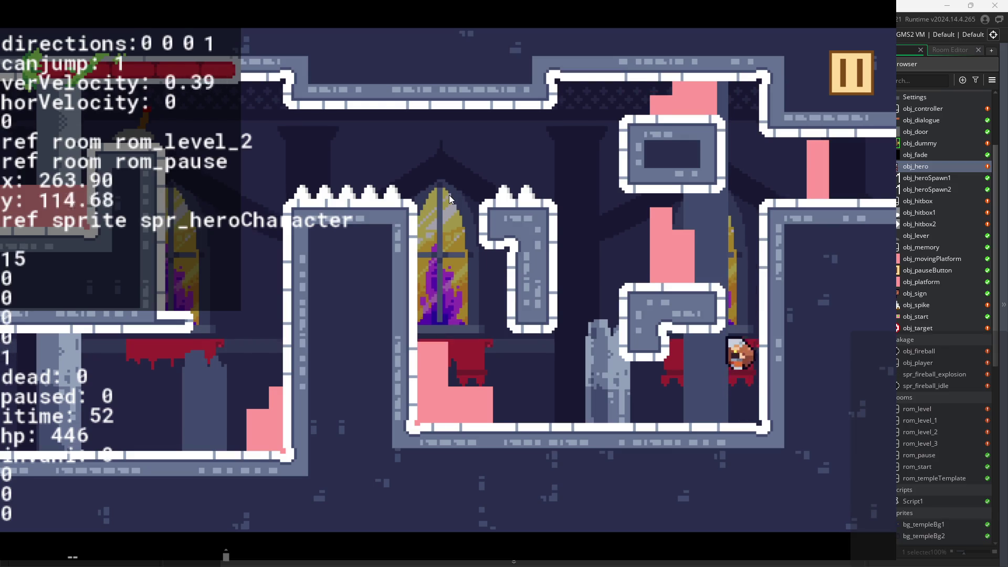
{"action": "key", "text": "space"}
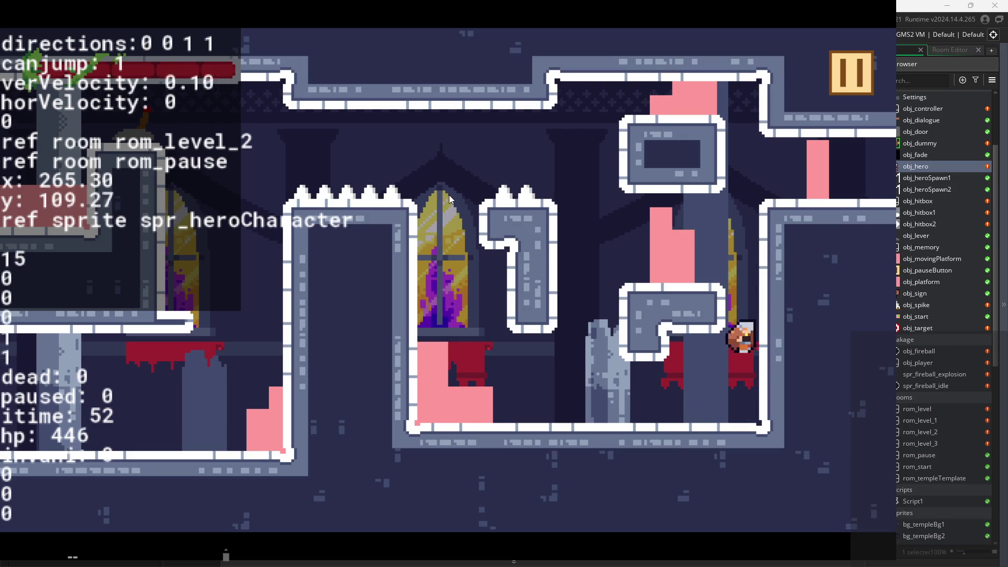
{"action": "key", "text": "space"}
{"action": "key", "text": "space"}
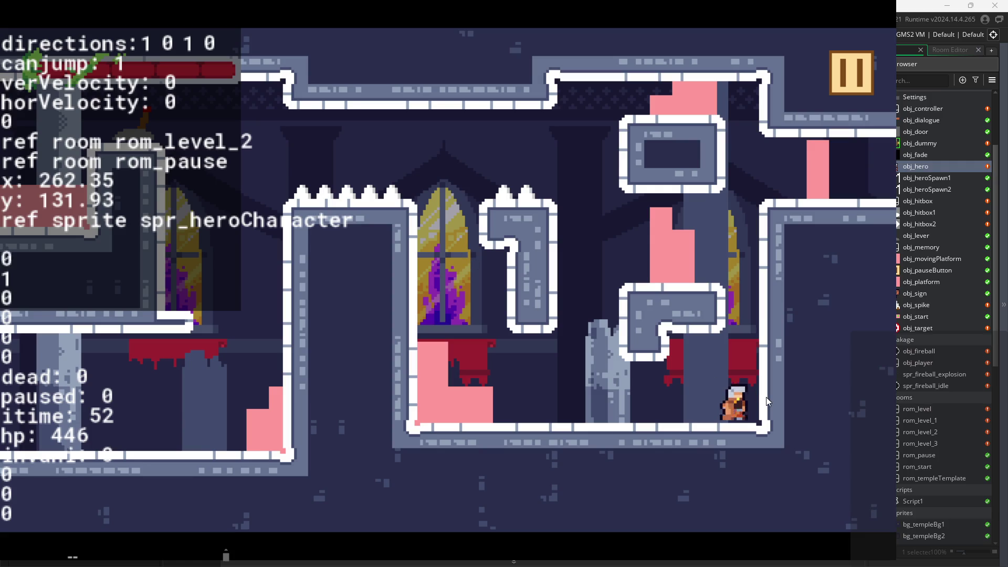
{"action": "key", "text": "x"}
{"action": "key", "text": "Left"}
{"action": "key", "text": "Right"}
{"action": "key", "text": "Left"}
{"action": "key", "text": "Right"}
{"action": "key", "text": "Left"}
{"action": "key", "text": "x"}
{"action": "key", "text": "space"}
{"action": "key", "text": "space"}
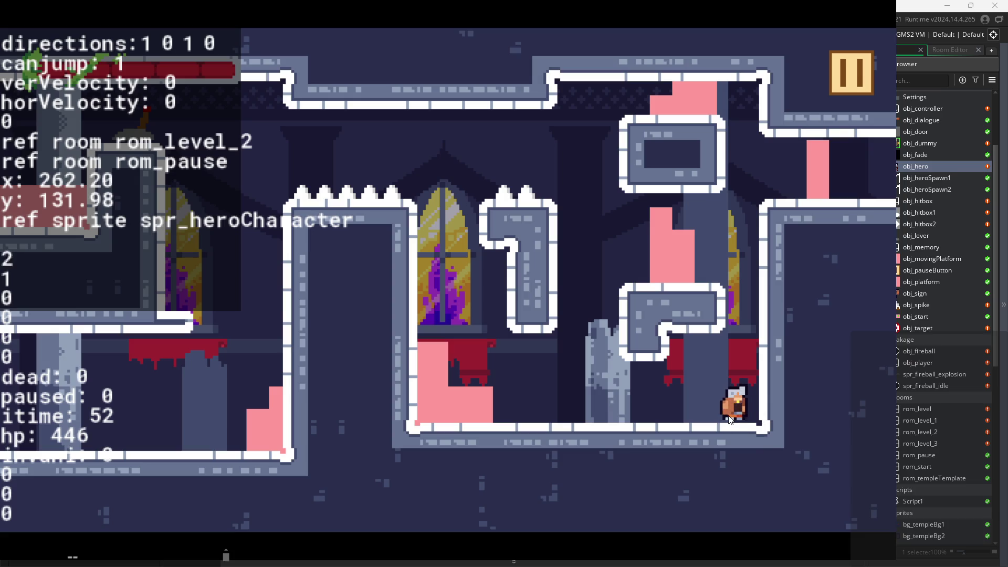
Step: Run and jump the hero left onto the platform and back up to the upper ledge
{"action": "key", "text": "Left"}
{"action": "key", "text": "Right"}
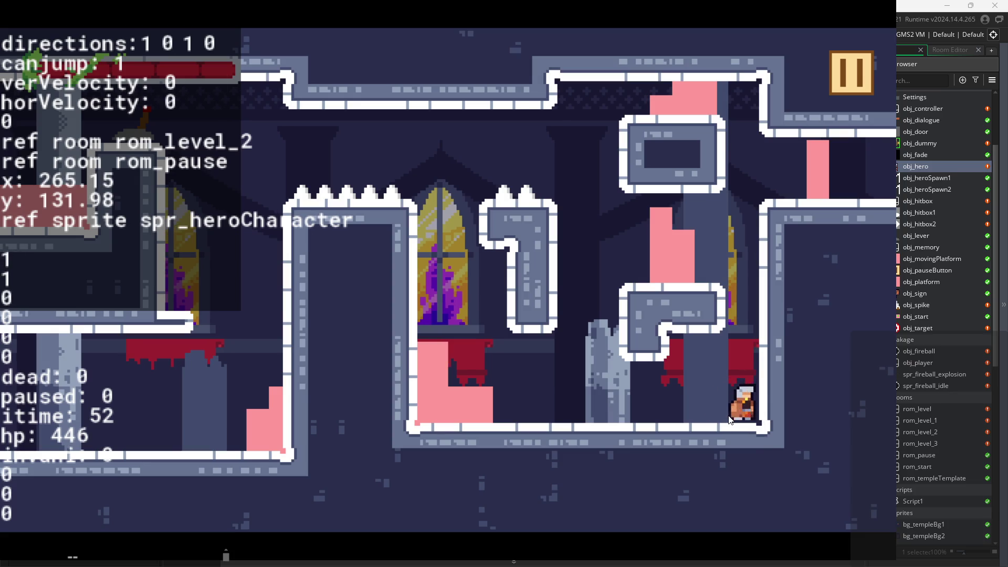
{"action": "key", "text": "space"}
{"action": "key", "text": "Left"}
{"action": "key", "text": "Right"}
{"action": "key", "text": "Right"}
{"action": "key", "text": "space"}
{"action": "key", "text": "Left"}
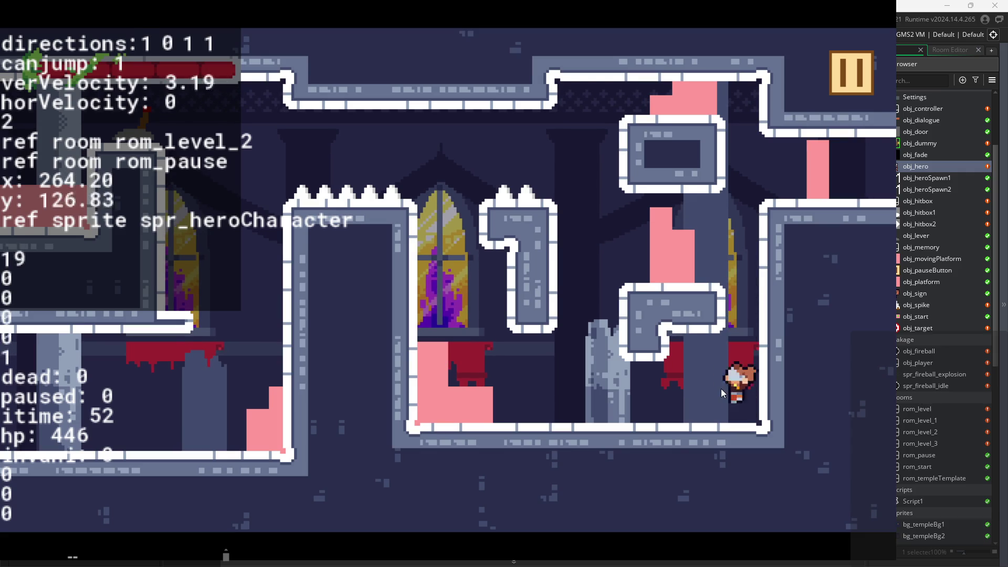
{"action": "key", "text": "Left"}
{"action": "key", "text": "space"}
{"action": "key", "text": "Left"}
{"action": "key", "text": "space"}
{"action": "key", "text": "Left"}
{"action": "key", "text": "Right"}
{"action": "key", "text": "Right"}
{"action": "key", "text": "space"}
{"action": "key", "text": "Left"}
{"action": "key", "text": "space"}
{"action": "key", "text": "space"}
{"action": "key", "text": "space"}
{"action": "key", "text": "space"}
{"action": "key", "text": "space"}
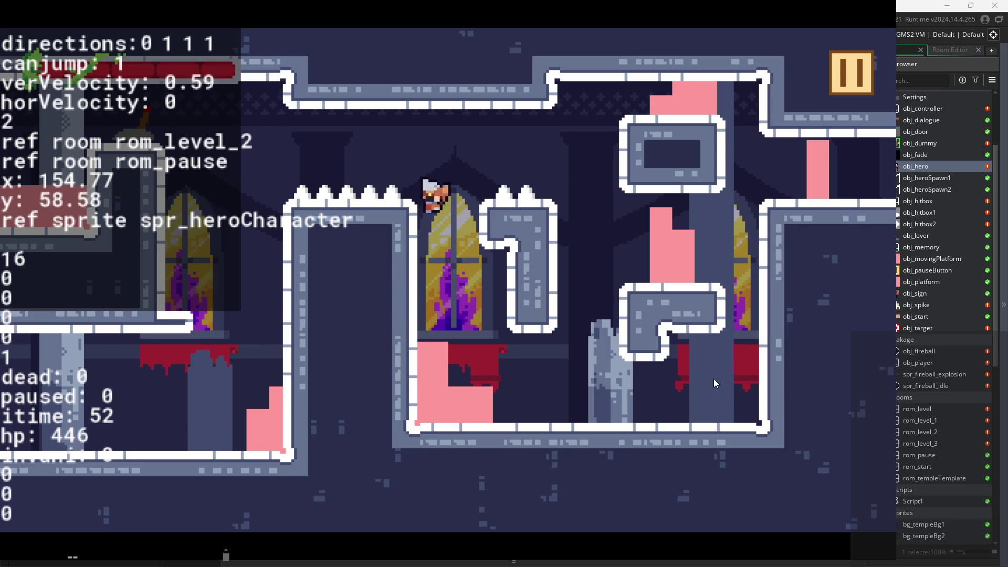
{"action": "key", "text": "space"}
{"action": "key", "text": "Left"}
{"action": "key", "text": "space"}
{"action": "key", "text": "space"}
{"action": "key", "text": "Left"}
{"action": "key", "text": "space"}
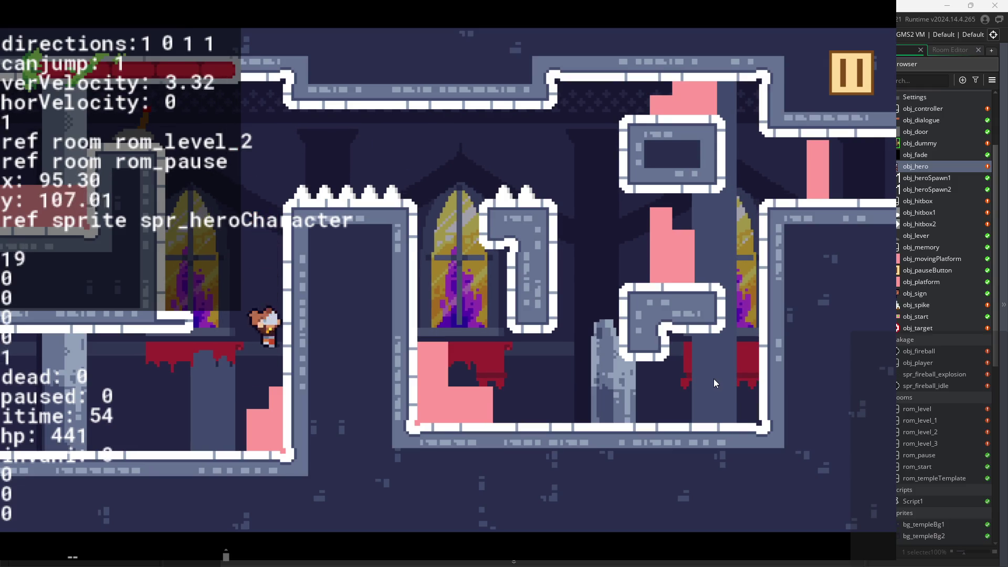
{"action": "key", "text": "space"}
{"action": "key", "text": "Left"}
{"action": "key", "text": "Right"}
Step: Combine repeated jumps and attacks moving left and right, then pause the game
{"action": "key", "text": "space"}
{"action": "key", "text": "Left"}
{"action": "key", "text": "Right"}
{"action": "key", "text": "x"}
{"action": "key", "text": "x"}
{"action": "key", "text": "space"}
{"action": "key", "text": "x"}
{"action": "key", "text": "space"}
{"action": "key", "text": "Left"}
{"action": "key", "text": "x"}
{"action": "key", "text": "space"}
{"action": "key", "text": "Left"}
{"action": "key", "text": "x"}
{"action": "key", "text": "space"}
{"action": "key", "text": "x"}
{"action": "key", "text": "space"}
{"action": "key", "text": "x"}
{"action": "key", "text": "Right"}
{"action": "key", "text": "x"}
{"action": "key", "text": "space"}
{"action": "key", "text": "x"}
{"action": "key", "text": "Left"}
{"action": "key", "text": "x"}
{"action": "key", "text": "x"}
{"action": "key", "text": "Left"}
{"action": "key", "text": "x"}
{"action": "key", "text": "x"}
{"action": "key", "text": "Left"}
{"action": "key", "text": "x"}
{"action": "key", "text": "space"}
{"action": "left_click", "coordinate": [853, 76]}
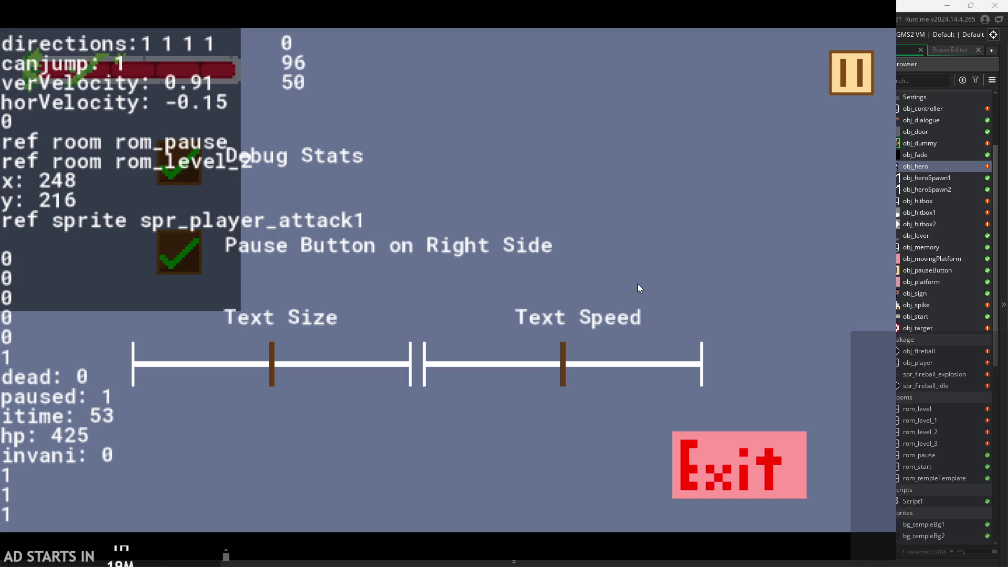
Step: Resume the game for more spike hopping, pause at hp 374, then exit to the editor
{"action": "left_click", "coordinate": [854, 88]}
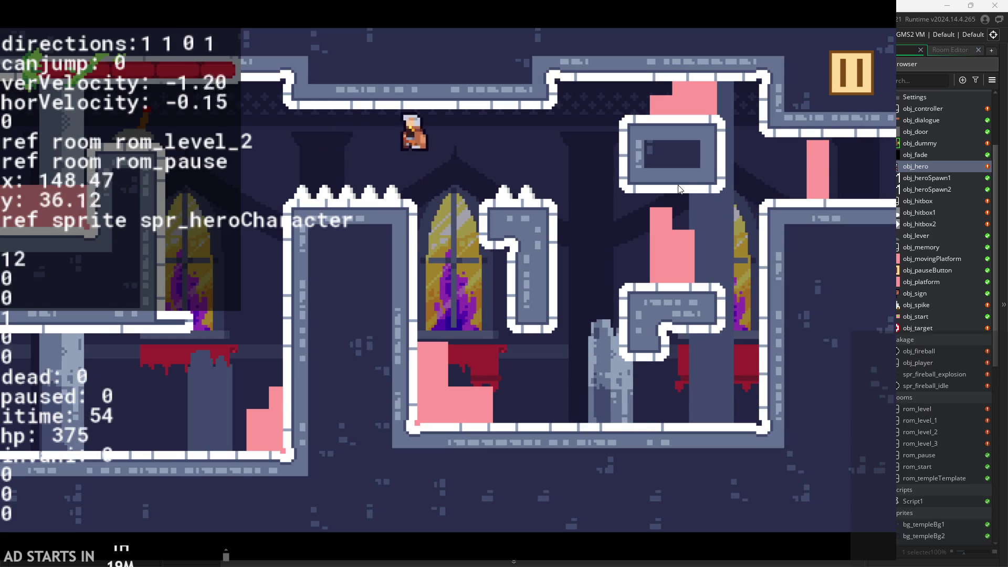
{"action": "left_click", "coordinate": [864, 64]}
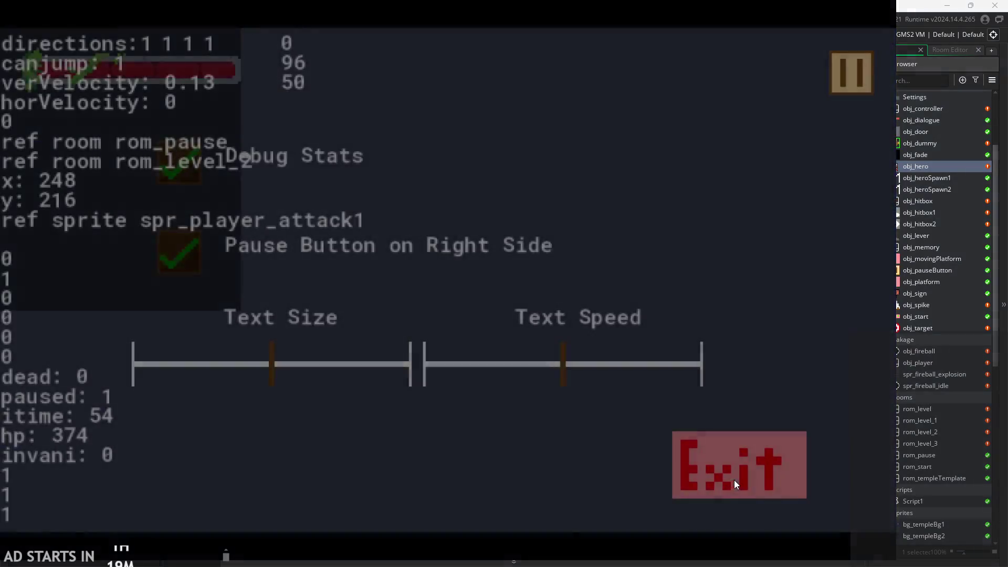
{"action": "left_click", "coordinate": [734, 479]}
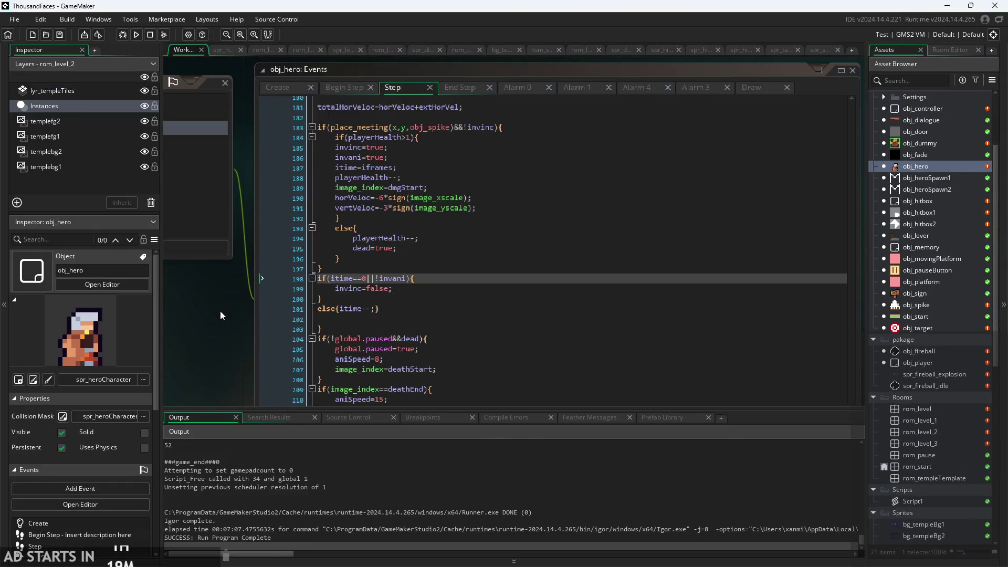
Step: Bring obj_hero's Step code into view and scroll to the commented-out attack block
{"action": "double_click", "coordinate": [917, 166]}
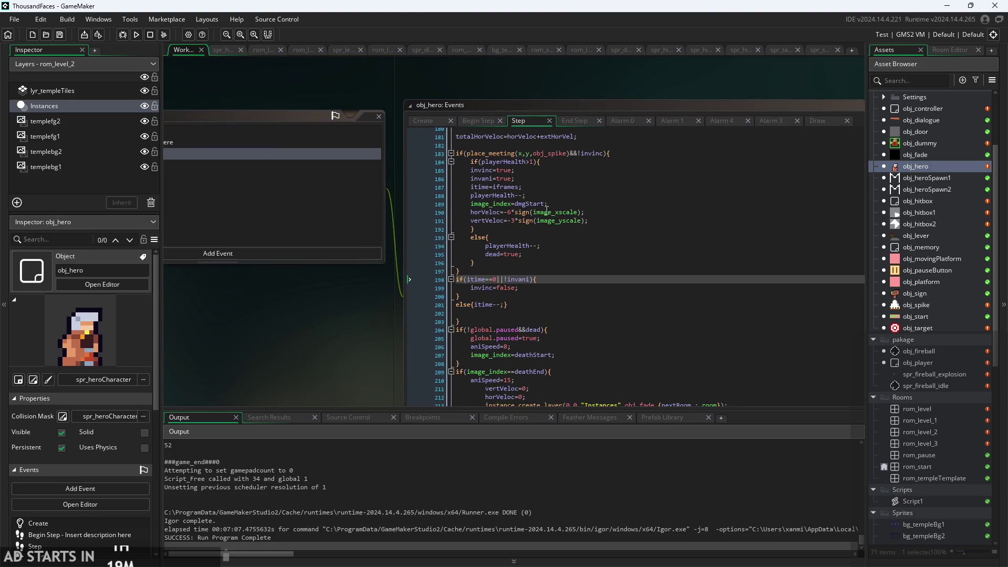
{"action": "scroll", "coordinate": [190, 311], "scroll_direction": "down", "scroll_amount": 5}
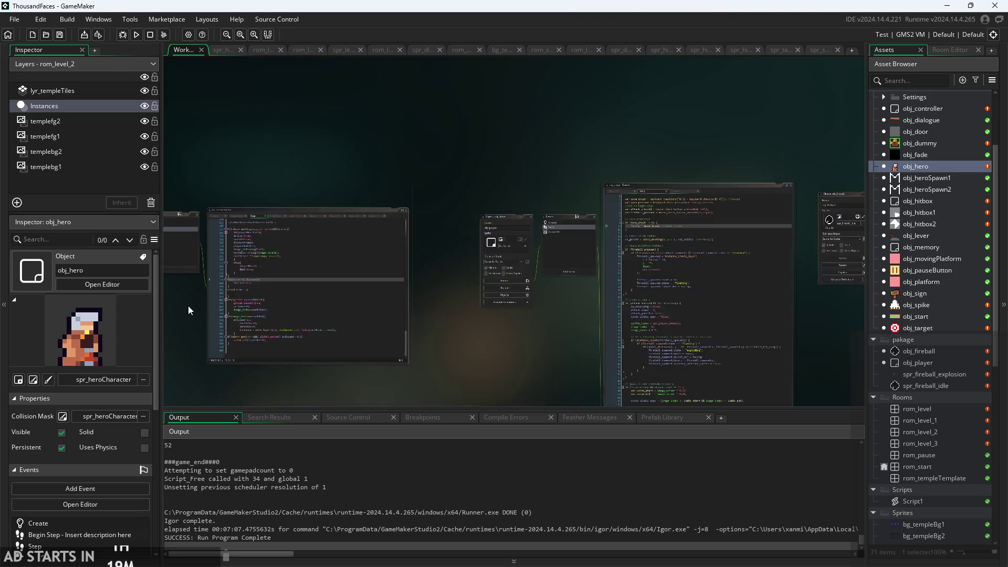
{"action": "scroll", "coordinate": [191, 307], "scroll_direction": "down", "scroll_amount": 3}
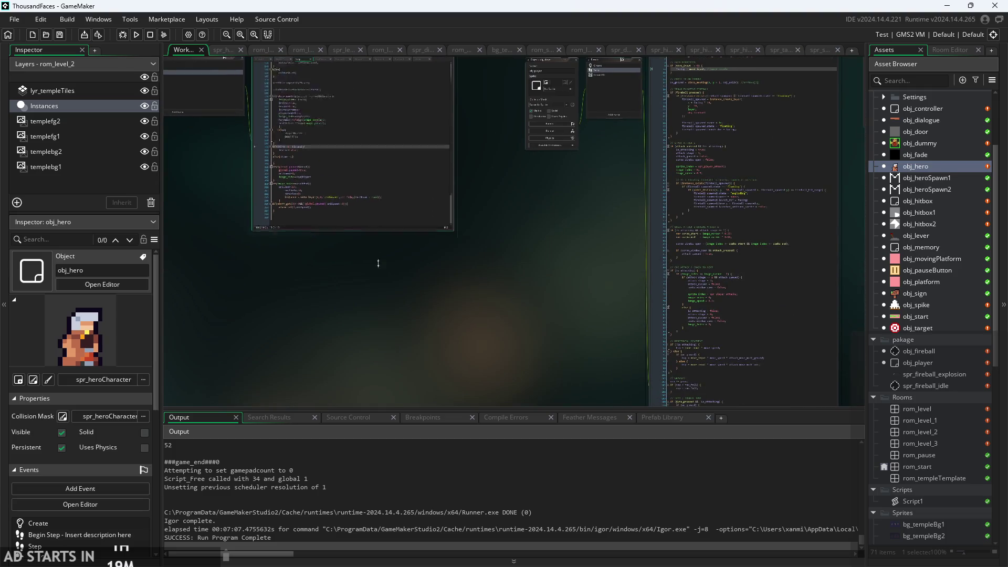
{"action": "scroll", "coordinate": [378, 263], "scroll_direction": "down", "scroll_amount": 5}
{"action": "left_click_drag", "start_coordinate": [402, 267], "coordinate": [411, 234]}
{"action": "scroll", "coordinate": [446, 233], "scroll_direction": "up", "scroll_amount": 3}
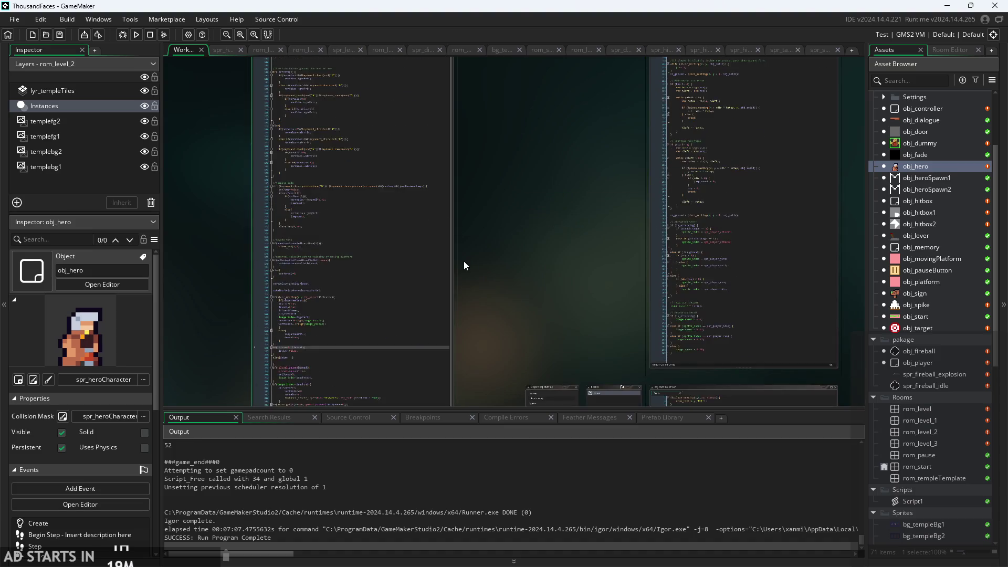
{"action": "scroll", "coordinate": [275, 240], "scroll_direction": "up", "scroll_amount": 5}
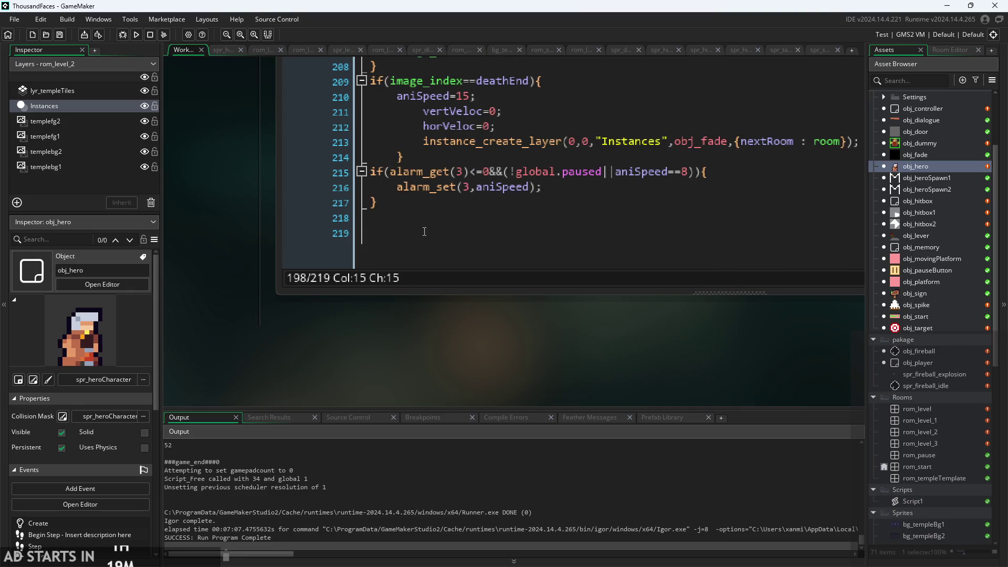
{"action": "left_click", "coordinate": [375, 242]}
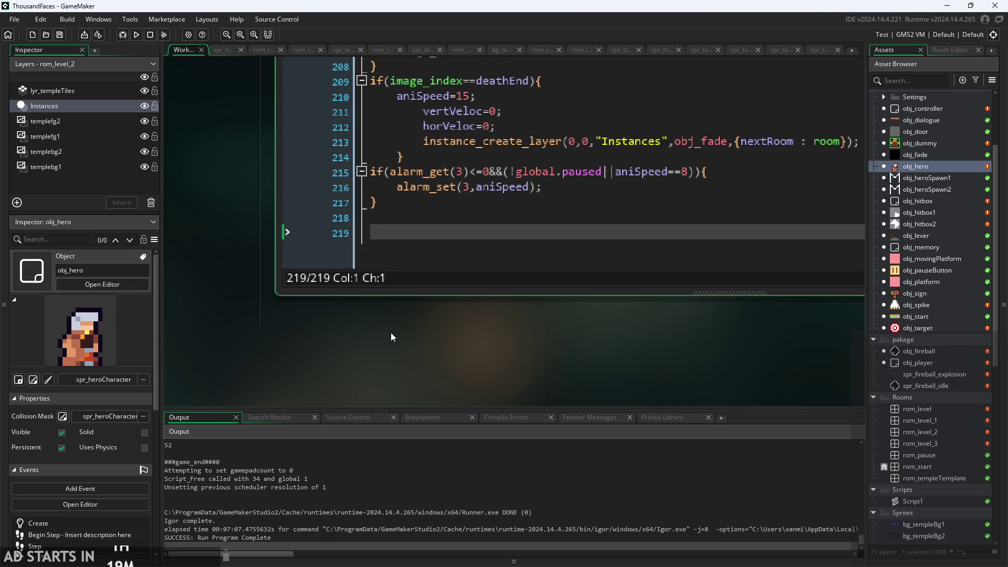
{"action": "scroll", "coordinate": [272, 286], "scroll_direction": "down", "scroll_amount": 1}
{"action": "scroll", "coordinate": [263, 302], "scroll_direction": "up", "scroll_amount": 15}
{"action": "scroll", "coordinate": [238, 316], "scroll_direction": "down", "scroll_amount": 6}
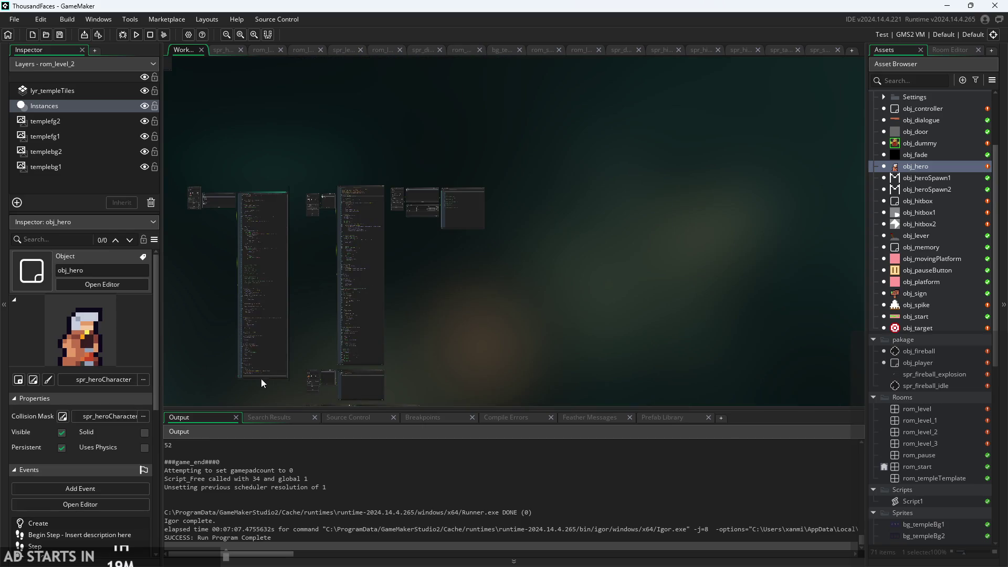
{"action": "scroll", "coordinate": [260, 386], "scroll_direction": "up", "scroll_amount": 5}
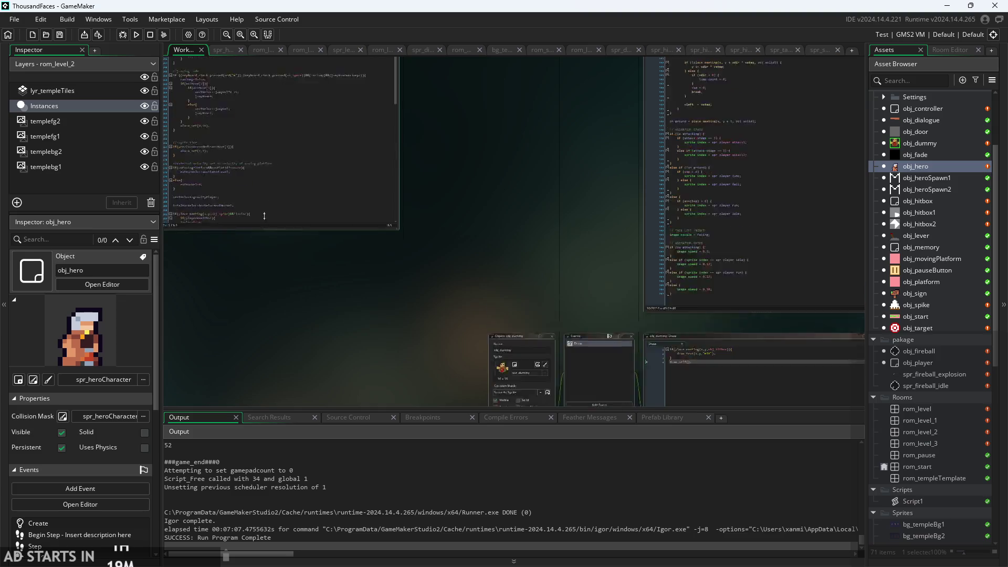
{"action": "scroll", "coordinate": [577, 399], "scroll_direction": "down", "scroll_amount": 3}
{"action": "scroll", "coordinate": [389, 268], "scroll_direction": "right", "scroll_amount": 5}
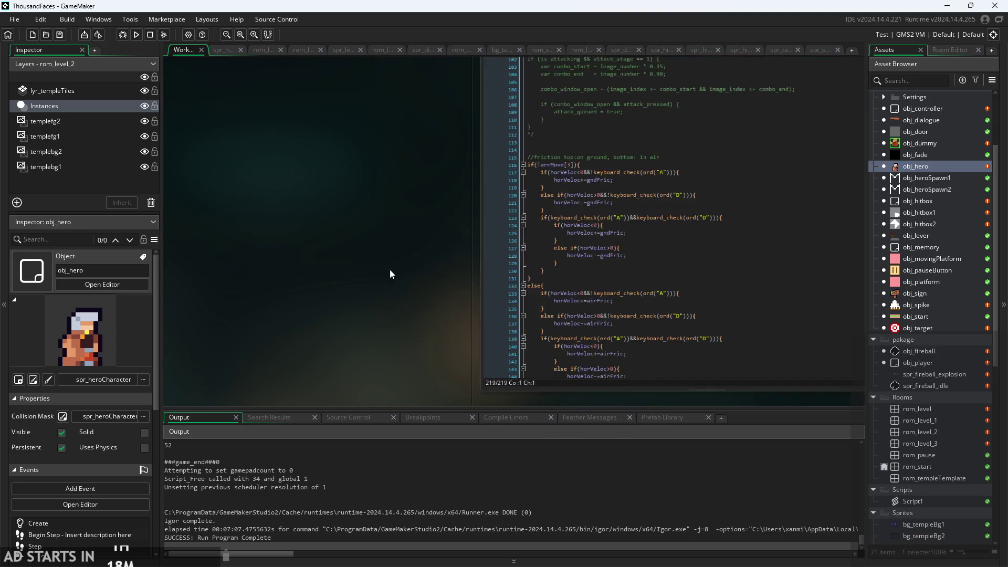
{"action": "scroll", "coordinate": [396, 368], "scroll_direction": "down", "scroll_amount": 5}
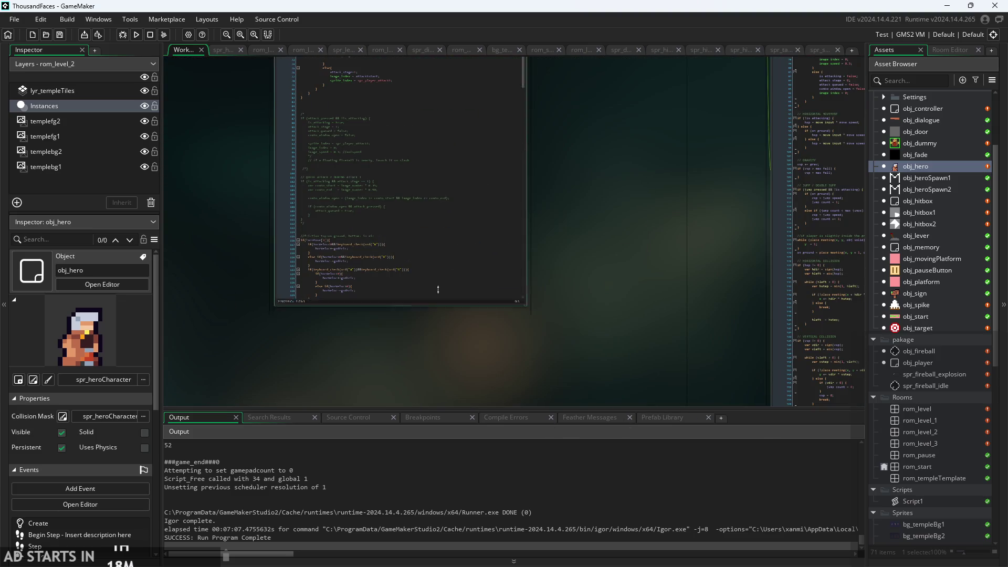
{"action": "scroll", "coordinate": [599, 286], "scroll_direction": "up", "scroll_amount": 2}
{"action": "scroll", "coordinate": [591, 287], "scroll_direction": "down", "scroll_amount": 3}
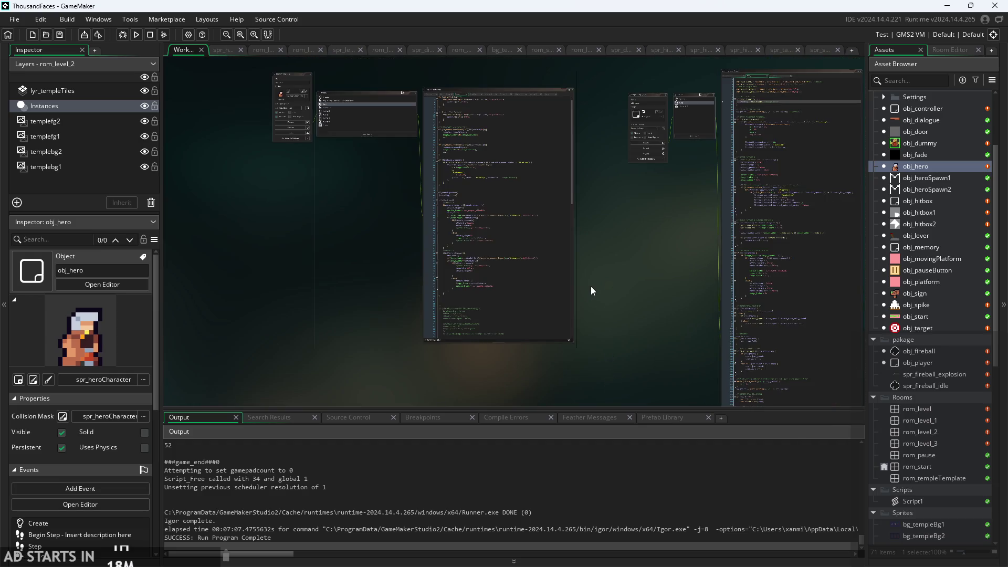
{"action": "scroll", "coordinate": [498, 346], "scroll_direction": "up", "scroll_amount": 5}
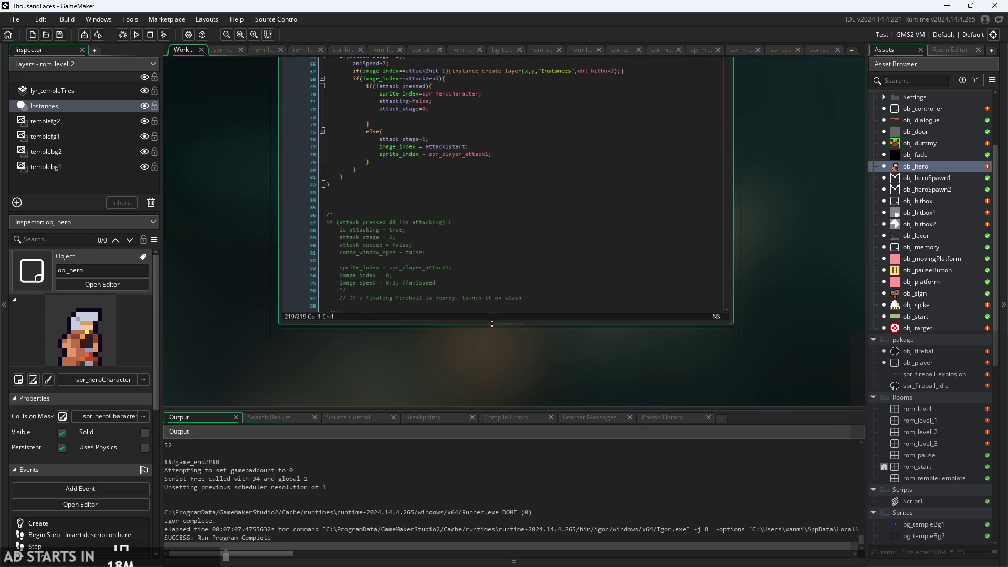
{"action": "scroll", "coordinate": [480, 248], "scroll_direction": "down", "scroll_amount": 8}
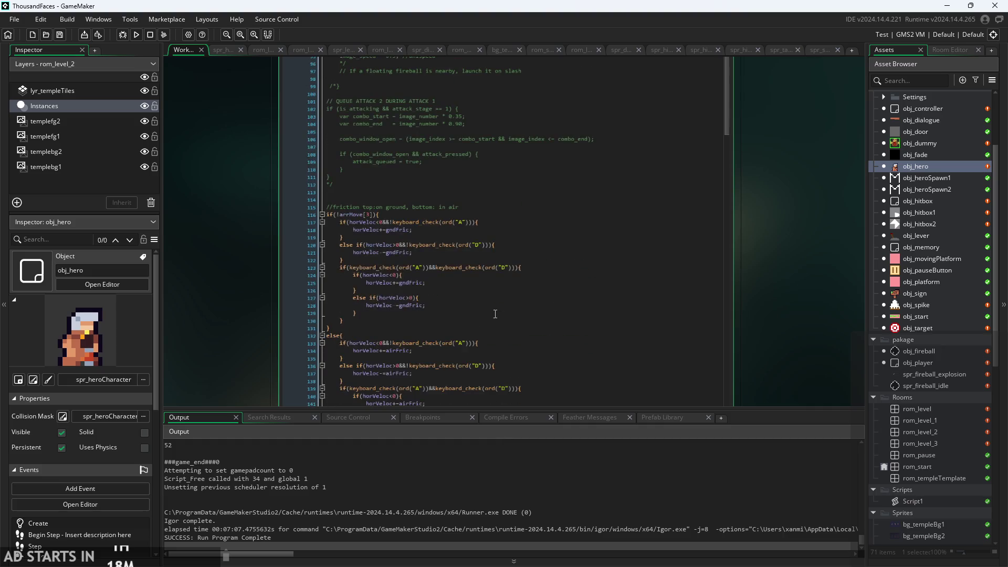
Step: Delete the /* ... */ attack-combo block and the leftover blank line before //friction
{"action": "left_click", "coordinate": [483, 243]}
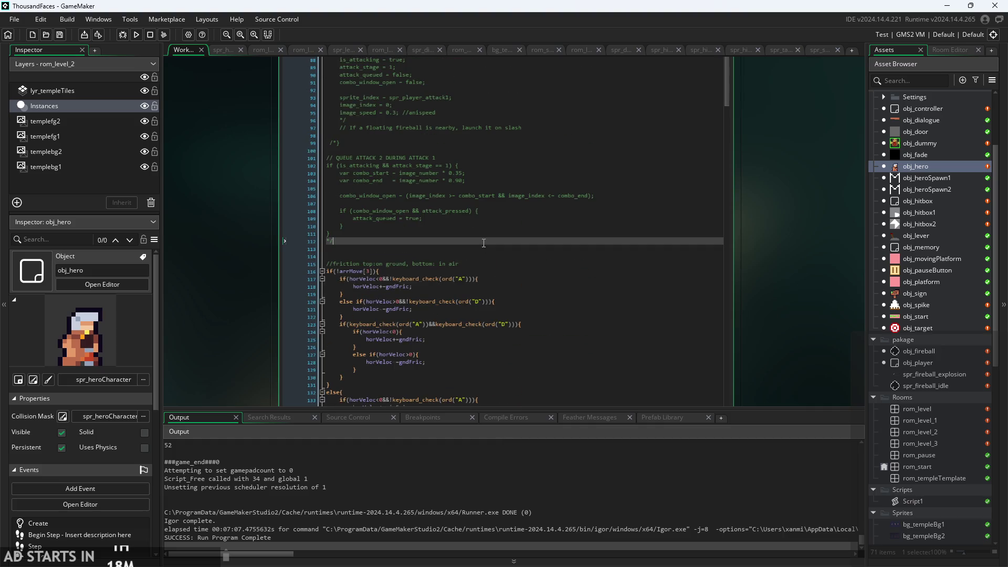
{"action": "scroll", "coordinate": [483, 243], "scroll_direction": "up", "scroll_amount": 4}
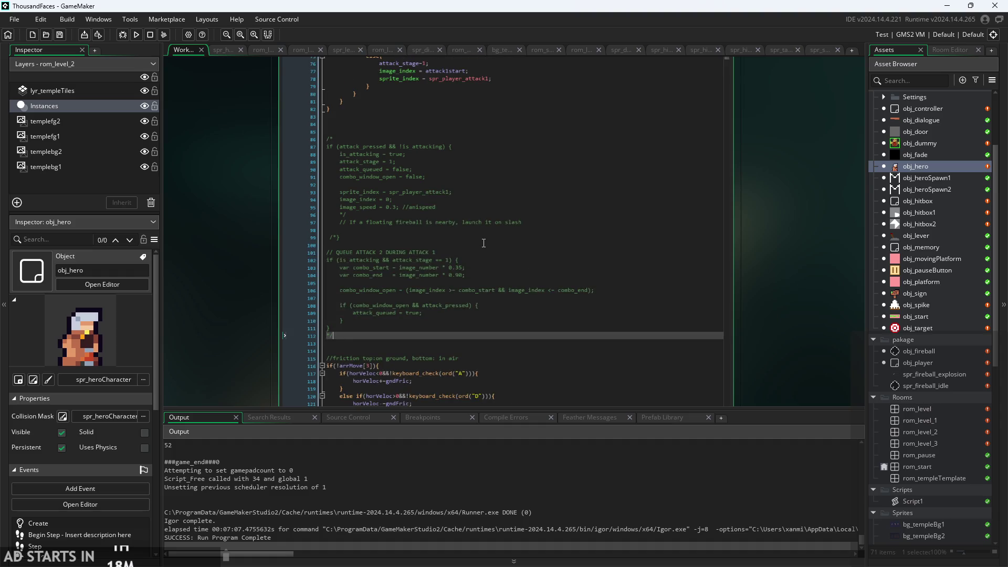
{"action": "key", "text": "shift+Up"}
{"action": "key", "text": "shift+Up"}
{"action": "key", "text": "shift+Up"}
{"action": "key", "text": "BackSpace"}
{"action": "key", "text": "BackSpace"}
{"action": "key", "text": "BackSpace"}
{"action": "key", "text": "BackSpace"}
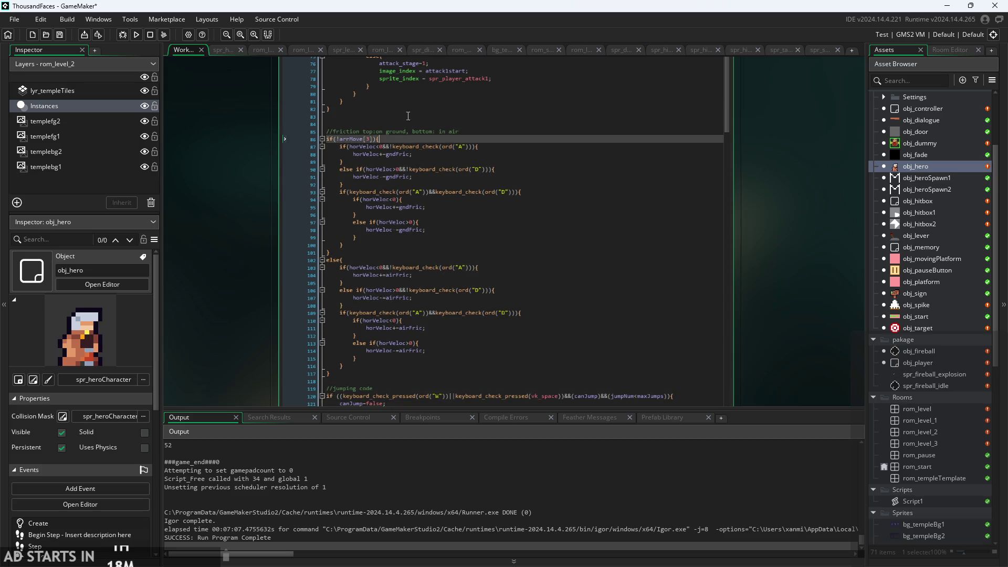
{"action": "key", "text": "BackSpace"}
{"action": "scroll", "coordinate": [252, 199], "scroll_direction": "up", "scroll_amount": 3}
{"action": "scroll", "coordinate": [254, 221], "scroll_direction": "down", "scroll_amount": 5}
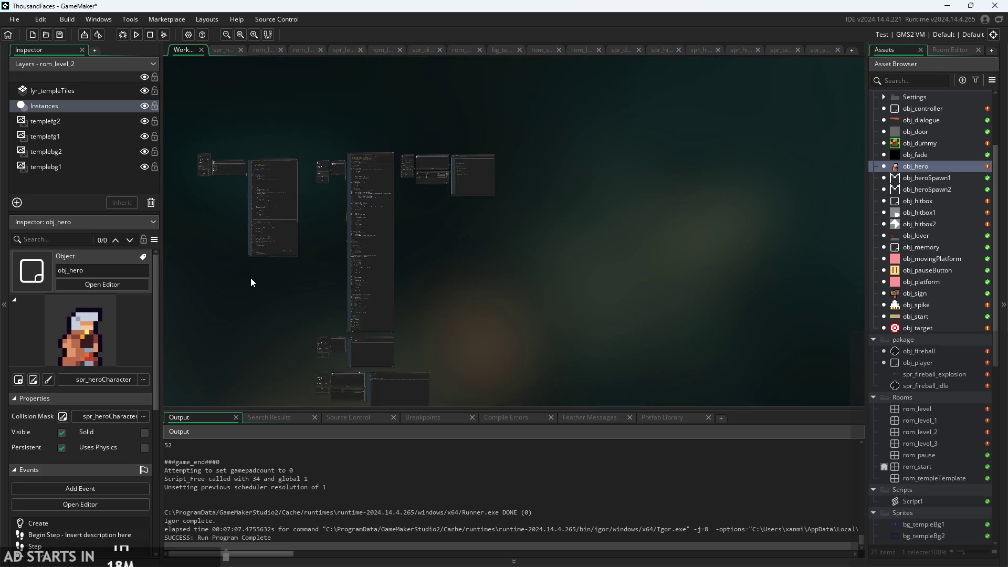
Step: Resize and reposition the Step code window to show lines 13–41, including the fireball spawn
{"action": "mouse_move", "coordinate": [370, 218]}
{"action": "left_mouse_down"}
{"action": "mouse_move", "coordinate": [391, 338]}
{"action": "mouse_move", "coordinate": [394, 261]}
{"action": "left_mouse_up"}
{"action": "scroll", "coordinate": [395, 262], "scroll_direction": "down", "scroll_amount": 10}
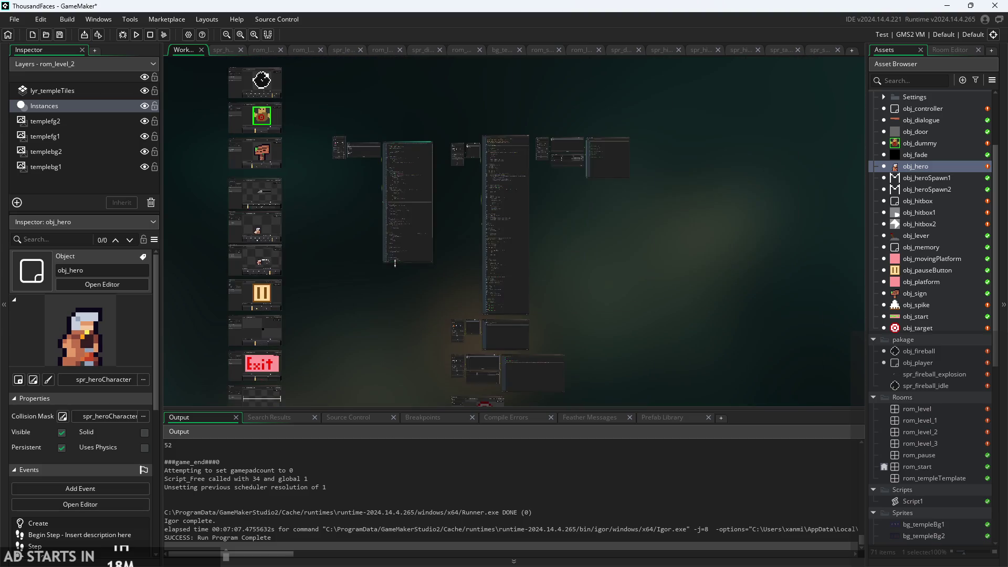
{"action": "scroll", "coordinate": [399, 181], "scroll_direction": "up", "scroll_amount": 10}
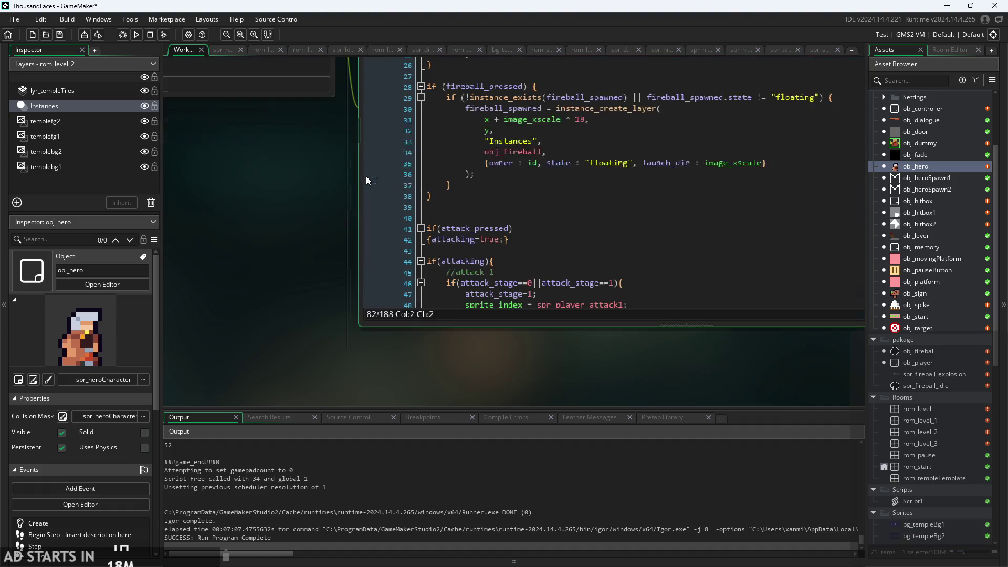
{"action": "left_click_drag", "start_coordinate": [325, 138], "coordinate": [199, 279]}
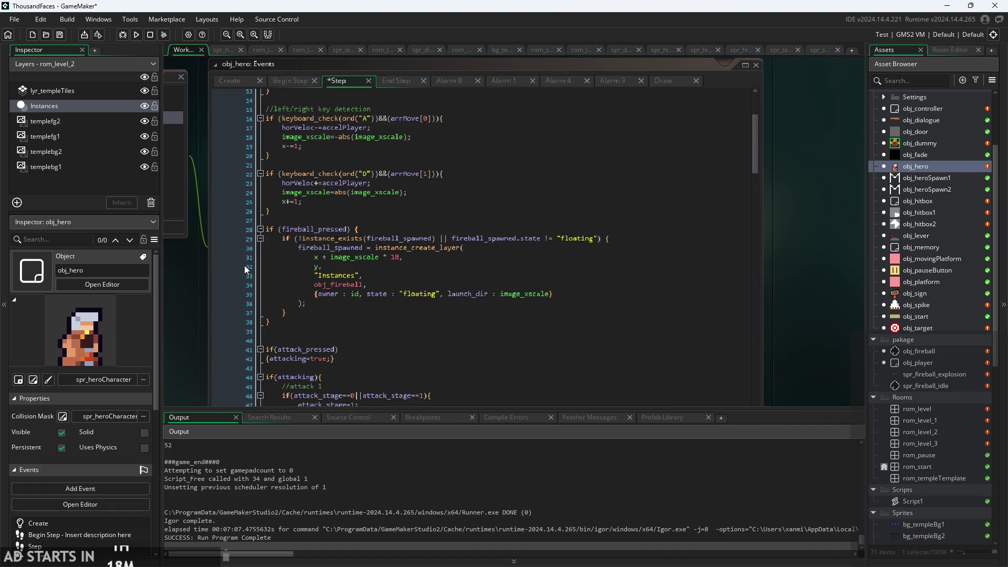
{"action": "scroll", "coordinate": [794, 290], "scroll_direction": "down", "scroll_amount": 3}
{"action": "mouse_move", "coordinate": [545, 331]}
{"action": "left_mouse_down"}
{"action": "mouse_move", "coordinate": [566, 287]}
{"action": "mouse_move", "coordinate": [572, 300]}
{"action": "left_mouse_up"}
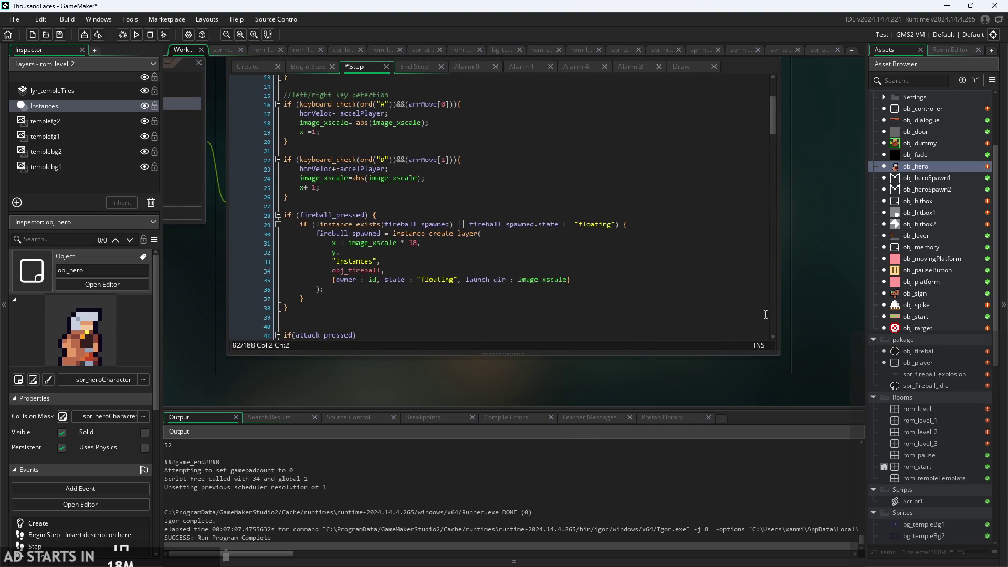
{"action": "scroll", "coordinate": [824, 275], "scroll_direction": "up", "scroll_amount": 3}
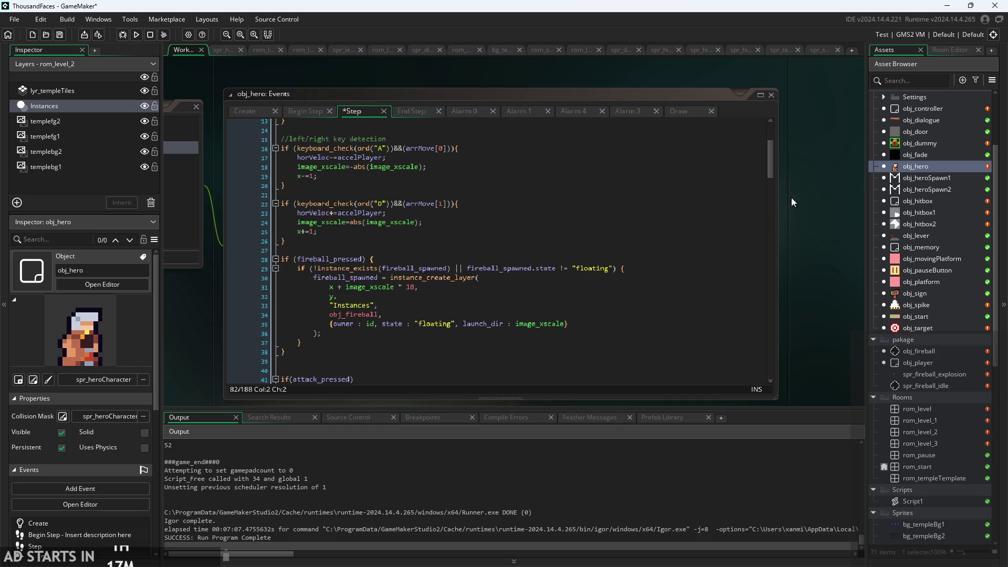
{"action": "scroll", "coordinate": [810, 212], "scroll_direction": "down", "scroll_amount": 1}
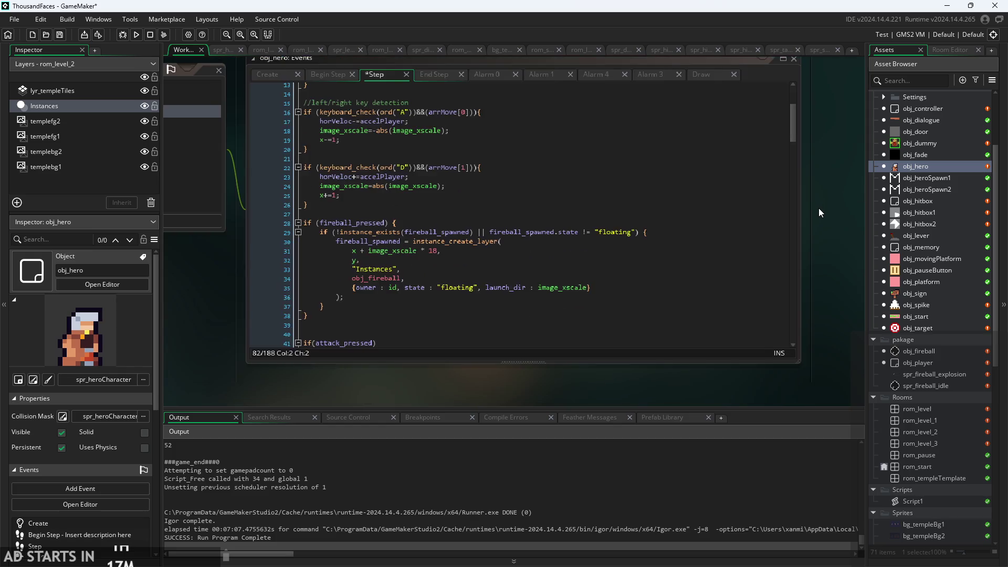
{"action": "left_click_drag", "start_coordinate": [819, 209], "coordinate": [818, 237]}
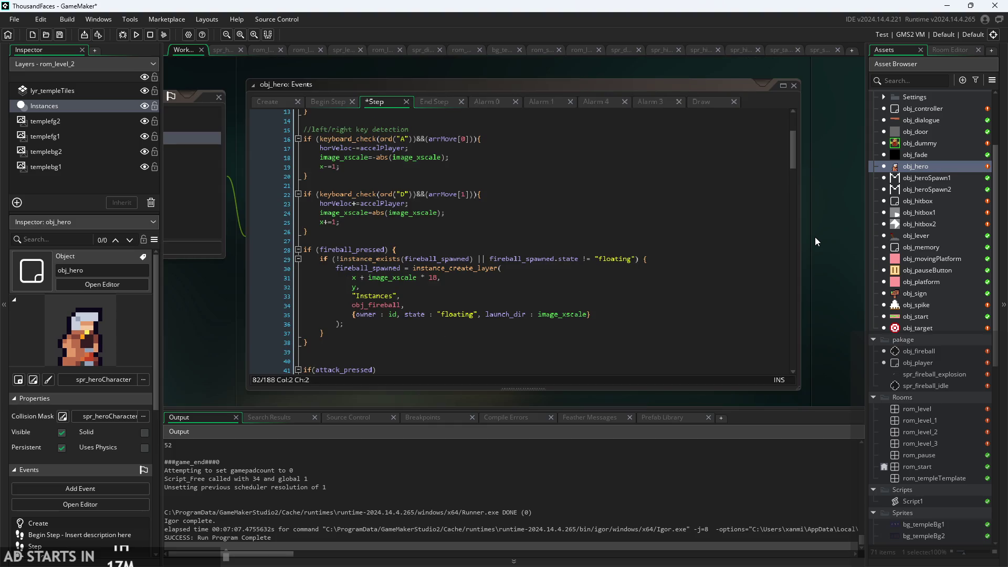
{"action": "scroll", "coordinate": [809, 258], "scroll_direction": "up", "scroll_amount": 3, "text": "ctrl"}
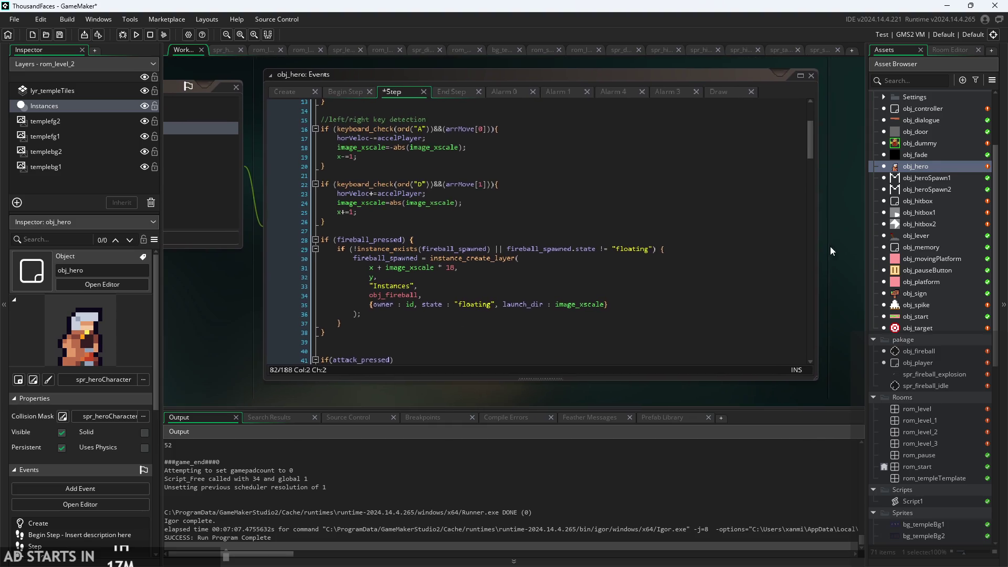
{"action": "scroll", "coordinate": [845, 252], "scroll_direction": "down", "scroll_amount": 3, "text": "ctrl"}
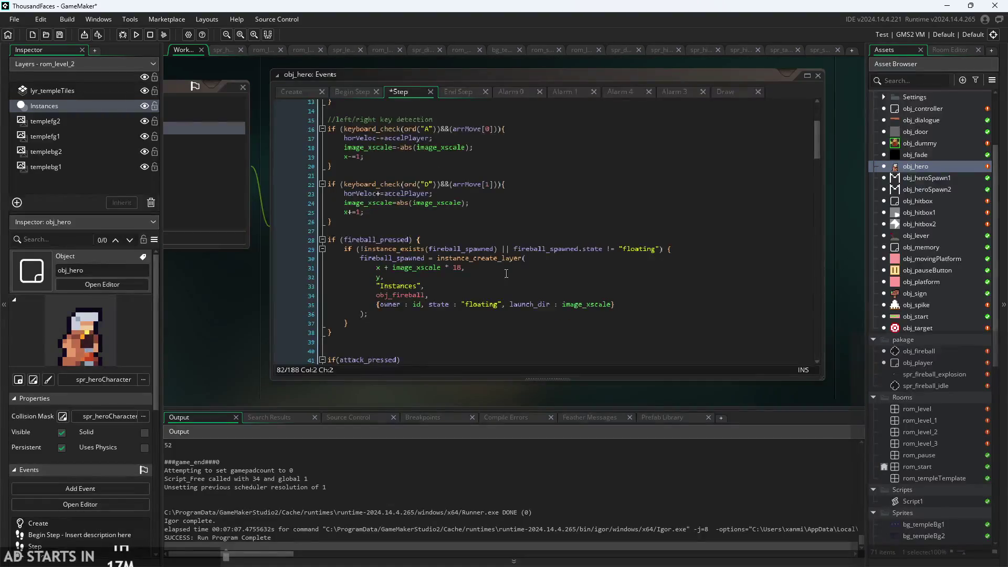
{"action": "left_click", "coordinate": [560, 257]}
{"action": "left_click", "coordinate": [560, 288]}
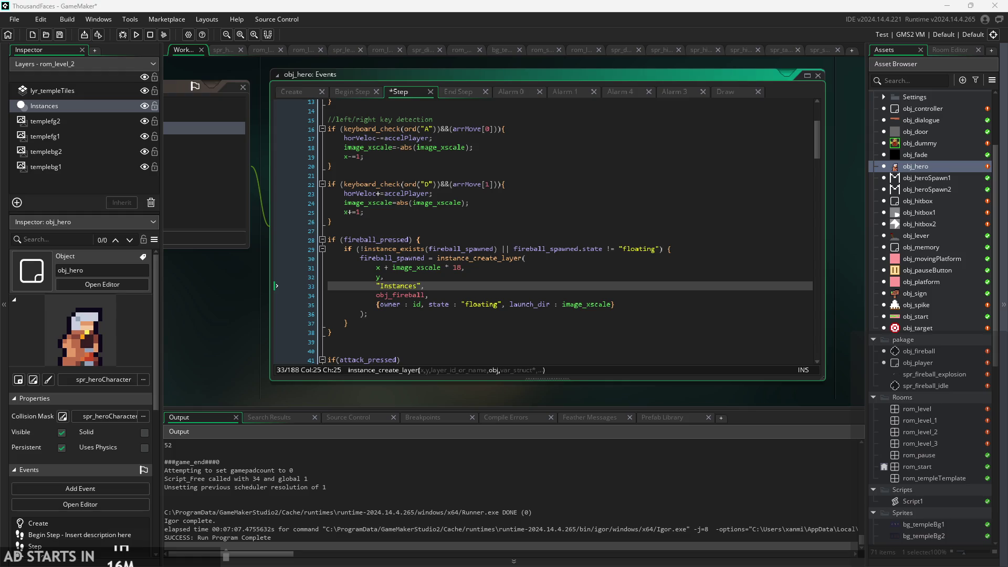
Step: Review the fireball spawn's arguments: y, Instances layer and obj_fireball
{"action": "key", "text": "Down"}
{"action": "key", "text": "Down"}
{"action": "key", "text": "Down"}
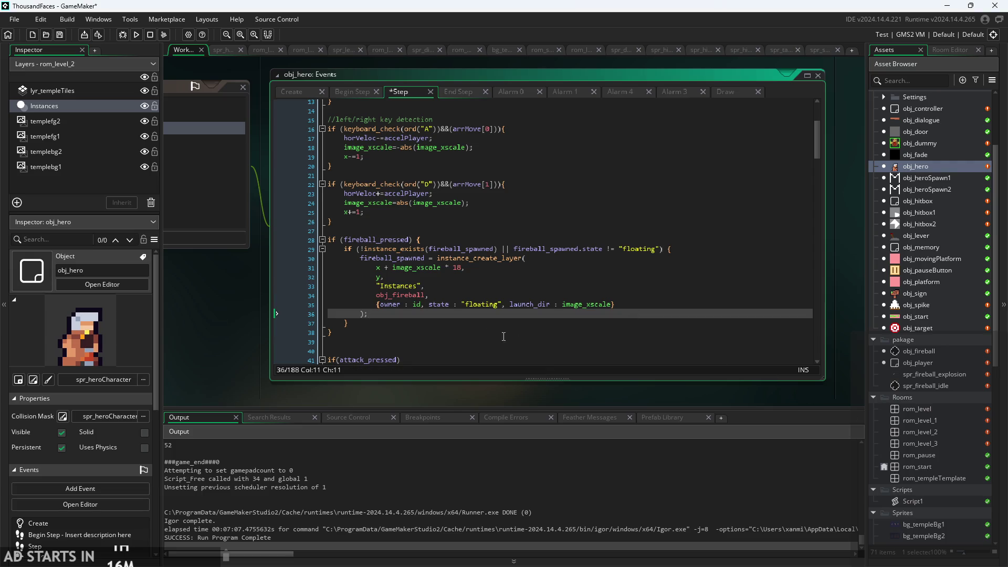
{"action": "scroll", "coordinate": [503, 337], "scroll_direction": "up", "scroll_amount": 3}
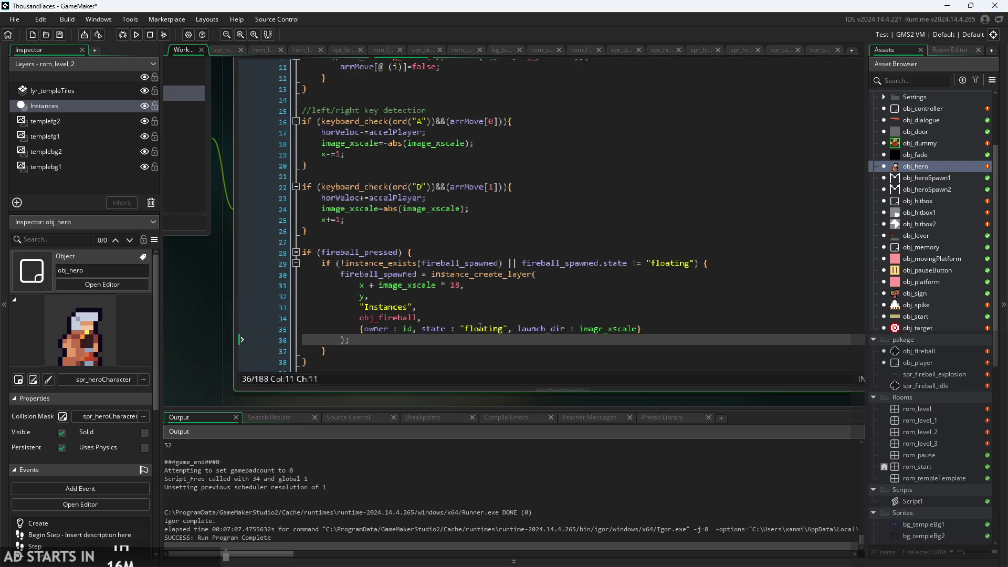
{"action": "scroll", "coordinate": [486, 322], "scroll_direction": "down", "scroll_amount": 1}
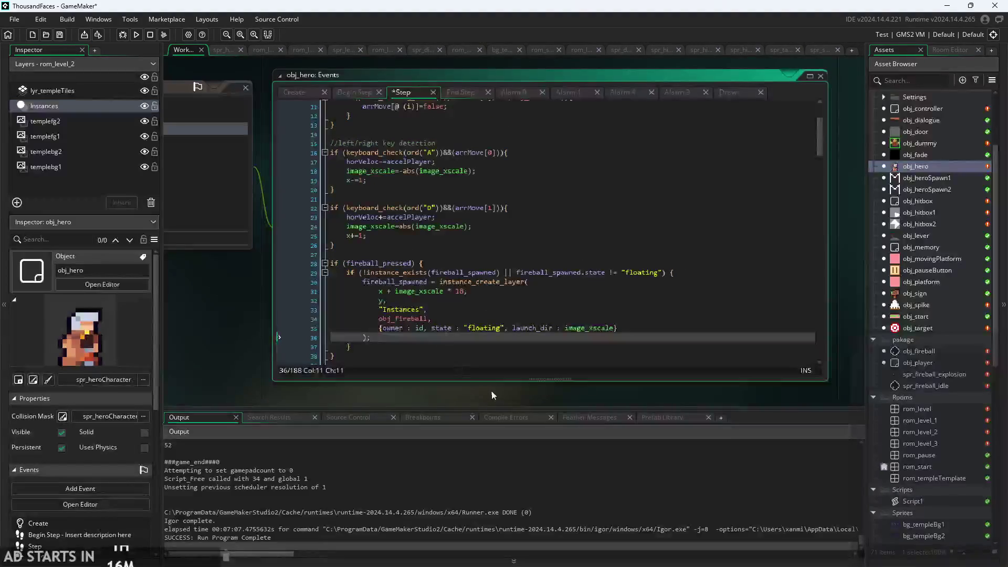
{"action": "scroll", "coordinate": [467, 391], "scroll_direction": "down", "scroll_amount": 1}
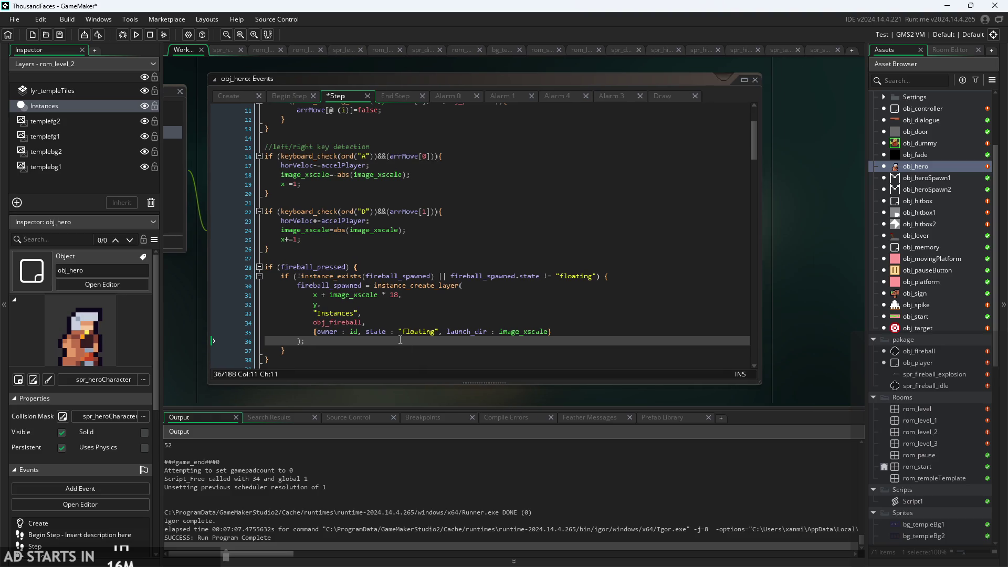
{"action": "left_click", "coordinate": [361, 314]}
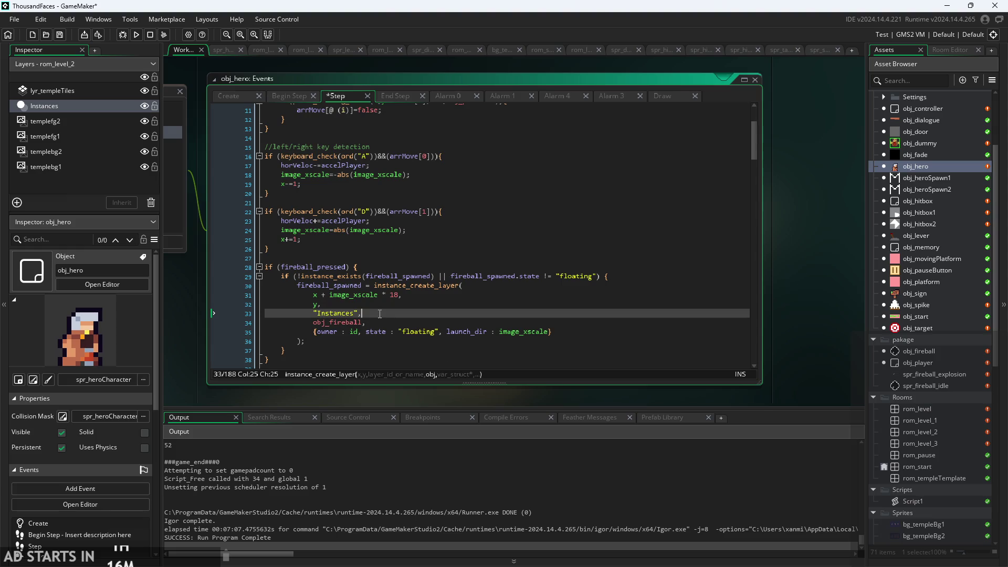
{"action": "left_click", "coordinate": [383, 306]}
{"action": "left_click", "coordinate": [379, 322]}
{"action": "left_click", "coordinate": [390, 308]}
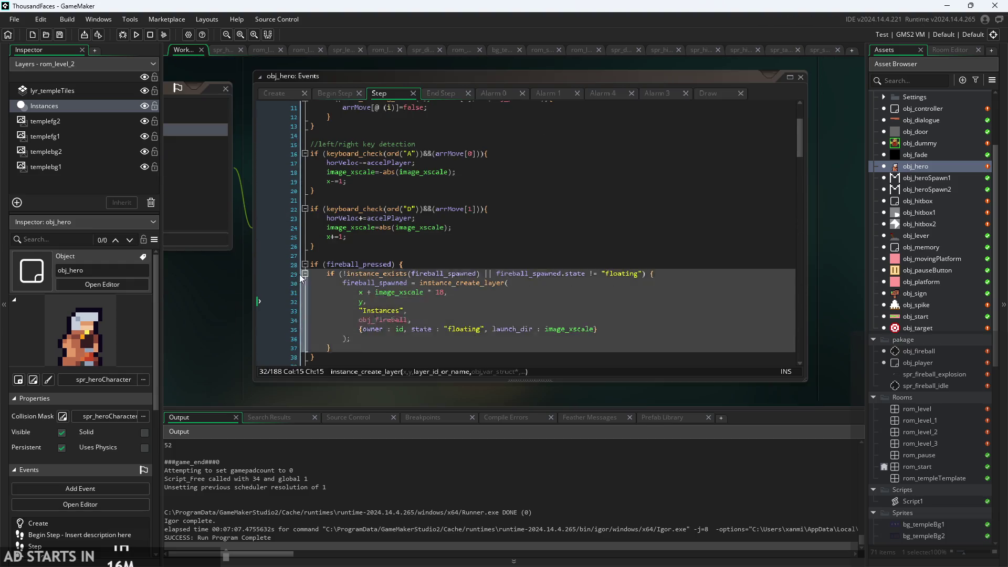
{"action": "left_click_drag", "start_coordinate": [235, 298], "coordinate": [222, 298]}
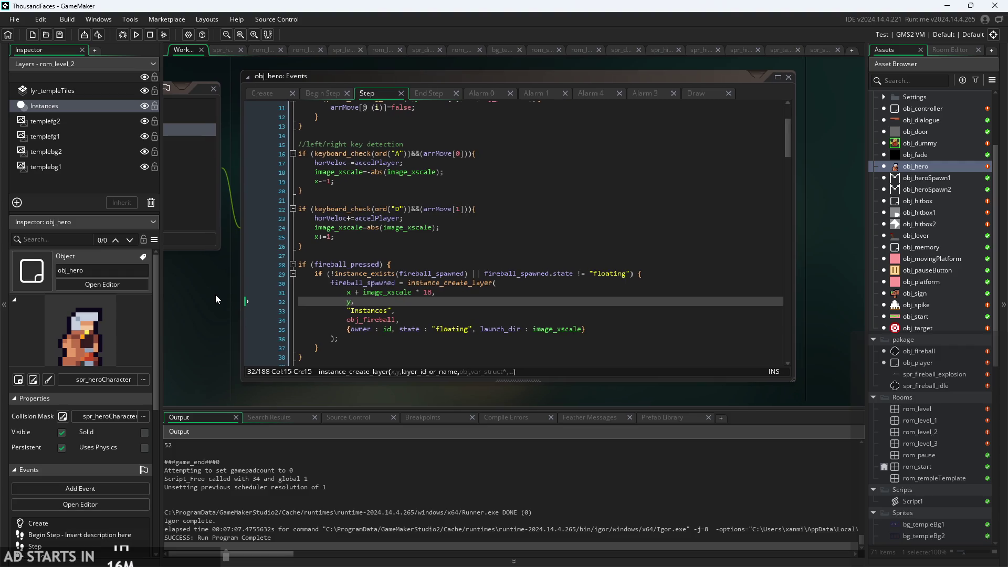
{"action": "scroll", "coordinate": [522, 261], "scroll_direction": "up", "scroll_amount": 1}
{"action": "scroll", "coordinate": [522, 261], "scroll_direction": "down", "scroll_amount": 3}
{"action": "scroll", "coordinate": [522, 262], "scroll_direction": "up", "scroll_amount": 5}
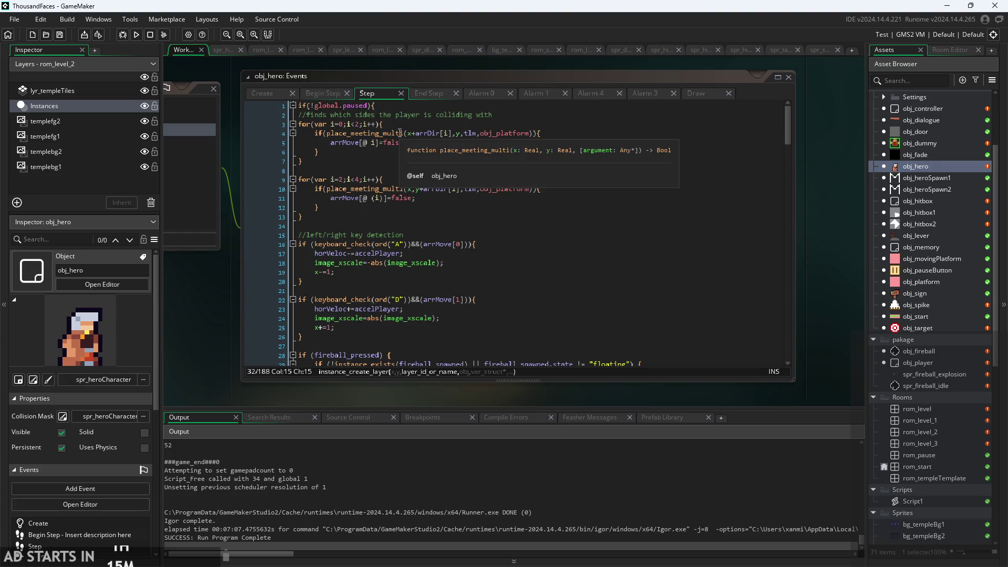
Step: Check the left/right key detection code, then build and run the game with F5
{"action": "left_click", "coordinate": [440, 142]}
{"action": "scroll", "coordinate": [441, 143], "scroll_direction": "down", "scroll_amount": 2, "text": "ctrl"}
{"action": "scroll", "coordinate": [450, 197], "scroll_direction": "up", "scroll_amount": 2, "text": "ctrl"}
{"action": "left_click", "coordinate": [451, 201]}
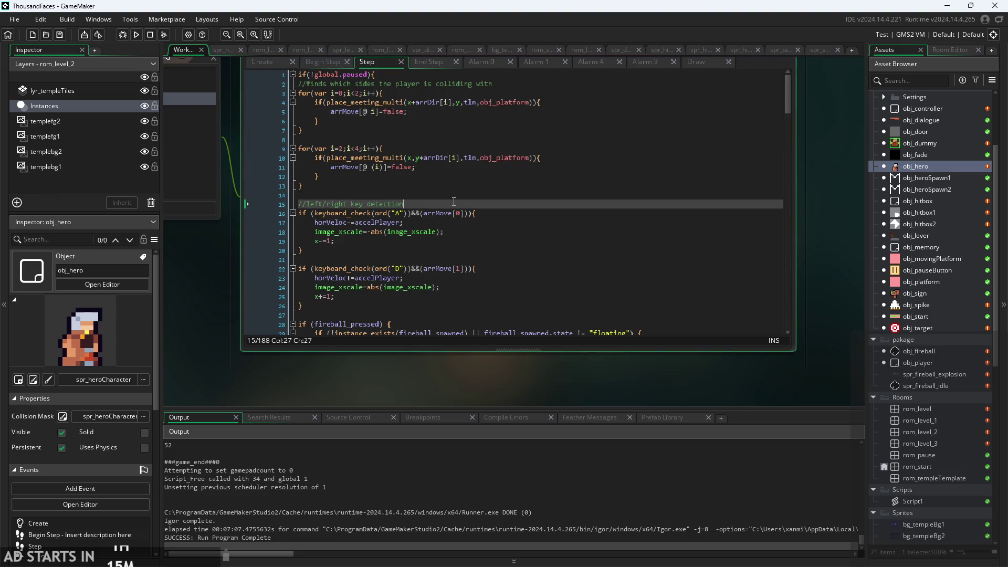
{"action": "scroll", "coordinate": [453, 206], "scroll_direction": "down", "scroll_amount": 6}
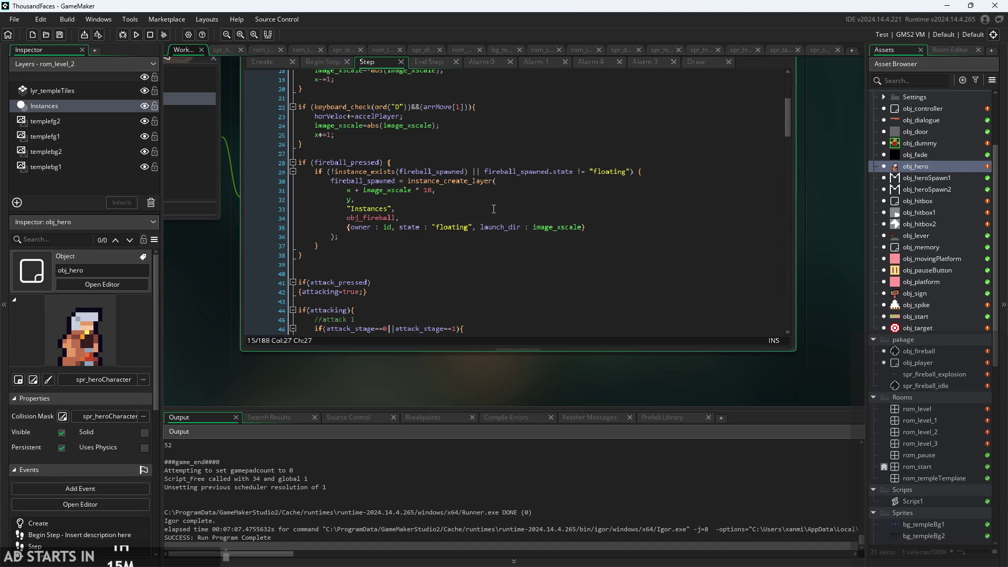
{"action": "left_click", "coordinate": [493, 208]}
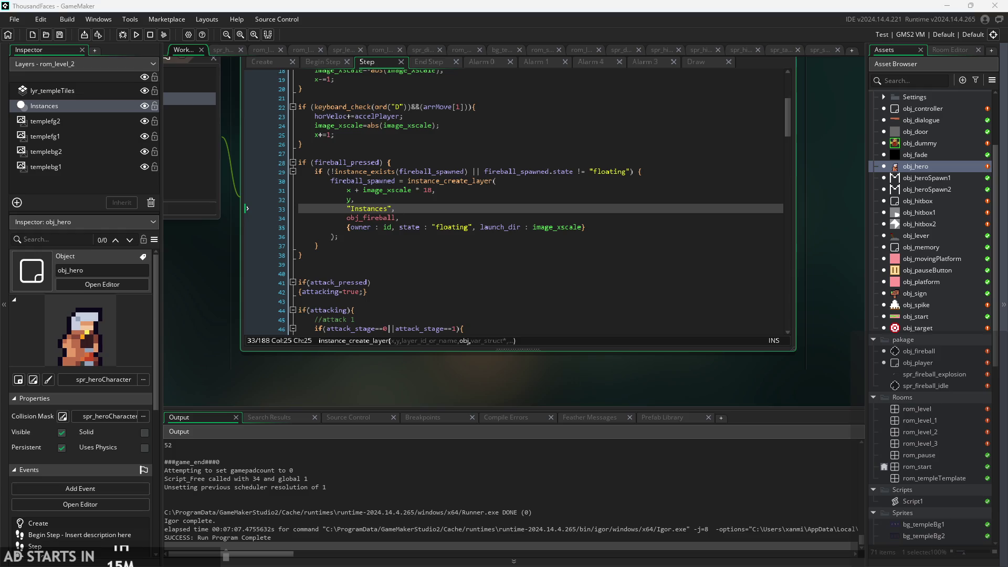
{"action": "key", "text": "F5"}
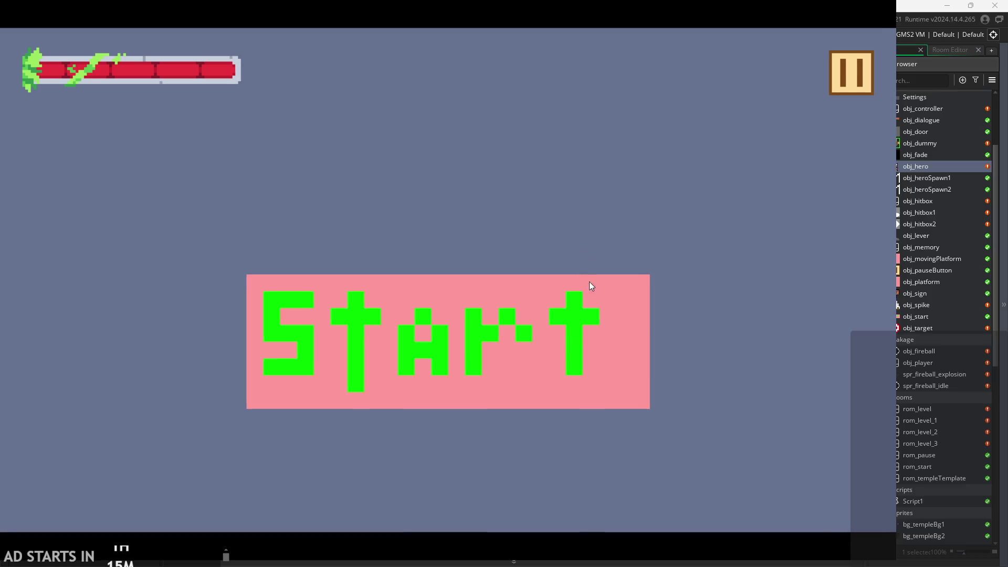
Step: Start the game and jump the hero up through the first room past the lever
{"action": "left_click", "coordinate": [589, 283]}
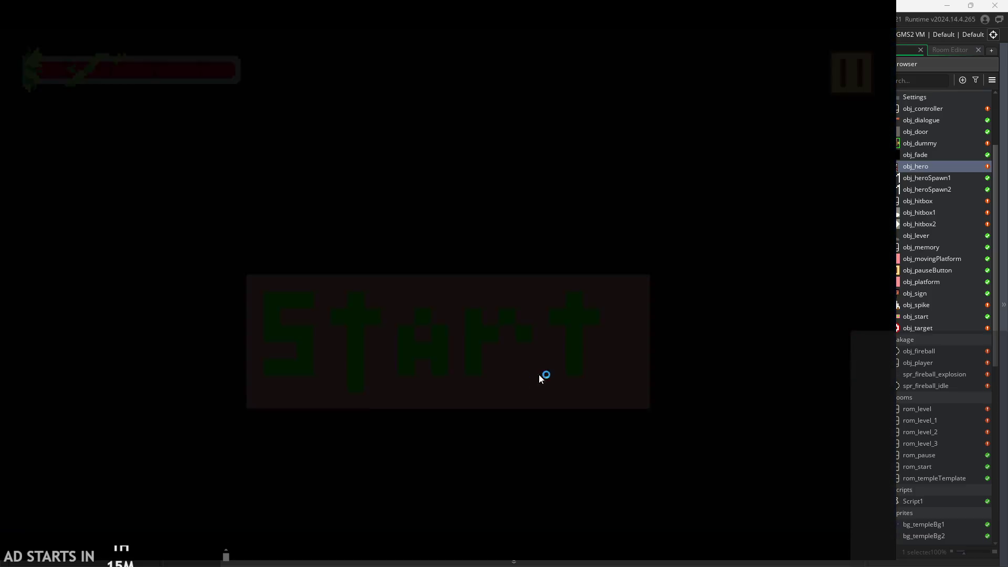
{"action": "key", "text": "space"}
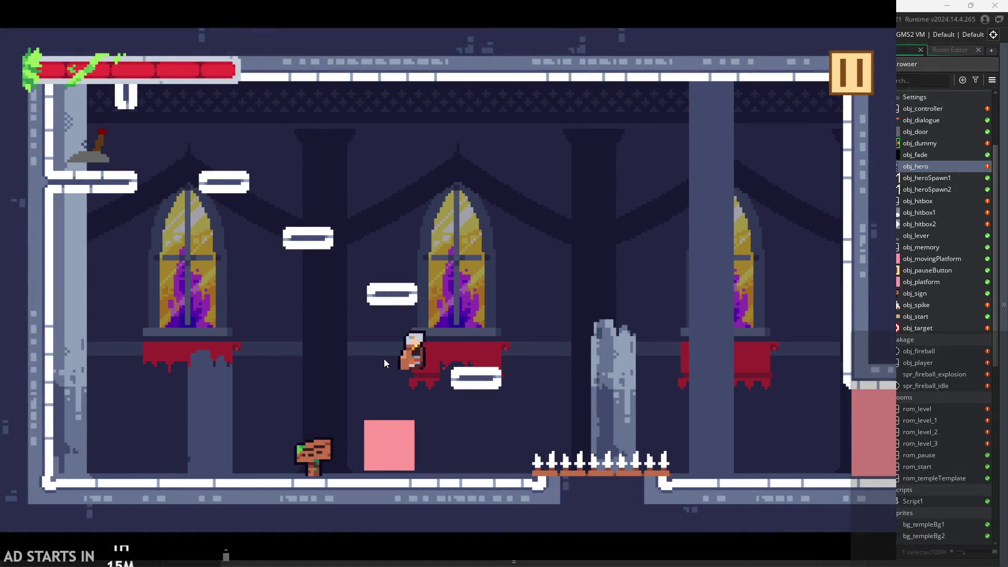
{"action": "key", "text": "Left"}
{"action": "key", "text": "space"}
{"action": "key", "text": "Left"}
{"action": "key", "text": "Right"}
{"action": "key", "text": "space"}
Step: Run right into the next room, jump onto the broken pillar and attack the targets
{"action": "key", "text": "Right"}
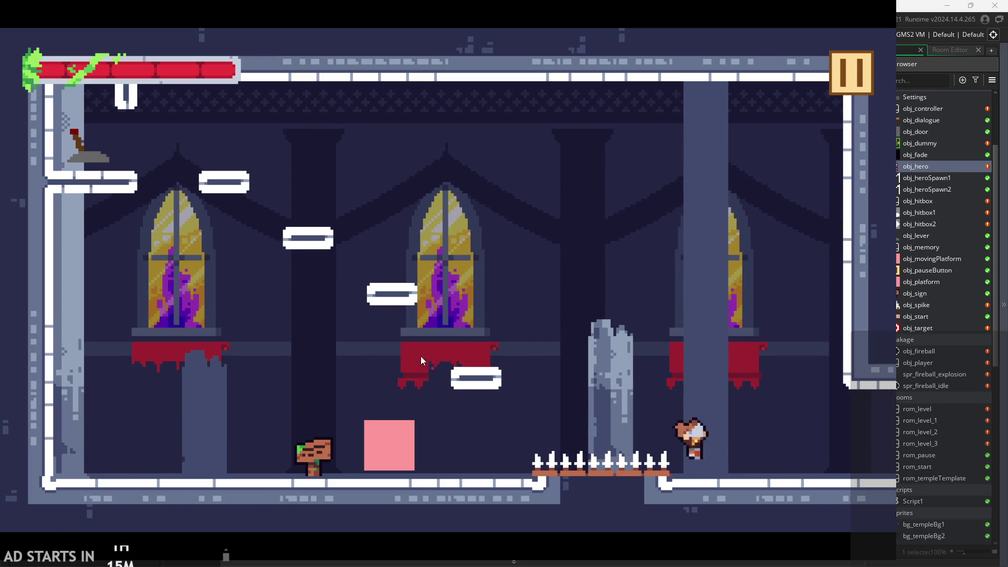
{"action": "key", "text": "Right"}
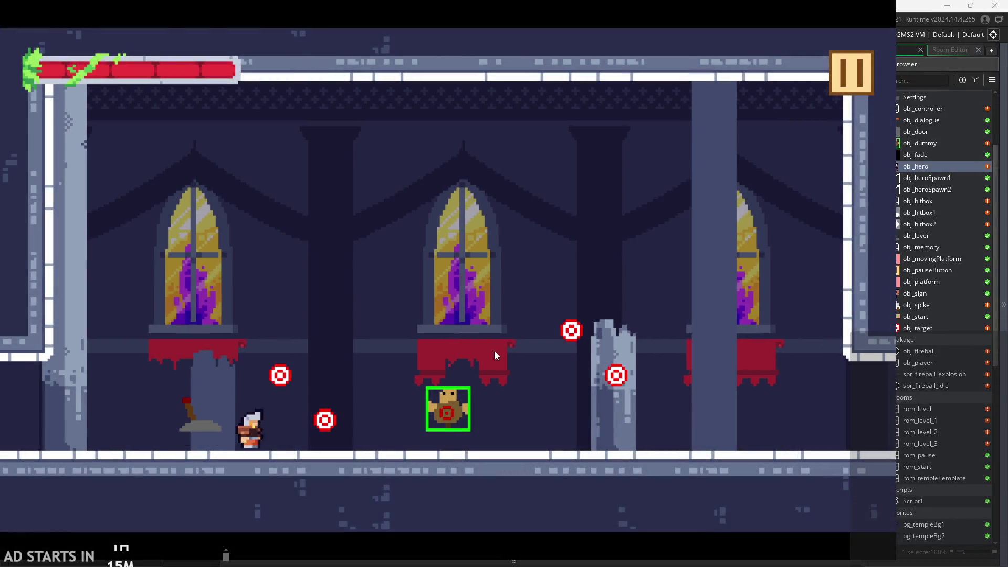
{"action": "key", "text": "Right"}
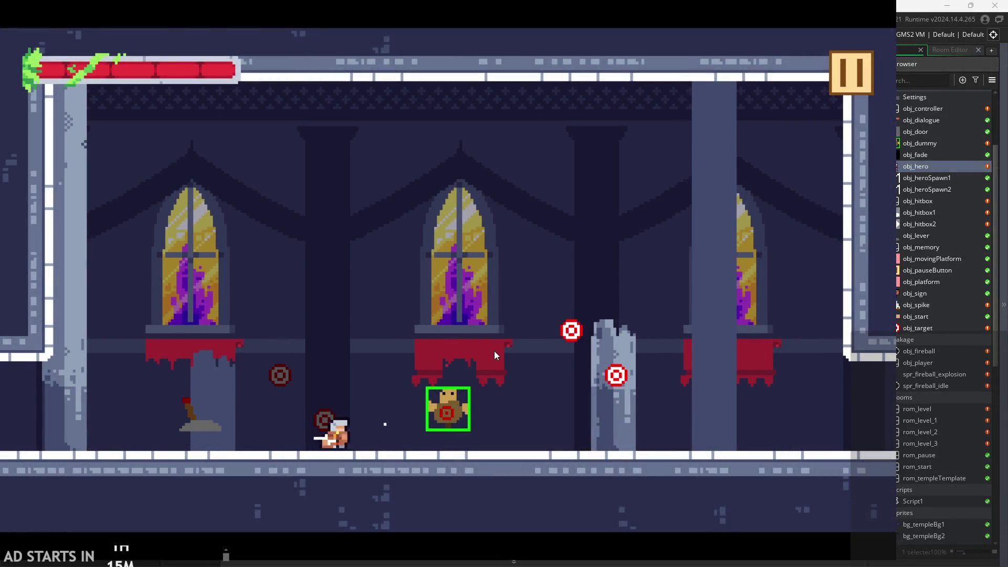
{"action": "key", "text": "space"}
{"action": "key", "text": "x"}
Step: Enter the following room and test jumping onto and off the left ledge
{"action": "key", "text": "Right"}
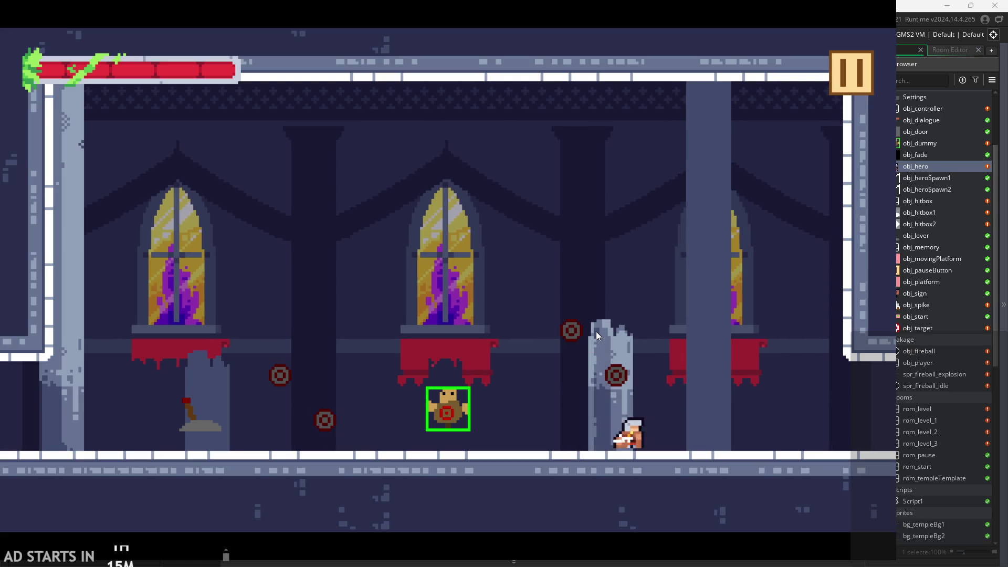
{"action": "key", "text": "Right"}
{"action": "key", "text": "space"}
{"action": "key", "text": "Left"}
{"action": "key", "text": "space"}
{"action": "key", "text": "Right"}
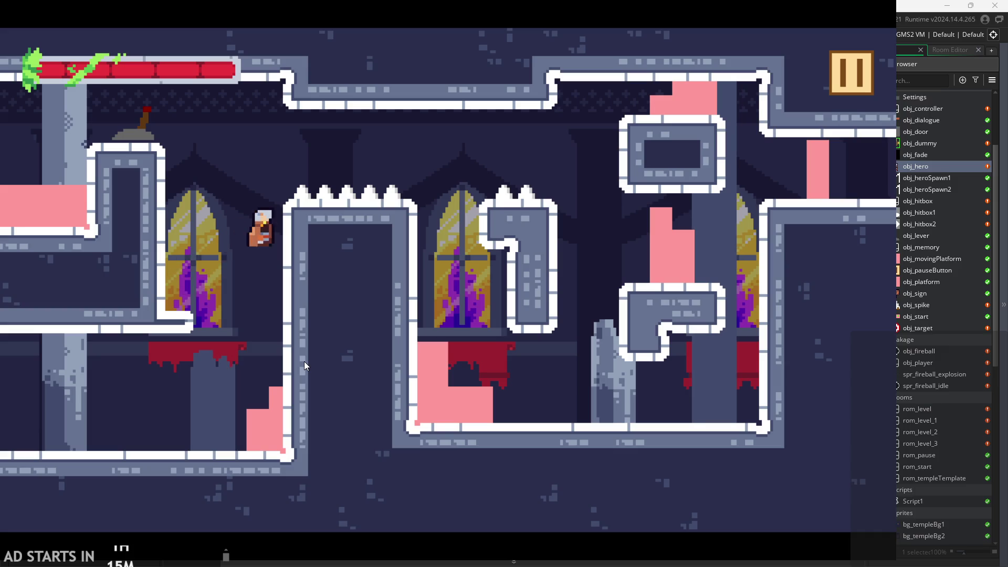
Step: Jump toward the upper middle, the upper-left ledge by the lever, and the spiked pillar
{"action": "key", "text": "space"}
{"action": "key", "text": "Right"}
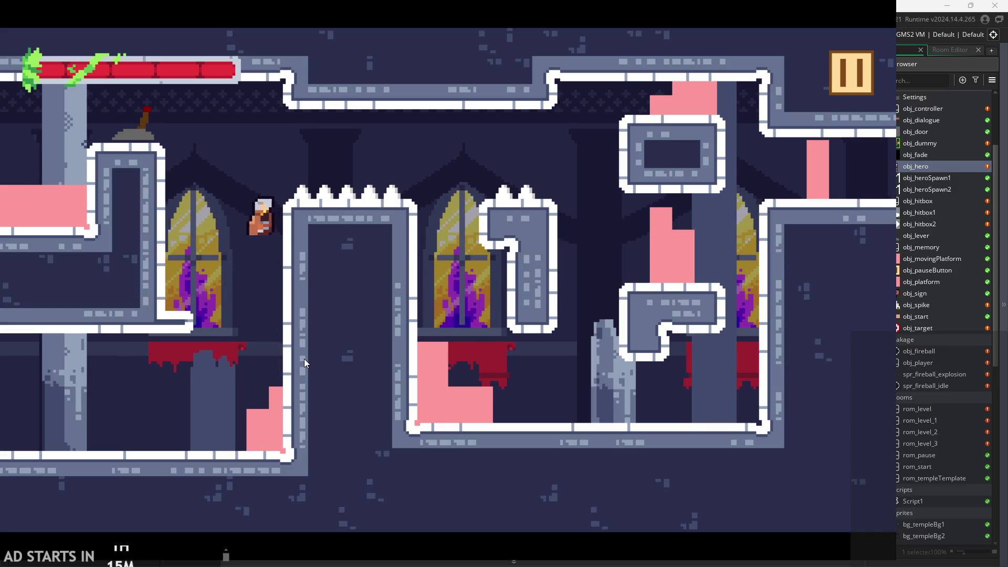
{"action": "key", "text": "Left"}
{"action": "key", "text": "Right"}
{"action": "key", "text": "space"}
{"action": "key", "text": "Left"}
{"action": "key", "text": "Right"}
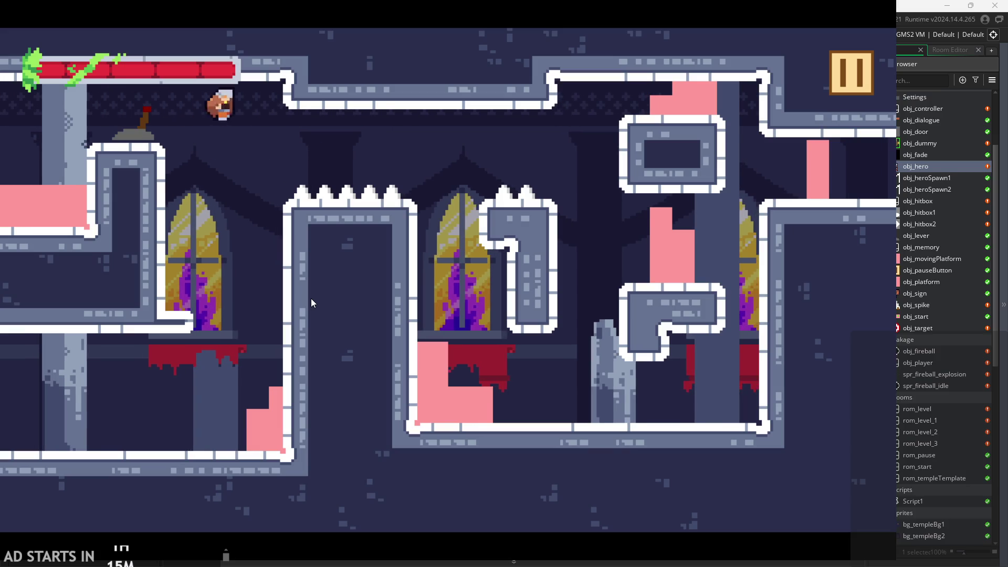
{"action": "key", "text": "space"}
{"action": "key", "text": "Right"}
Step: Test repeated jumps against the wall beside the left window and toward the ceiling
{"action": "key", "text": "Left"}
{"action": "key", "text": "space"}
{"action": "key", "text": "Right"}
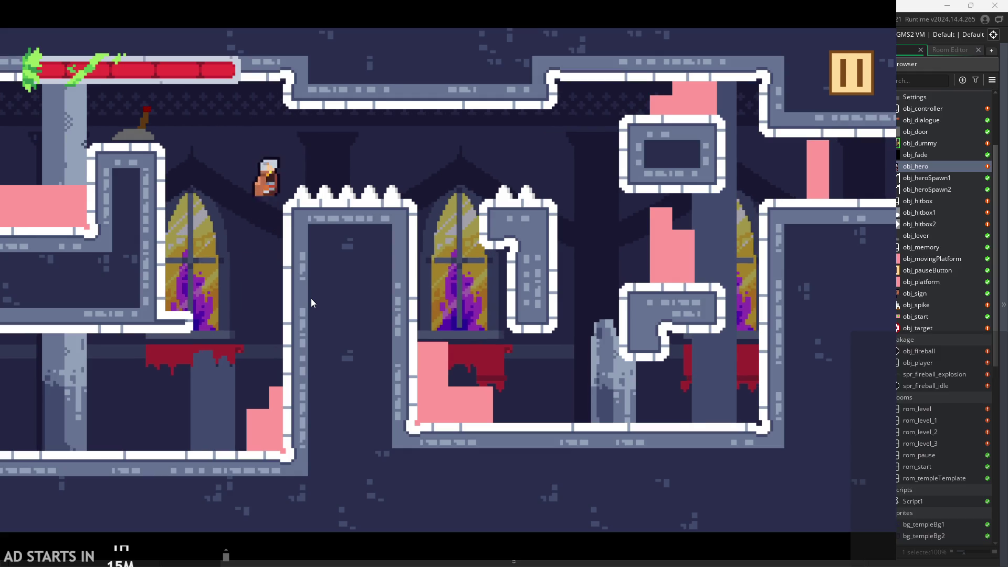
{"action": "key", "text": "Left"}
{"action": "key", "text": "space"}
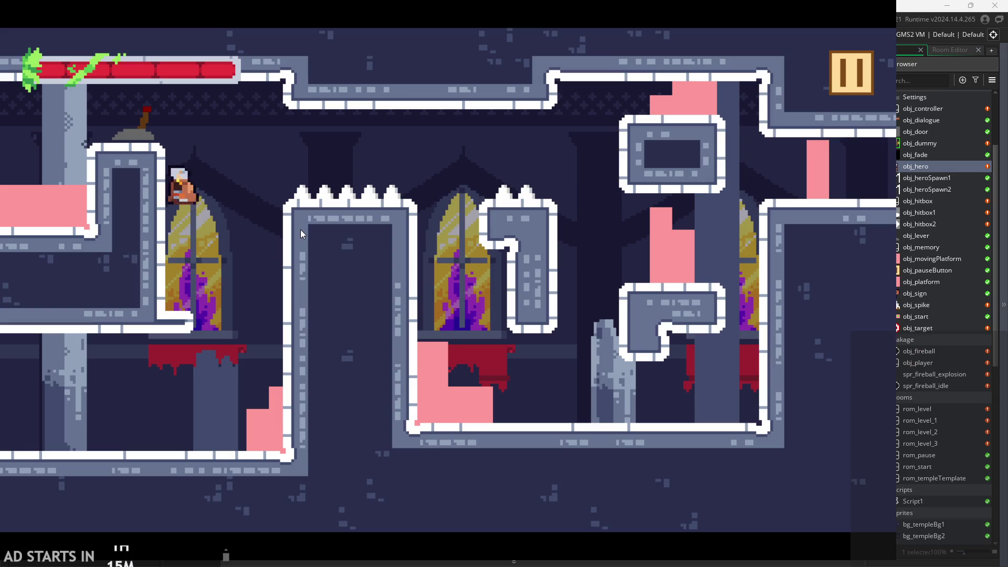
{"action": "key", "text": "space"}
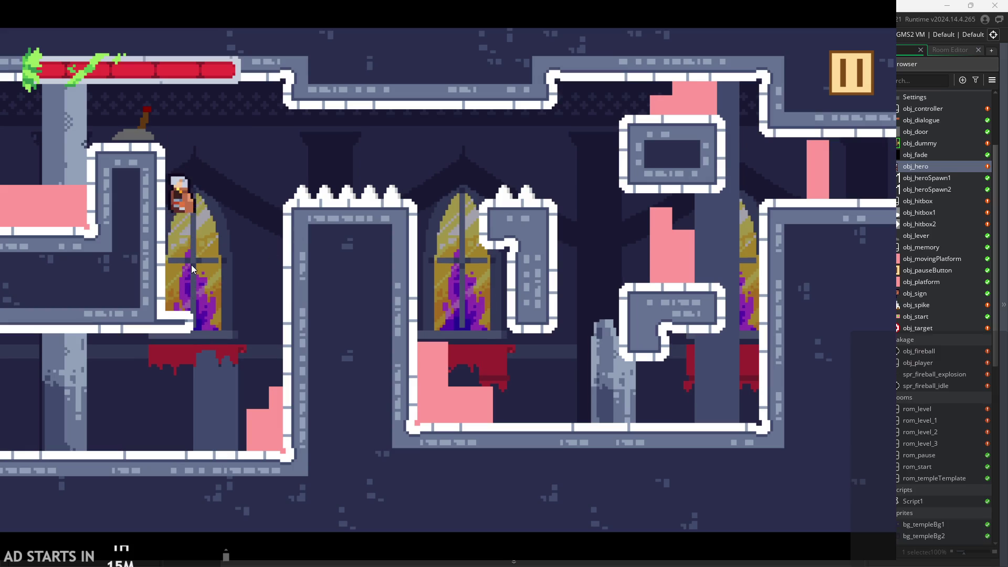
{"action": "key", "text": "space"}
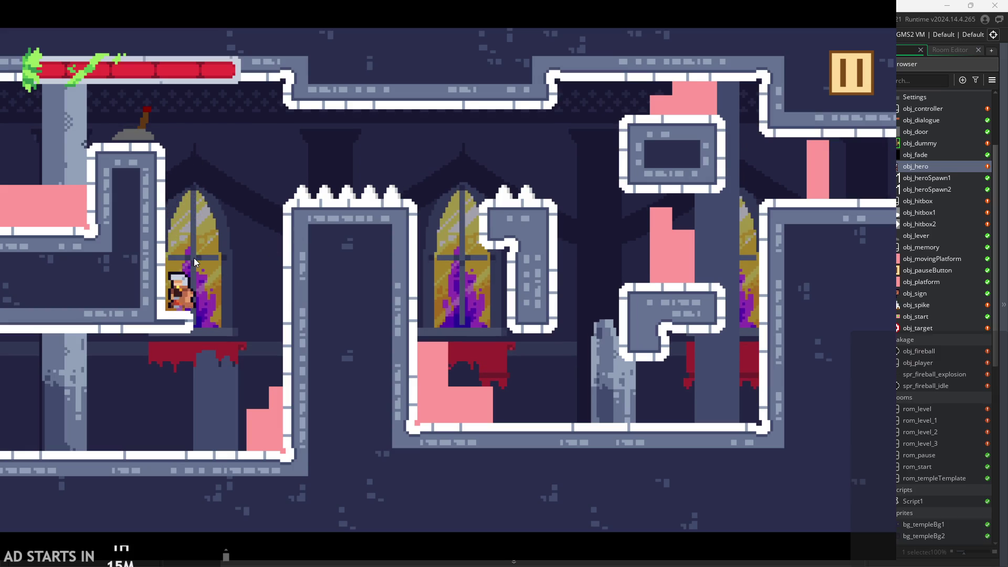
{"action": "key", "text": "space"}
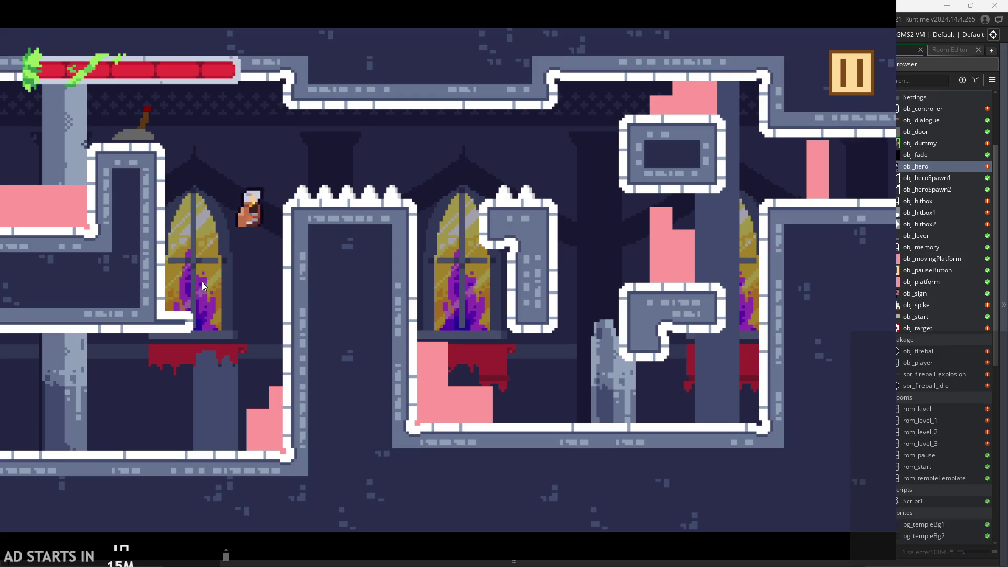
Step: Run along the ceiling, flip the lever, then exit the game back to the editor
{"action": "key", "text": "Left"}
{"action": "key", "text": "Right"}
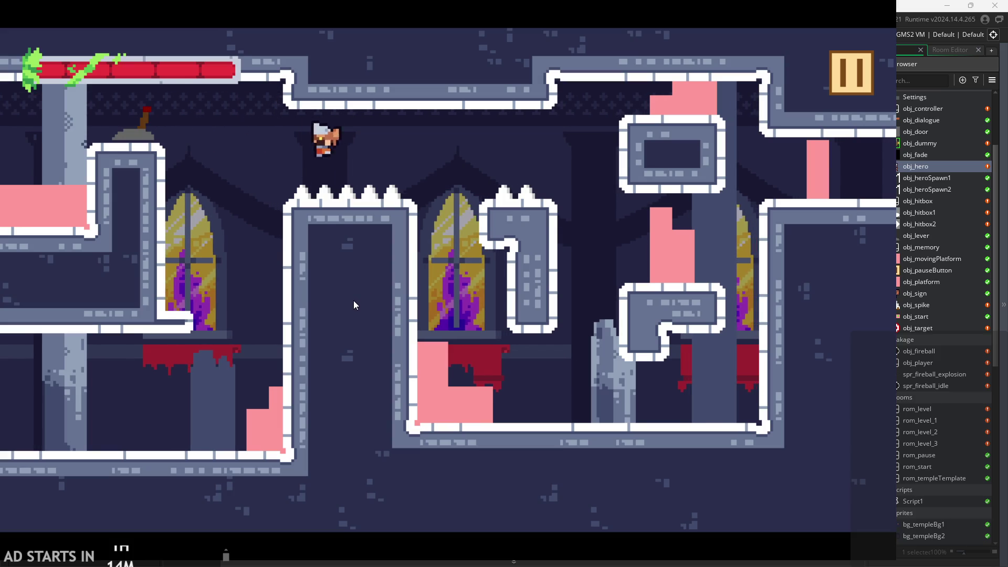
{"action": "key", "text": "Left"}
{"action": "key", "text": "Right"}
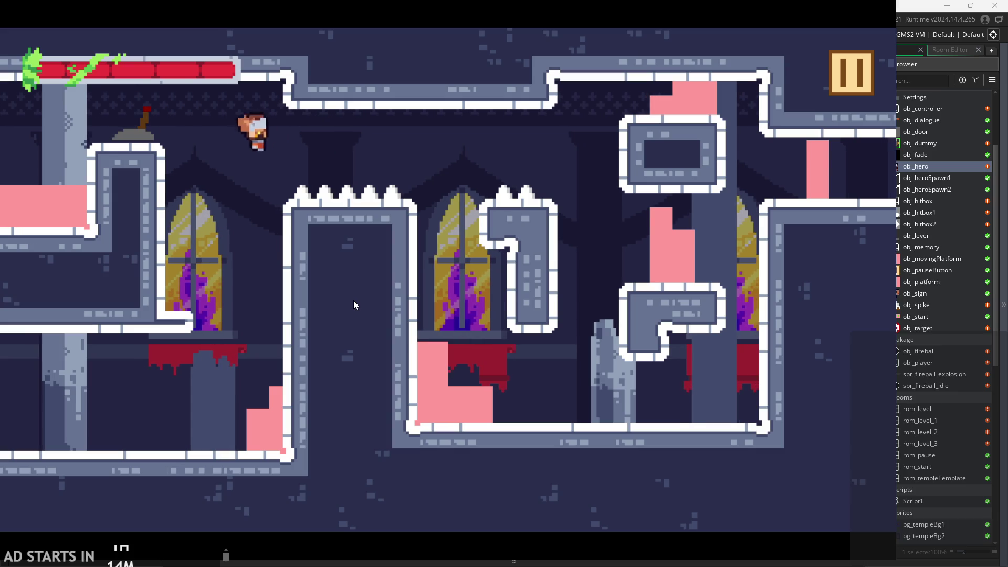
{"action": "key", "text": "Left"}
{"action": "key", "text": "Right"}
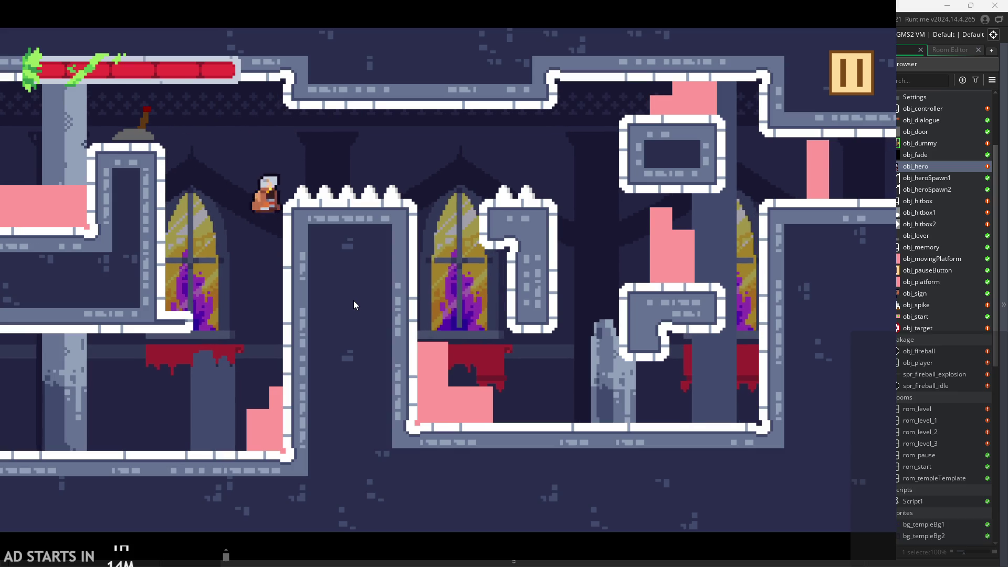
{"action": "key", "text": "Left"}
{"action": "key", "text": "Right"}
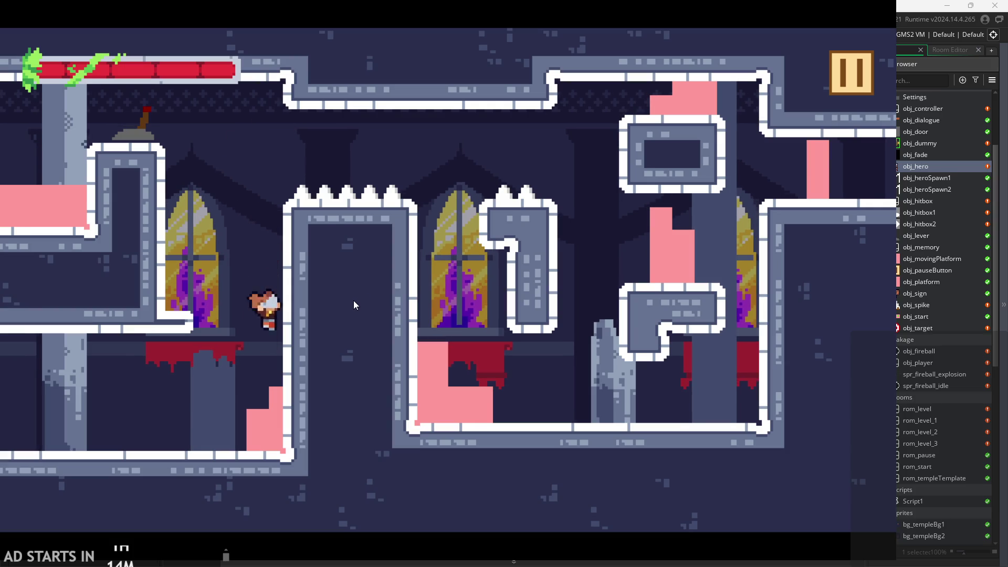
{"action": "left_click", "coordinate": [845, 84]}
{"action": "left_click", "coordinate": [733, 451]}
Step: Back in the editor, open obj_hero's Step code at the fireball spawn block
{"action": "left_click", "coordinate": [462, 227]}
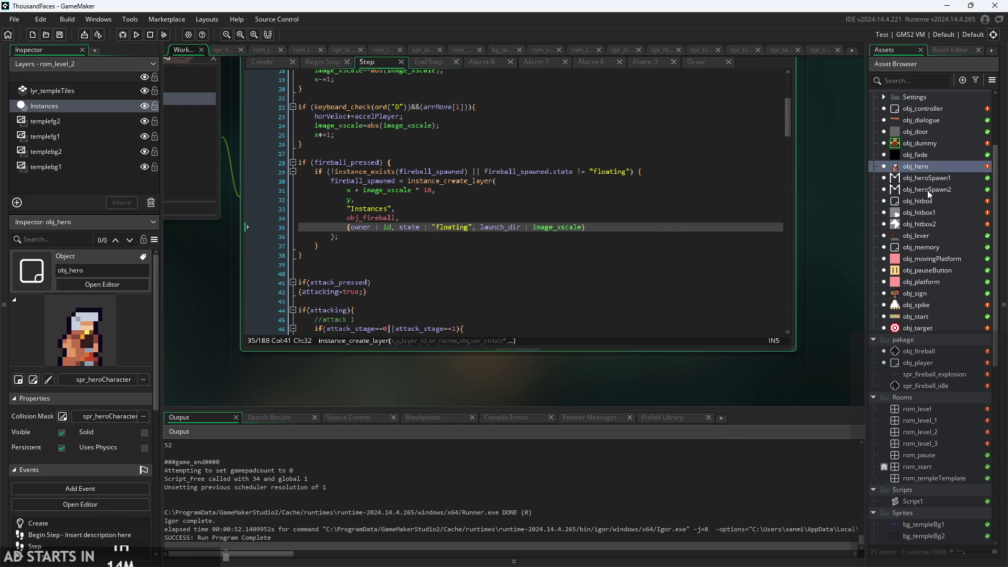
{"action": "double_click", "coordinate": [924, 167]}
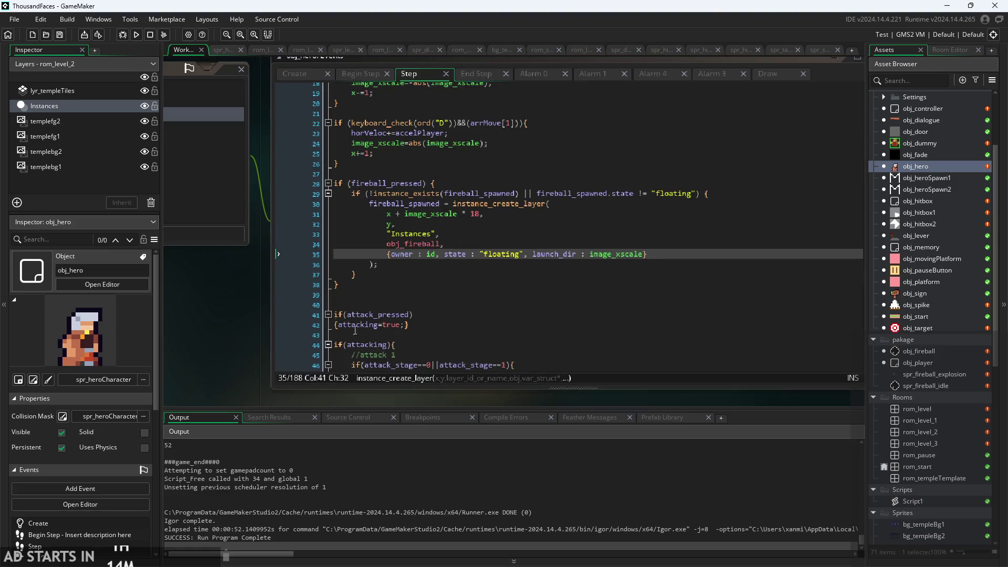
{"action": "left_click", "coordinate": [491, 267]}
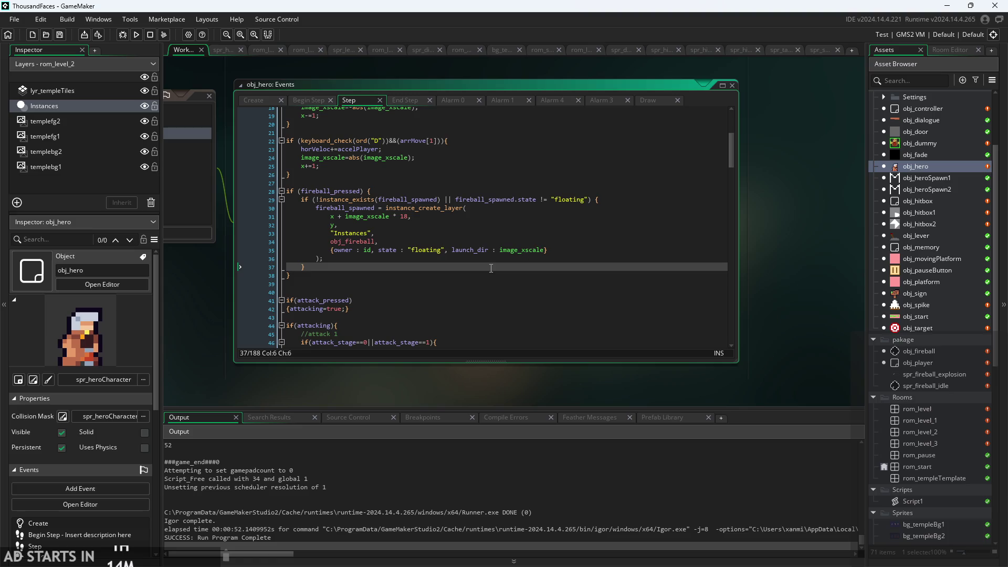
{"action": "scroll", "coordinate": [525, 266], "scroll_direction": "up", "scroll_amount": 1}
{"action": "left_click", "coordinate": [512, 238]}
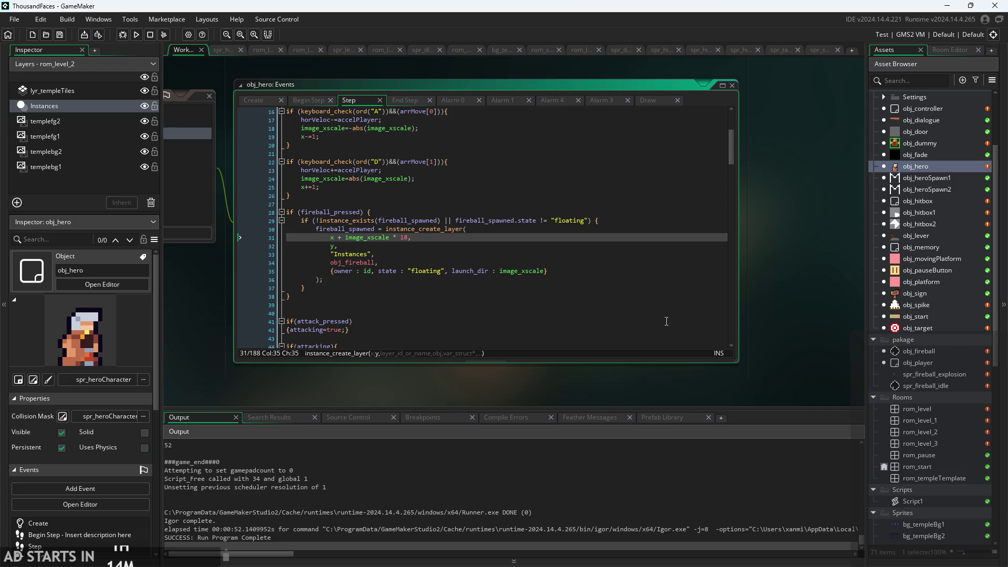
Step: Scroll past the attack code down to the jumping and coyote-time section
{"action": "scroll", "coordinate": [758, 276], "scroll_direction": "up", "scroll_amount": 1, "text": "ctrl"}
{"action": "scroll", "coordinate": [814, 275], "scroll_direction": "down", "scroll_amount": 1, "text": "ctrl"}
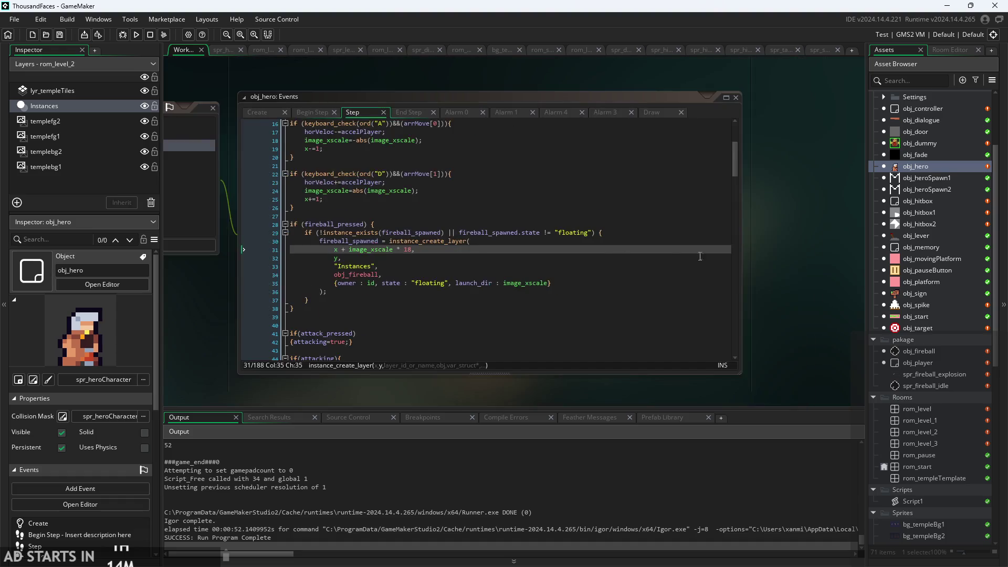
{"action": "scroll", "coordinate": [932, 169], "scroll_direction": "up", "scroll_amount": 1, "text": "ctrl"}
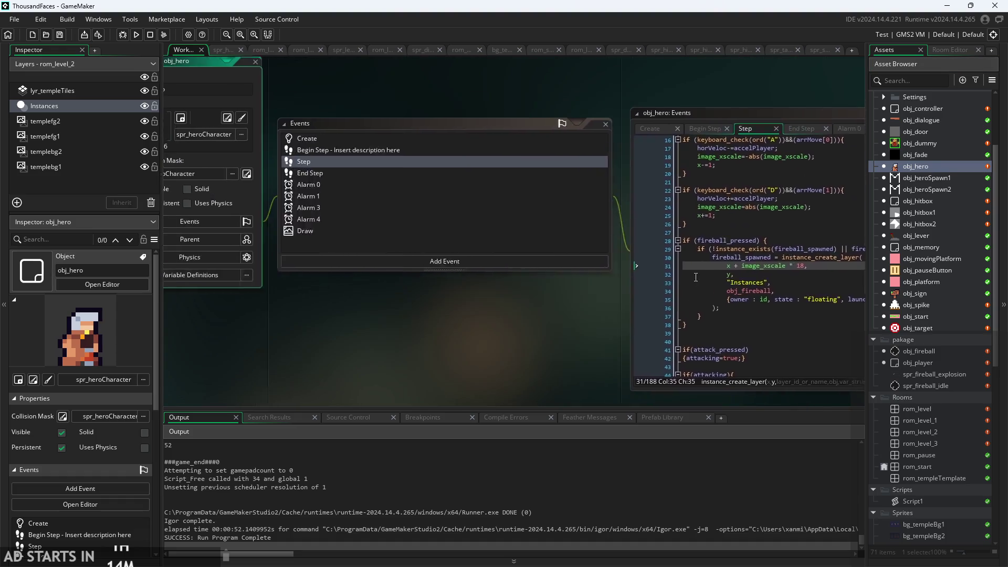
{"action": "scroll", "coordinate": [552, 232], "scroll_direction": "down", "scroll_amount": 1, "text": "ctrl"}
{"action": "scroll", "coordinate": [552, 231], "scroll_direction": "down", "scroll_amount": 6}
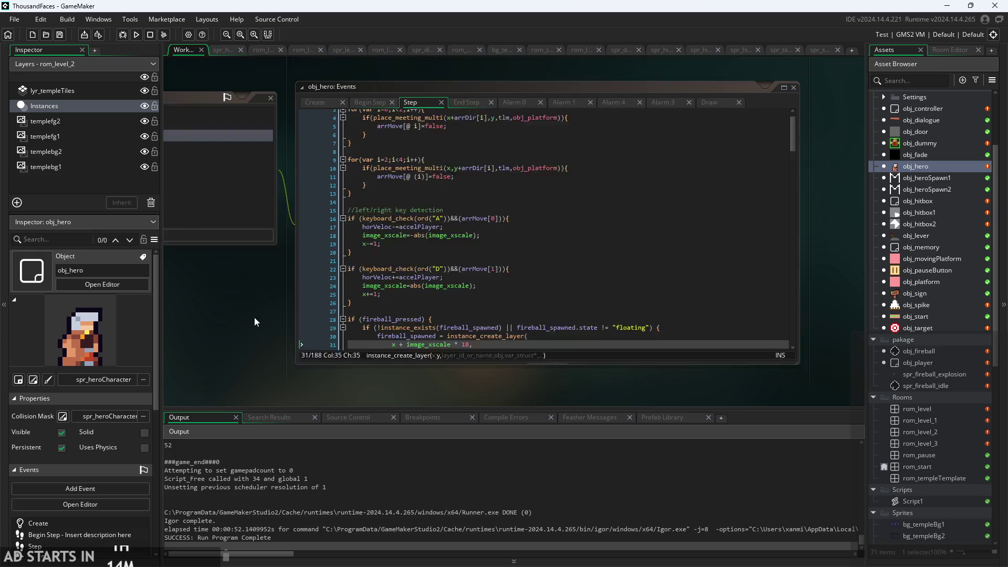
{"action": "scroll", "coordinate": [411, 263], "scroll_direction": "down", "scroll_amount": 19}
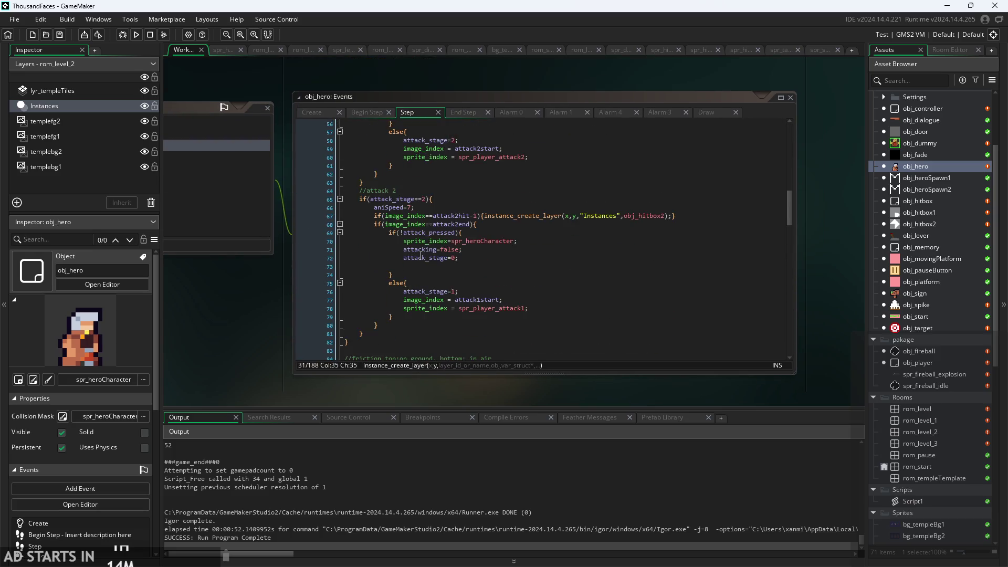
{"action": "scroll", "coordinate": [432, 278], "scroll_direction": "down", "scroll_amount": 9}
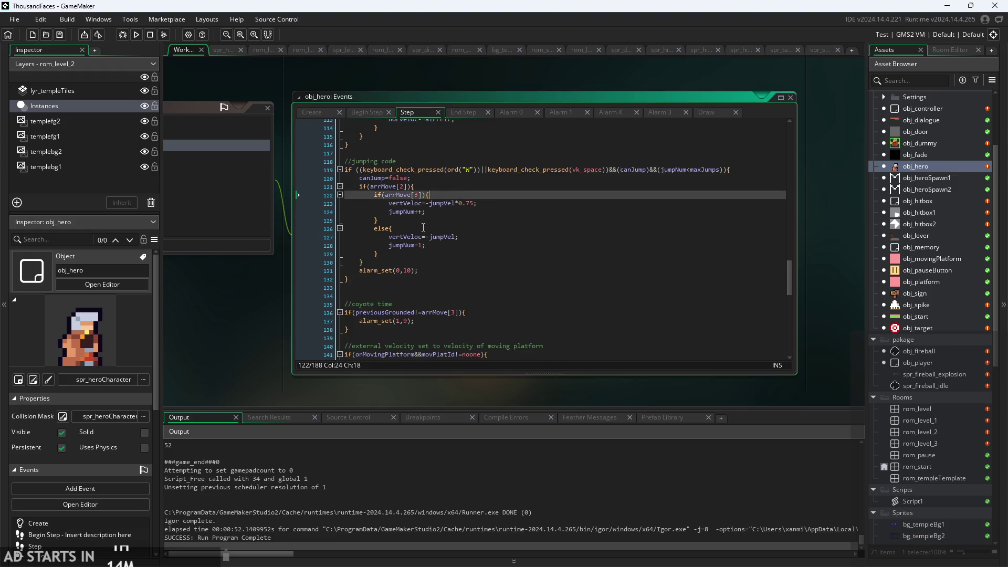
{"action": "scroll", "coordinate": [459, 190], "scroll_direction": "up", "scroll_amount": 2}
Step: Inspect the double-jump velocity block and the maxJumps jump condition
{"action": "left_click", "coordinate": [446, 193]}
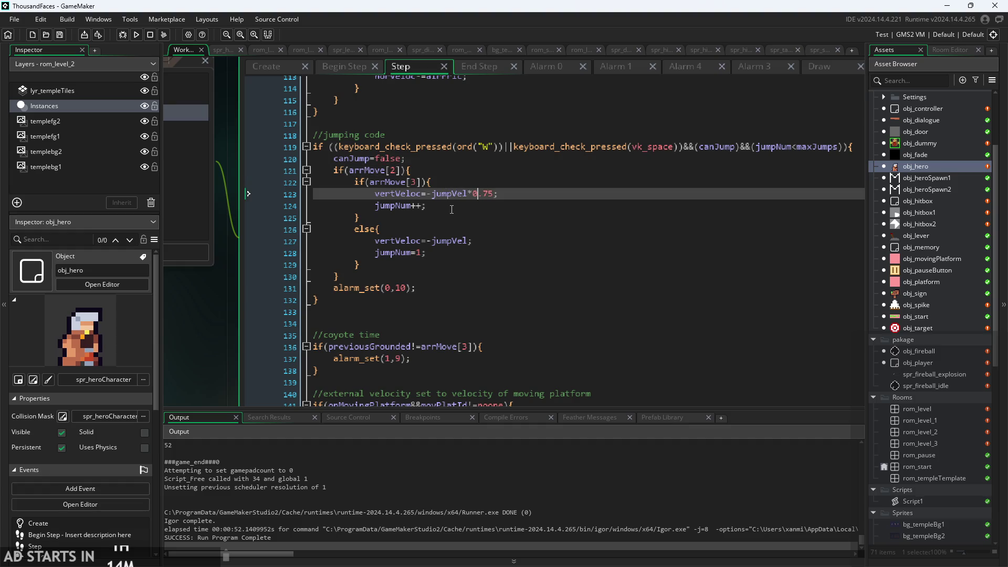
{"action": "left_click", "coordinate": [414, 217]}
{"action": "left_click_drag", "start_coordinate": [218, 316], "coordinate": [169, 299]}
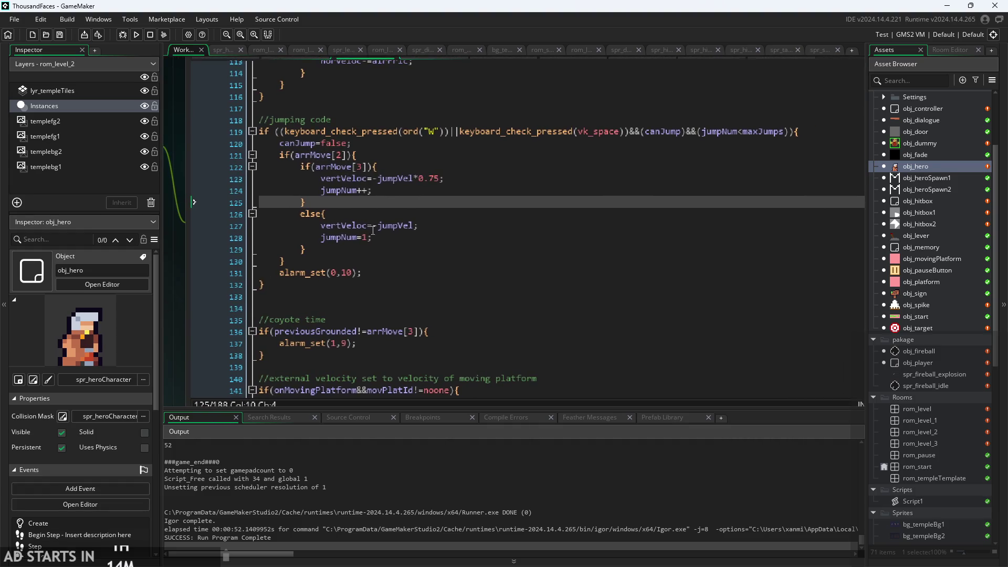
{"action": "left_click", "coordinate": [744, 133]}
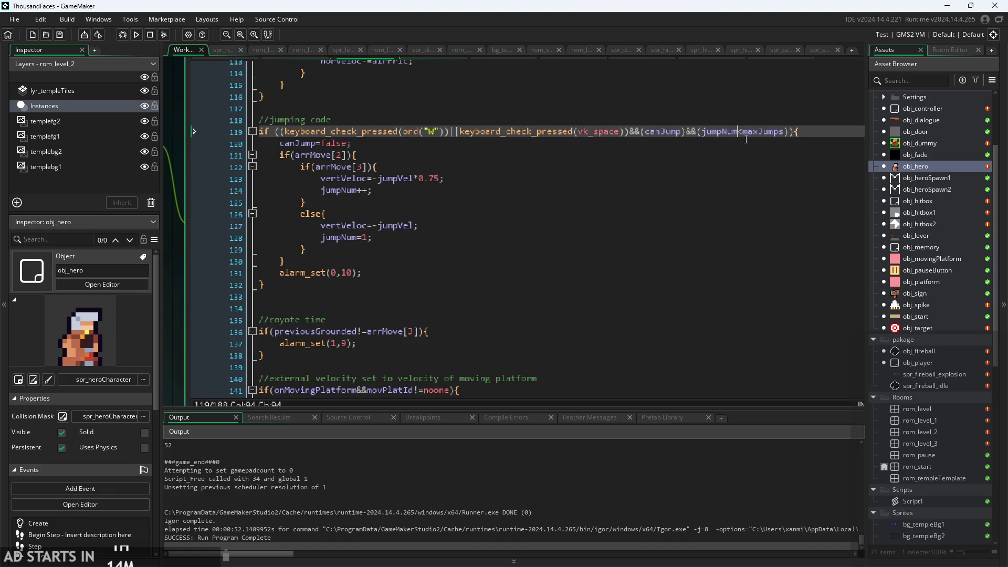
{"action": "left_click", "coordinate": [754, 132]}
{"action": "key", "text": "ctrl+m"}
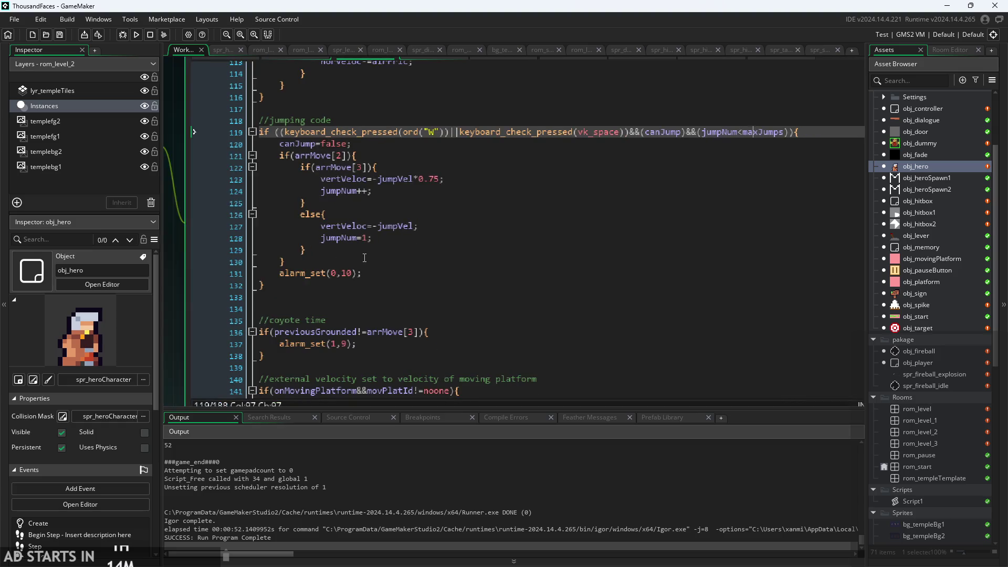
{"action": "key", "text": "ctrl+m"}
Step: Review the jumpNum=1 and jumpNum++ lines, then build and run the game
{"action": "left_click", "coordinate": [373, 239]}
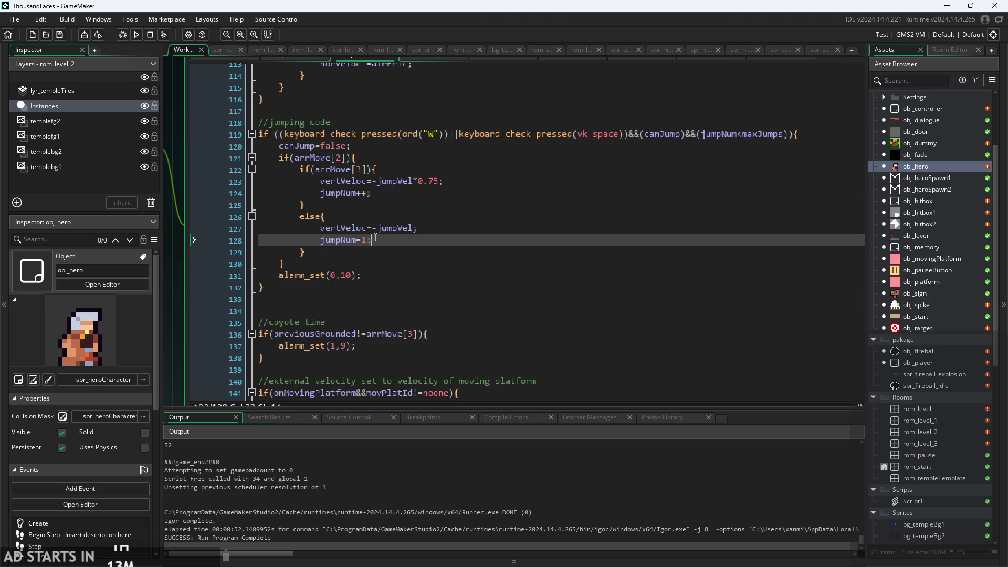
{"action": "scroll", "coordinate": [376, 238], "scroll_direction": "up", "scroll_amount": 2}
{"action": "scroll", "coordinate": [376, 238], "scroll_direction": "down", "scroll_amount": 2}
{"action": "key", "text": "ctrl+m"}
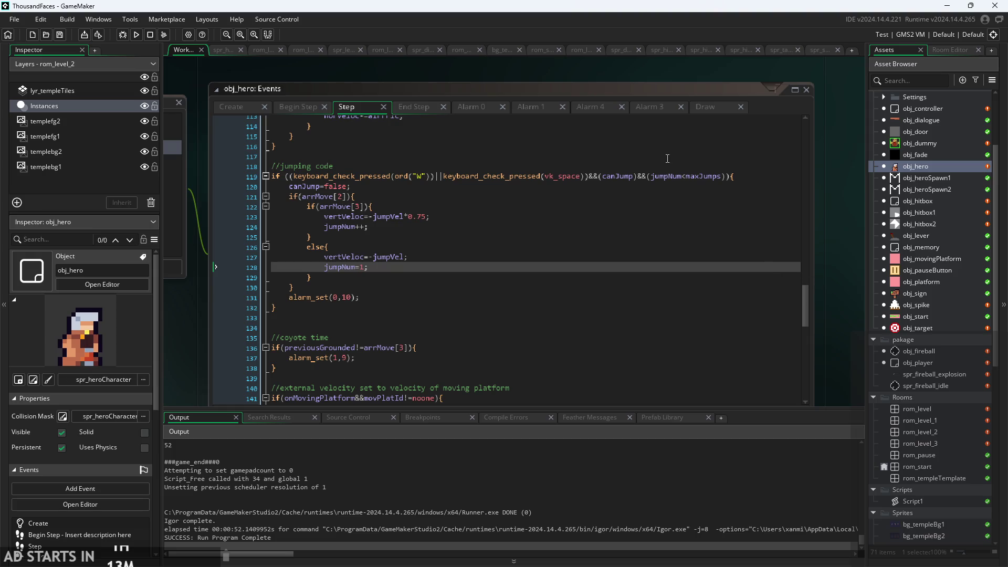
{"action": "left_click", "coordinate": [667, 176]}
{"action": "key", "text": "ctrl+m"}
{"action": "scroll", "coordinate": [408, 262], "scroll_direction": "up", "scroll_amount": 2}
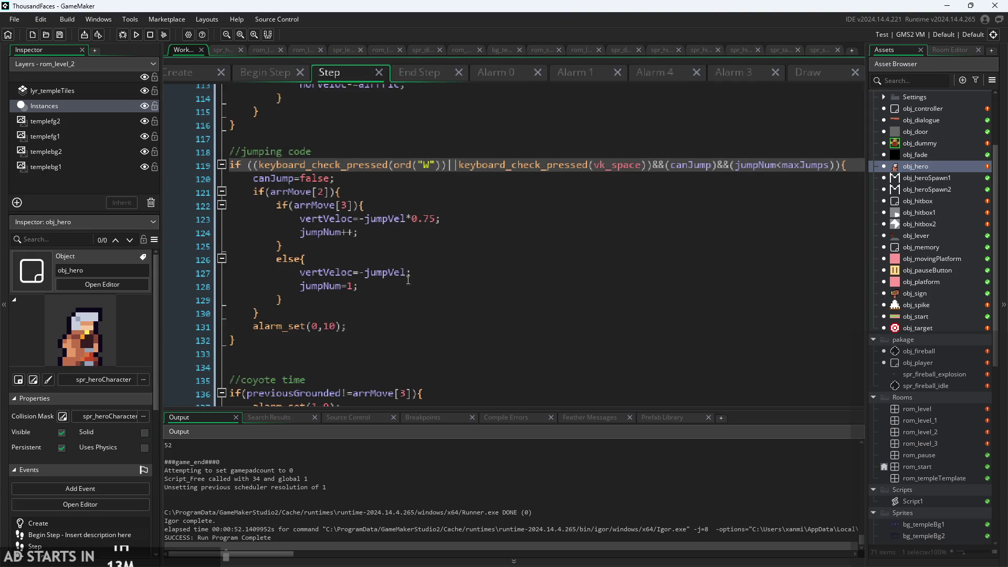
{"action": "left_click", "coordinate": [362, 229]}
{"action": "left_click", "coordinate": [97, 35]}
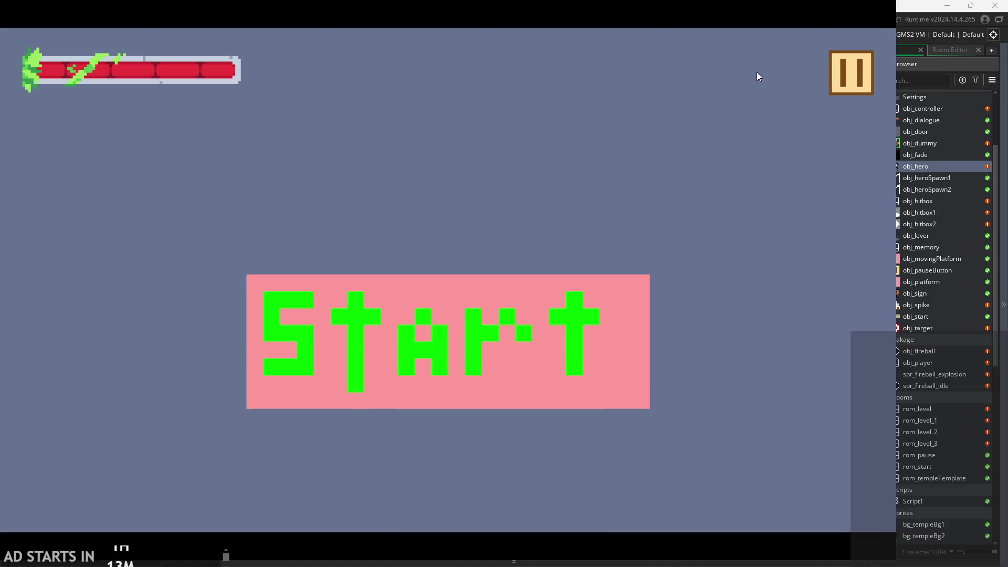
{"action": "left_click", "coordinate": [850, 73]}
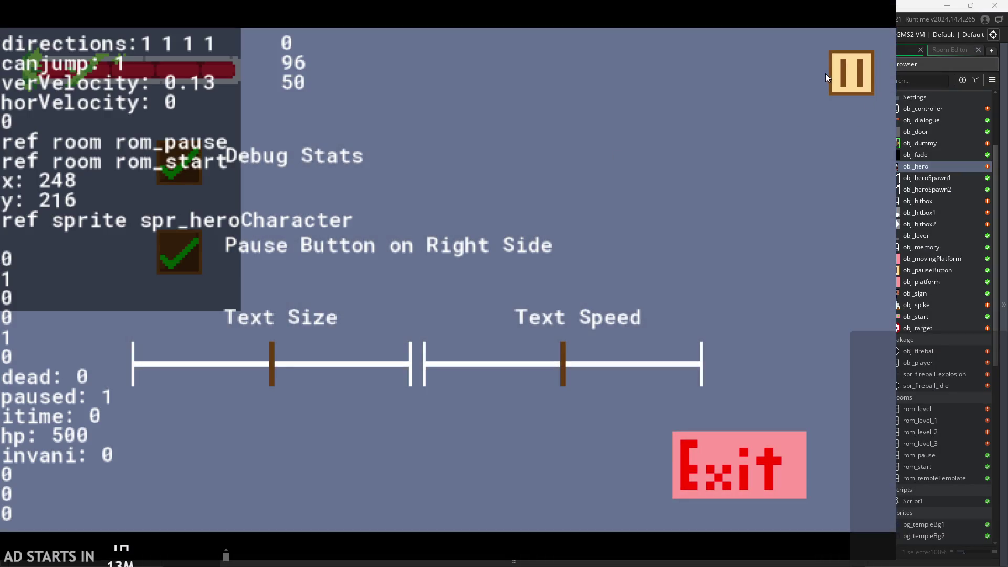
Step: Start the level, walk left and right, jump twice and double jump, then exit to the editor
{"action": "left_click", "coordinate": [826, 73]}
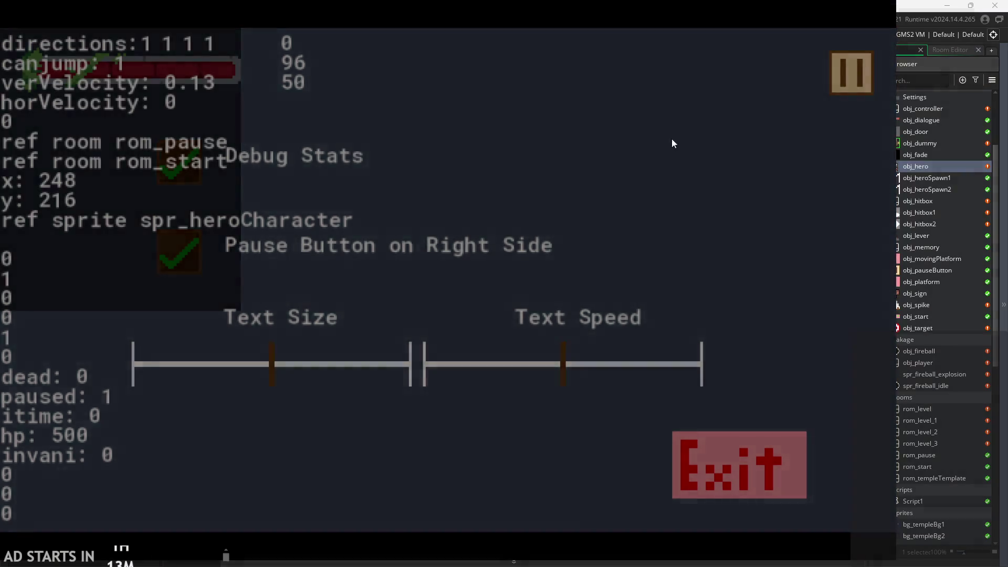
{"action": "left_click", "coordinate": [421, 350]}
{"action": "key", "text": "Left"}
{"action": "key", "text": "Right"}
{"action": "key", "text": "space"}
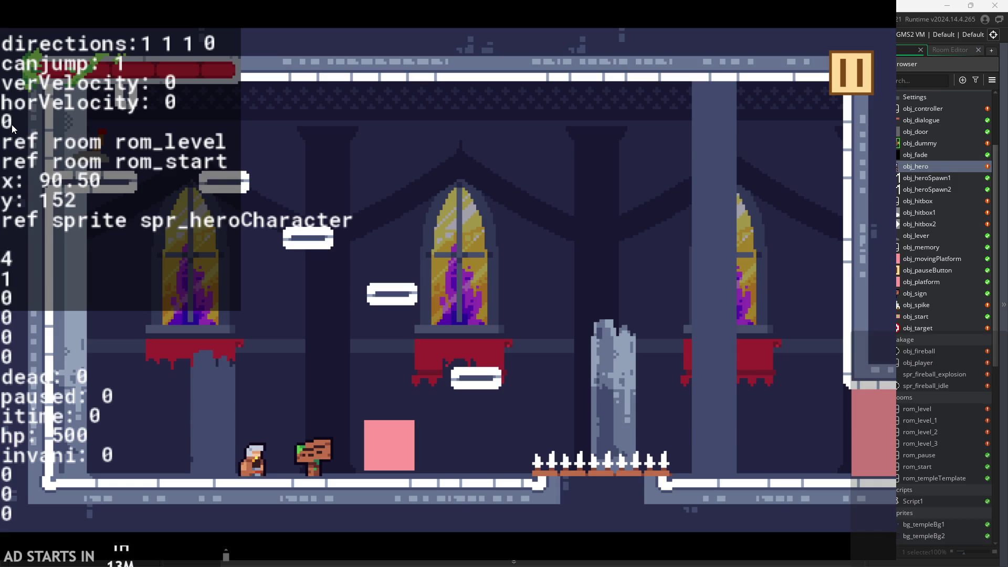
{"action": "key", "text": "space"}
{"action": "key", "text": "space"}
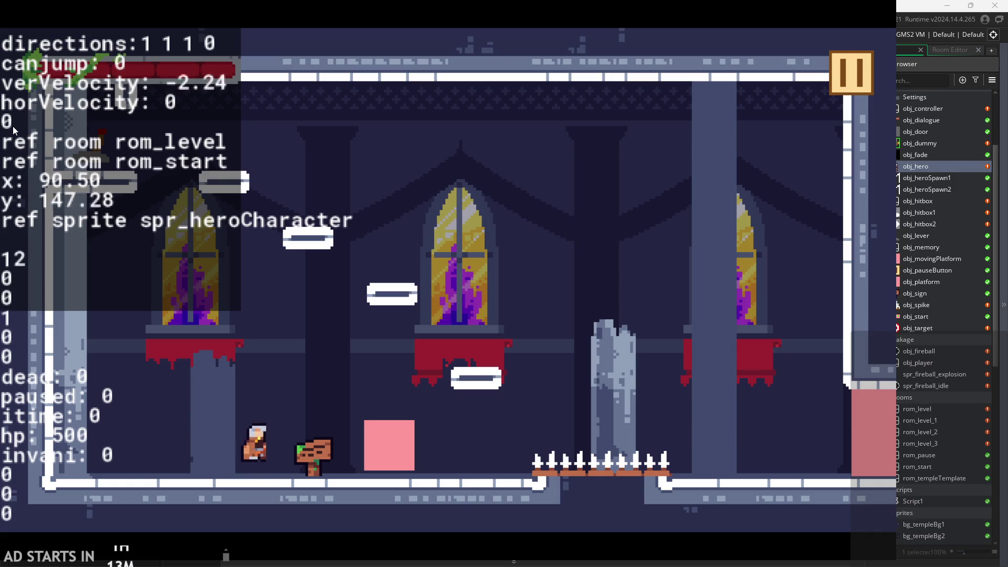
{"action": "key", "text": "space"}
{"action": "key", "text": "space"}
{"action": "key", "text": "space"}
{"action": "key", "text": "space"}
{"action": "key", "text": "space"}
{"action": "left_click", "coordinate": [851, 74]}
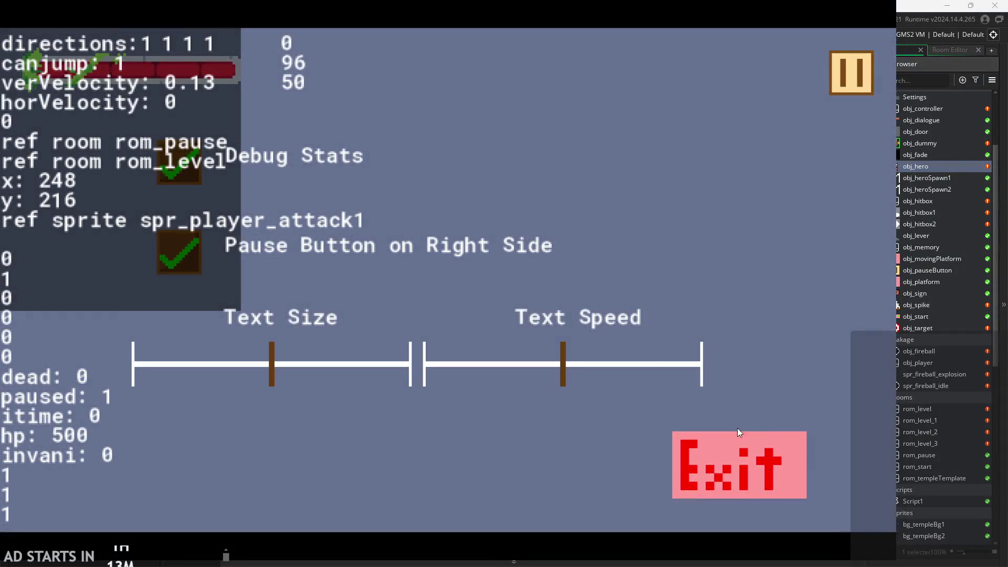
{"action": "left_click", "coordinate": [732, 446]}
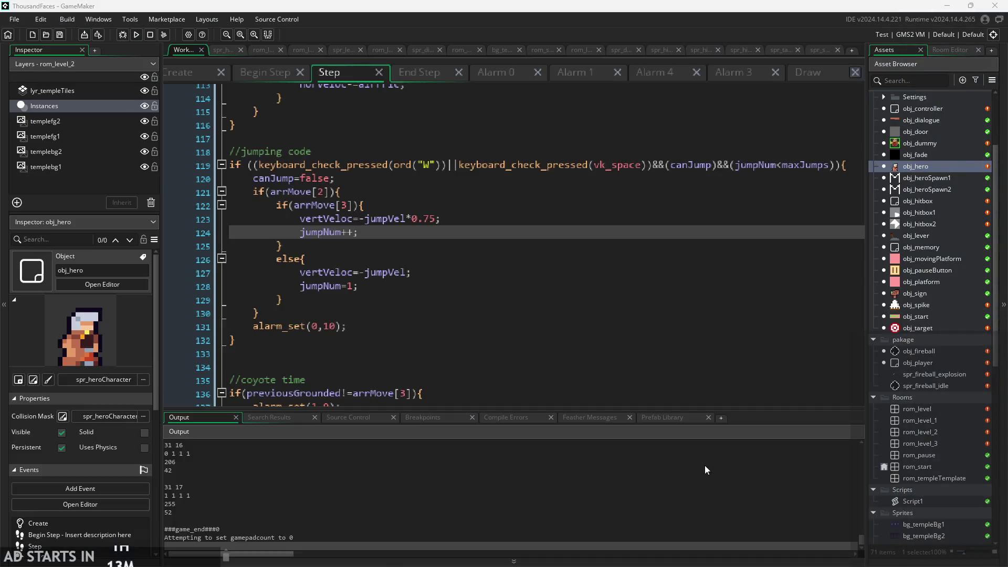
{"action": "left_click", "coordinate": [371, 208]}
{"action": "scroll", "coordinate": [375, 205], "scroll_direction": "up", "scroll_amount": 2}
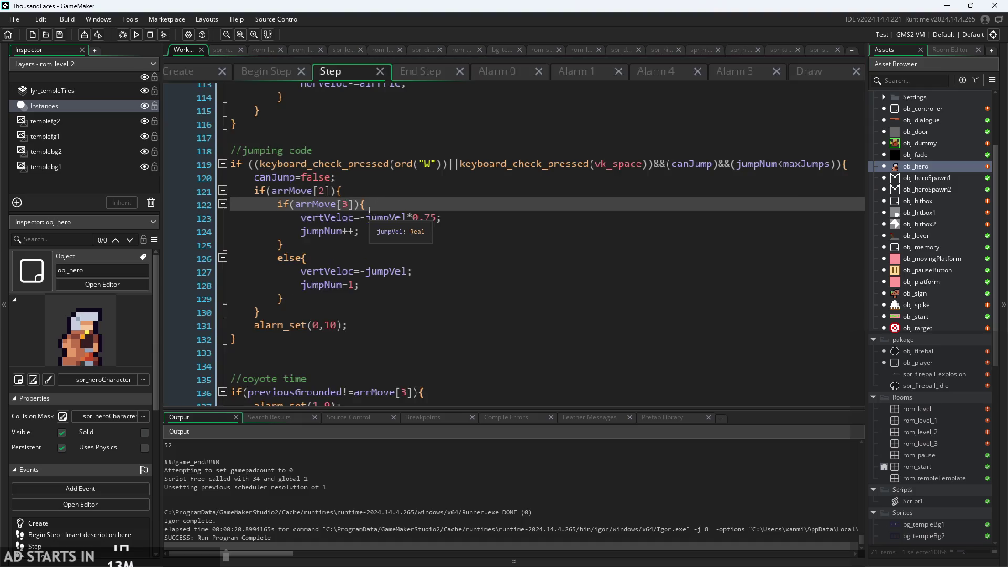
{"action": "left_click", "coordinate": [373, 238]}
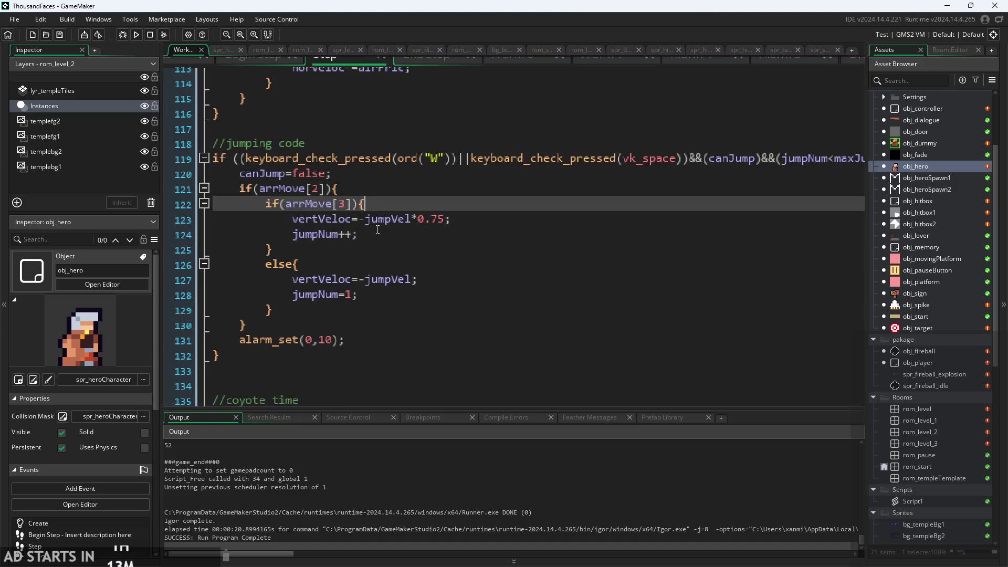
{"action": "scroll", "coordinate": [375, 233], "scroll_direction": "down", "scroll_amount": 2}
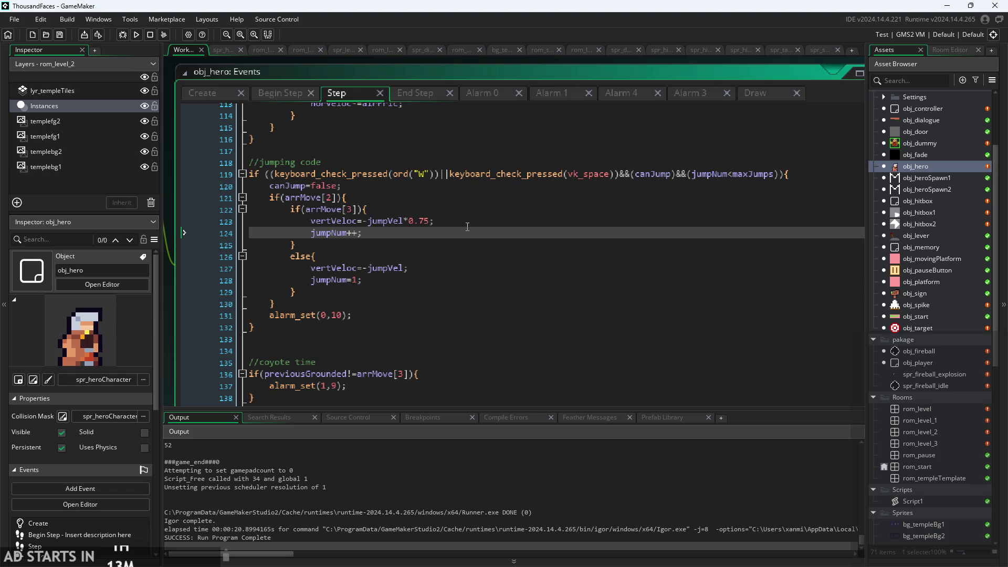
{"action": "left_click", "coordinate": [494, 221]}
{"action": "left_click", "coordinate": [373, 236]}
{"action": "left_click", "coordinate": [373, 279]}
{"action": "left_click", "coordinate": [373, 237]}
{"action": "left_click", "coordinate": [373, 280]}
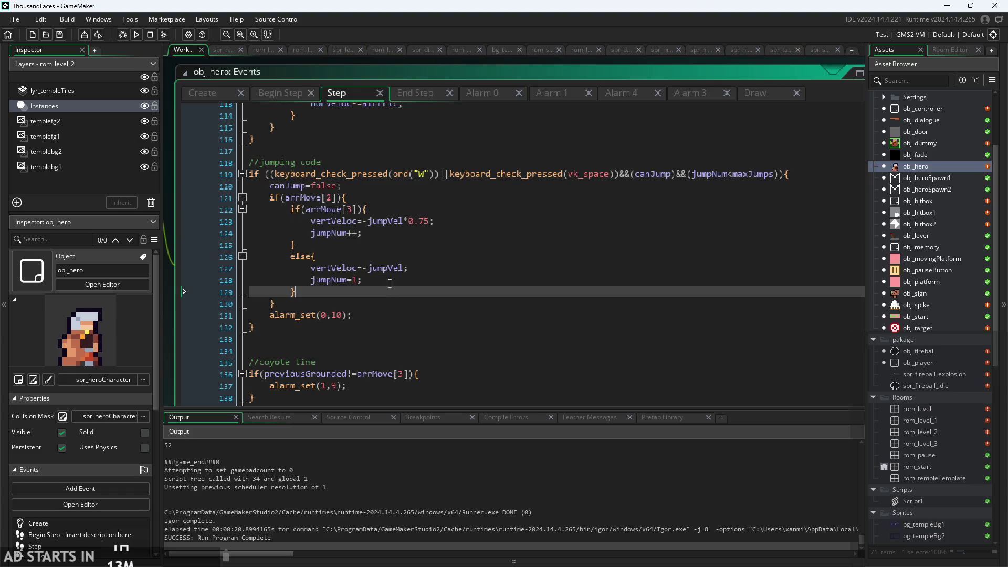
{"action": "left_click", "coordinate": [349, 221]}
{"action": "left_click", "coordinate": [349, 245]}
{"action": "left_click", "coordinate": [349, 221]}
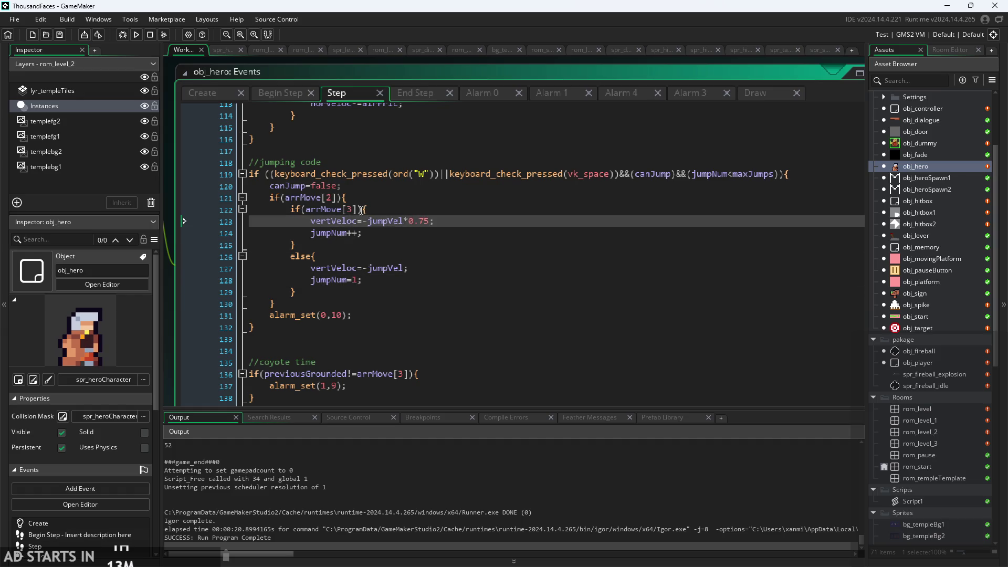
{"action": "left_click", "coordinate": [362, 210]}
{"action": "left_click", "coordinate": [373, 235]}
{"action": "left_click", "coordinate": [373, 245]}
{"action": "left_click", "coordinate": [373, 236]}
{"action": "left_click", "coordinate": [375, 281]}
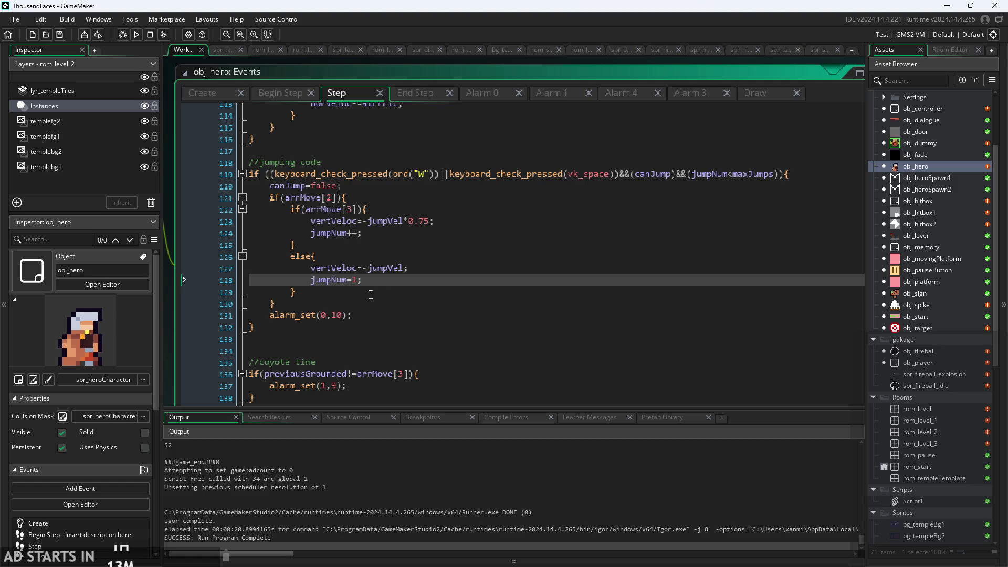
{"action": "left_click", "coordinate": [341, 210]}
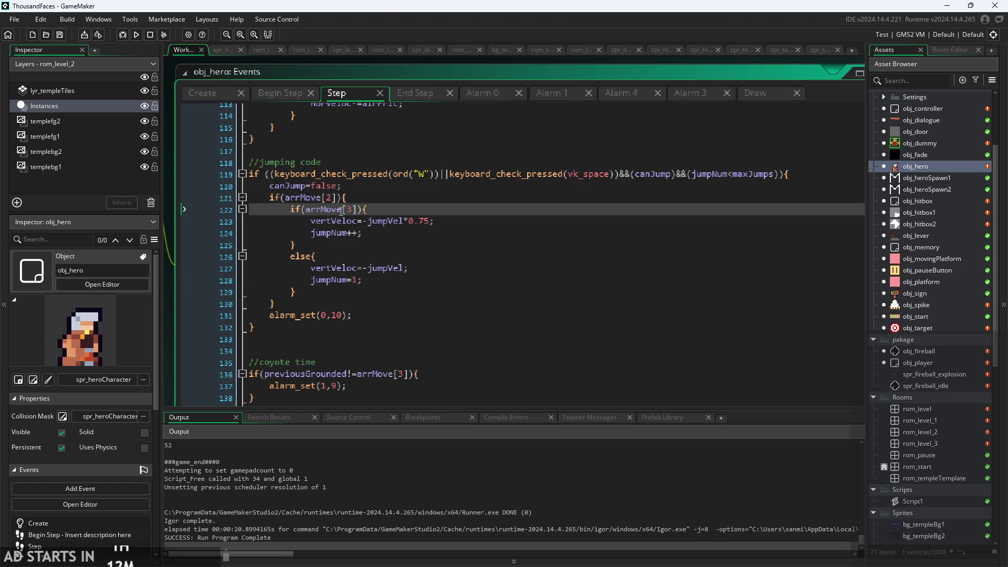
{"action": "left_click", "coordinate": [334, 198]}
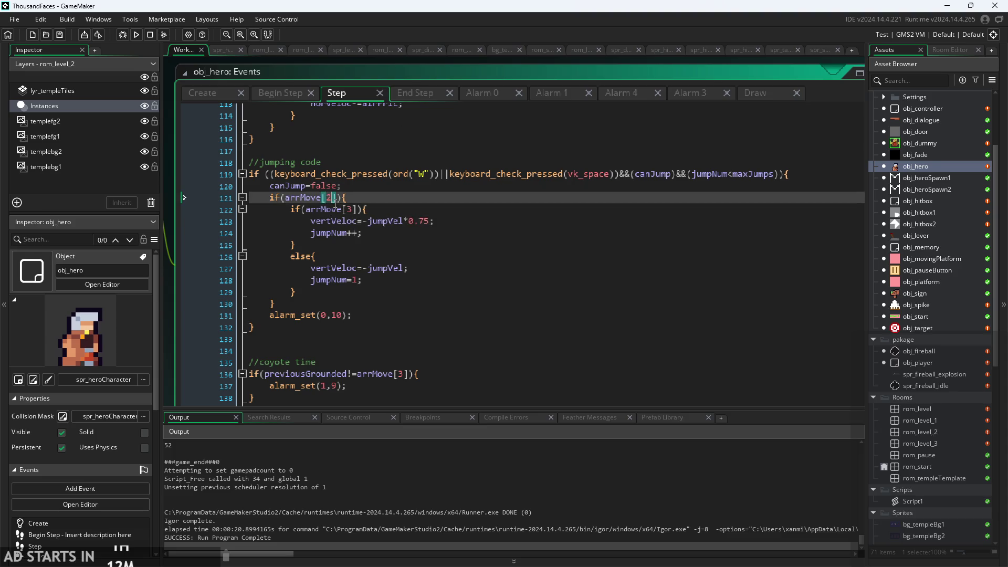
{"action": "left_click_drag", "start_coordinate": [307, 208], "coordinate": [360, 209]}
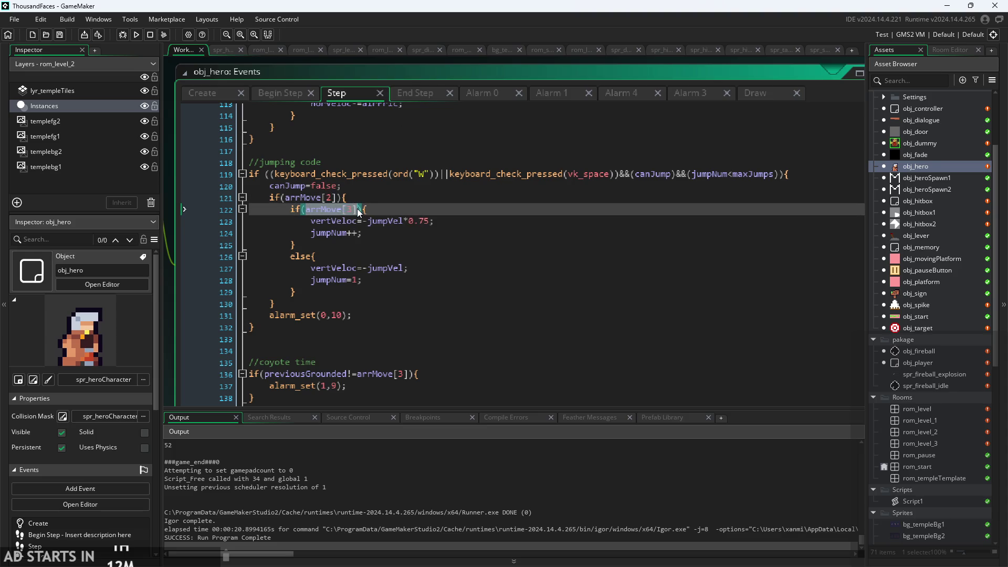
Step: Undo an accidental duplicate of arrMove[3] and search for its other occurrences
{"action": "key", "text": "ctrl+d"}
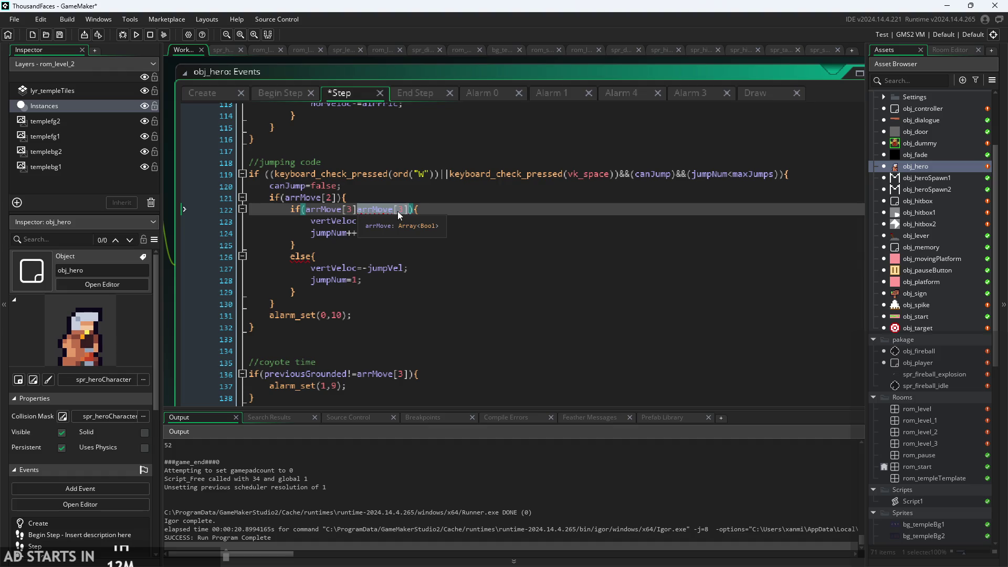
{"action": "key", "text": "ctrl+z"}
{"action": "key", "text": "ctrl+f"}
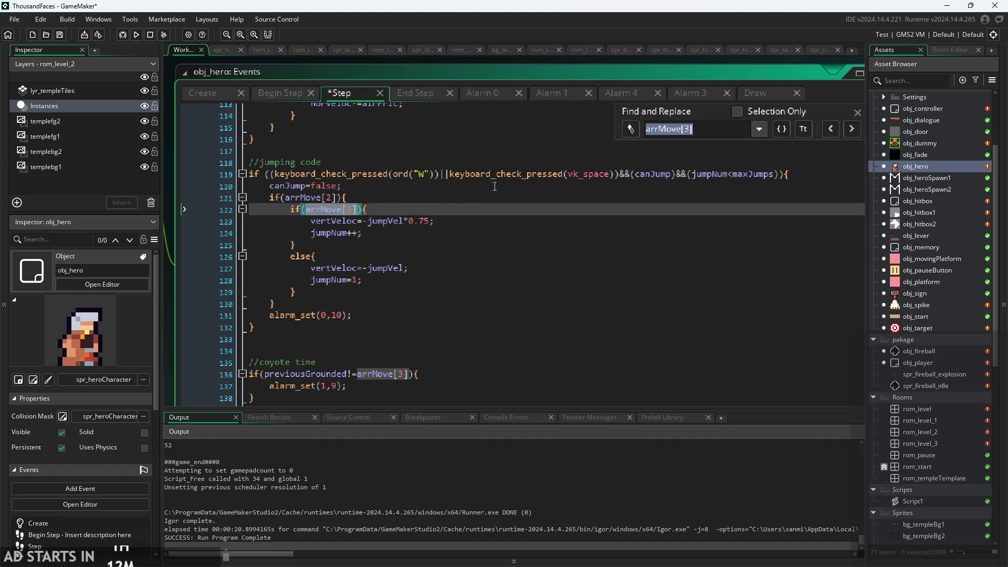
{"action": "left_click", "coordinate": [859, 73]}
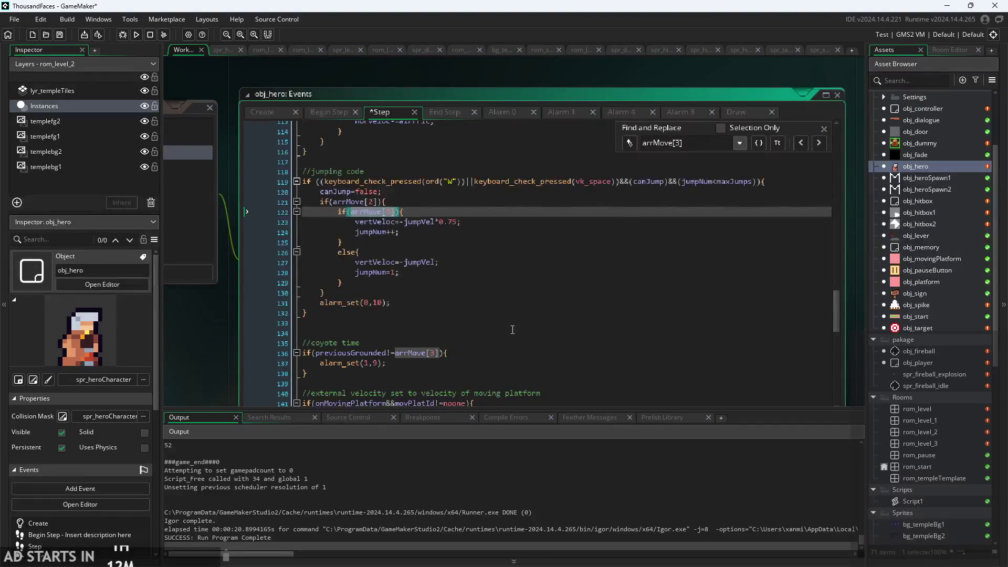
{"action": "scroll", "coordinate": [691, 208], "scroll_direction": "down", "scroll_amount": 1}
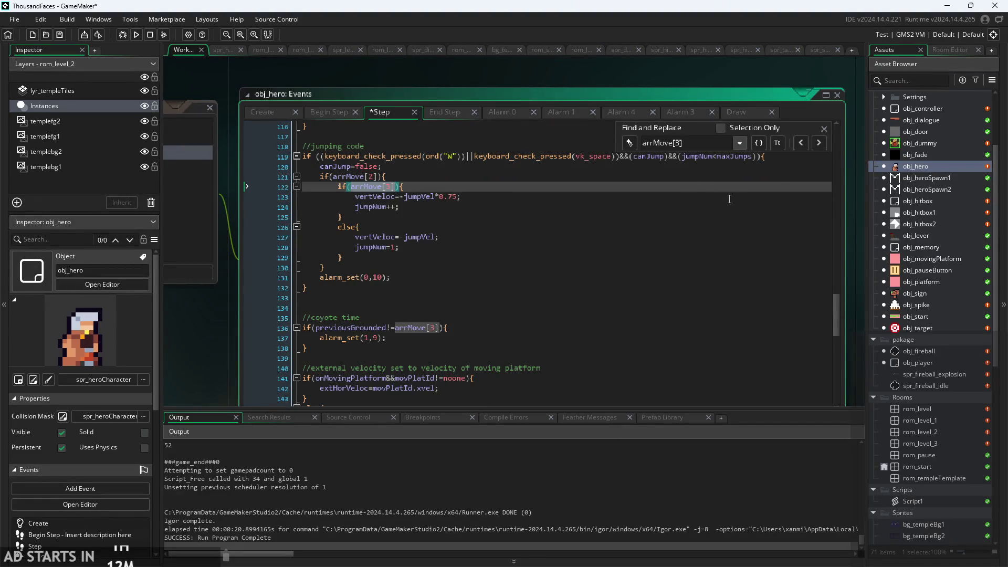
Step: Cycle through every arrMove[3] match in the Step code, then show End Step
{"action": "left_click", "coordinate": [815, 144]}
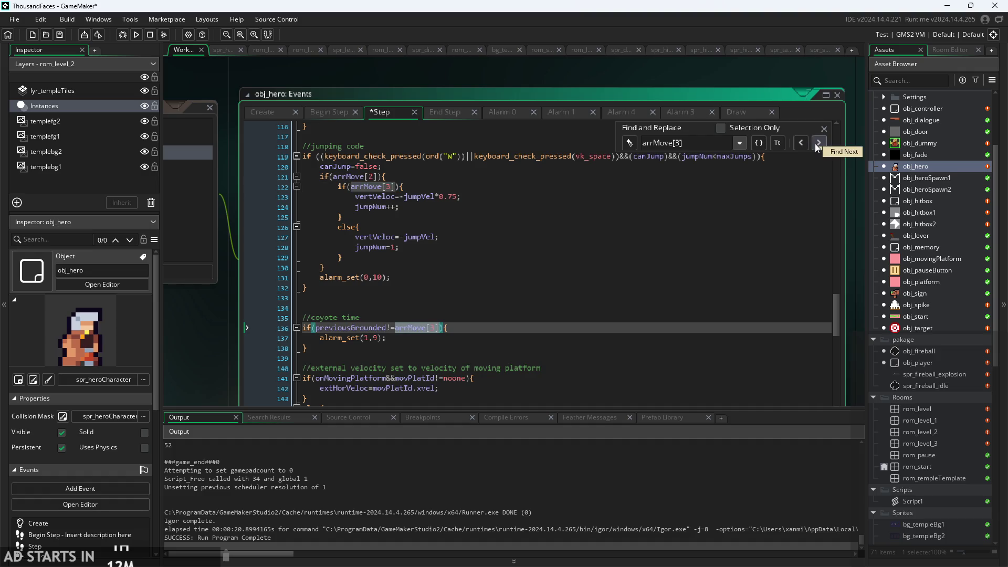
{"action": "left_click", "coordinate": [815, 143]}
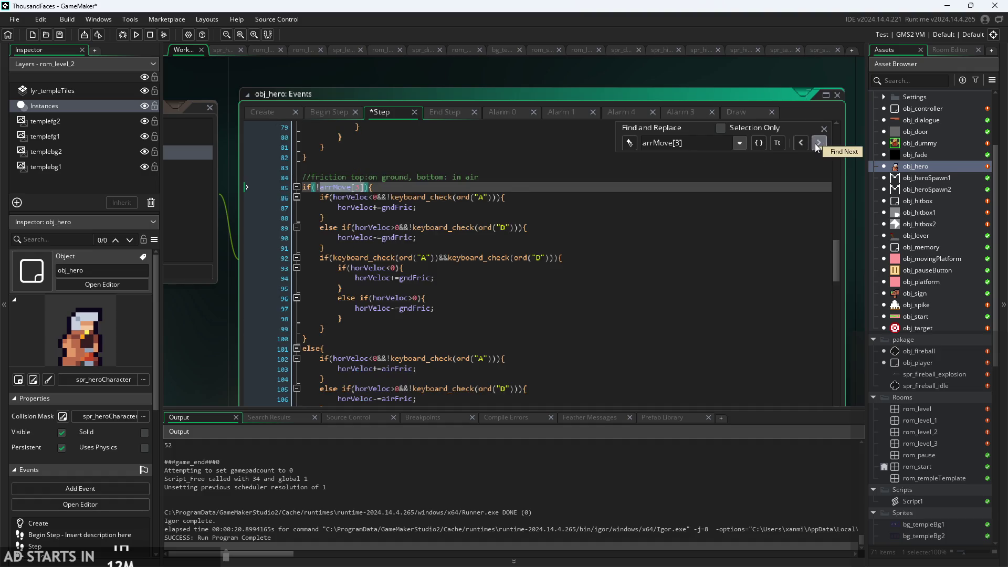
{"action": "left_click", "coordinate": [814, 143]}
{"action": "left_click", "coordinate": [814, 143]}
{"action": "left_click", "coordinate": [815, 143]}
{"action": "left_click", "coordinate": [440, 111]}
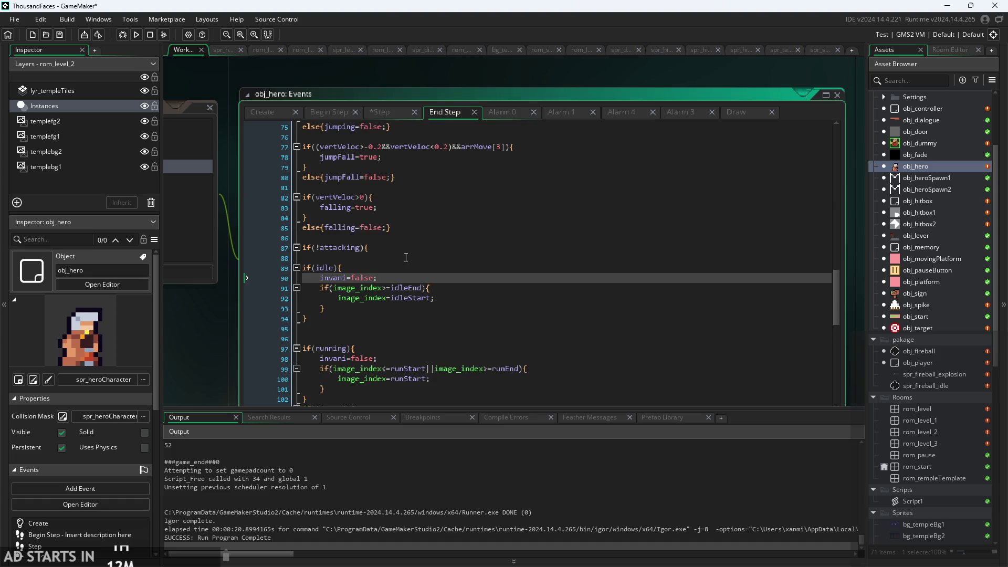
Step: Look over Begin Step's arrMove reset loop and previousGrounded line
{"action": "scroll", "coordinate": [410, 255], "scroll_direction": "up", "scroll_amount": 2}
{"action": "scroll", "coordinate": [410, 256], "scroll_direction": "up", "scroll_amount": 20}
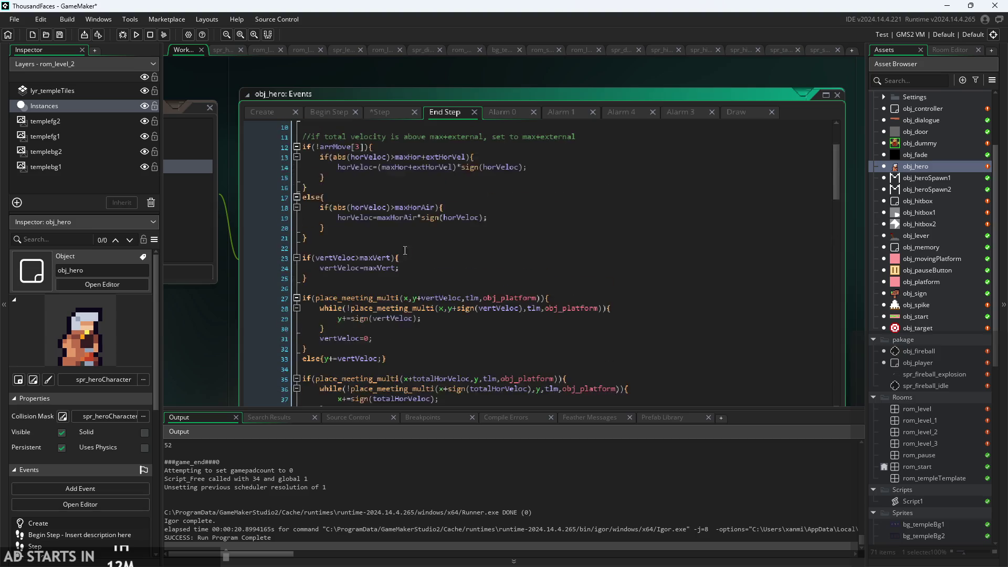
{"action": "left_click", "coordinate": [322, 114]}
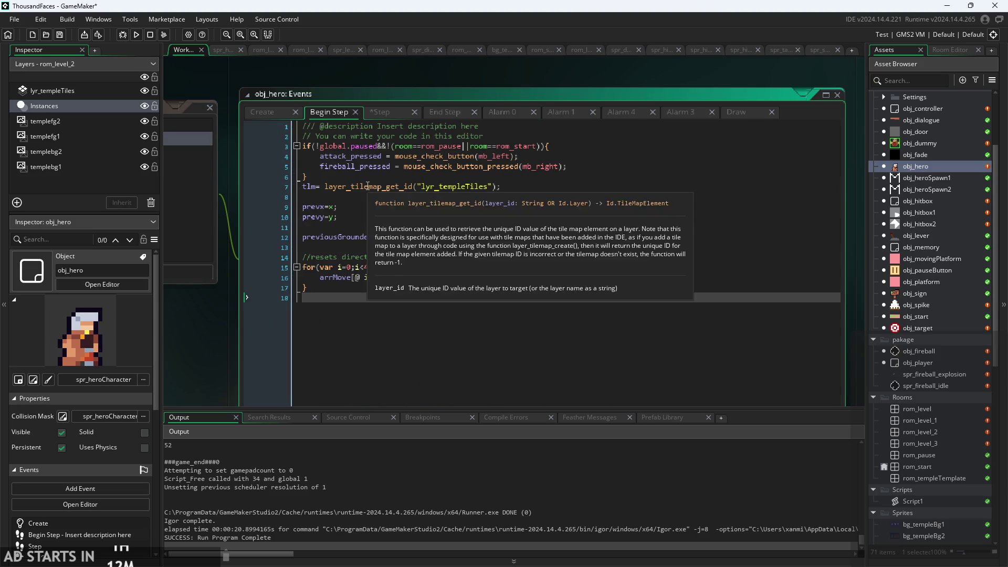
{"action": "left_click", "coordinate": [355, 209]}
{"action": "left_click", "coordinate": [398, 276]}
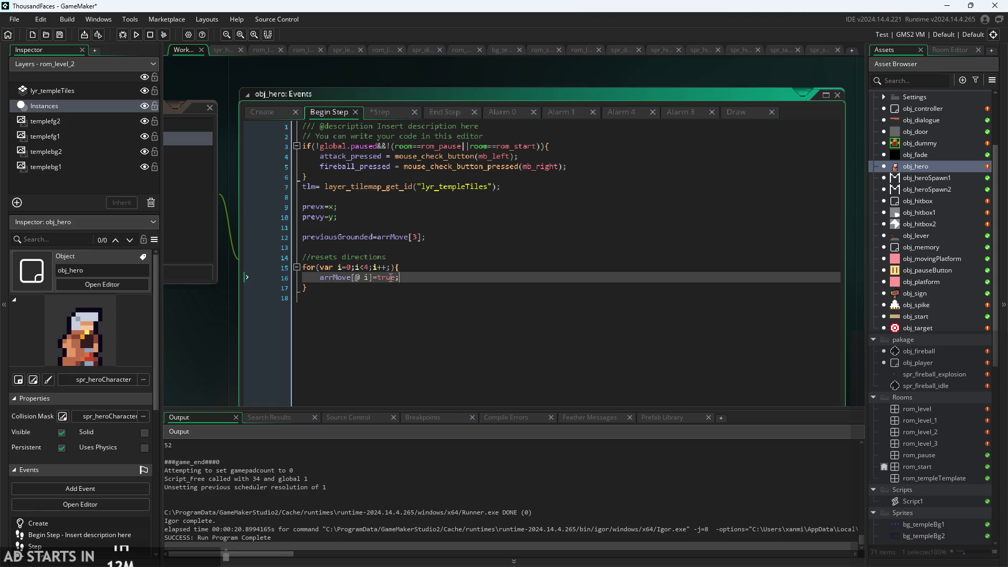
{"action": "left_click", "coordinate": [364, 237]}
Step: Back in End Step, select the on-ground jumpNum reset lines 52–53
{"action": "left_click", "coordinate": [443, 112]}
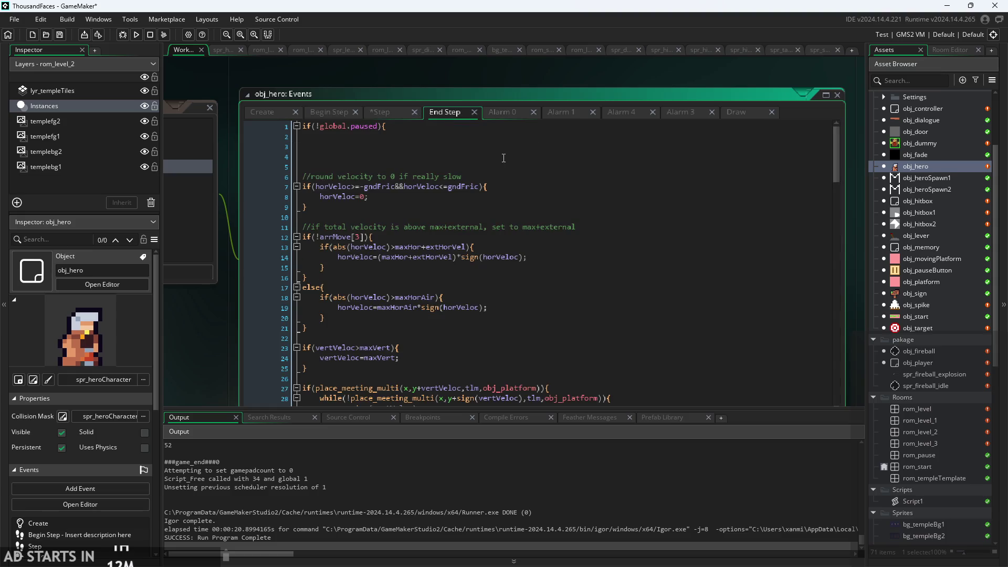
{"action": "mouse_move", "coordinate": [837, 172]}
{"action": "left_mouse_down"}
{"action": "mouse_move", "coordinate": [802, 404]}
{"action": "mouse_move", "coordinate": [802, 248]}
{"action": "left_mouse_up"}
{"action": "scroll", "coordinate": [799, 250], "scroll_direction": "down", "scroll_amount": 2}
{"action": "left_click_drag", "start_coordinate": [436, 217], "coordinate": [231, 199]}
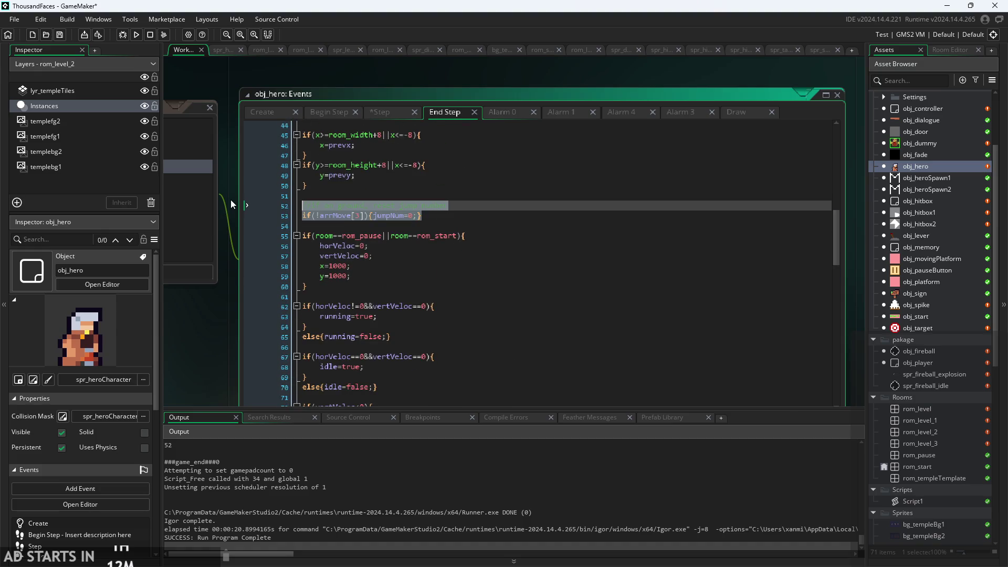
Step: Cut the jump-reset lines from End Step and add a new line after previousGrounded in Begin Step
{"action": "key", "text": "ctrl+x"}
{"action": "left_click", "coordinate": [328, 112]}
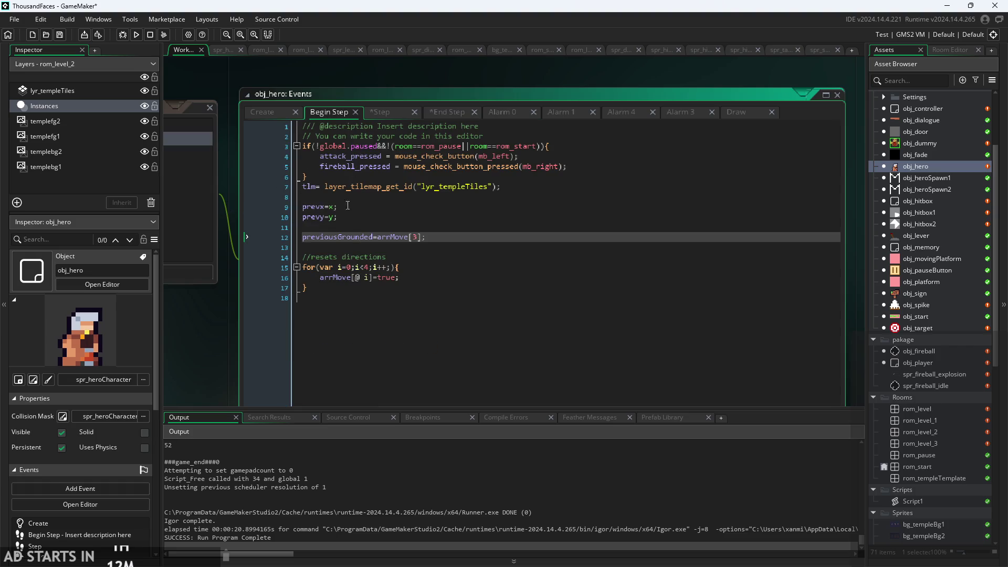
{"action": "left_click", "coordinate": [466, 245]}
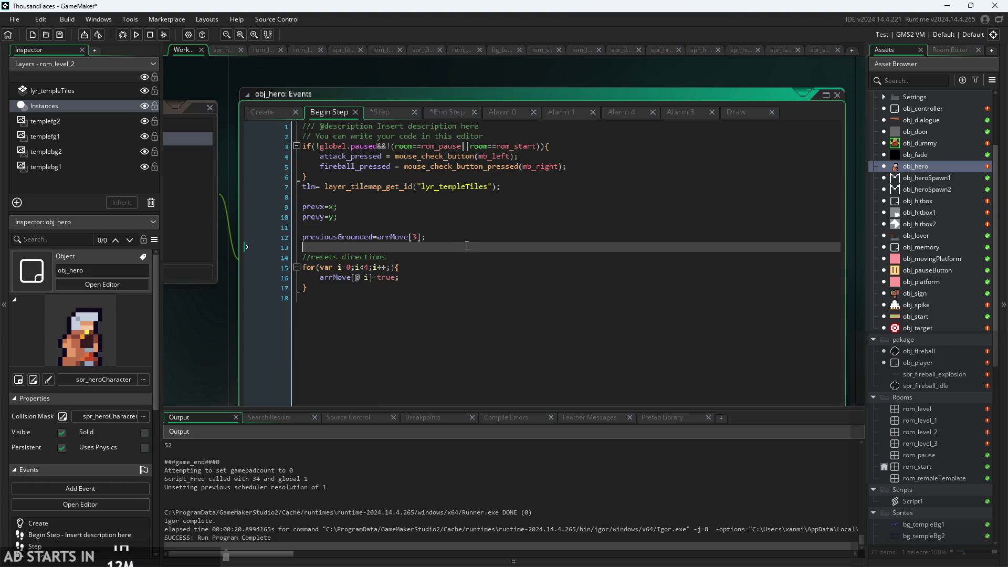
{"action": "left_click", "coordinate": [464, 288]}
{"action": "left_click", "coordinate": [476, 256]}
{"action": "left_click", "coordinate": [482, 247]}
{"action": "key", "text": "Return"}
Step: Paste the jumpNum reset there, save, and launch the game into the first level
{"action": "left_click", "coordinate": [484, 245]}
{"action": "key", "text": "Down"}
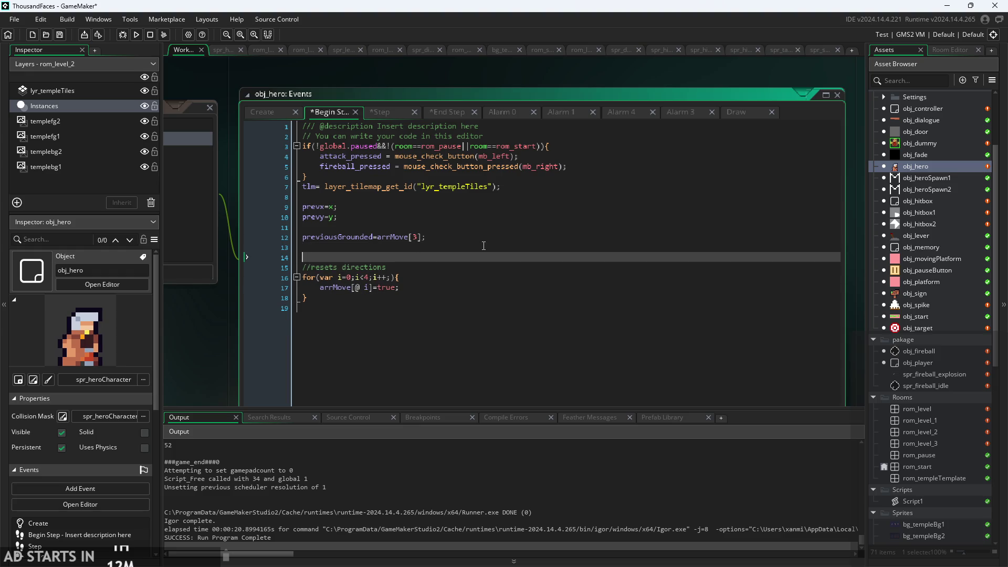
{"action": "key", "text": "ctrl+v"}
{"action": "key", "text": "ctrl+s"}
{"action": "key", "text": "Return"}
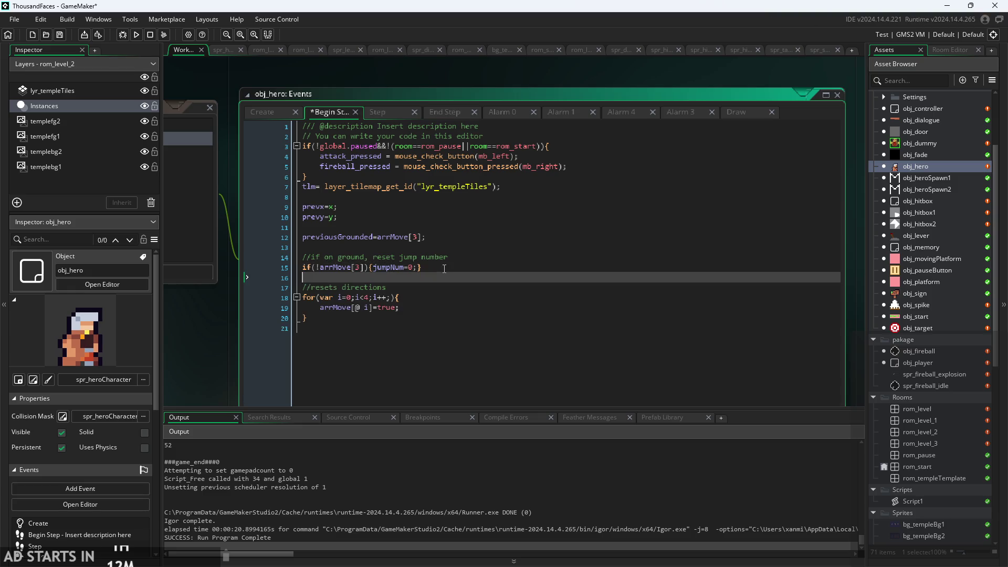
{"action": "left_click", "coordinate": [138, 38]}
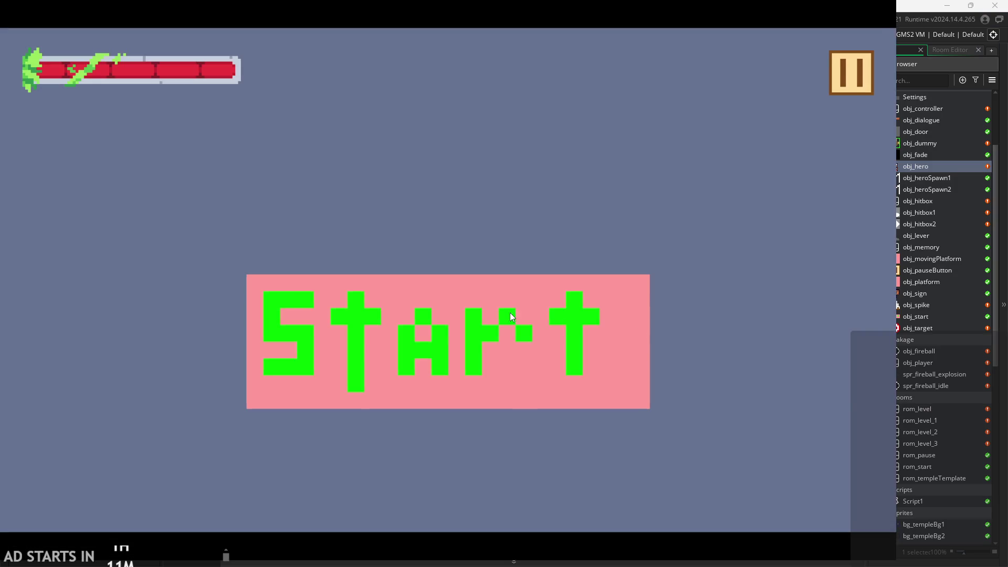
{"action": "left_click", "coordinate": [510, 314]}
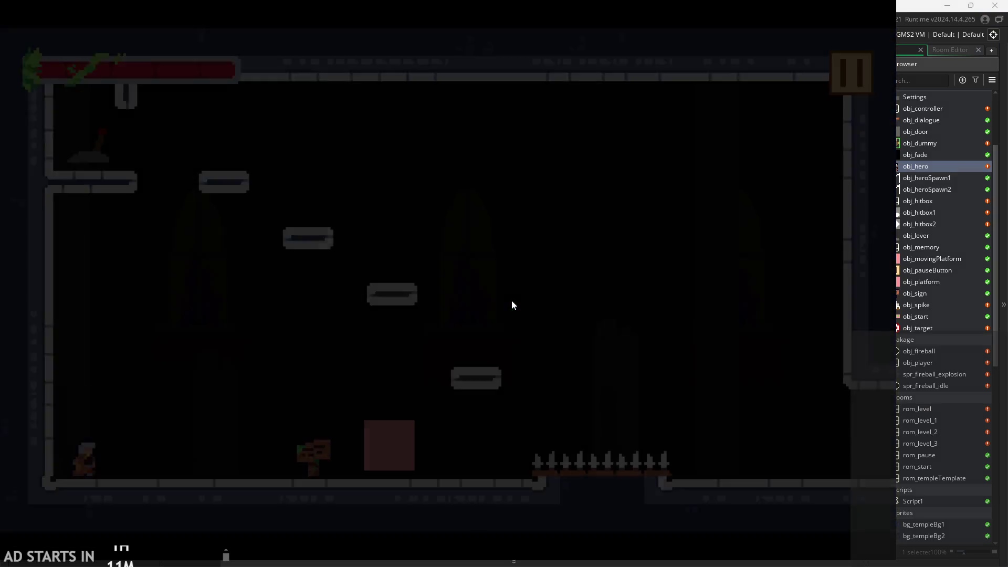
Step: Enable Debug Stats, walk right and left, jump three times, then close the game
{"action": "left_click", "coordinate": [834, 76]}
{"action": "left_click", "coordinate": [176, 158]}
{"action": "left_click", "coordinate": [840, 79]}
{"action": "key", "text": "Right"}
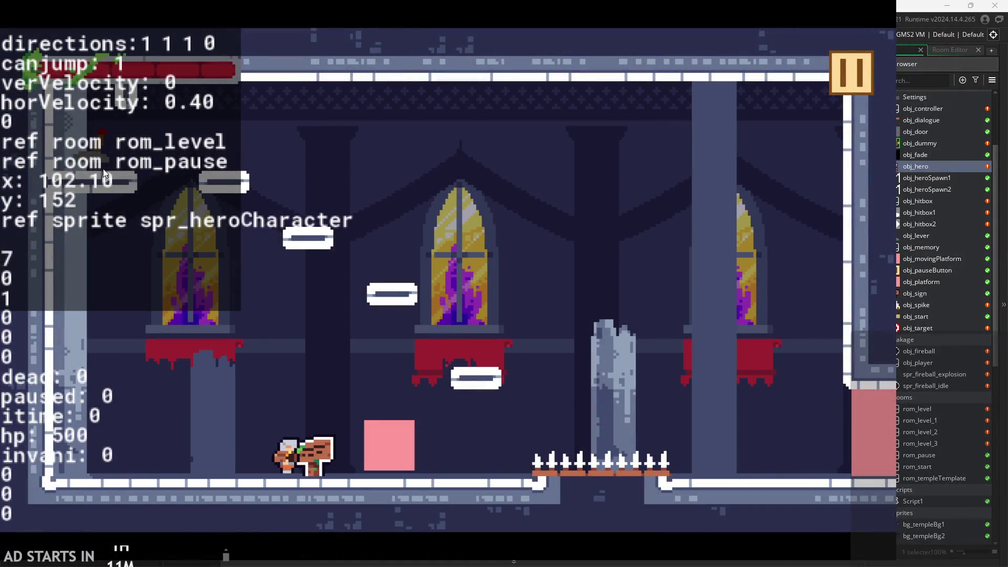
{"action": "key", "text": "Left"}
{"action": "key", "text": "Up"}
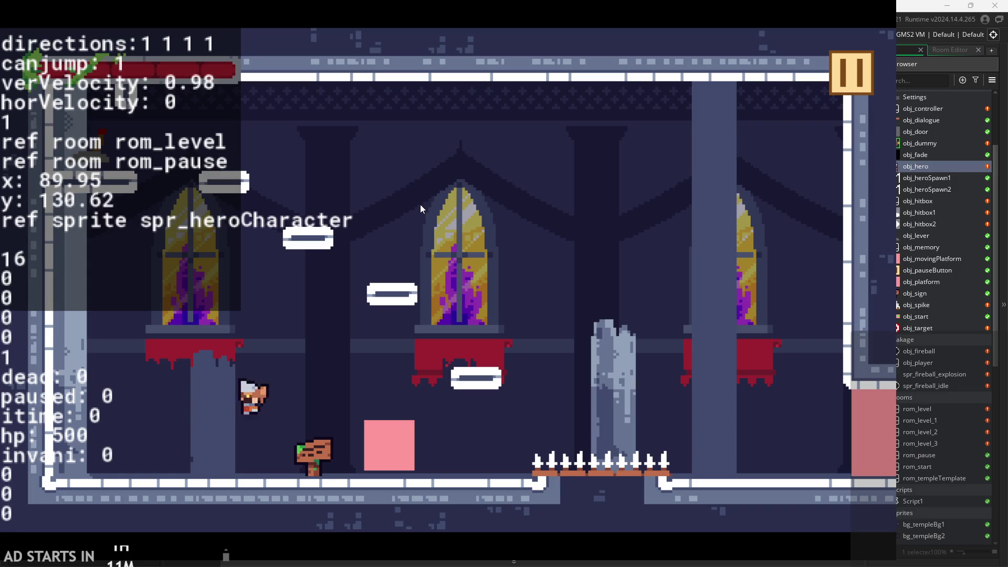
{"action": "key", "text": "Up"}
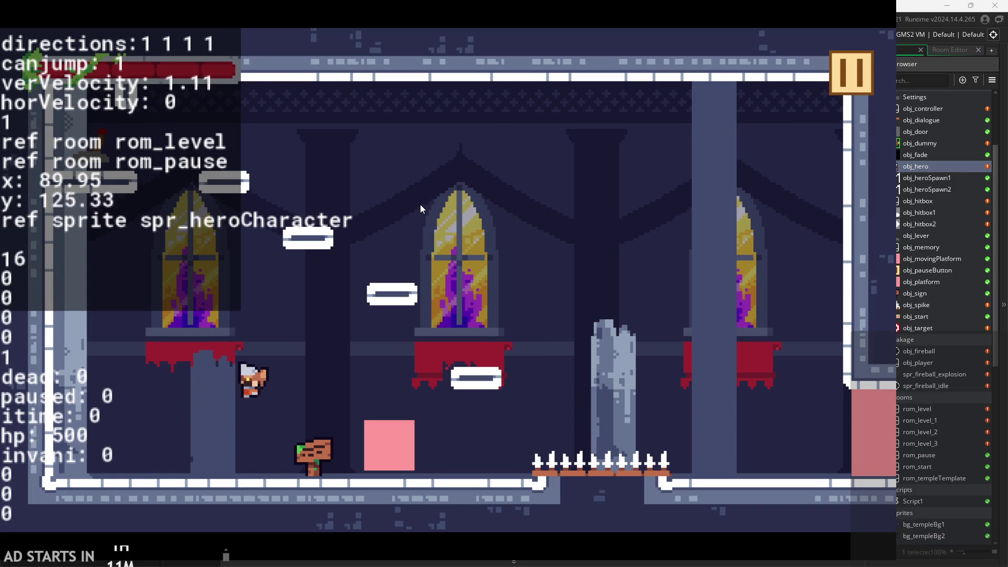
{"action": "key", "text": "Up"}
{"action": "left_click", "coordinate": [861, 72]}
{"action": "left_click", "coordinate": [689, 459]}
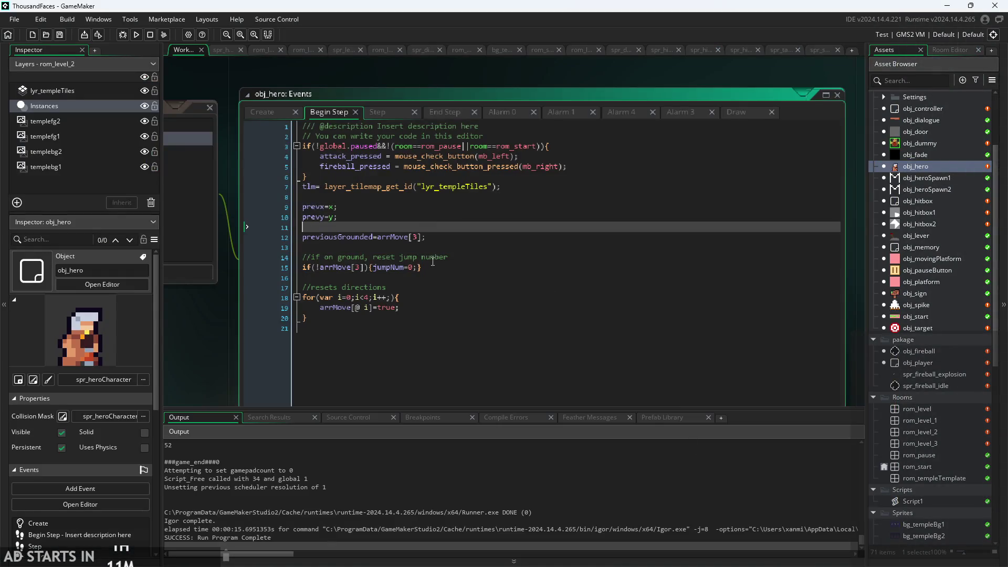
Step: Delete line 15's on-ground jumpNum reset and the line-14 comment from Begin Step
{"action": "left_click", "coordinate": [459, 267]}
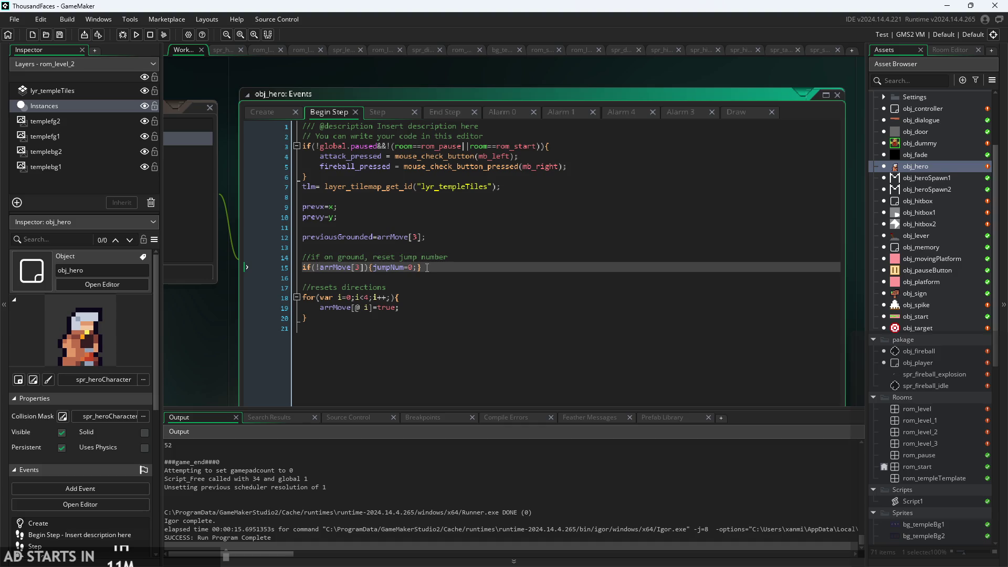
{"action": "left_click", "coordinate": [384, 257]}
{"action": "left_click", "coordinate": [350, 268]}
{"action": "scroll", "coordinate": [352, 276], "scroll_direction": "up", "scroll_amount": 2}
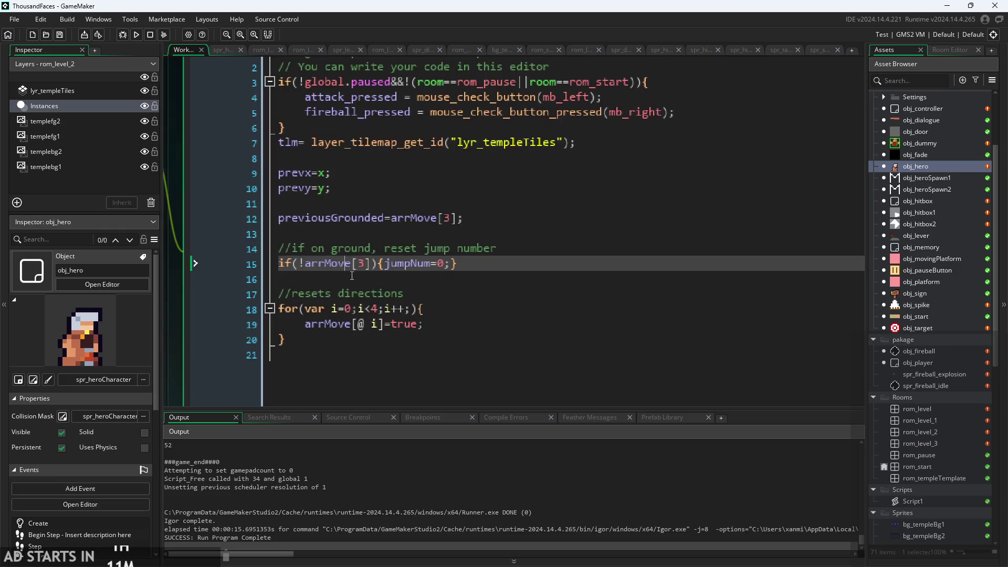
{"action": "scroll", "coordinate": [469, 258], "scroll_direction": "down", "scroll_amount": 2}
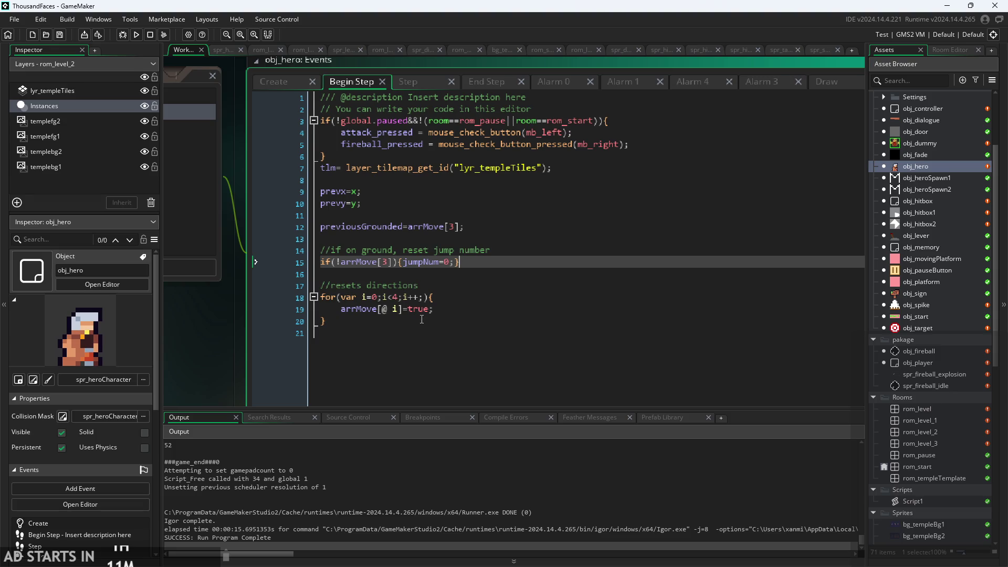
{"action": "left_click", "coordinate": [478, 264]}
{"action": "left_click_drag", "start_coordinate": [478, 264], "coordinate": [312, 262]}
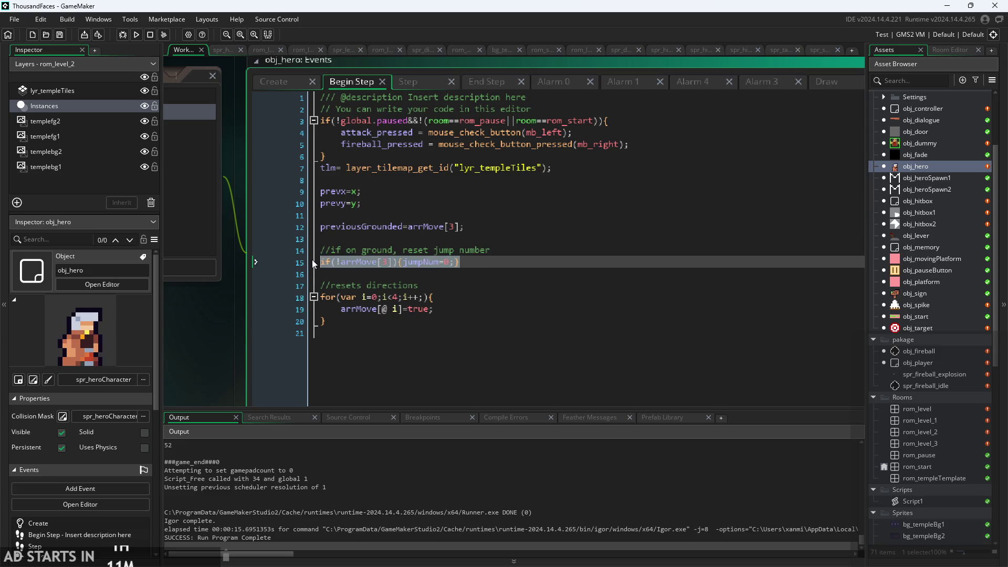
{"action": "key", "text": "BackSpace"}
{"action": "key", "text": "shift+Up"}
{"action": "key", "text": "BackSpace"}
{"action": "key", "text": "Delete"}
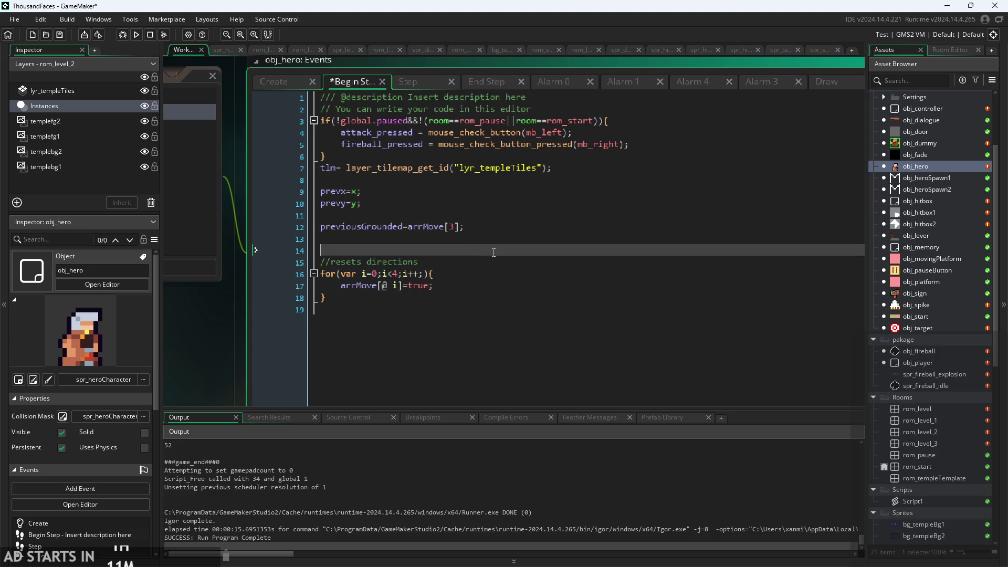
Step: Paste the jump-reset lines into End Step and replace !arrMove[3] with previousGrounded
{"action": "left_click", "coordinate": [467, 80]}
{"action": "key", "text": "ctrl+v"}
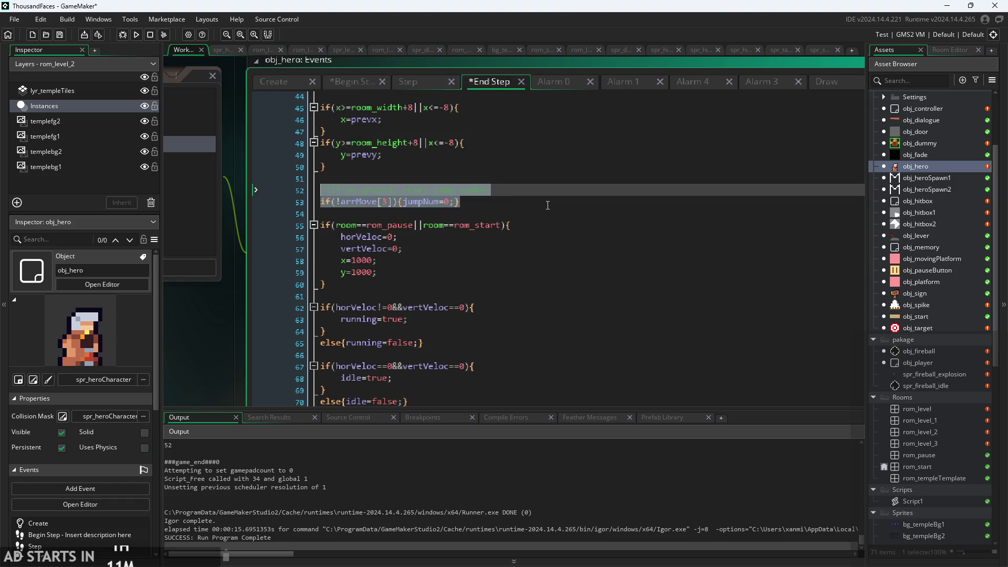
{"action": "left_click", "coordinate": [545, 205]}
{"action": "left_click_drag", "start_coordinate": [393, 203], "coordinate": [342, 204]}
{"action": "key", "text": "BackSpace"}
{"action": "key", "text": "BackSpace"}
{"action": "type", "text": "prev"}
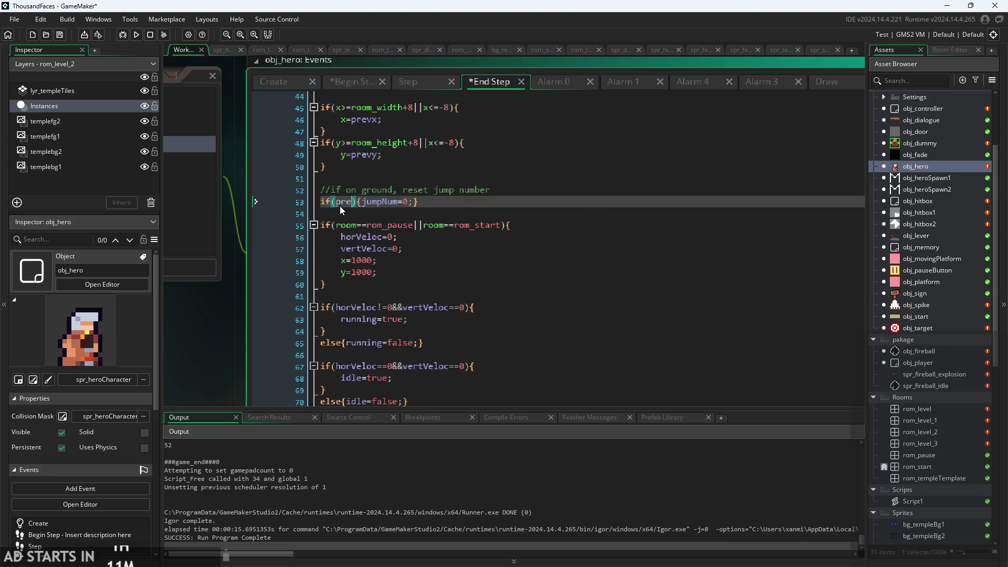
{"action": "key", "text": "Return"}
Step: Leave one blank line after previousGrounded in Begin Step and check its arrMove[3] index
{"action": "left_click", "coordinate": [366, 85]}
{"action": "key", "text": "BackSpace"}
{"action": "key", "text": "BackSpace"}
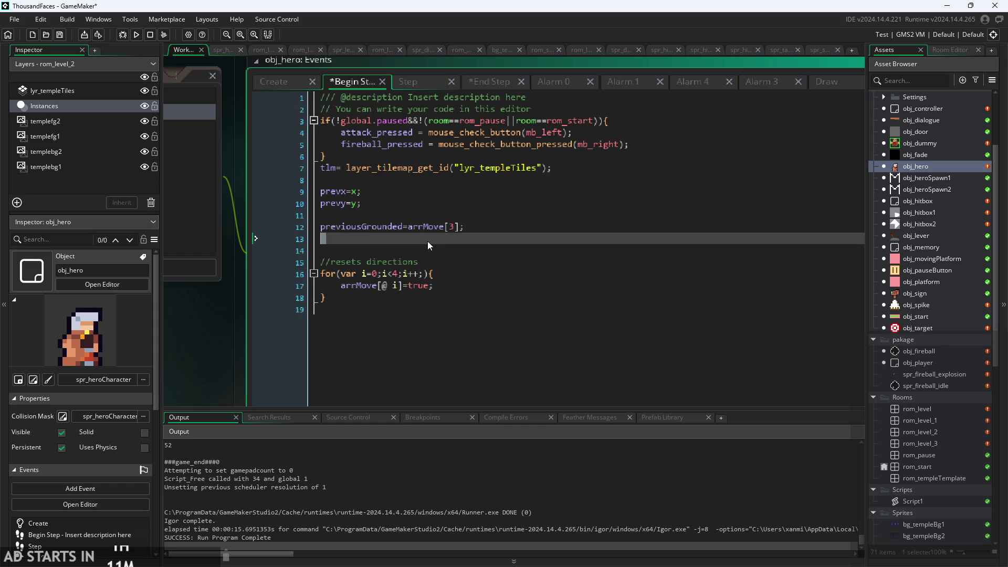
{"action": "key", "text": "Return"}
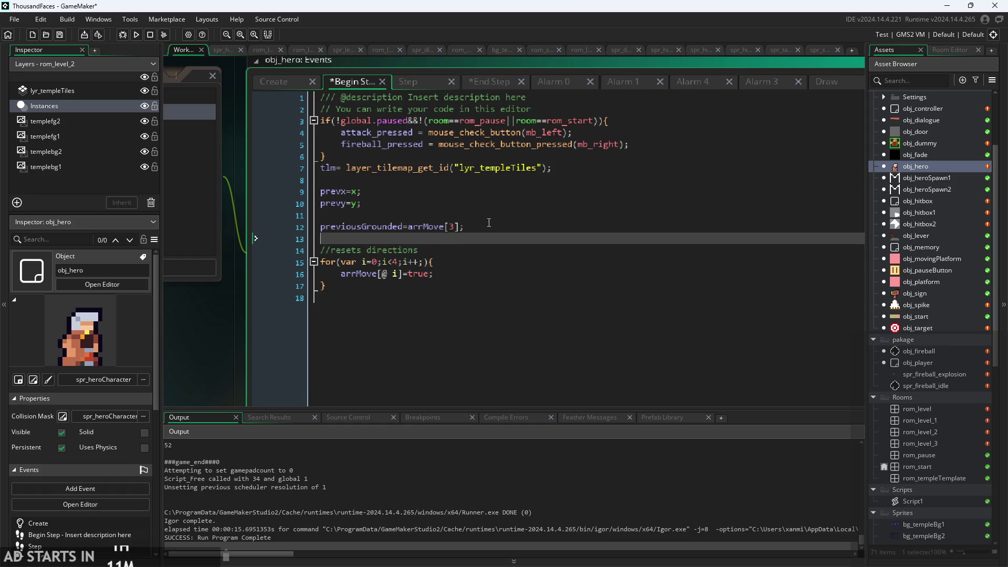
{"action": "left_click_drag", "start_coordinate": [321, 227], "coordinate": [441, 227]}
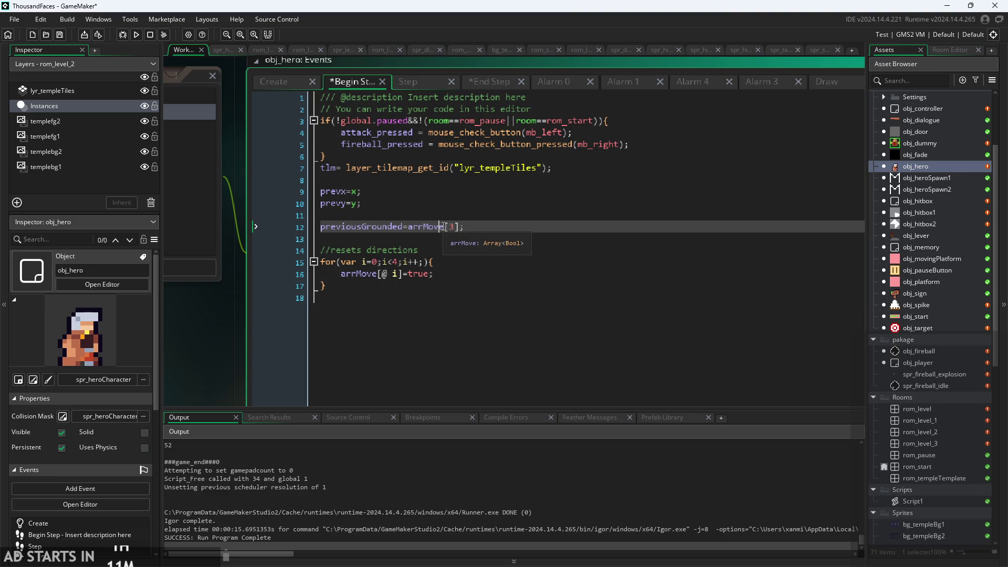
{"action": "mouse_move", "coordinate": [447, 227]}
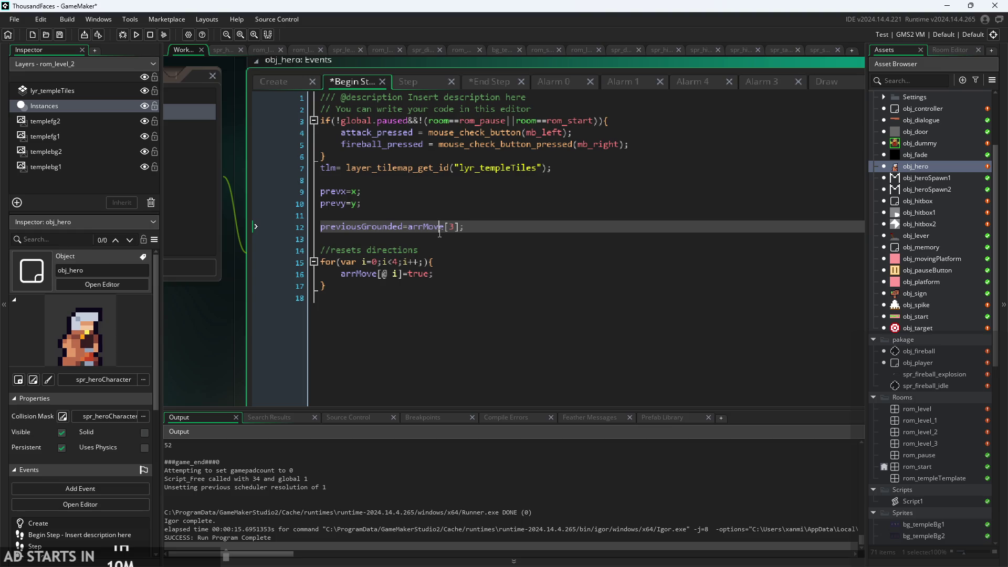
{"action": "left_click", "coordinate": [449, 231]}
{"action": "left_click", "coordinate": [408, 82]}
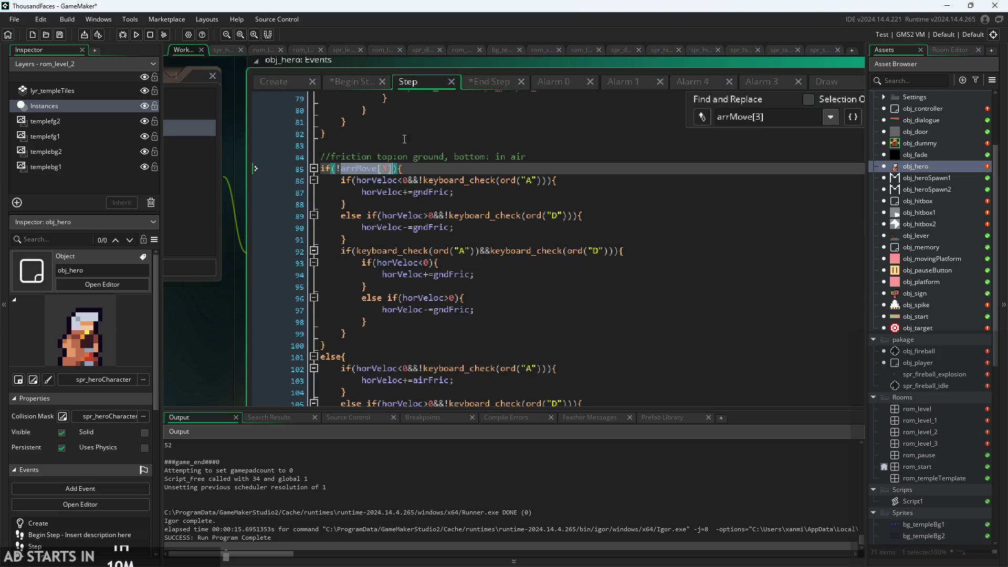
Step: Search Step for 'previous' and inspect previousGrounded in the coyote-time check
{"action": "left_click", "coordinate": [417, 215]}
{"action": "scroll", "coordinate": [483, 243], "scroll_direction": "down", "scroll_amount": 2}
{"action": "key", "text": "ctrl+f"}
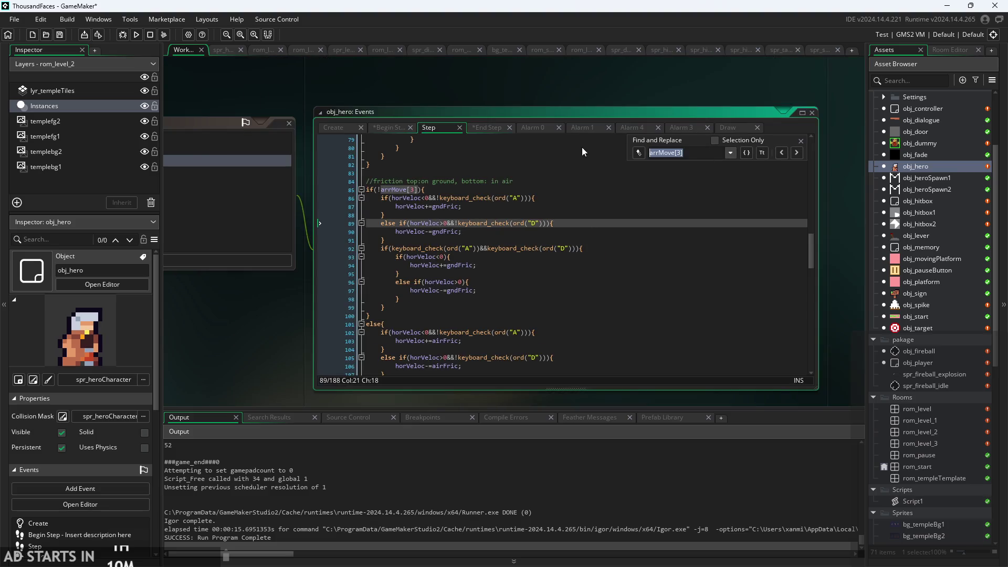
{"action": "type", "text": "previo"}
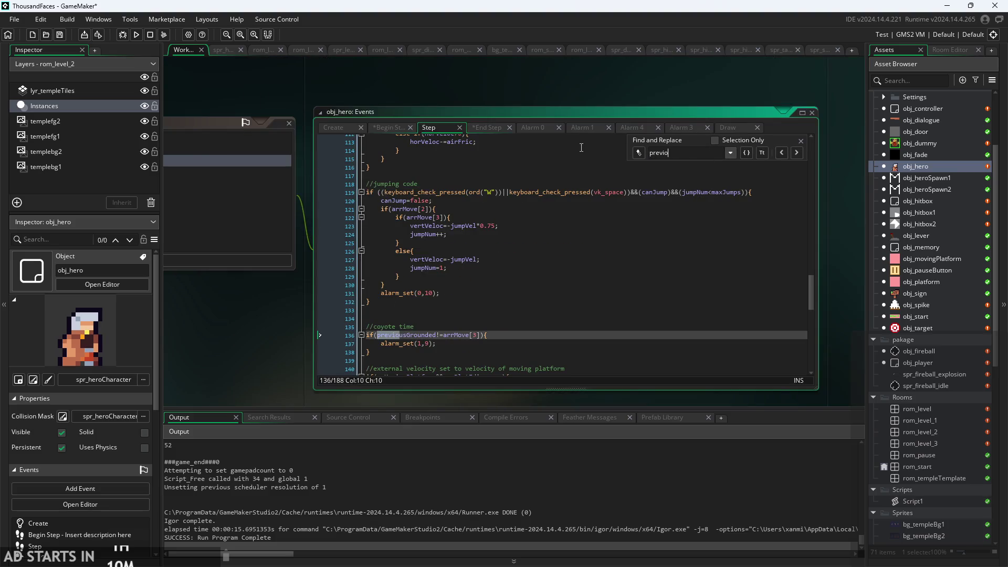
{"action": "type", "text": "us"}
{"action": "scroll", "coordinate": [431, 360], "scroll_direction": "up", "scroll_amount": 2}
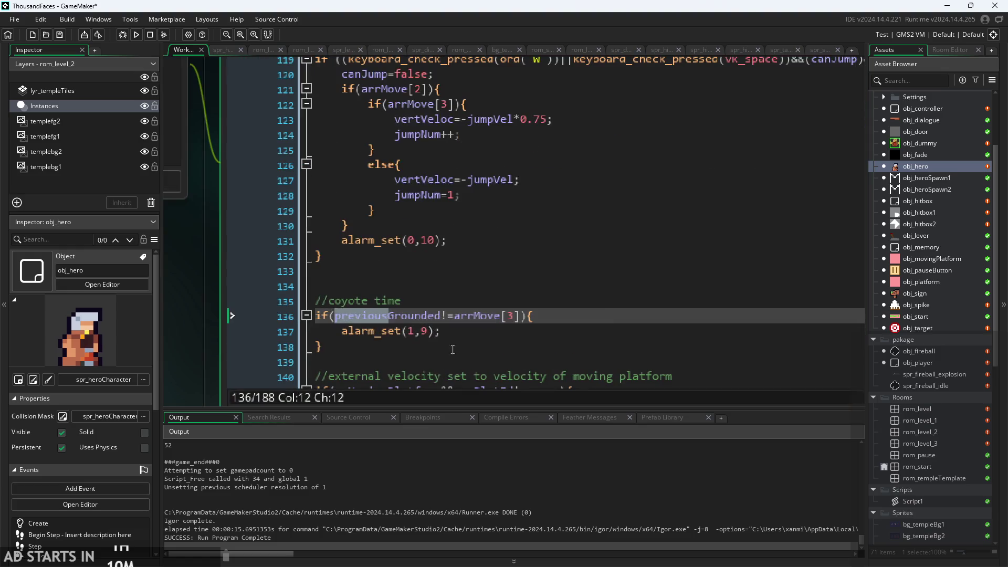
{"action": "left_click", "coordinate": [458, 334]}
{"action": "scroll", "coordinate": [462, 330], "scroll_direction": "down", "scroll_amount": 1}
{"action": "scroll", "coordinate": [462, 325], "scroll_direction": "down", "scroll_amount": 1}
{"action": "scroll", "coordinate": [456, 326], "scroll_direction": "up", "scroll_amount": 1}
{"action": "left_click", "coordinate": [446, 308]}
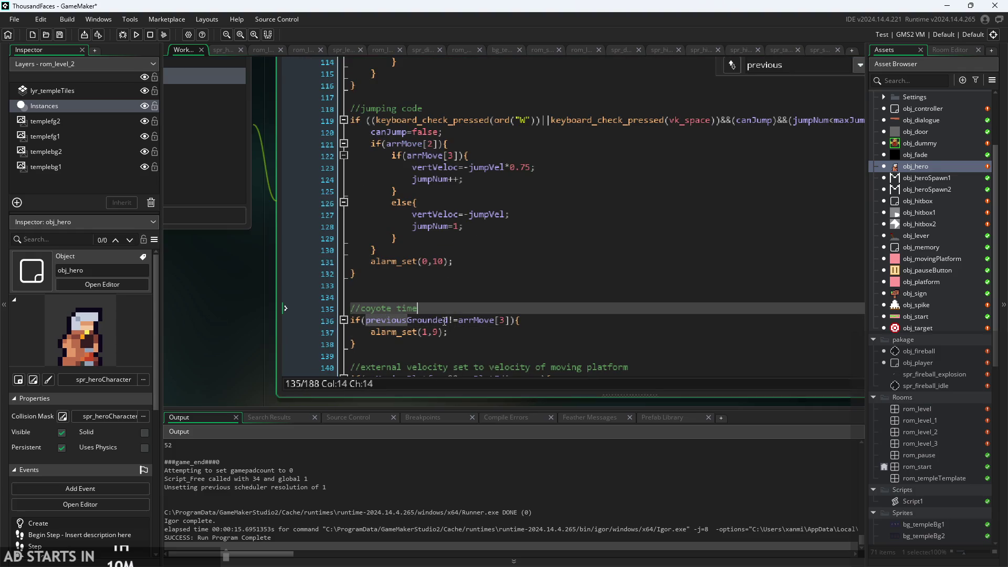
{"action": "left_click", "coordinate": [441, 320]}
{"action": "scroll", "coordinate": [448, 323], "scroll_direction": "down", "scroll_amount": 2}
{"action": "scroll", "coordinate": [448, 324], "scroll_direction": "up", "scroll_amount": 1}
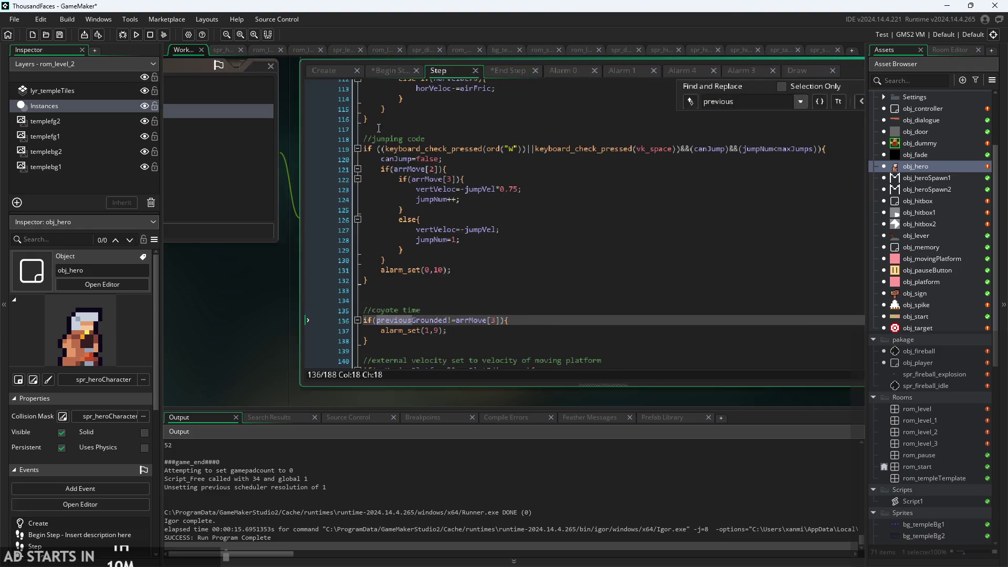
Step: Compare the coyote-time condition with Begin Step and retype its not-equal sign
{"action": "left_click", "coordinate": [376, 73]}
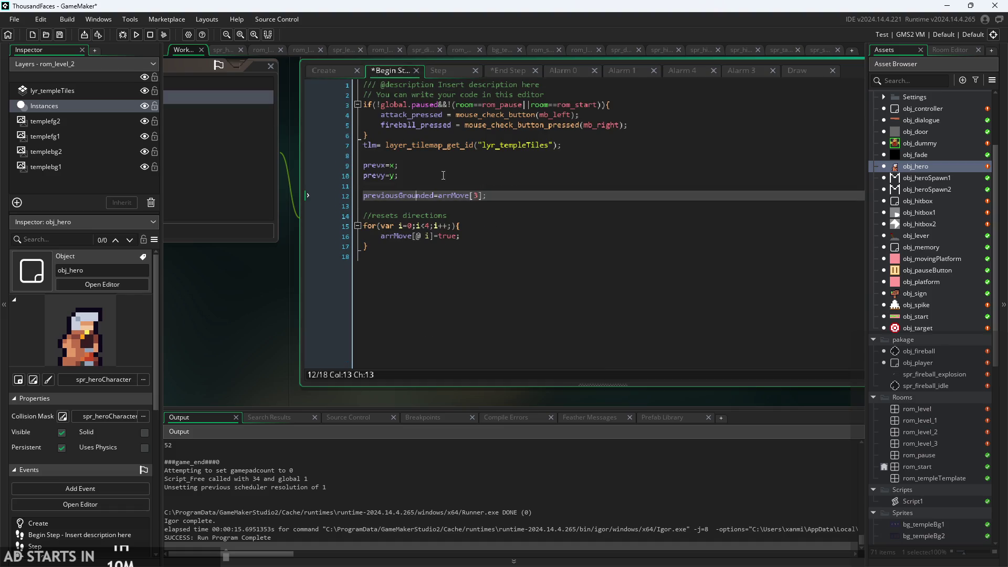
{"action": "left_click", "coordinate": [443, 75]}
{"action": "left_click", "coordinate": [456, 323]}
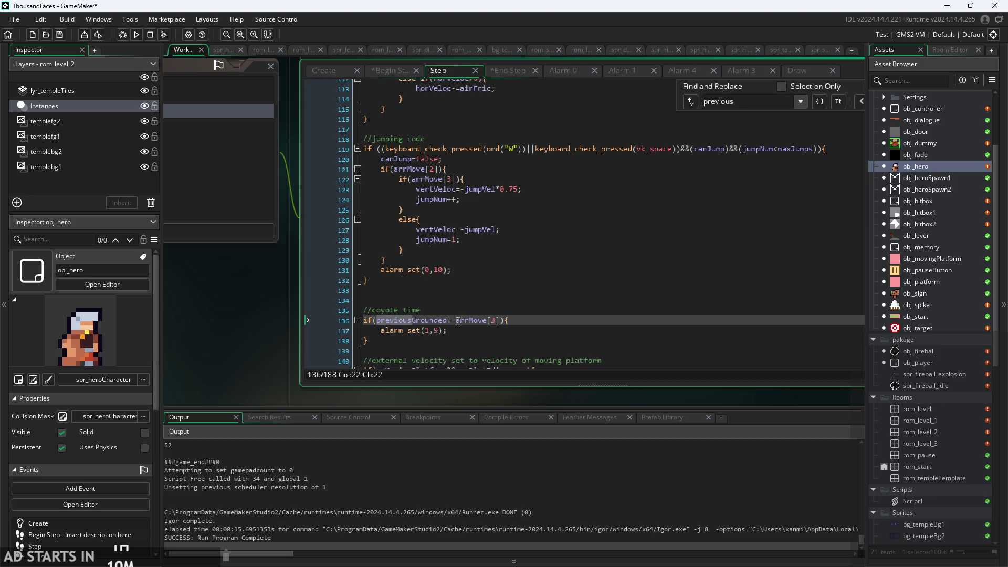
{"action": "left_click", "coordinate": [396, 71]}
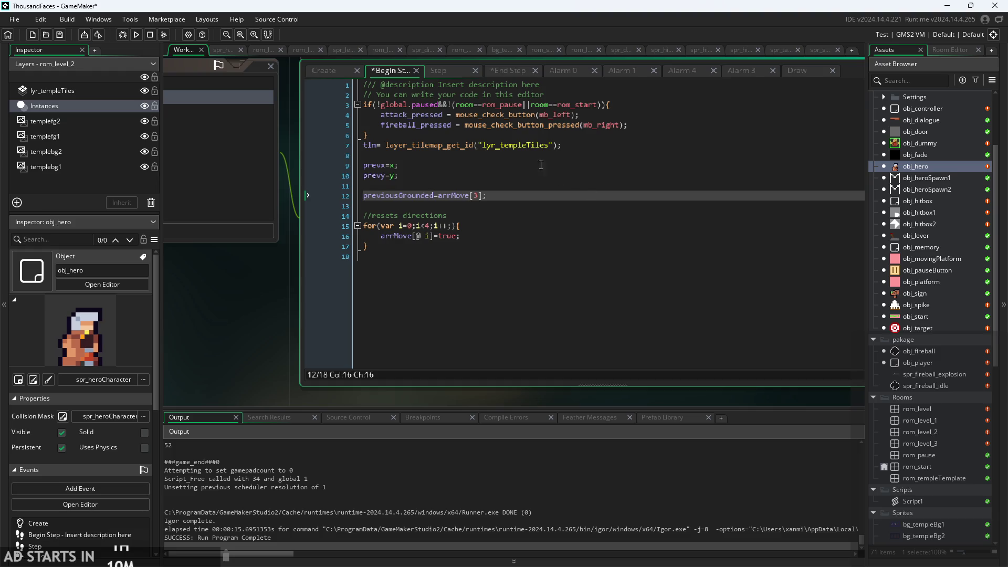
{"action": "left_click", "coordinate": [435, 71]}
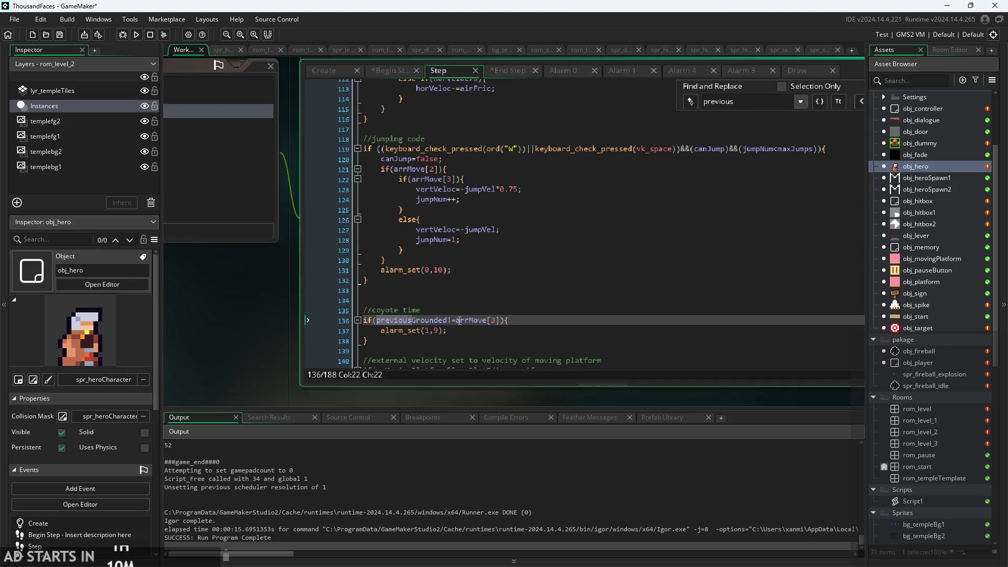
{"action": "key", "text": "BackSpace"}
{"action": "type", "text": "="}
{"action": "left_click", "coordinate": [528, 316]}
{"action": "scroll", "coordinate": [266, 292], "scroll_direction": "down", "scroll_amount": 1}
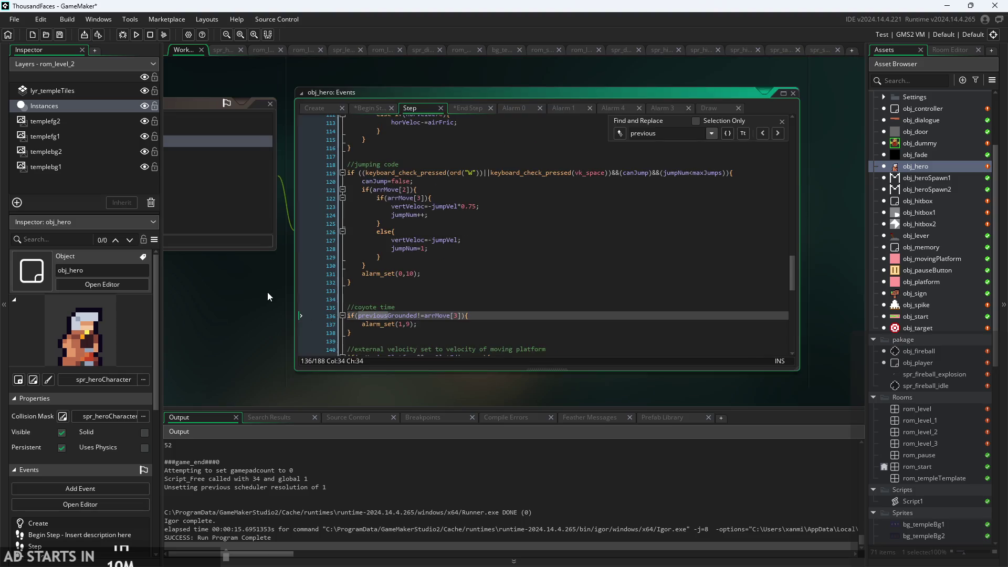
Step: Close Find and Replace and read through the coyote-time block and its alarm line
{"action": "left_click", "coordinate": [730, 119]}
{"action": "scroll", "coordinate": [409, 303], "scroll_direction": "up", "scroll_amount": 1}
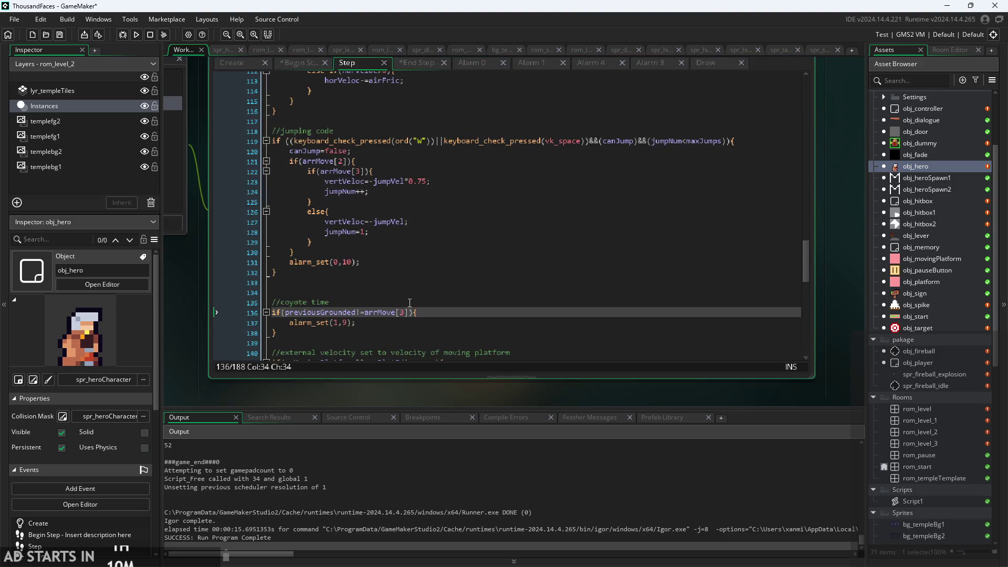
{"action": "left_click", "coordinate": [405, 191]}
{"action": "scroll", "coordinate": [405, 191], "scroll_direction": "up", "scroll_amount": 1}
{"action": "left_click", "coordinate": [435, 346]}
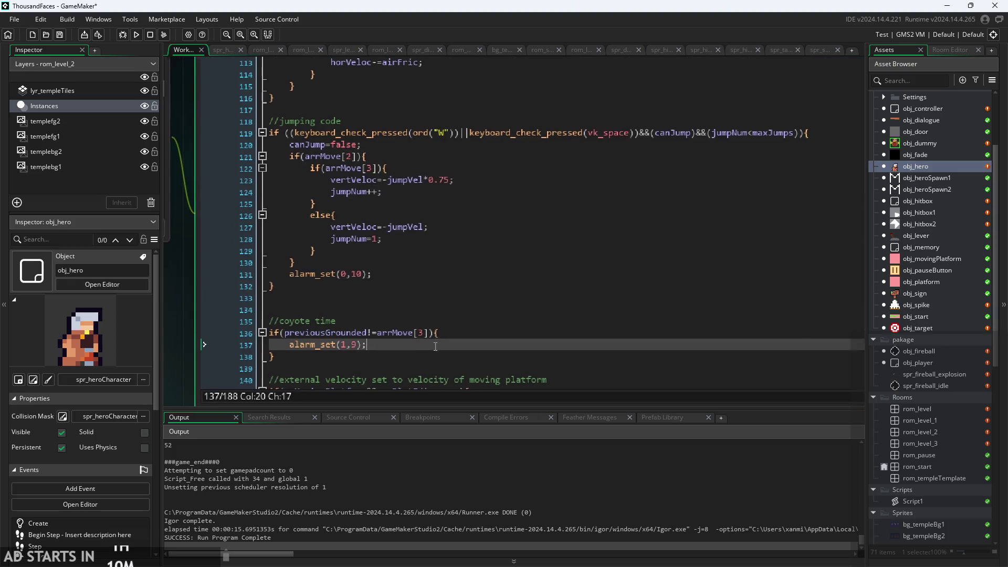
{"action": "scroll", "coordinate": [435, 346], "scroll_direction": "up", "scroll_amount": 1}
{"action": "left_click", "coordinate": [492, 318]}
{"action": "key", "text": "Down"}
{"action": "key", "text": "Down"}
{"action": "scroll", "coordinate": [492, 327], "scroll_direction": "down", "scroll_amount": 2}
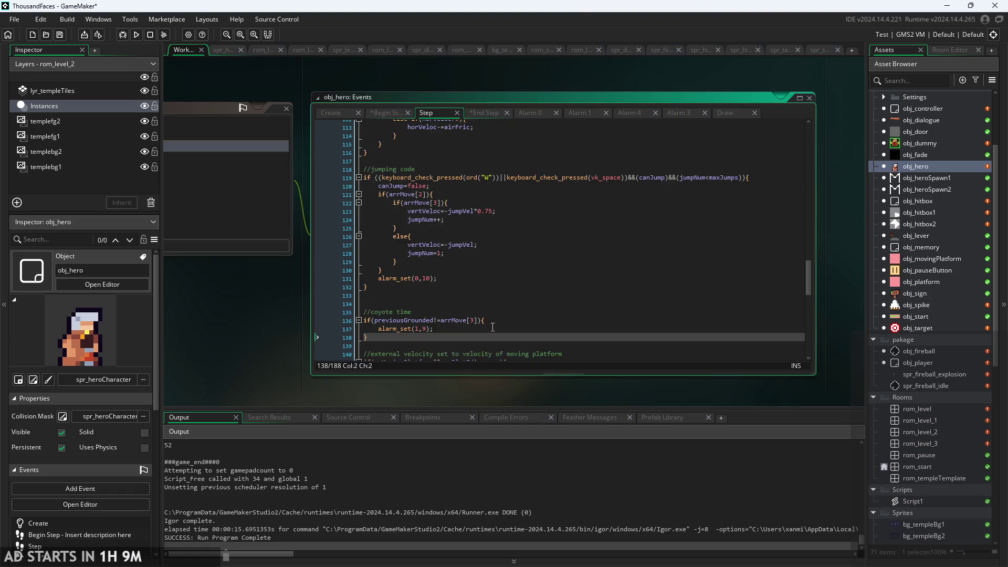
{"action": "scroll", "coordinate": [492, 327], "scroll_direction": "up", "scroll_amount": 2}
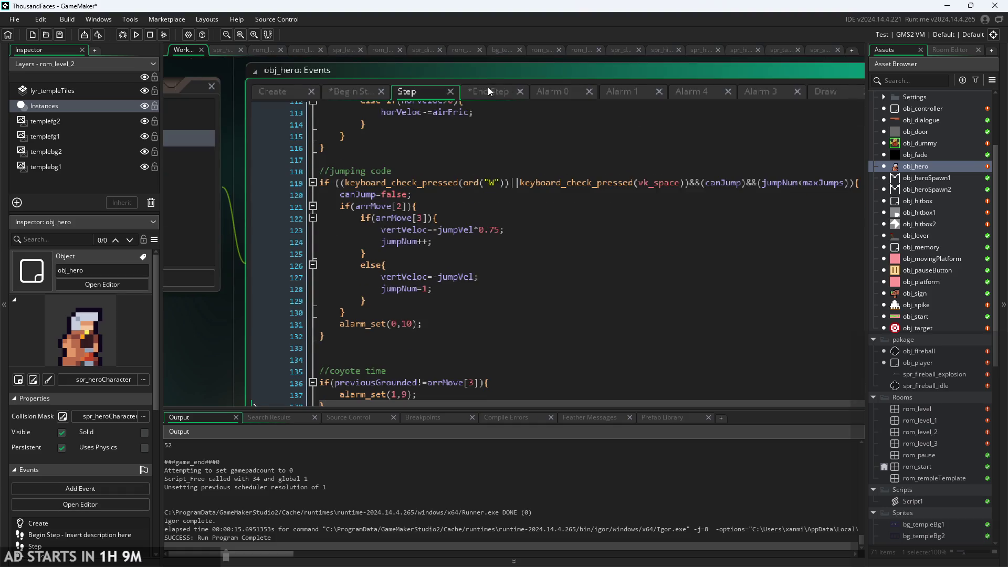
Step: Flip through the End Step, Begin Step and Create code, ending on Begin Step
{"action": "left_click", "coordinate": [488, 91]}
{"action": "left_click", "coordinate": [539, 224]}
{"action": "left_click", "coordinate": [346, 92]}
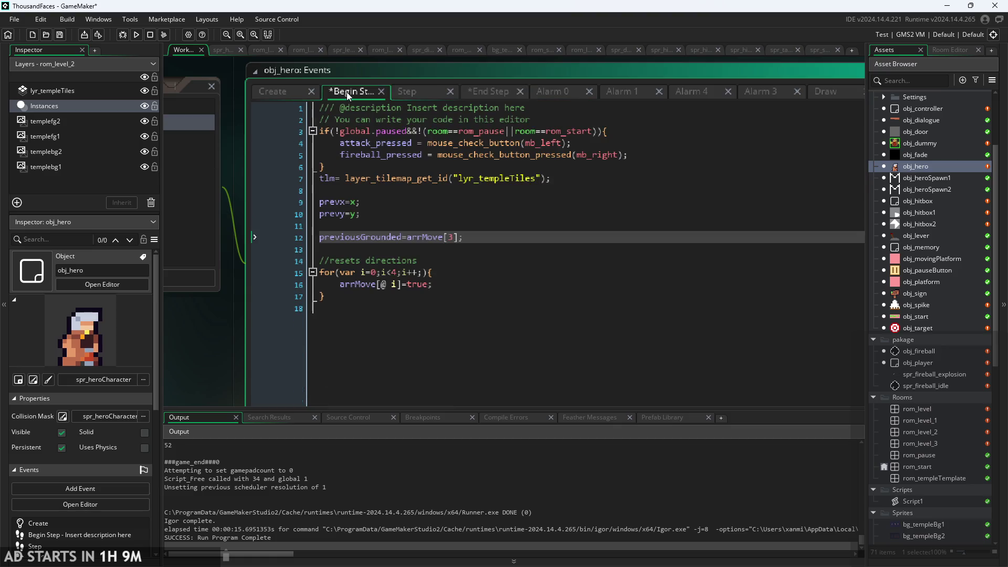
{"action": "left_click", "coordinate": [299, 94]}
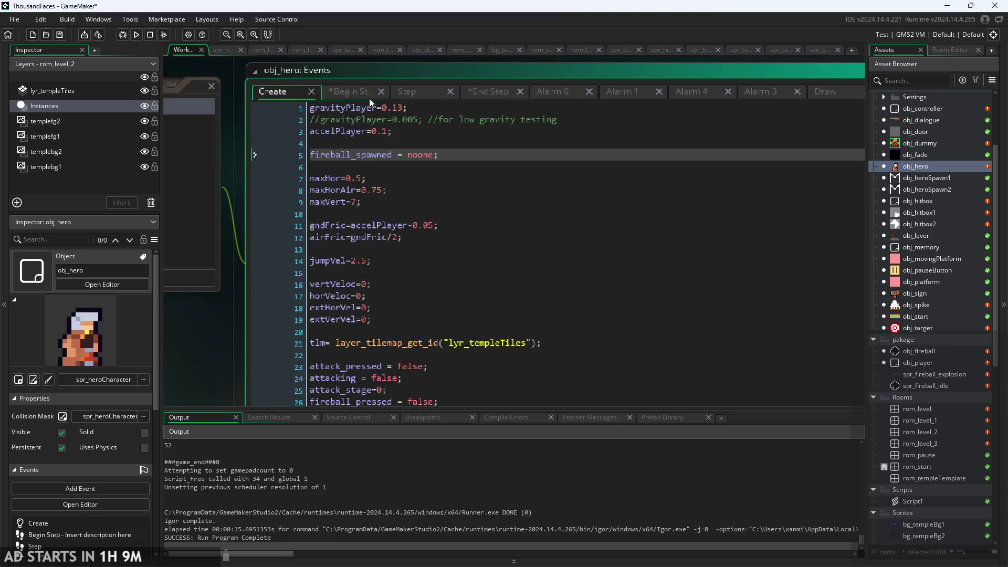
{"action": "left_click", "coordinate": [346, 90]}
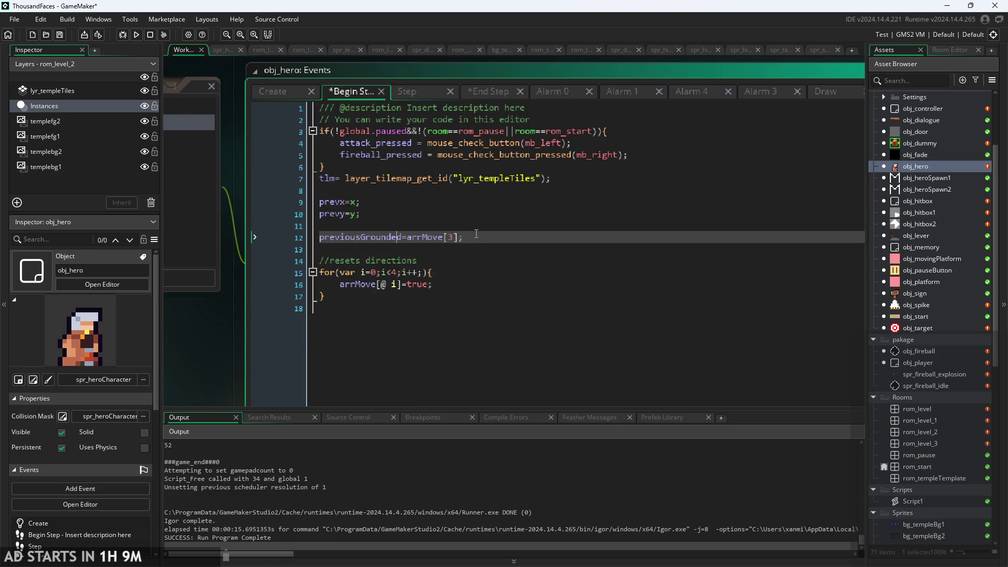
Step: Save the project from obj_hero's End Step jump-reset code
{"action": "left_click", "coordinate": [477, 89]}
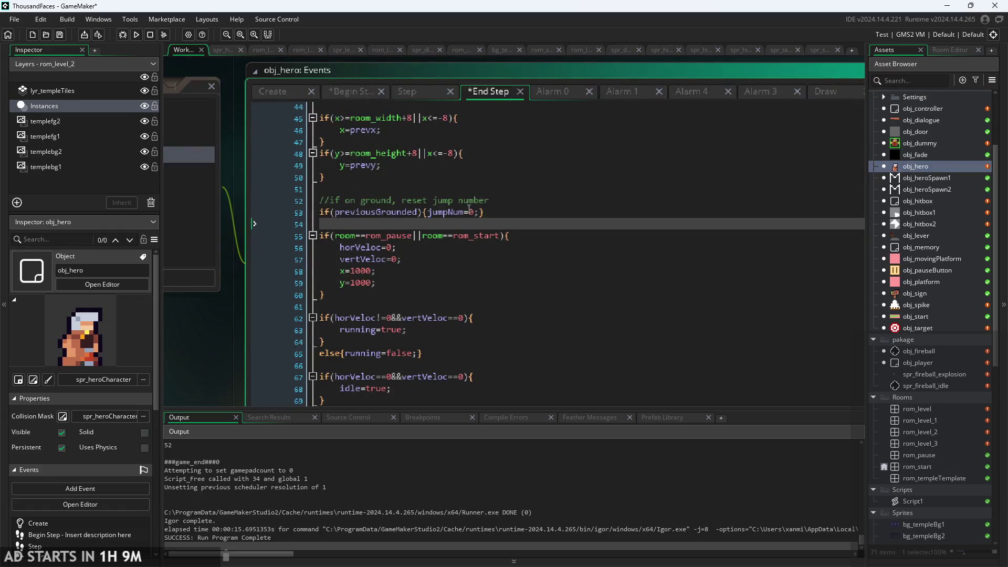
{"action": "left_click", "coordinate": [497, 213]}
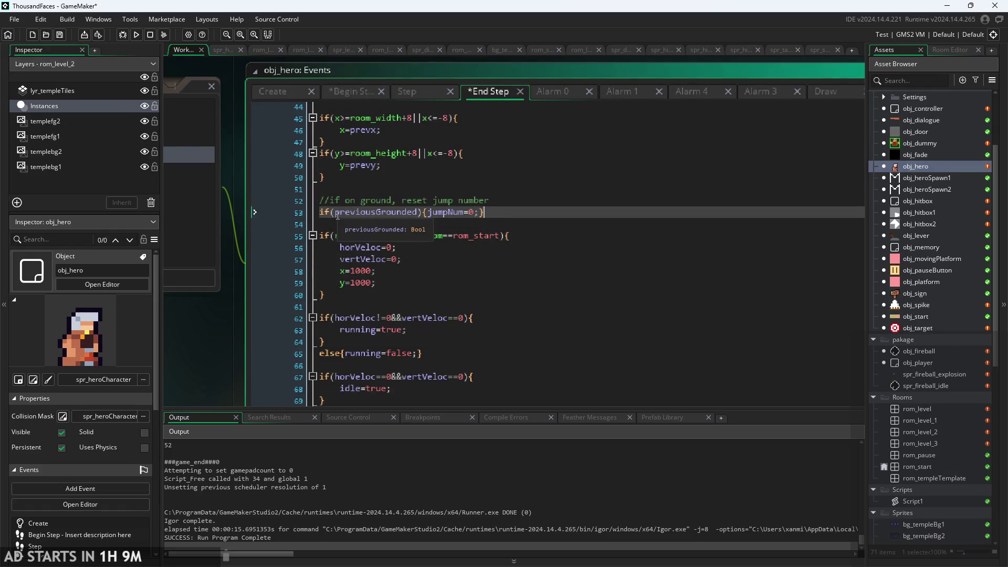
{"action": "key", "text": "ctrl+s"}
Step: Run the game with Debug Stats on, jump once, then exit back to the editor
{"action": "left_click", "coordinate": [136, 34]}
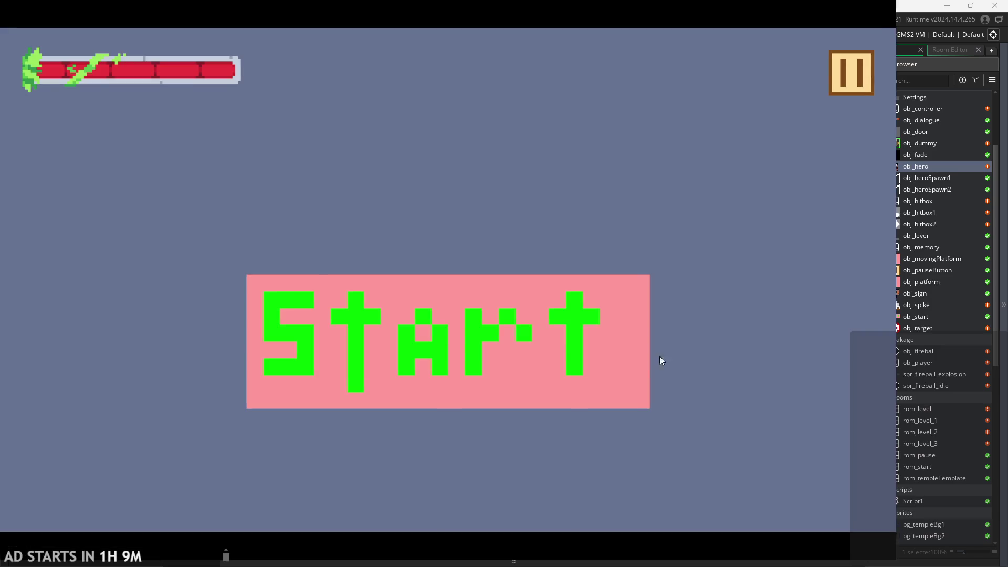
{"action": "left_click", "coordinate": [366, 338]}
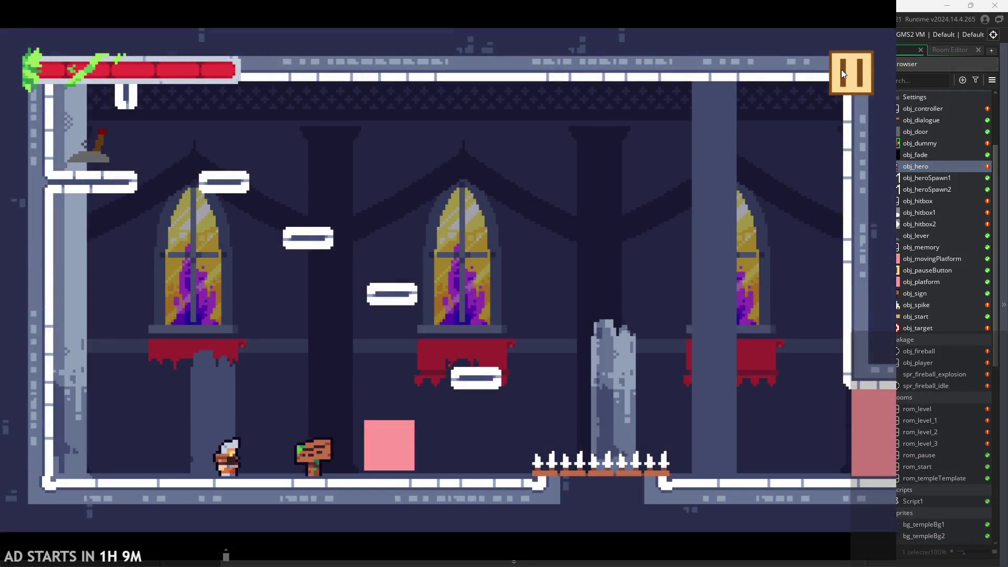
{"action": "left_click", "coordinate": [841, 69]}
{"action": "left_click", "coordinate": [179, 160]}
{"action": "left_click", "coordinate": [835, 64]}
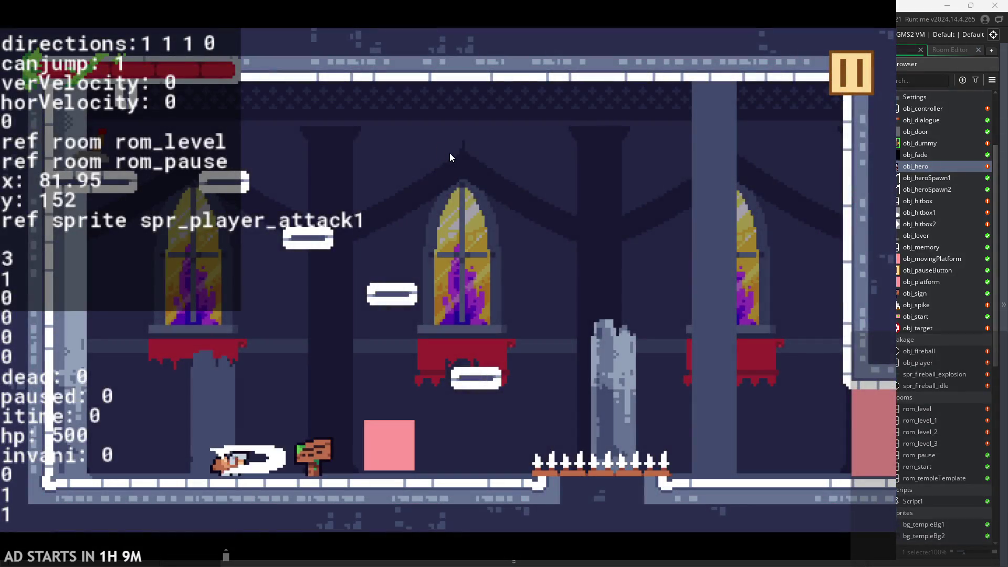
{"action": "key", "text": "space"}
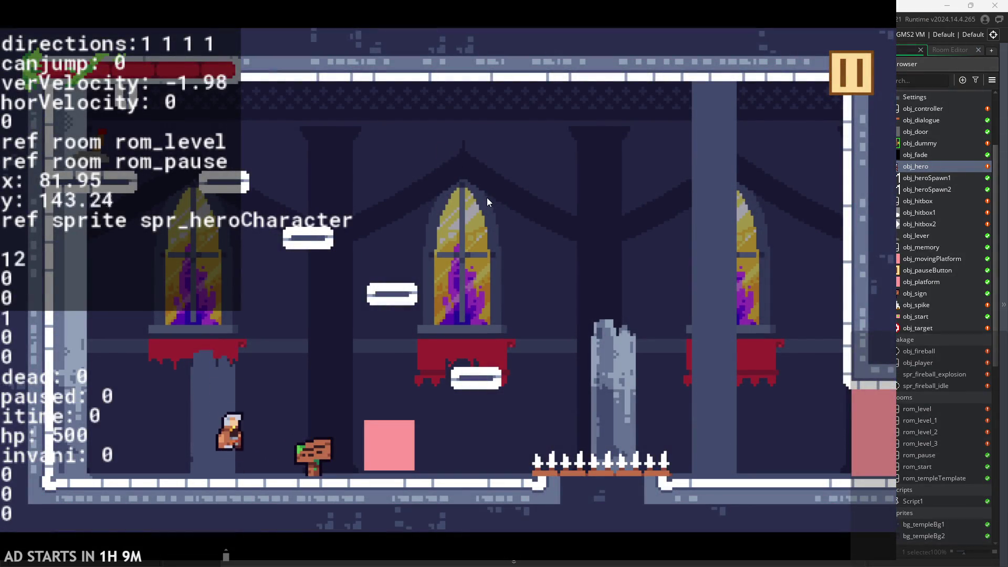
{"action": "left_click", "coordinate": [843, 79]}
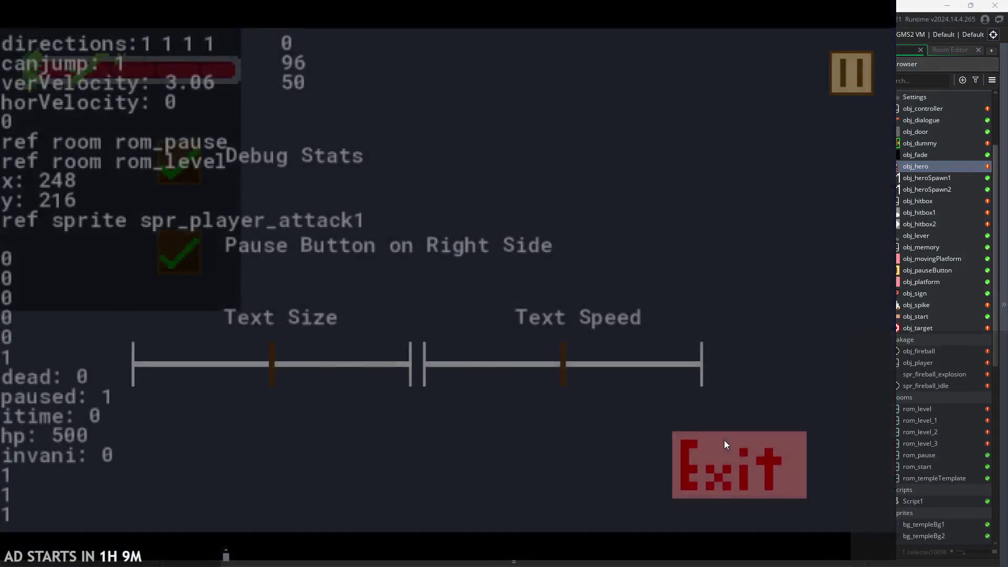
{"action": "left_click", "coordinate": [724, 444]}
{"action": "left_click", "coordinate": [338, 211]}
Step: Negate the End Step check to !previousGrounded, save, and launch the game
{"action": "type", "text": "!"}
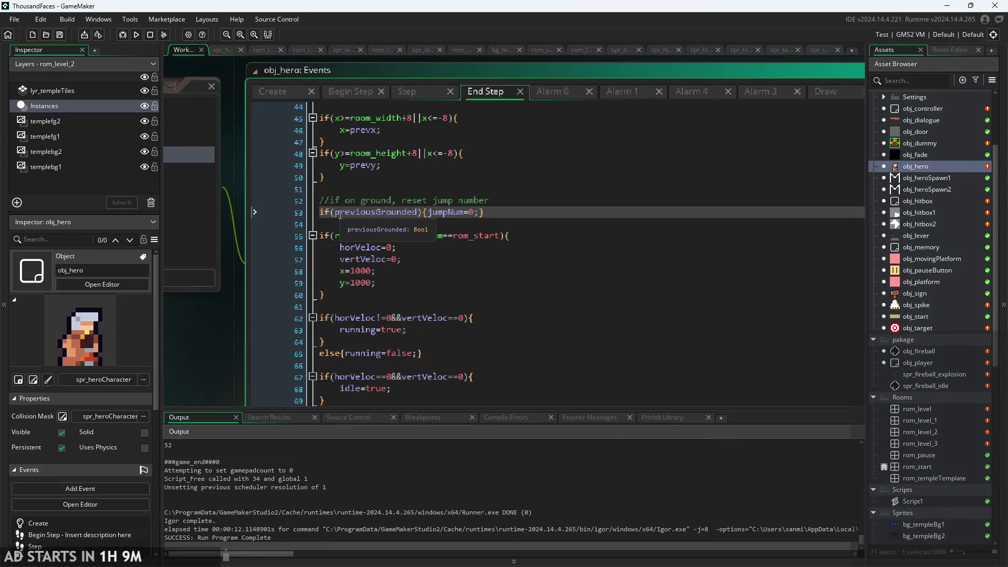
{"action": "key", "text": "ctrl+s"}
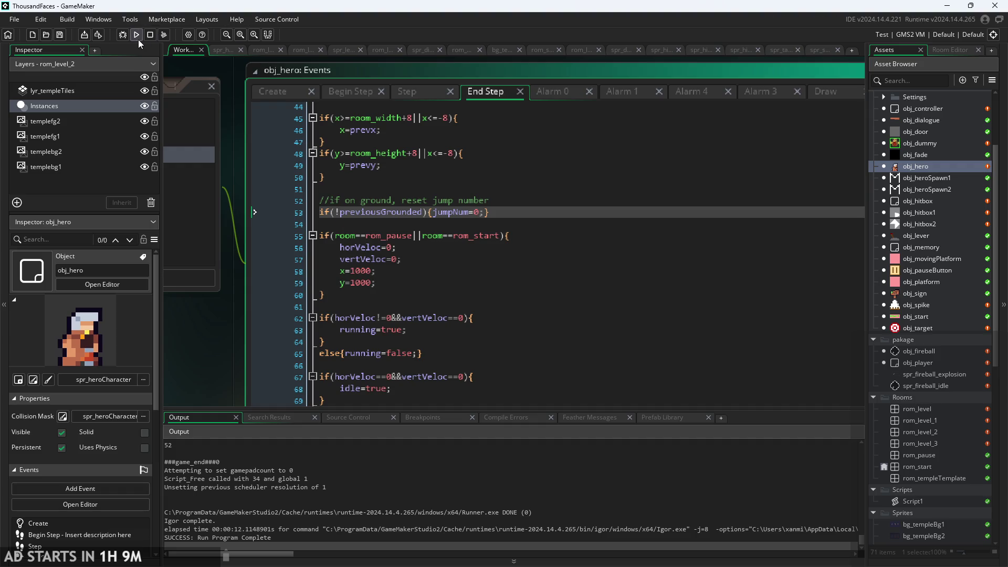
{"action": "left_click", "coordinate": [136, 35]}
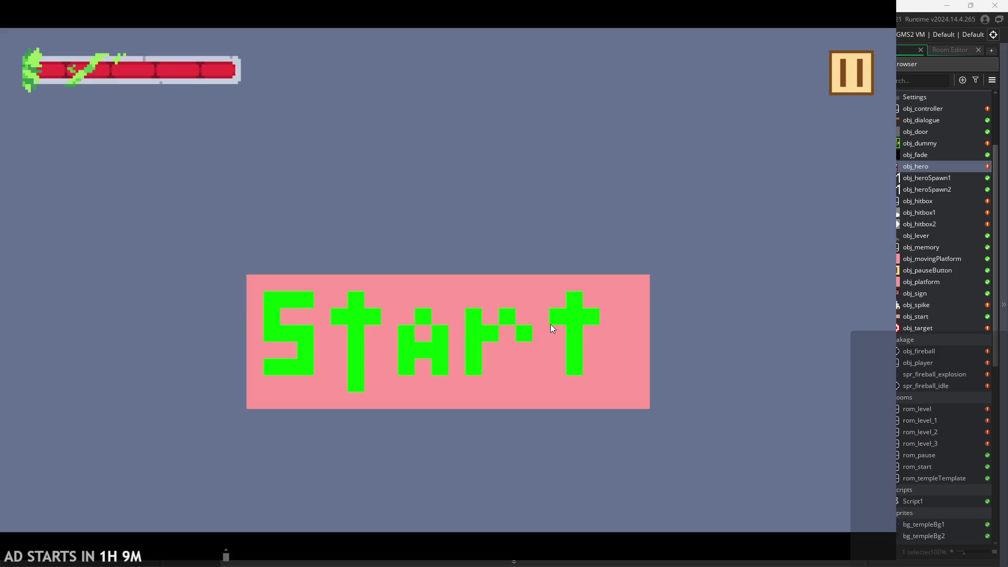
{"action": "left_click", "coordinate": [550, 323]}
Step: With Debug Stats on, walk right, jump and double-jump, then exit the game
{"action": "left_click", "coordinate": [812, 95]}
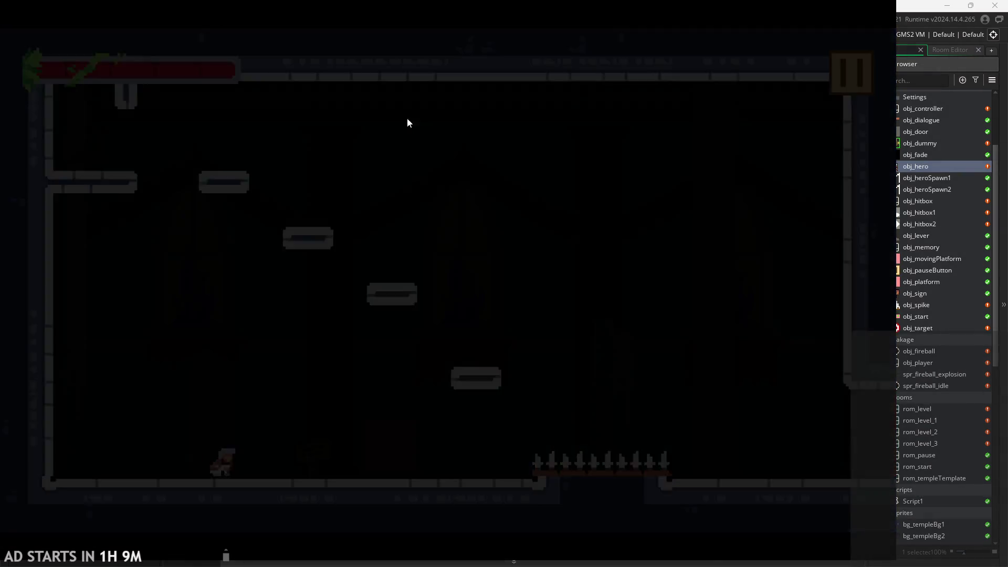
{"action": "left_click", "coordinate": [179, 168]}
{"action": "left_click", "coordinate": [821, 78]}
{"action": "key", "text": "Right"}
{"action": "key", "text": "space"}
{"action": "key", "text": "space"}
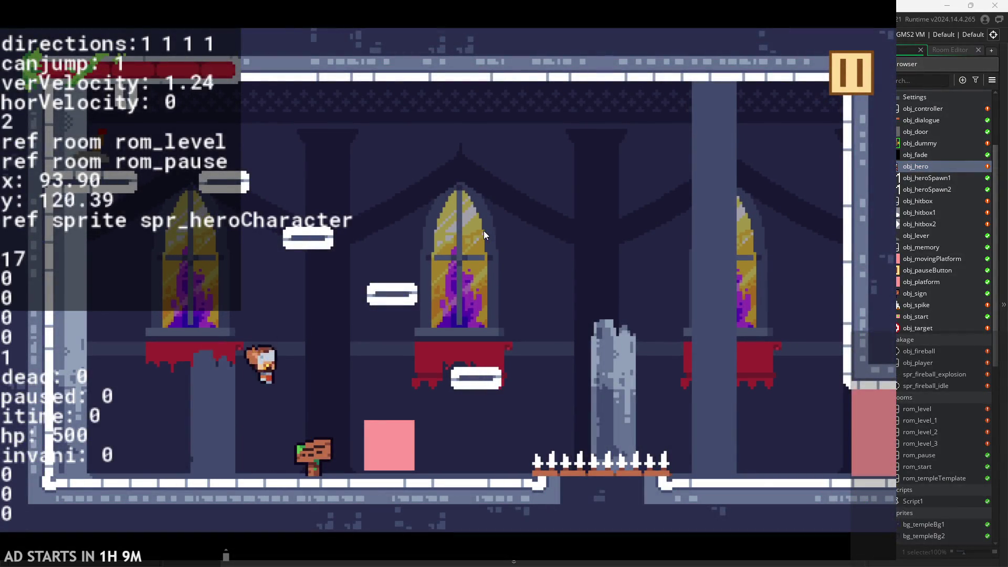
{"action": "key", "text": "space"}
{"action": "key", "text": "space"}
{"action": "key", "text": "space"}
{"action": "key", "text": "space"}
{"action": "key", "text": "space"}
{"action": "left_click", "coordinate": [850, 77]}
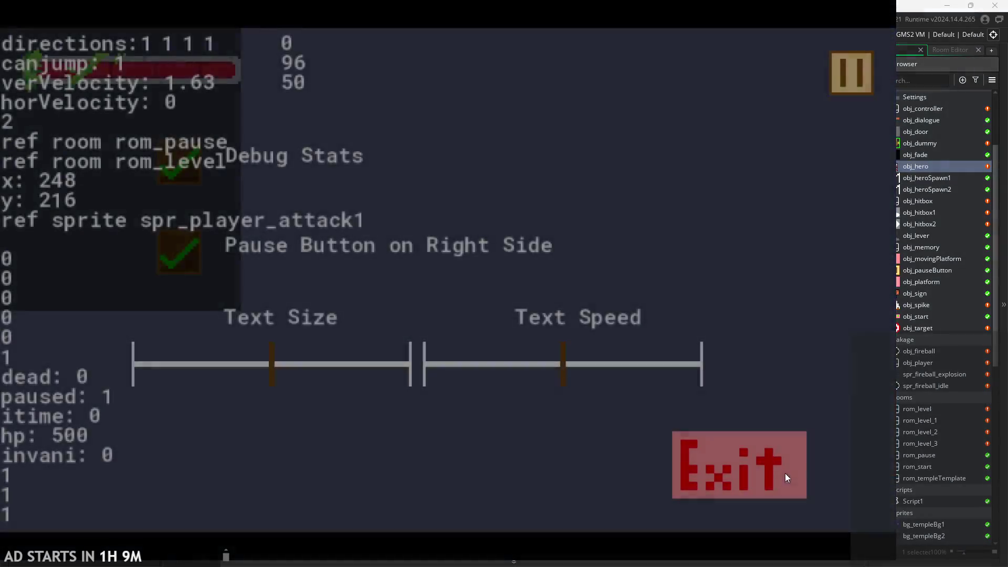
{"action": "left_click", "coordinate": [785, 474]}
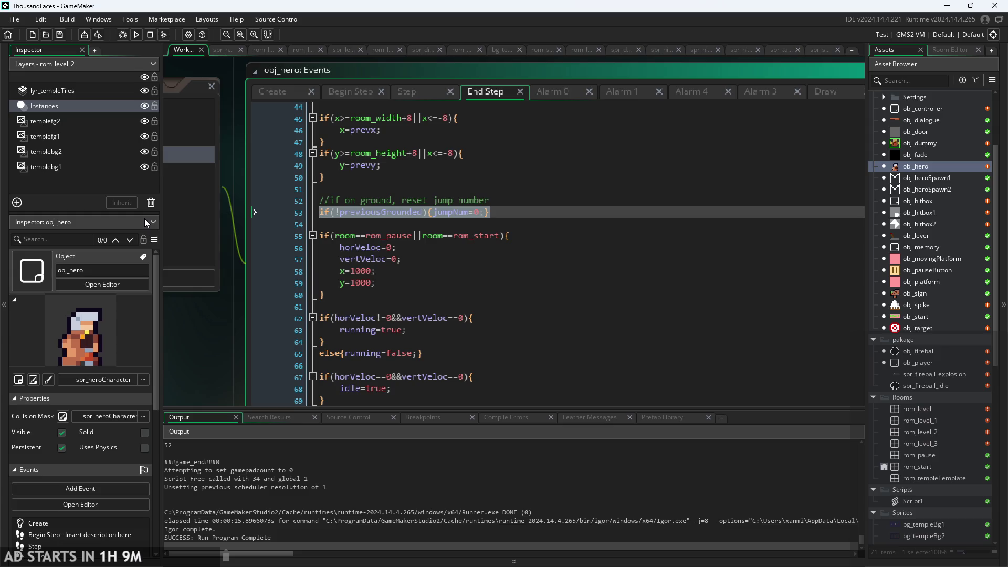
Step: Run the game with Debug Stats, walk right, jump three times, then quit
{"action": "left_click", "coordinate": [134, 35]}
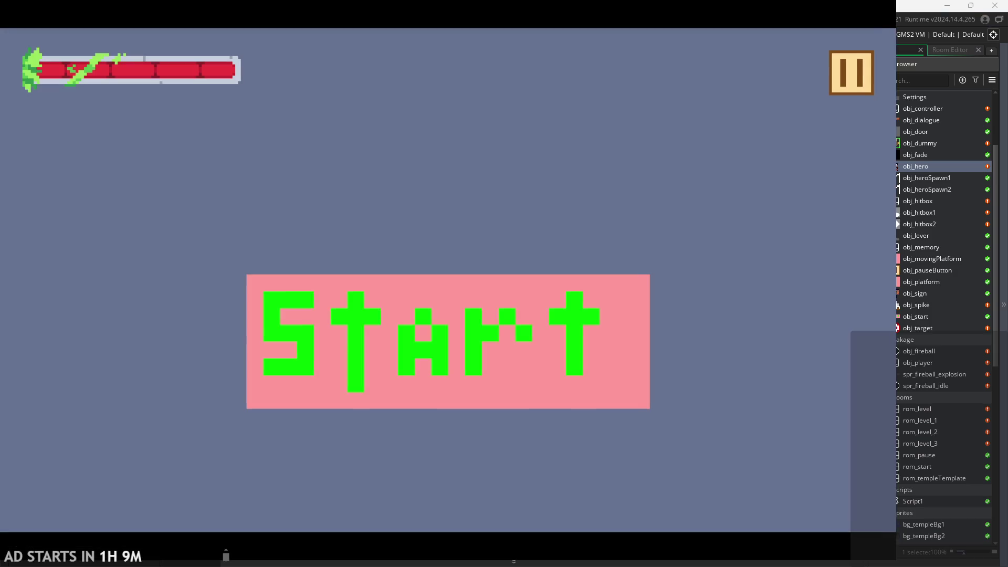
{"action": "left_click", "coordinate": [609, 285]}
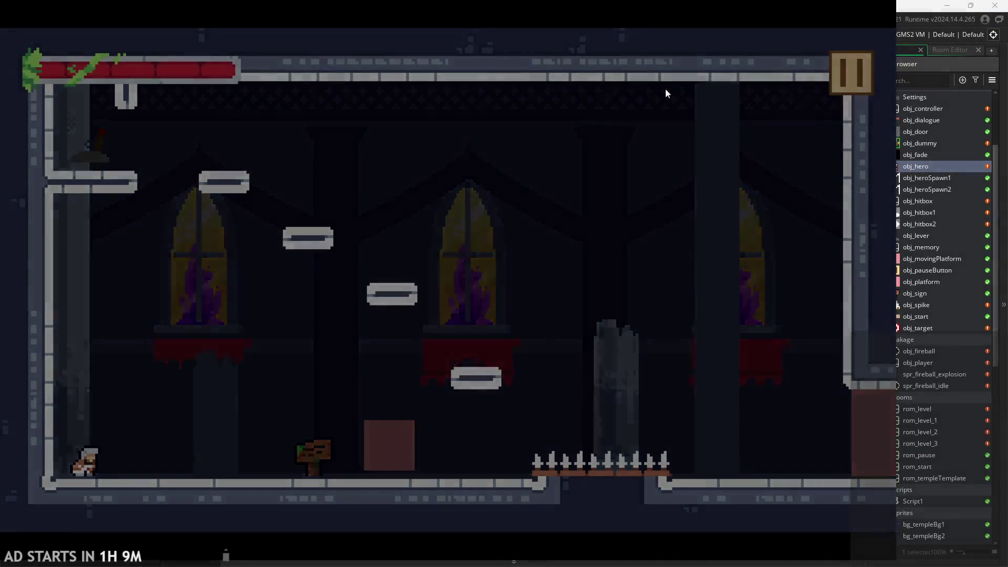
{"action": "key", "text": "Escape"}
{"action": "left_click", "coordinate": [260, 159]}
{"action": "left_click", "coordinate": [847, 73]}
{"action": "key", "text": "Right"}
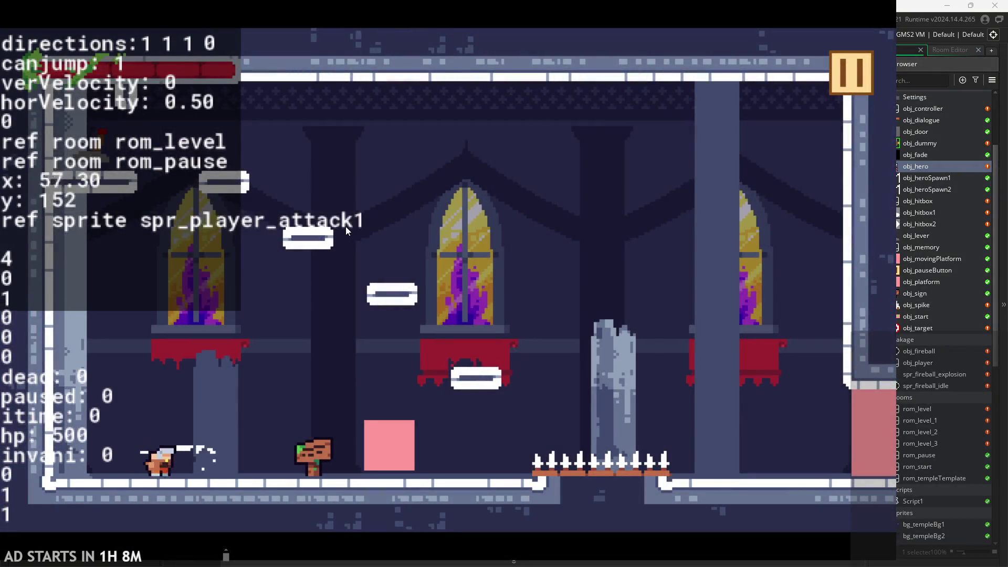
{"action": "key", "text": "space"}
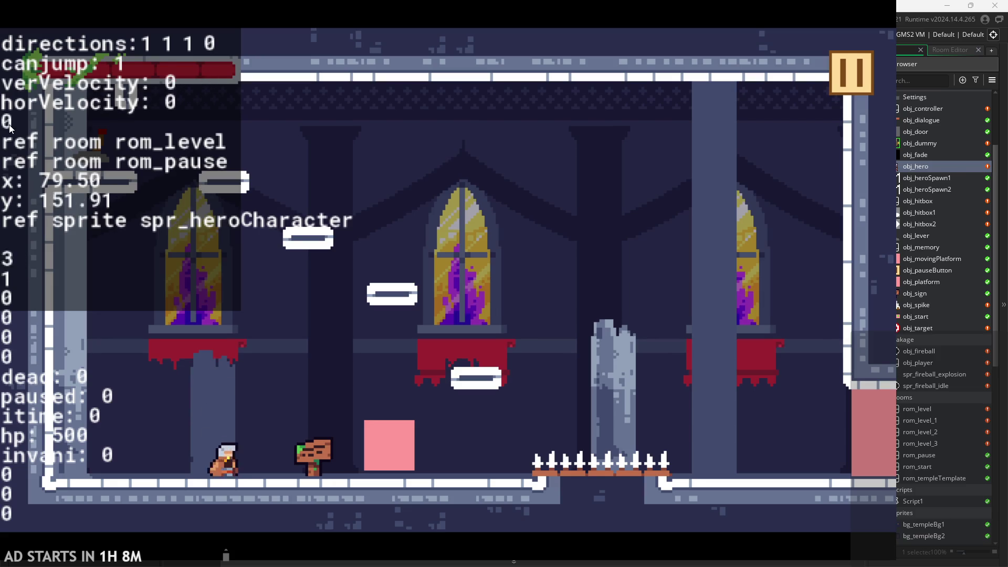
{"action": "key", "text": "space"}
{"action": "key", "text": "space"}
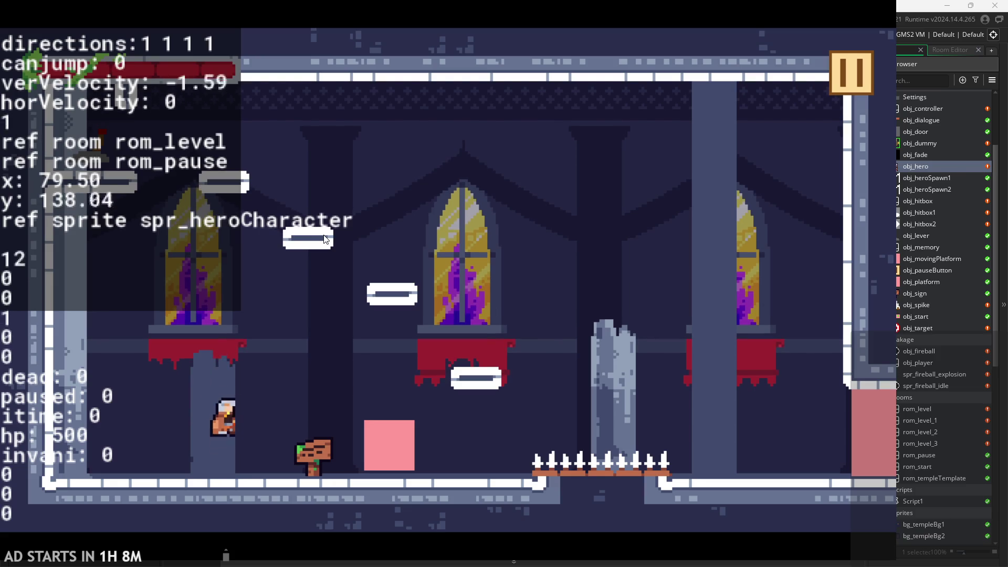
{"action": "key", "text": "space"}
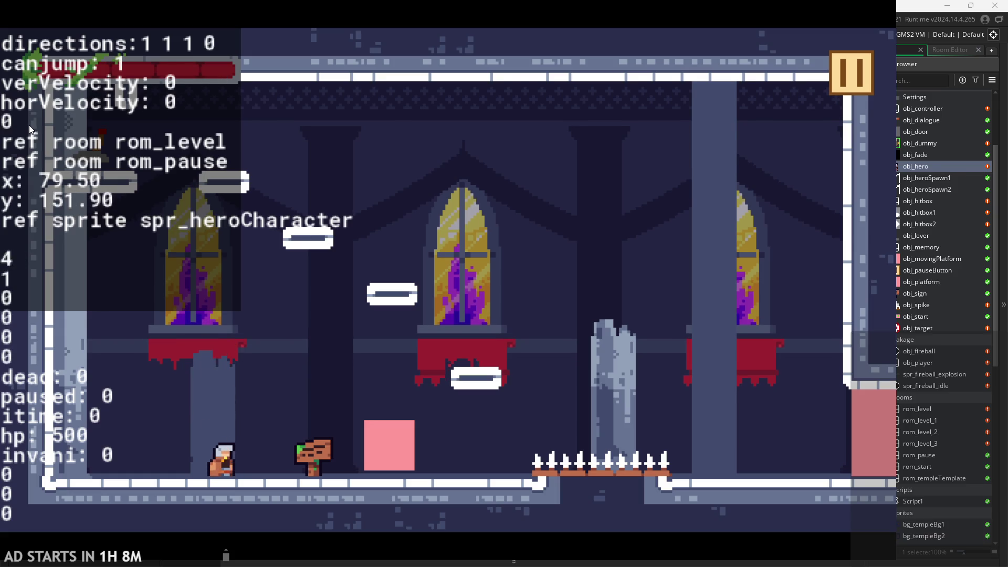
{"action": "key", "text": "Escape"}
{"action": "left_click", "coordinate": [735, 459]}
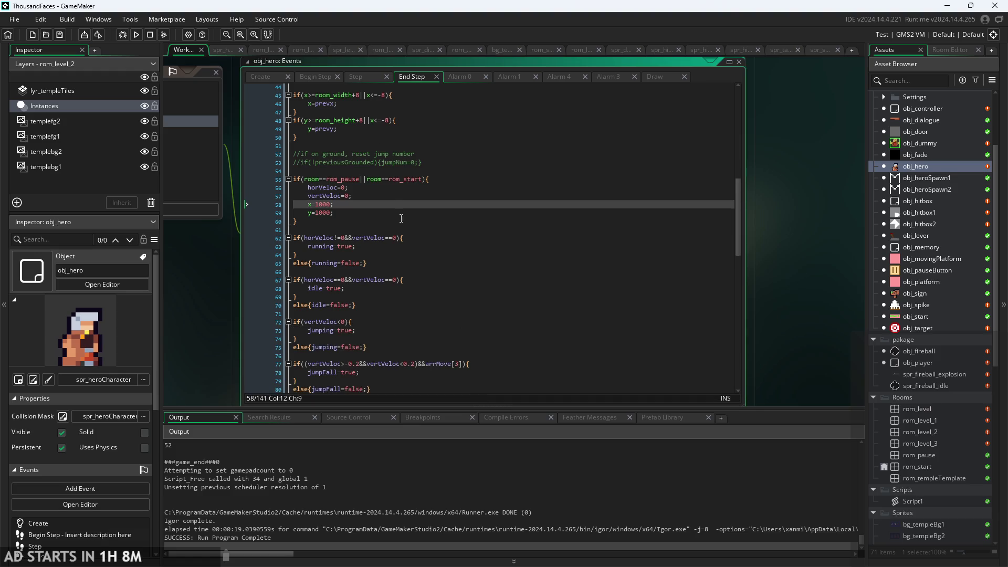
Step: Read through the End Step, Alarm 0, Alarm 1, Step and Begin Step code
{"action": "left_click", "coordinate": [402, 238]}
{"action": "scroll", "coordinate": [402, 237], "scroll_direction": "down", "scroll_amount": 12}
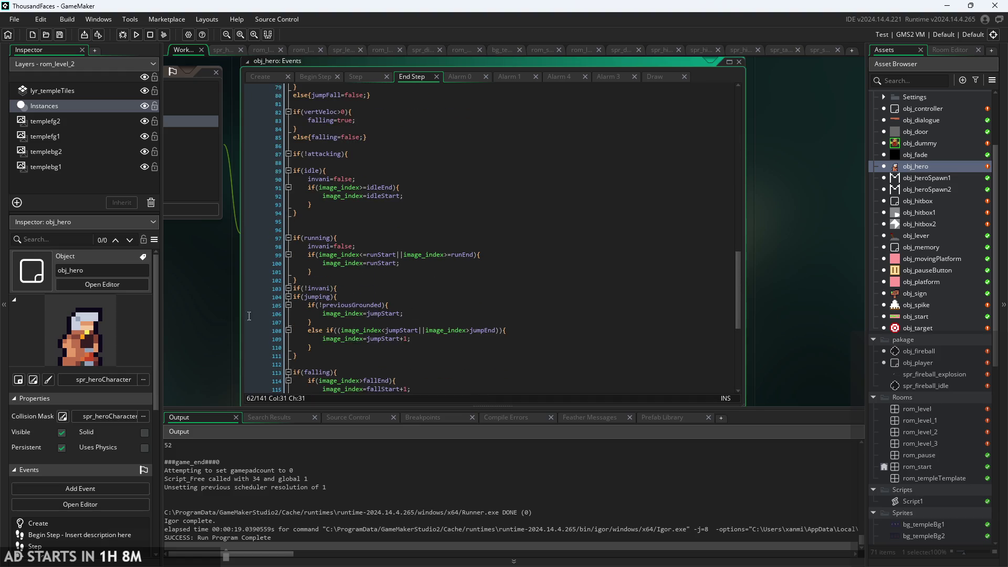
{"action": "left_click", "coordinate": [473, 139]}
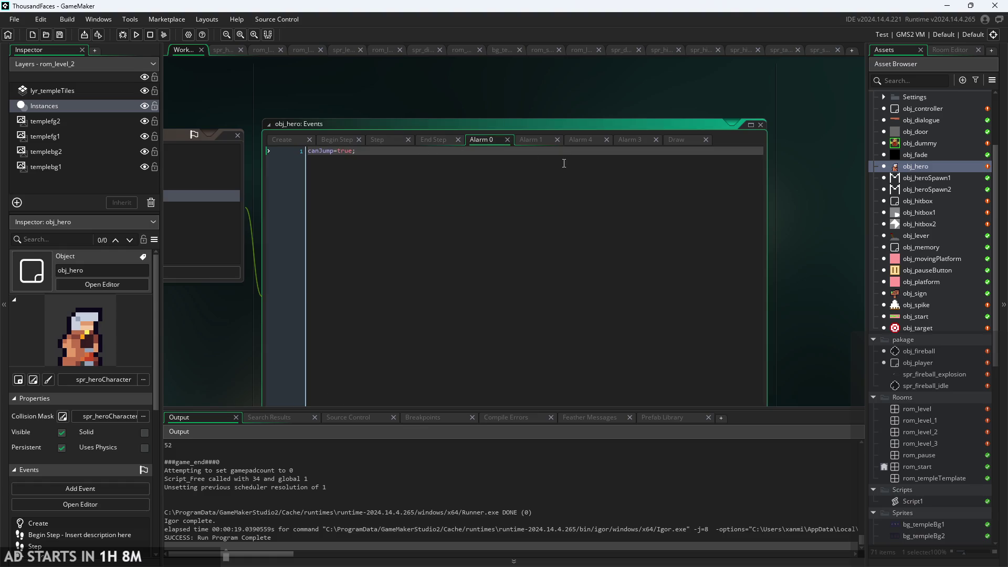
{"action": "left_click", "coordinate": [534, 143]}
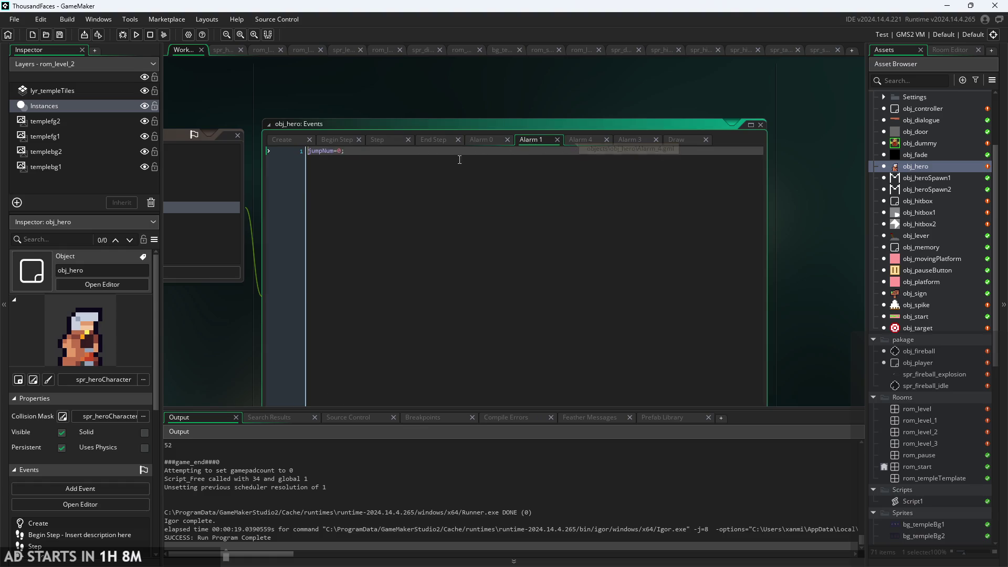
{"action": "left_click", "coordinate": [386, 137]}
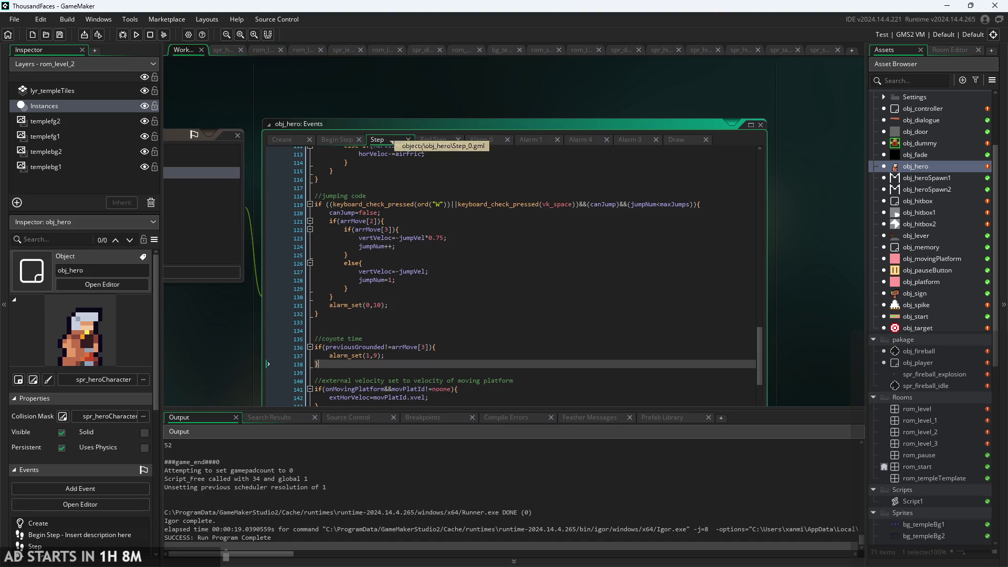
{"action": "left_click", "coordinate": [424, 141]}
{"action": "scroll", "coordinate": [370, 134], "scroll_direction": "up", "scroll_amount": 2}
{"action": "left_click", "coordinate": [317, 104]}
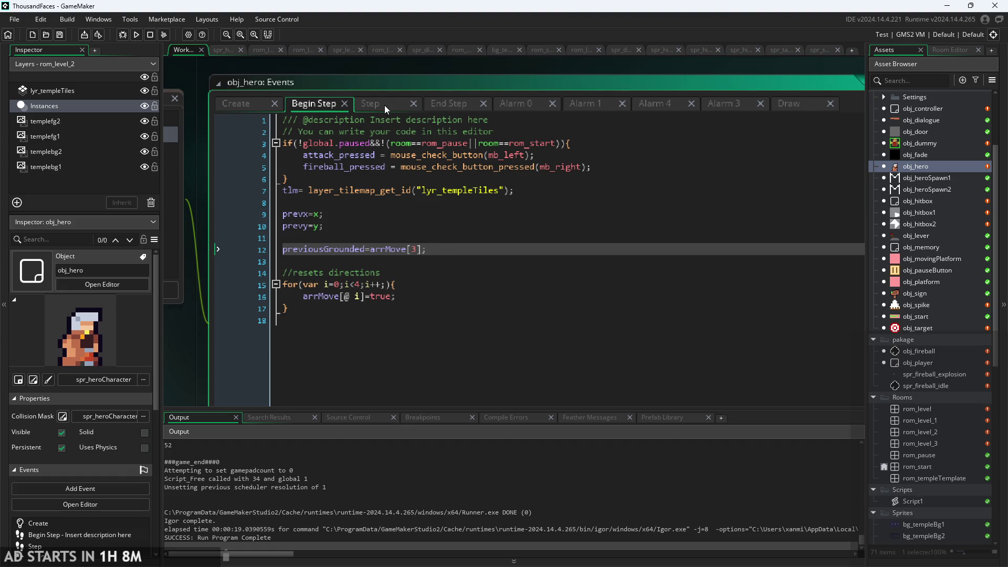
{"action": "left_click", "coordinate": [385, 105]}
{"action": "left_click", "coordinate": [313, 109]}
{"action": "key", "text": "Down"}
{"action": "key", "text": "Down"}
{"action": "key", "text": "Down"}
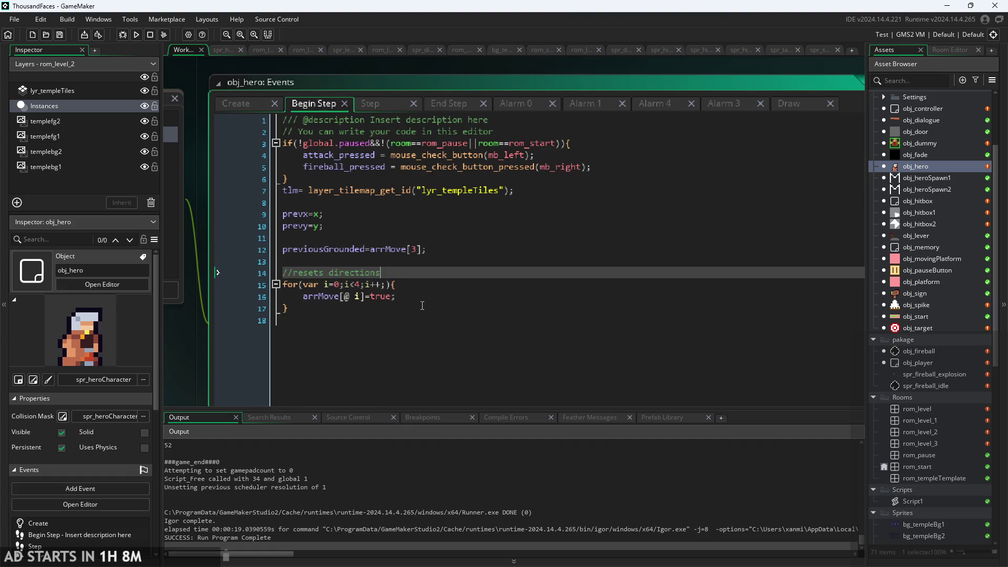
Step: Review the Step coyote-time block against Alarm 1's jump reset, ending at its condition
{"action": "left_click", "coordinate": [379, 105]}
{"action": "scroll", "coordinate": [428, 184], "scroll_direction": "down", "scroll_amount": 7}
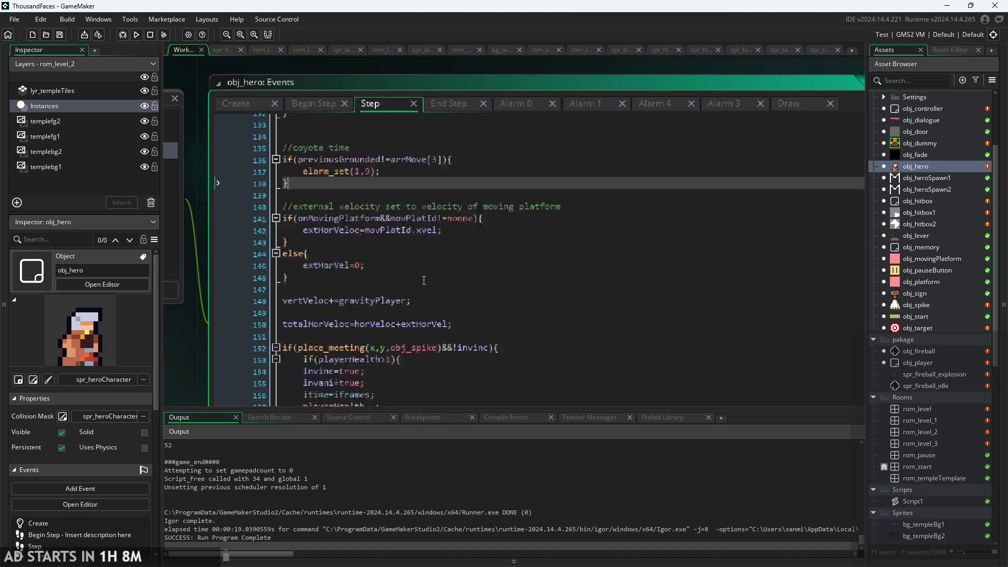
{"action": "scroll", "coordinate": [427, 184], "scroll_direction": "up", "scroll_amount": 2}
{"action": "left_click", "coordinate": [427, 182]}
{"action": "left_click", "coordinate": [413, 204]}
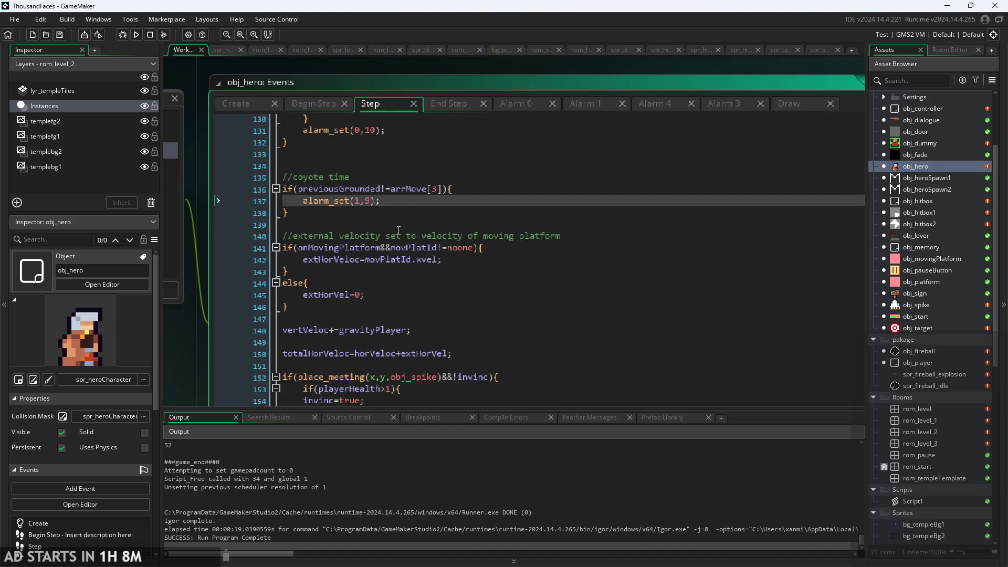
{"action": "scroll", "coordinate": [398, 231], "scroll_direction": "up", "scroll_amount": 1}
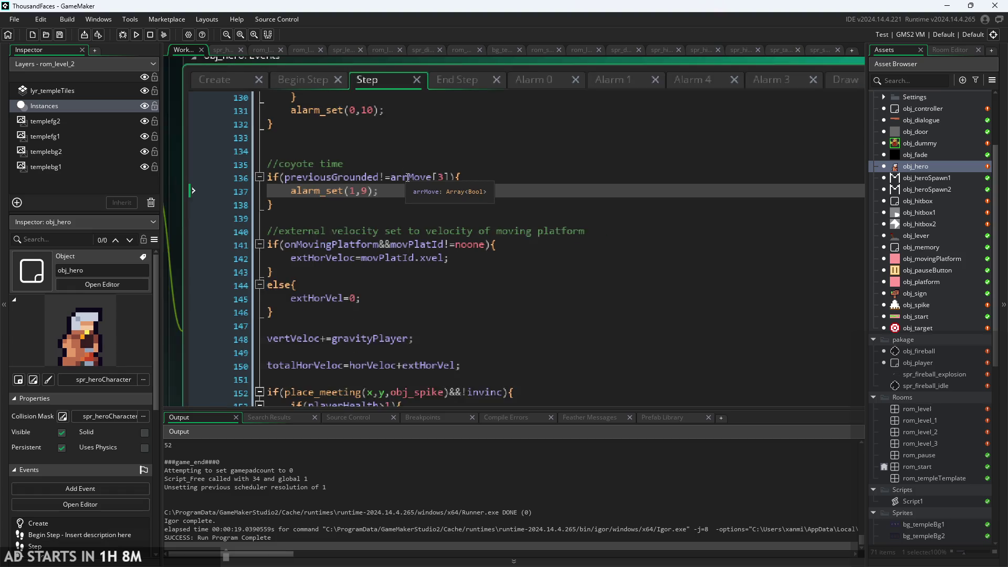
{"action": "scroll", "coordinate": [408, 178], "scroll_direction": "down", "scroll_amount": 1}
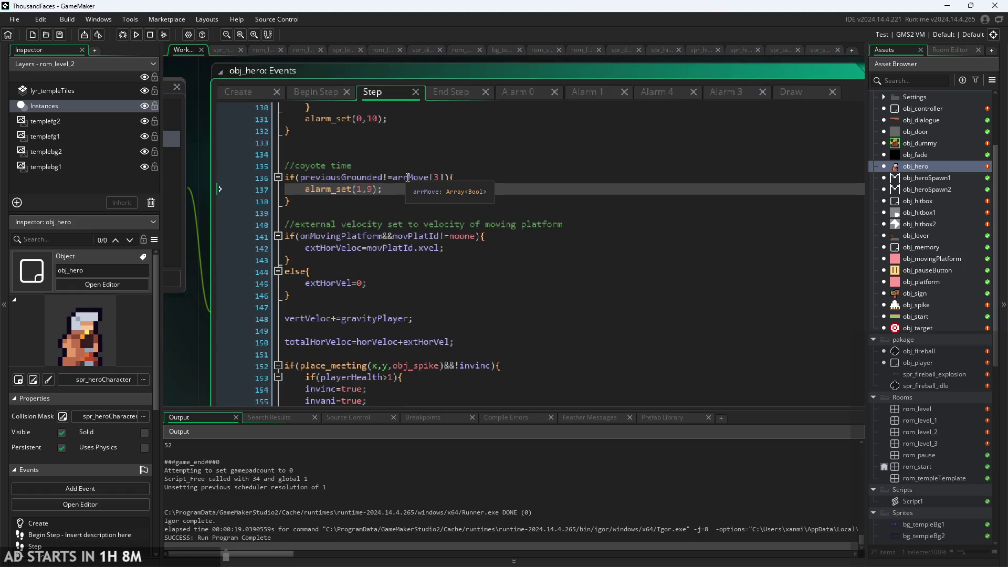
{"action": "left_click", "coordinate": [581, 93]}
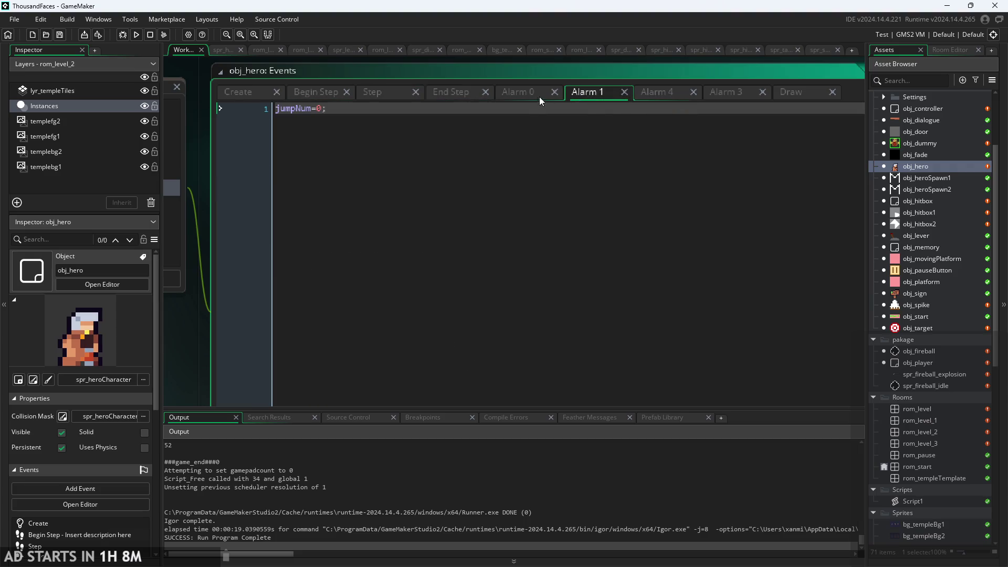
{"action": "left_click", "coordinate": [381, 92]}
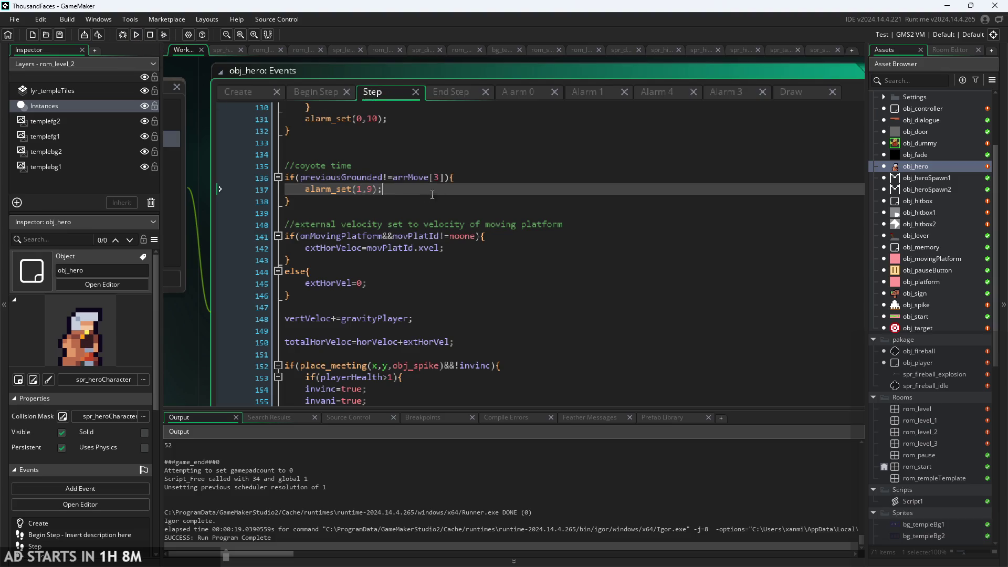
{"action": "left_click", "coordinate": [447, 177]}
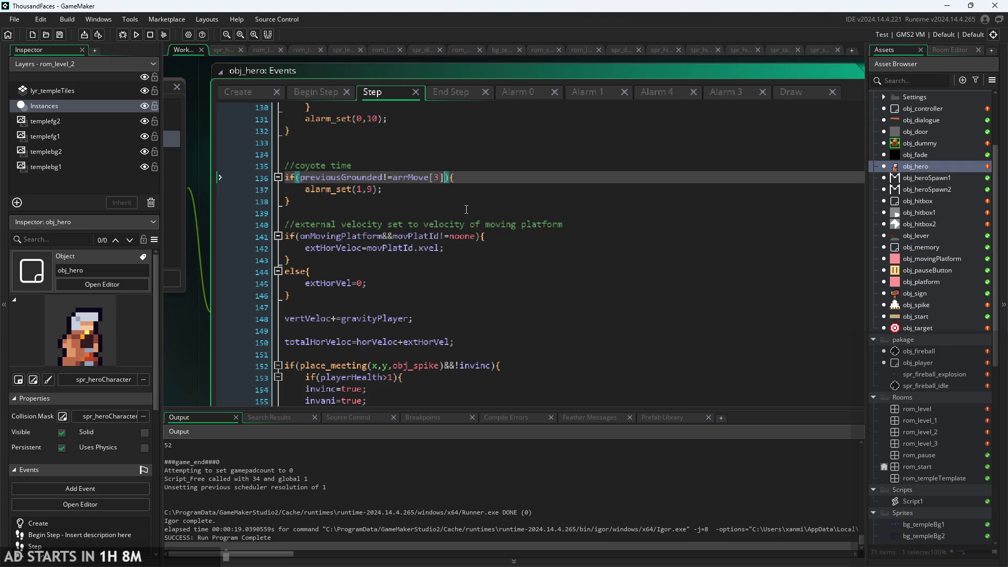
Step: Append &&(arr[0]||arr[2]) to the coyote-time condition on Step line 136
{"action": "type", "text": "&&"}
{"action": "type", "text": "("}
{"action": "type", "text": "arr"}
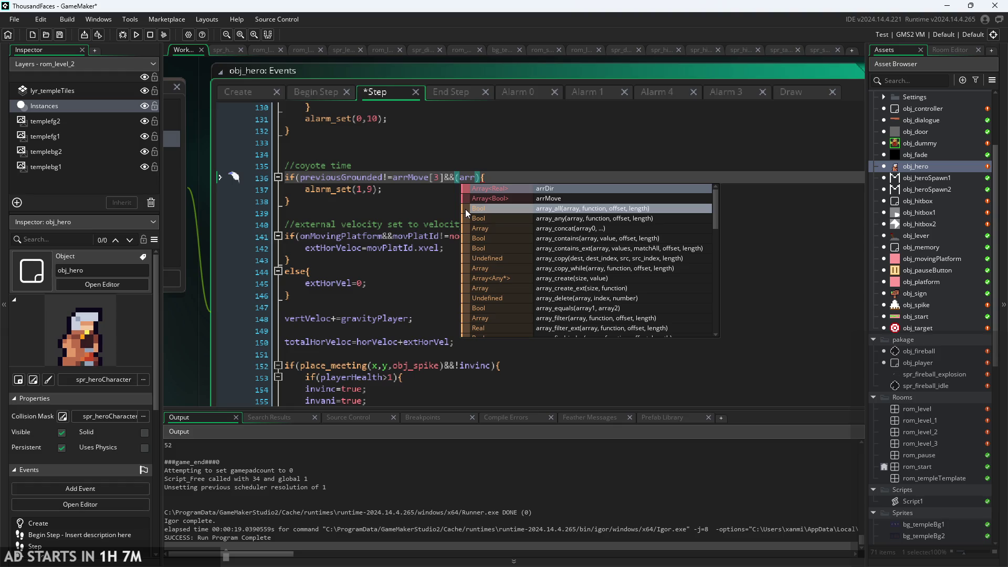
{"action": "type", "text": "[3]"}
{"action": "key", "text": "Left"}
{"action": "key", "text": "BackSpace"}
{"action": "type", "text": "0"}
{"action": "key", "text": "Right"}
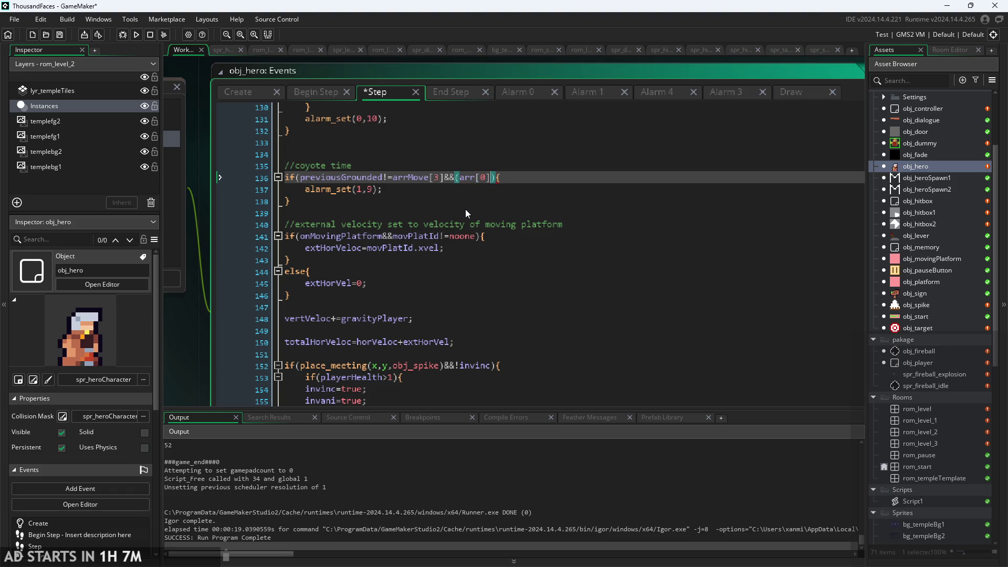
{"action": "type", "text": "||arr[2"}
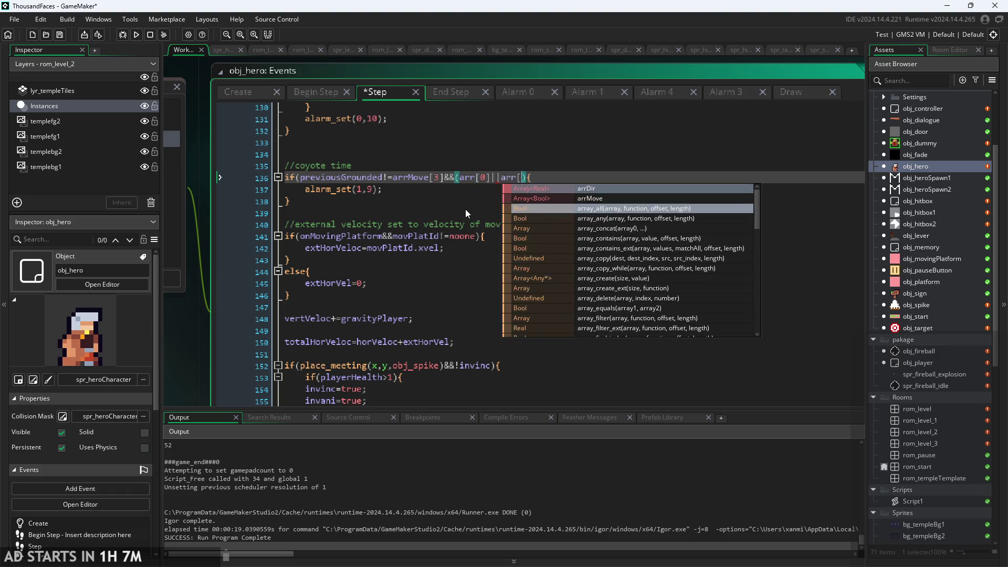
{"action": "type", "text": "]"}
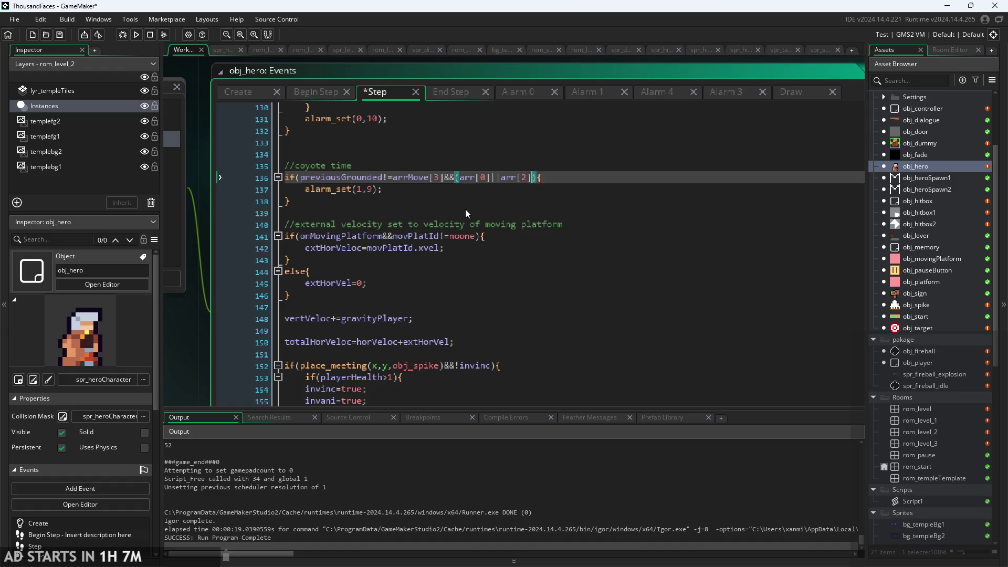
{"action": "type", "text": ")"}
Step: Check the direction index comment and arrMove declaration in the Create code
{"action": "left_click", "coordinate": [313, 92]}
{"action": "left_click", "coordinate": [238, 92]}
{"action": "key", "text": "Down"}
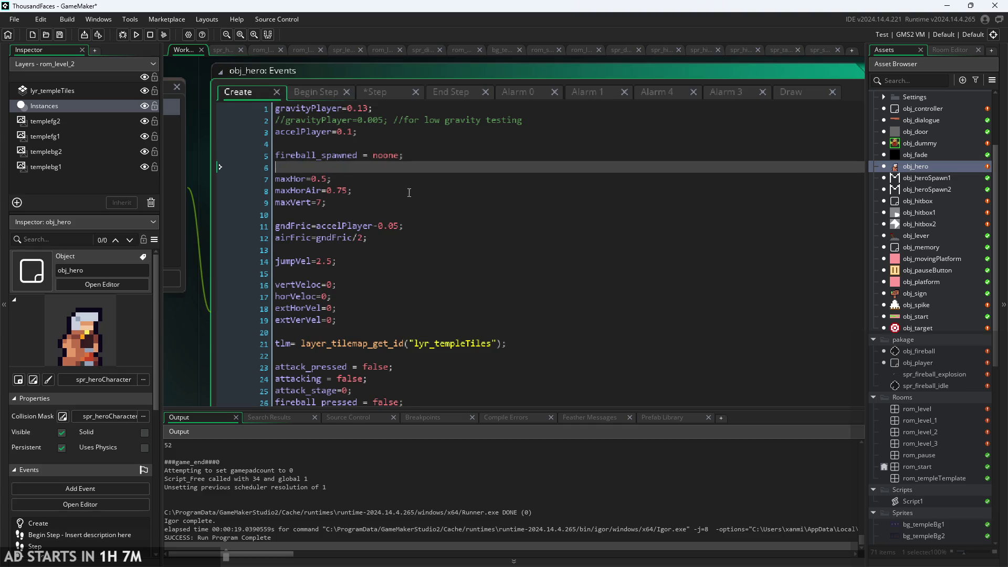
{"action": "scroll", "coordinate": [409, 193], "scroll_direction": "down", "scroll_amount": 6}
{"action": "left_click", "coordinate": [331, 303]}
{"action": "key", "text": "Up"}
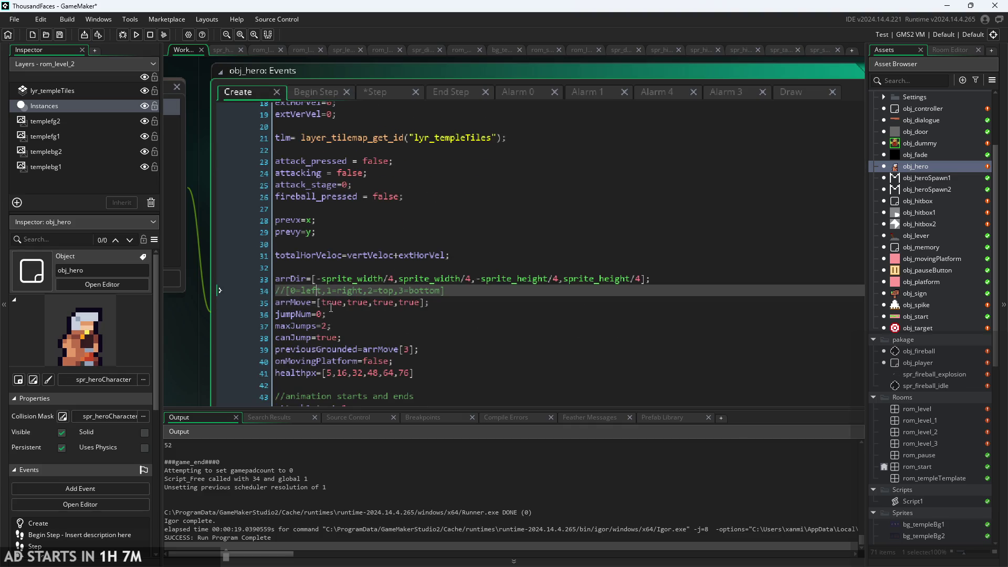
{"action": "left_click", "coordinate": [331, 308]}
{"action": "scroll", "coordinate": [339, 301], "scroll_direction": "down", "scroll_amount": 1}
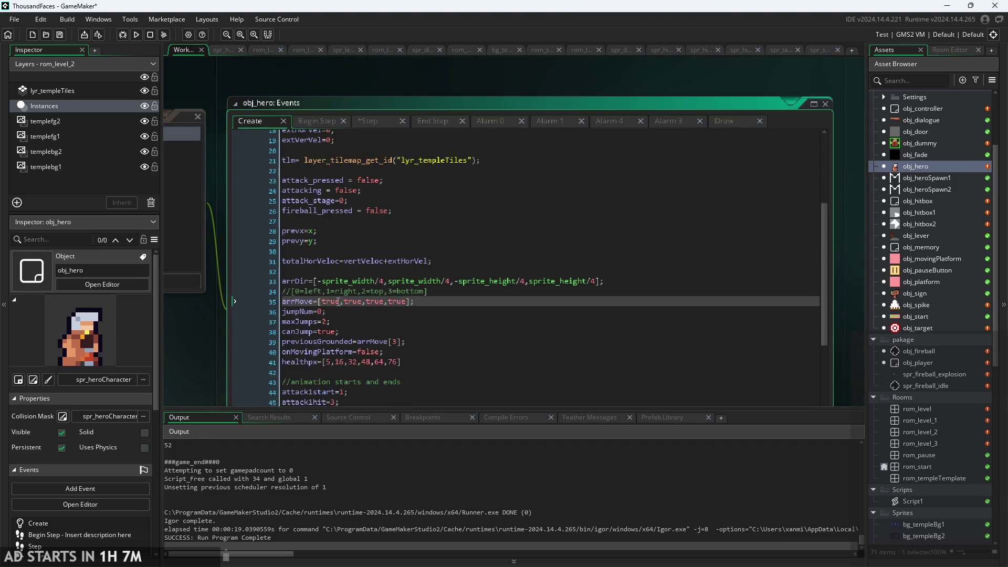
{"action": "scroll", "coordinate": [339, 301], "scroll_direction": "up", "scroll_amount": 1}
Step: Complete both arr references as arrMove, then confirm in Create which index means right
{"action": "left_click", "coordinate": [380, 92]}
{"action": "left_click", "coordinate": [472, 179]}
{"action": "key", "text": "Right"}
{"action": "type", "text": "Move"}
{"action": "key", "text": "Right"}
{"action": "key", "text": "Right"}
{"action": "key", "text": "Right"}
{"action": "key", "text": "Right"}
{"action": "key", "text": "Right"}
{"action": "key", "text": "Right"}
{"action": "type", "text": "Move"}
{"action": "key", "text": "Escape"}
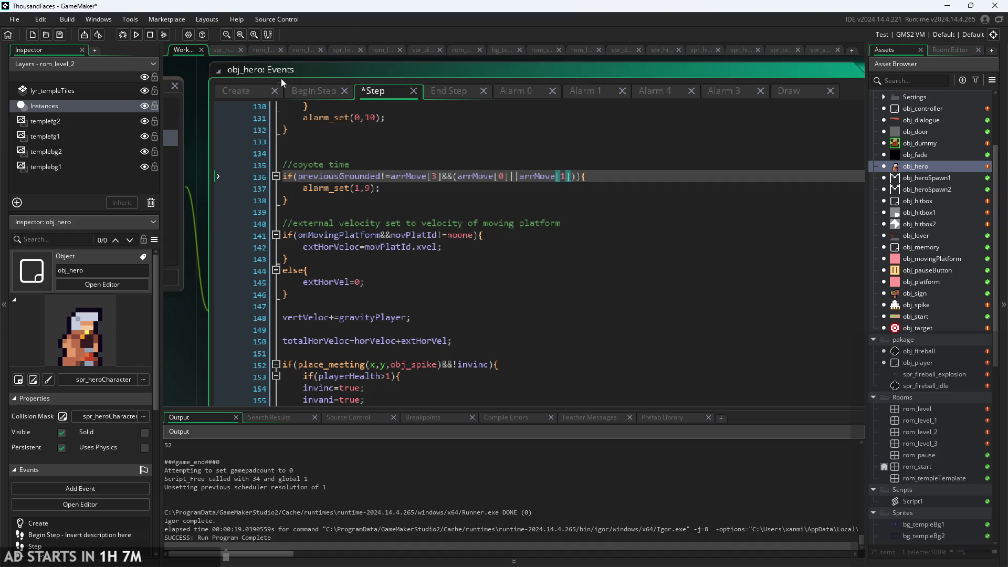
{"action": "left_click", "coordinate": [248, 93]}
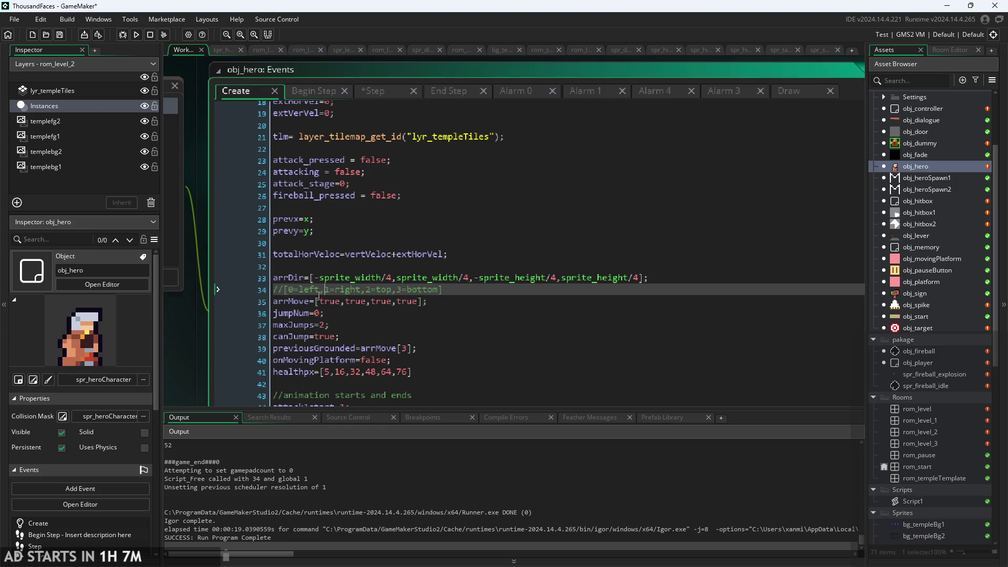
{"action": "left_click", "coordinate": [345, 291]}
{"action": "left_click", "coordinate": [371, 302]}
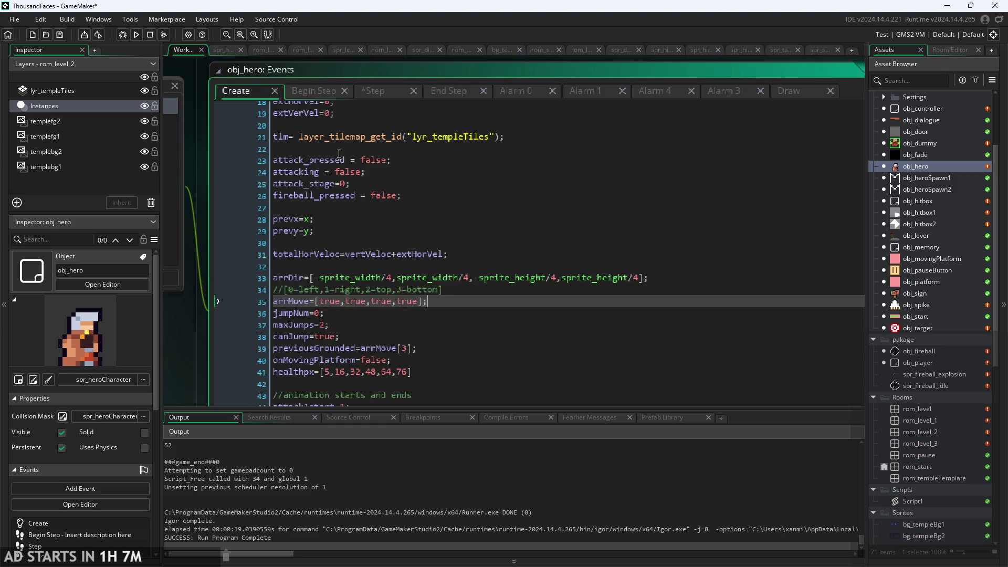
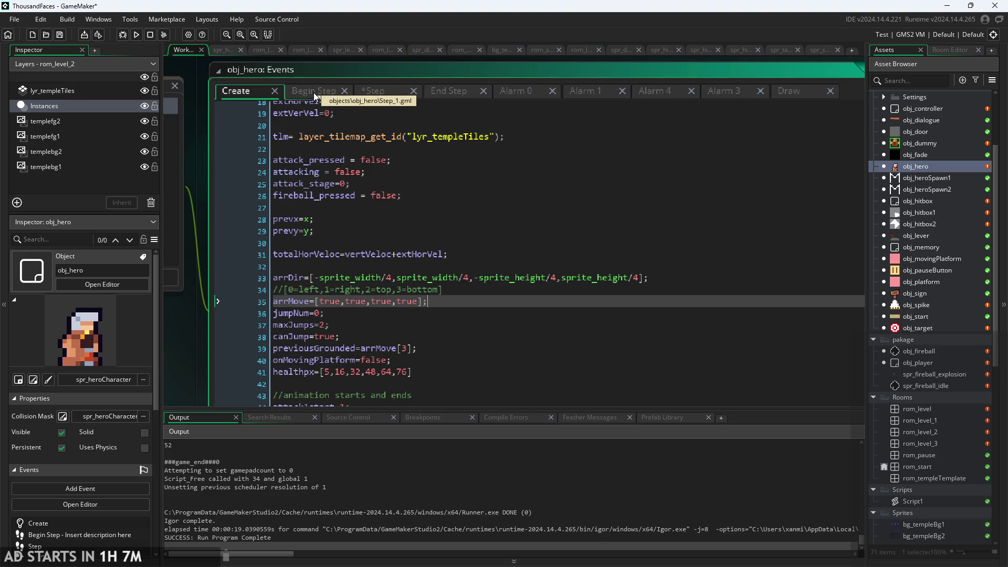
Step: Move from the Begin Step code to obj_hero's Step event code
{"action": "key", "text": "Up"}
{"action": "key", "text": "Down"}
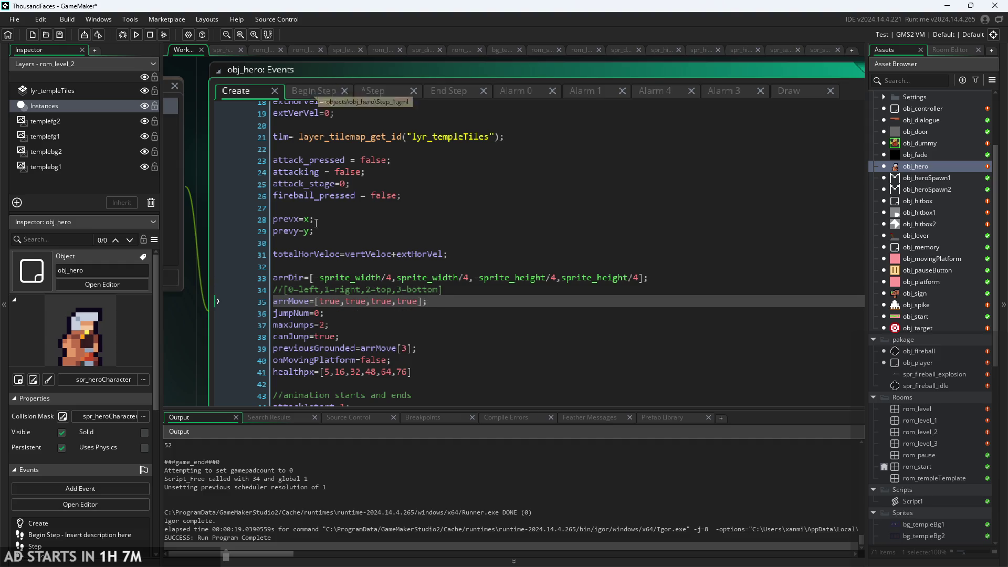
{"action": "left_click", "coordinate": [304, 92]}
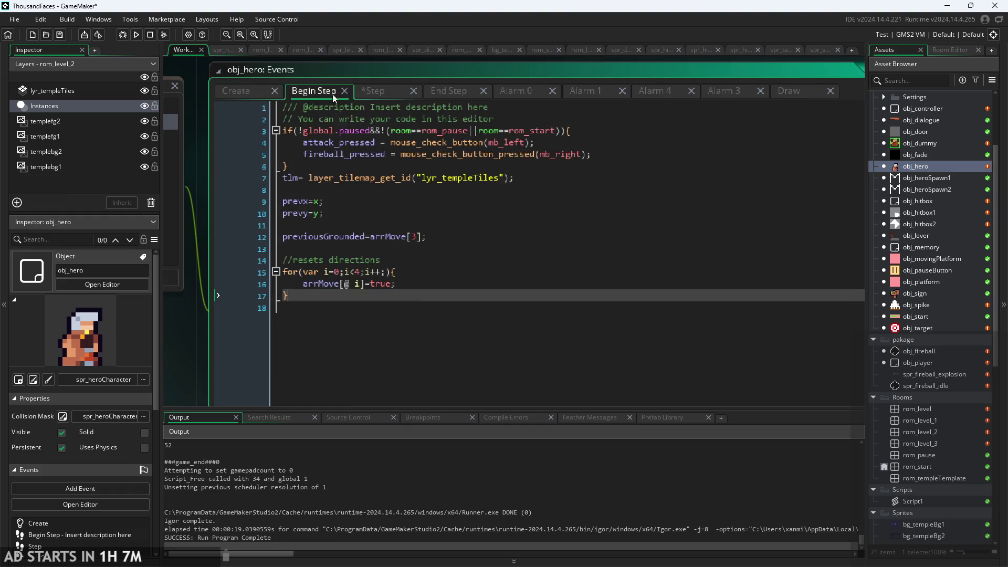
{"action": "left_click", "coordinate": [384, 88]}
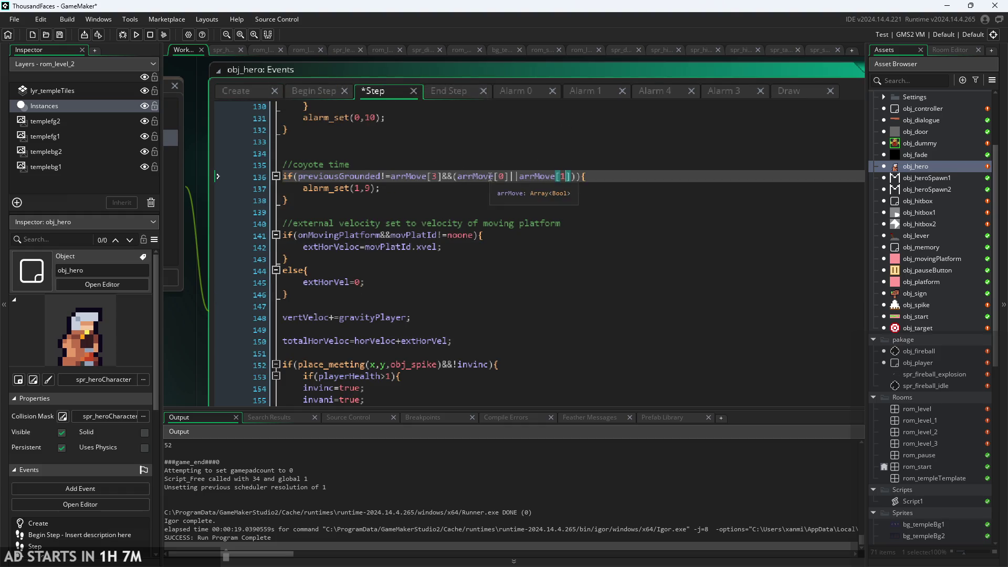
Step: Rewrite line 136 as previousGrounded!=arrMove[3]&&!(arrMove[0]&&arrMove[1]) and run the game
{"action": "left_click", "coordinate": [455, 176]}
{"action": "type", "text": "("}
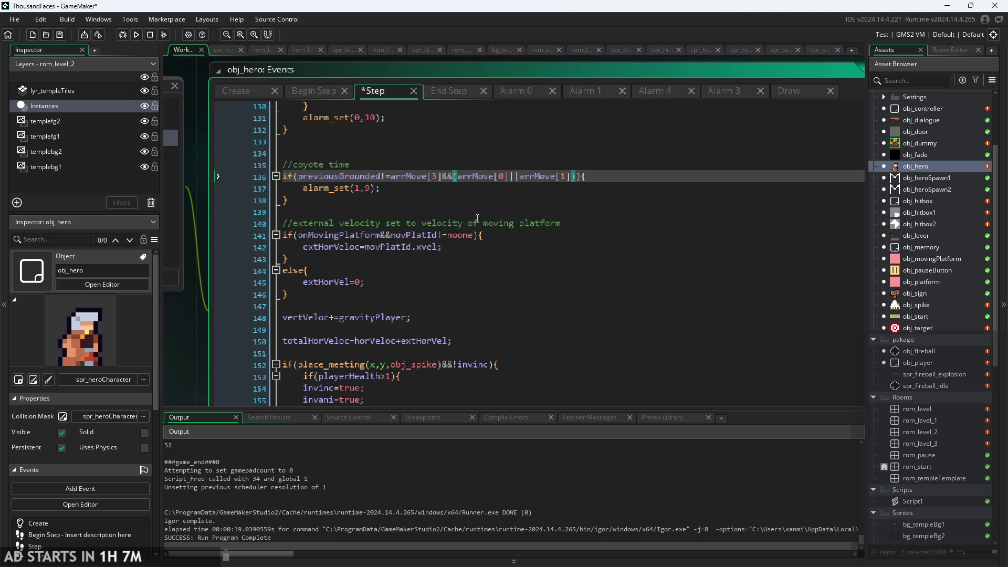
{"action": "key", "text": "Left"}
{"action": "type", "text": "!"}
{"action": "key", "text": "Right"}
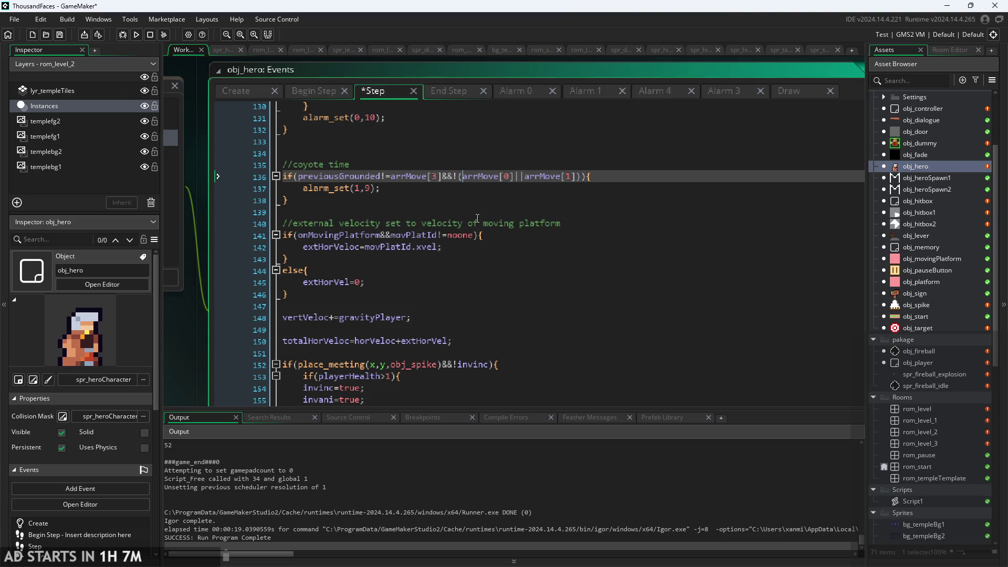
{"action": "key", "text": "BackSpace"}
{"action": "key", "text": "BackSpace"}
{"action": "type", "text": "&&"}
{"action": "left_click", "coordinate": [497, 186]}
{"action": "key", "text": "Up"}
{"action": "left_click", "coordinate": [477, 180]}
{"action": "left_click", "coordinate": [648, 177]}
{"action": "left_click", "coordinate": [134, 35]}
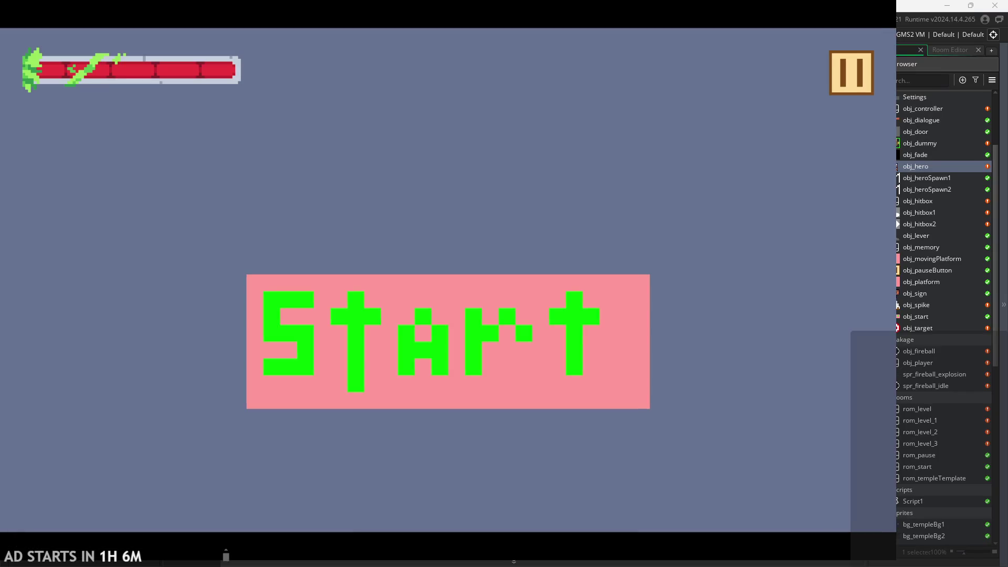
Step: Playtest the hero with debug stats on, jumping and walking right, then exit the game
{"action": "left_click", "coordinate": [564, 371]}
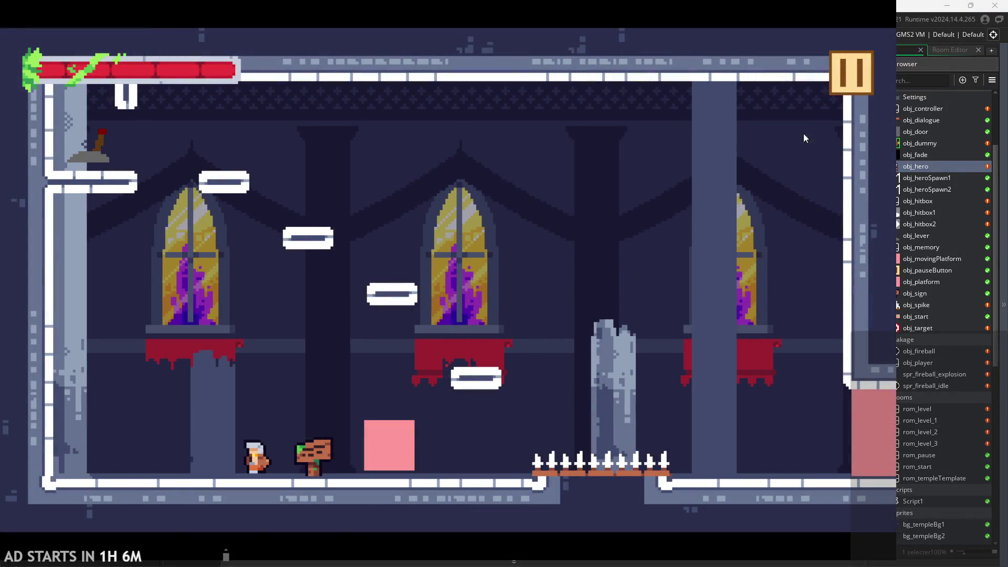
{"action": "key", "text": "Escape"}
{"action": "left_click", "coordinate": [179, 158]}
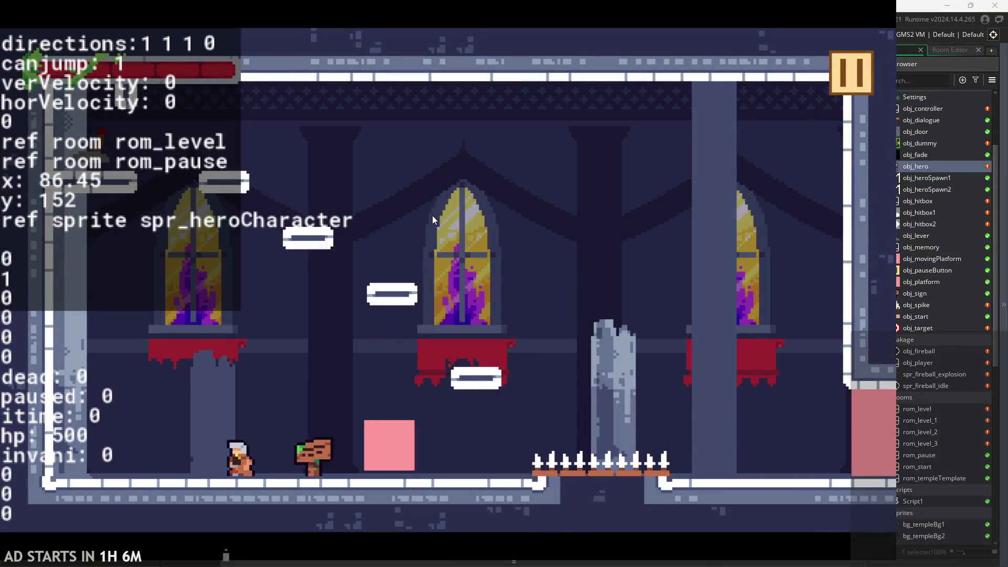
{"action": "key", "text": "space"}
{"action": "key", "text": "Right"}
{"action": "key", "text": "Escape"}
{"action": "left_click", "coordinate": [727, 488]}
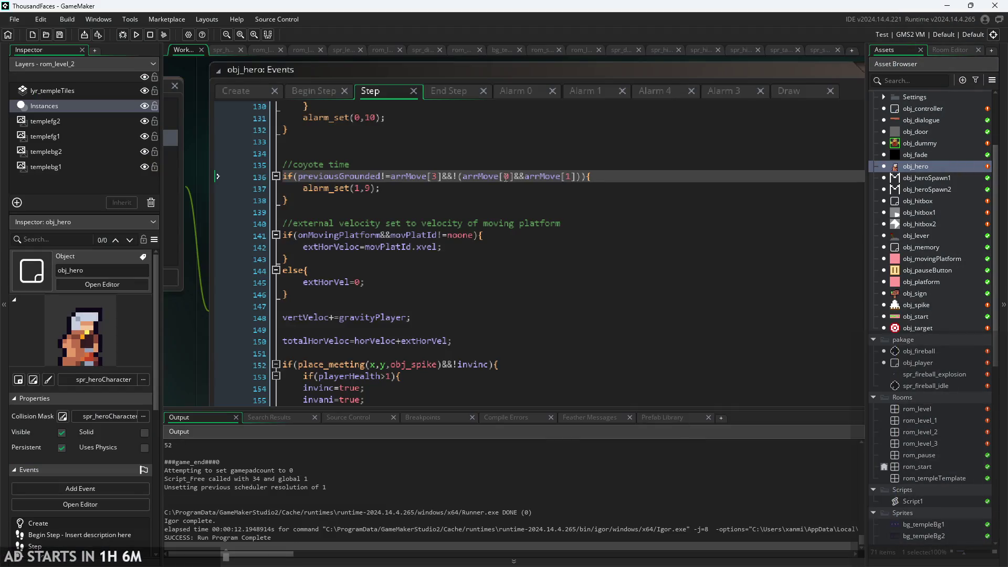
Step: Review the Alarm 1, Step, Alarm 4, End Step, Create and Begin Step code
{"action": "left_click", "coordinate": [574, 91]}
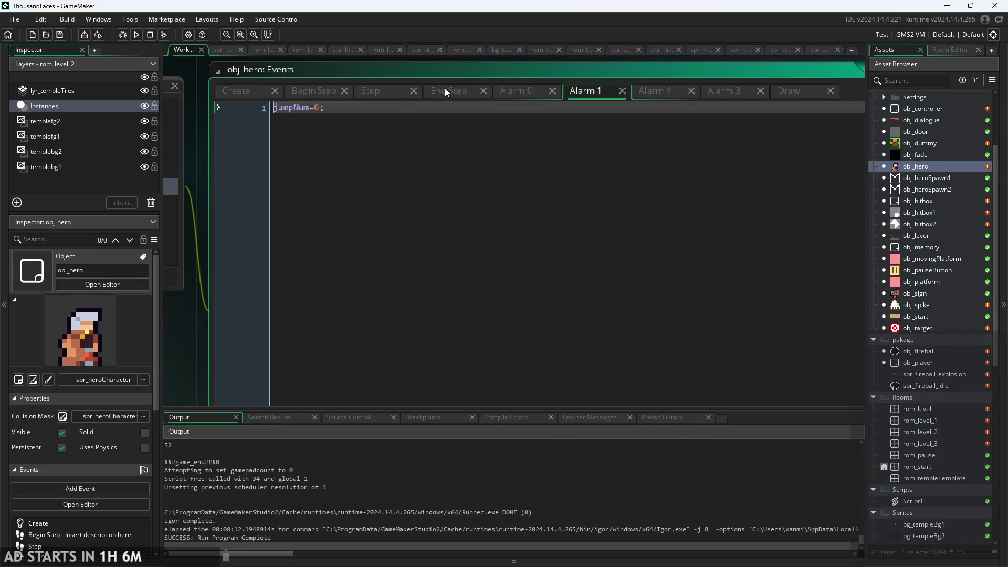
{"action": "left_click", "coordinate": [376, 91]}
{"action": "key", "text": "Down"}
{"action": "key", "text": "Up"}
{"action": "key", "text": "Up"}
{"action": "key", "text": "Down"}
{"action": "key", "text": "Down"}
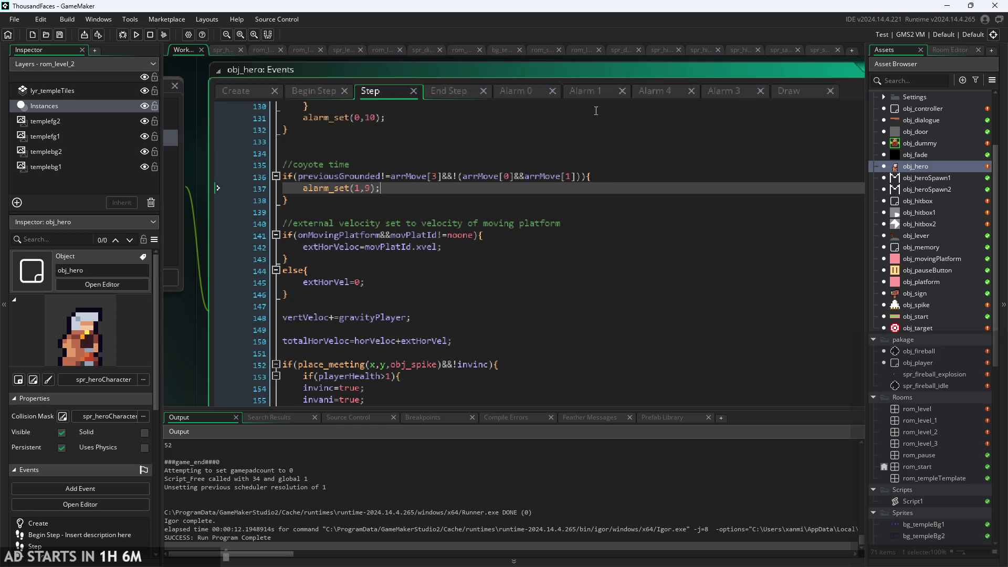
{"action": "left_click", "coordinate": [660, 96]}
{"action": "left_click", "coordinate": [455, 93]}
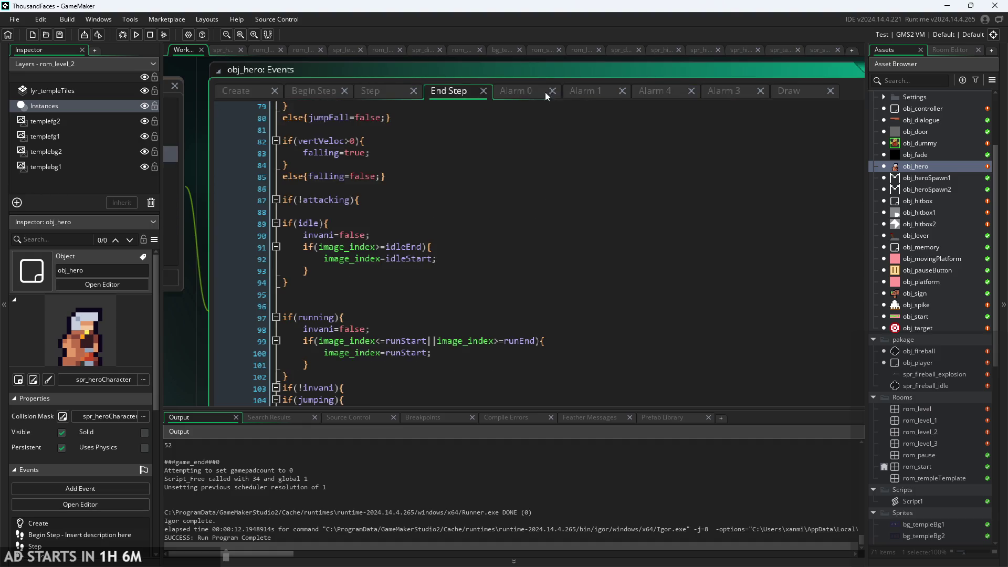
{"action": "left_click", "coordinate": [257, 94]}
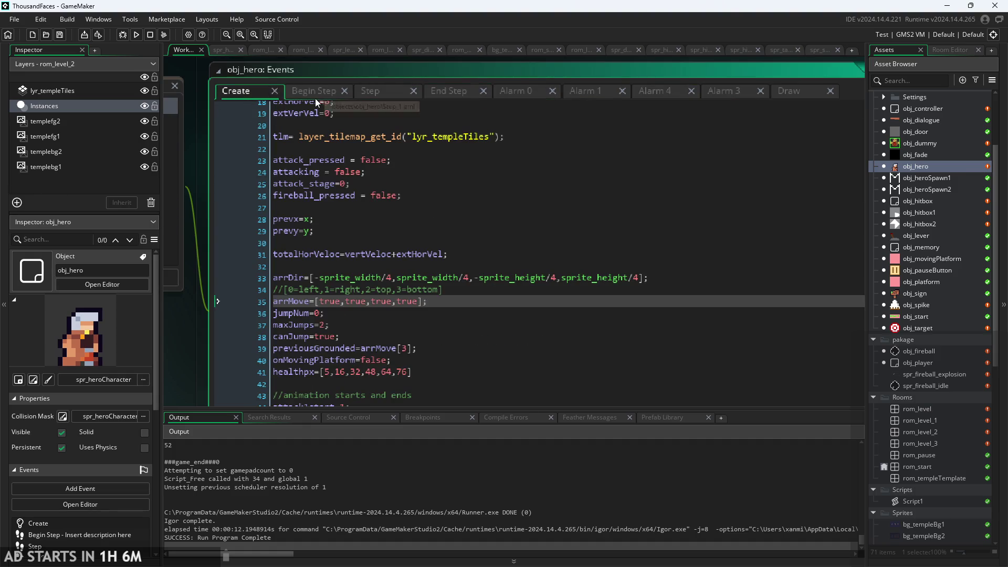
{"action": "left_click", "coordinate": [313, 97]}
{"action": "left_click", "coordinate": [451, 236]}
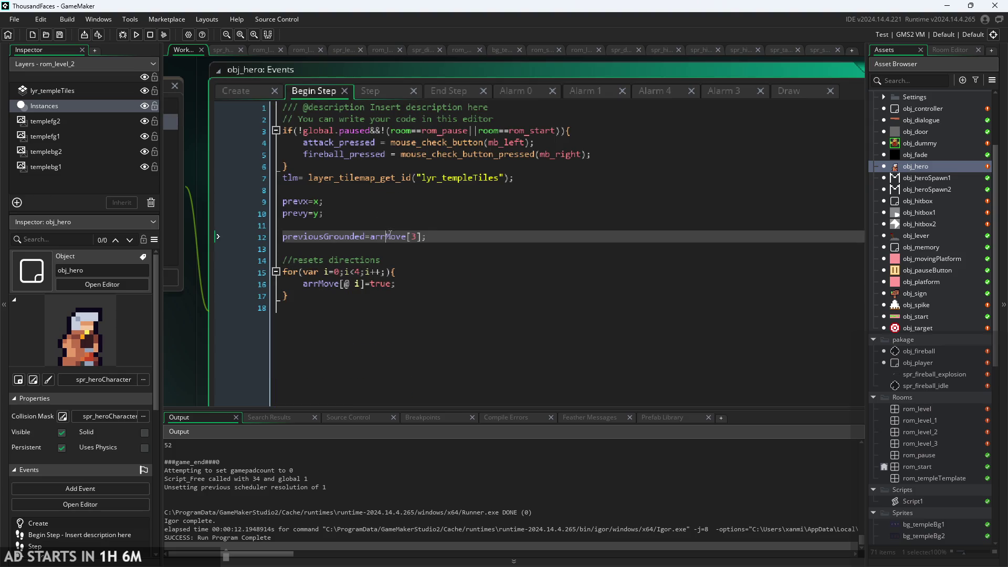
Step: Uncomment the jump reset on End Step line 53 and save
{"action": "left_click", "coordinate": [448, 90]}
{"action": "scroll", "coordinate": [365, 207], "scroll_direction": "up", "scroll_amount": 10}
{"action": "scroll", "coordinate": [365, 206], "scroll_direction": "up", "scroll_amount": 2}
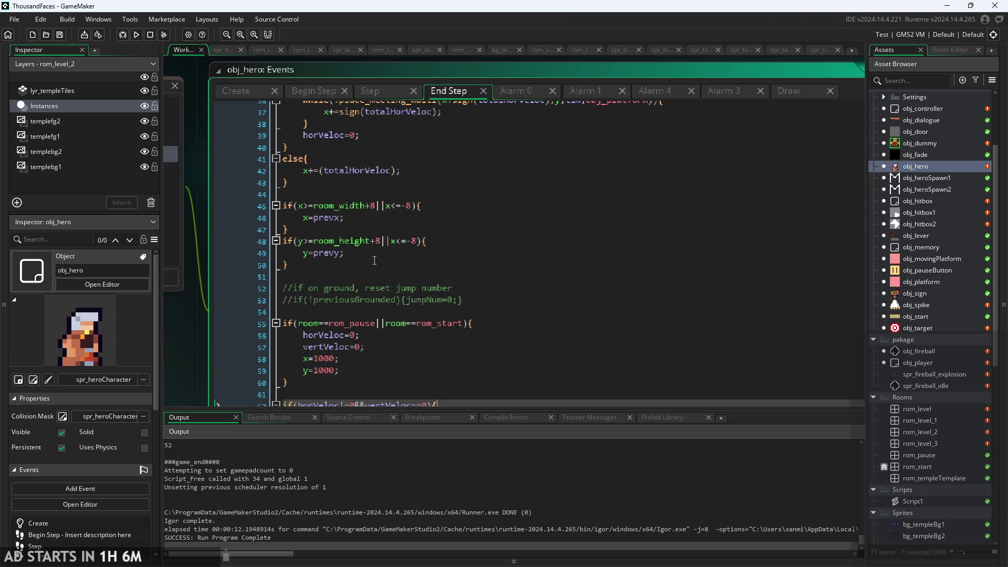
{"action": "left_click", "coordinate": [292, 300]}
{"action": "key", "text": "BackSpace"}
{"action": "key", "text": "BackSpace"}
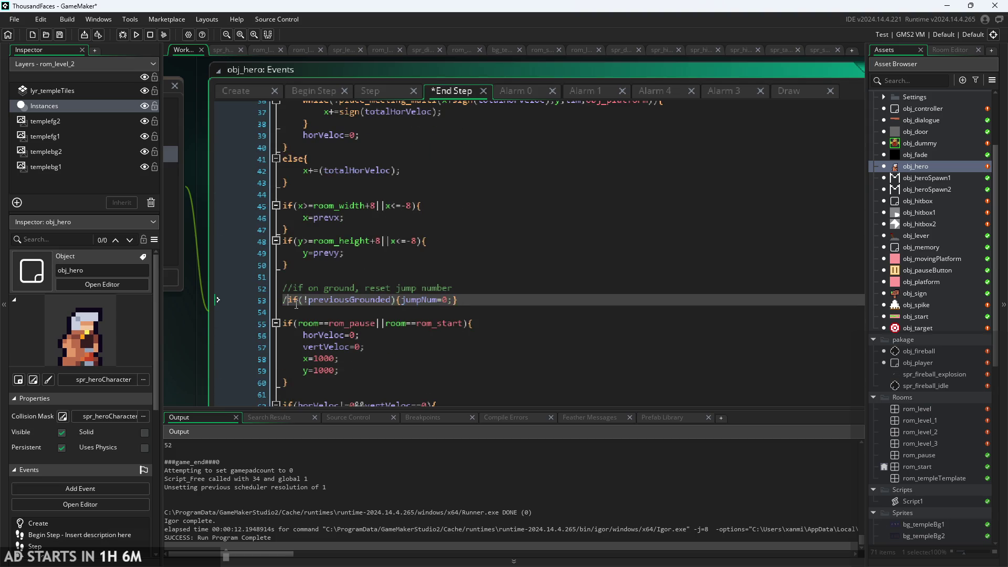
{"action": "key", "text": "ctrl+s"}
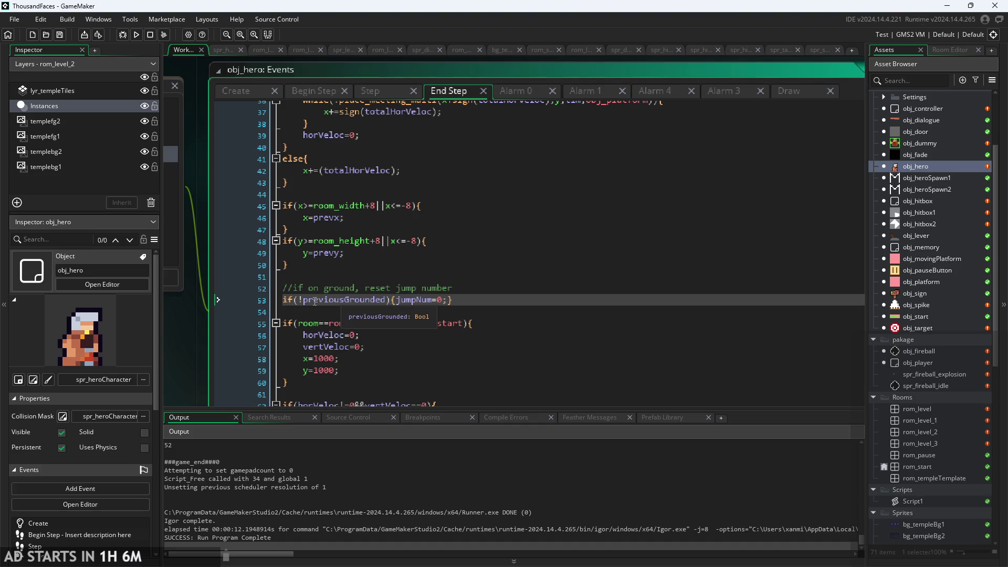
Step: Change line 53's condition to !arrMove[3], save, and relaunch the game
{"action": "left_click", "coordinate": [378, 300], "text": "shift"}
{"action": "type", "text": "ar"}
{"action": "type", "text": "rMov"}
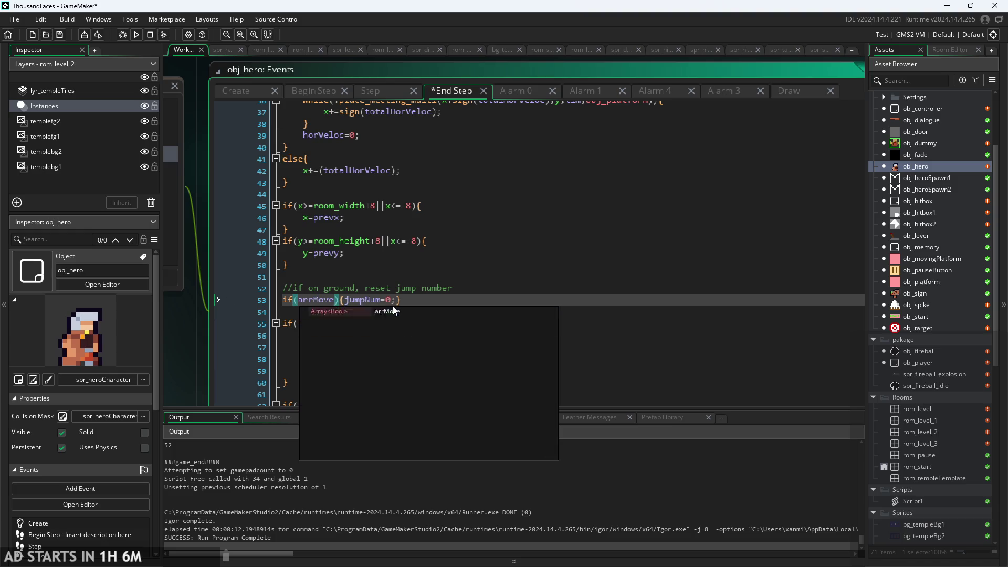
{"action": "key", "text": "Return"}
{"action": "type", "text": "[3"}
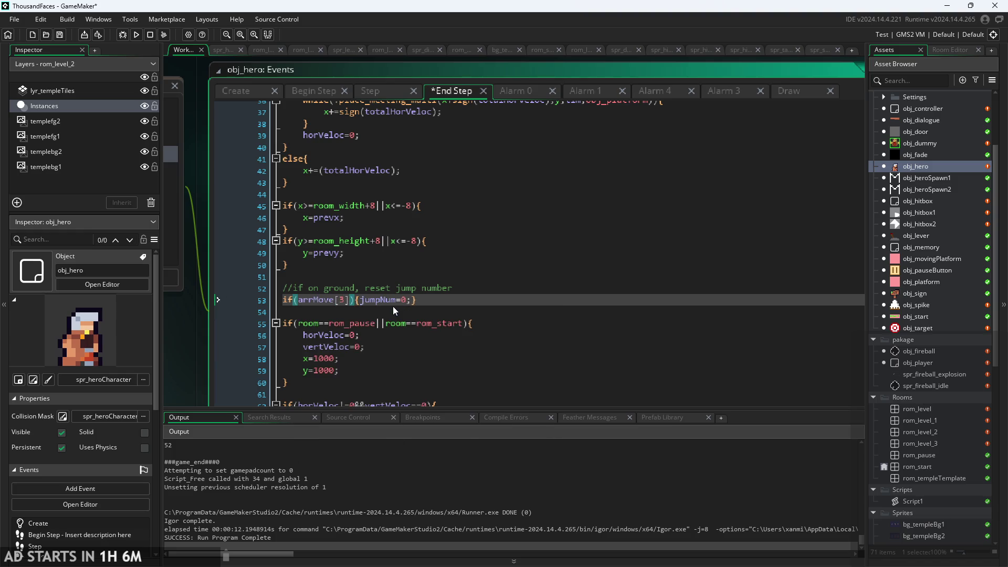
{"action": "key", "text": "Left"}
{"action": "key", "text": "Left"}
{"action": "type", "text": "!"}
{"action": "key", "text": "ctrl+s"}
{"action": "left_click", "coordinate": [134, 36]}
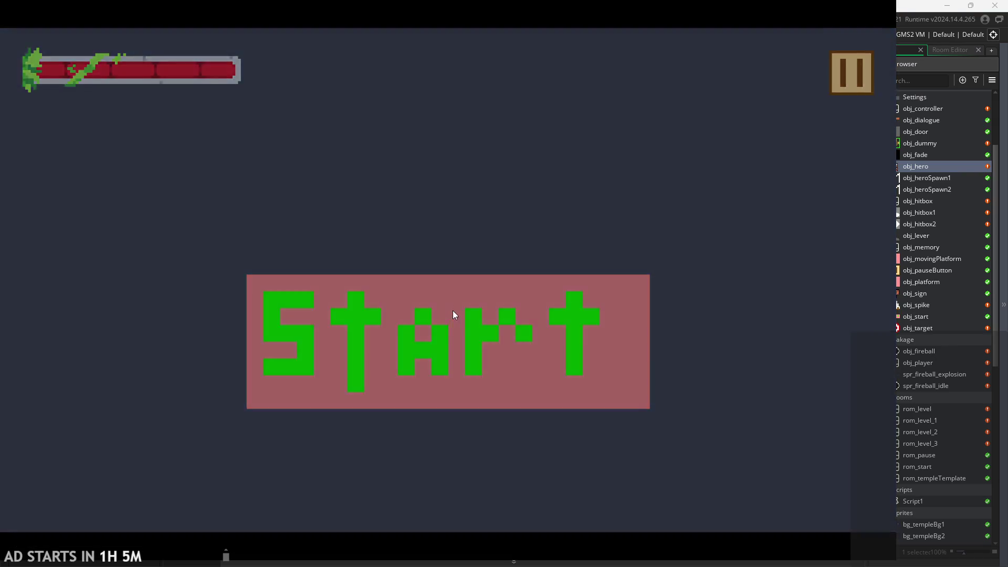
{"action": "left_click", "coordinate": [455, 315]}
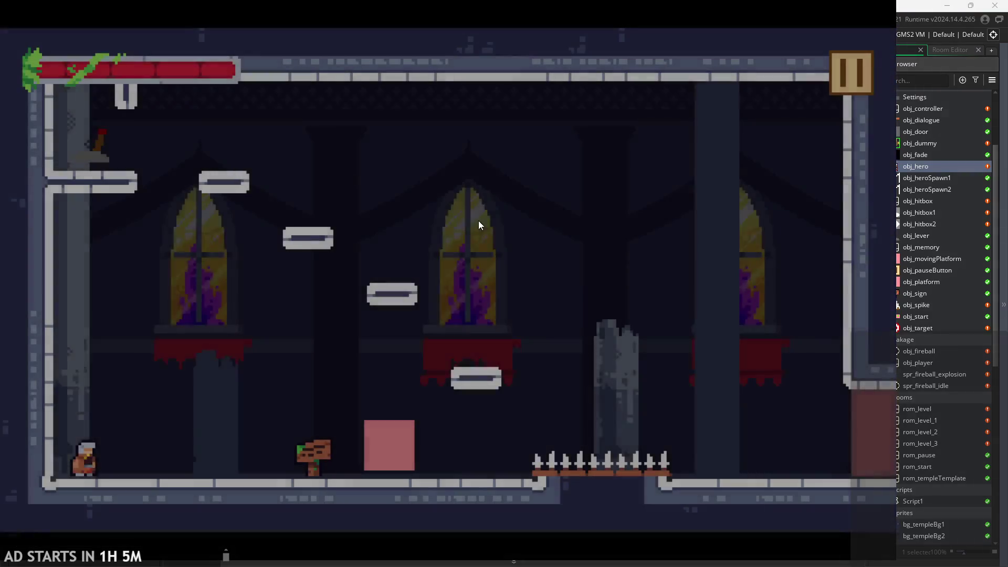
{"action": "left_click", "coordinate": [839, 79]}
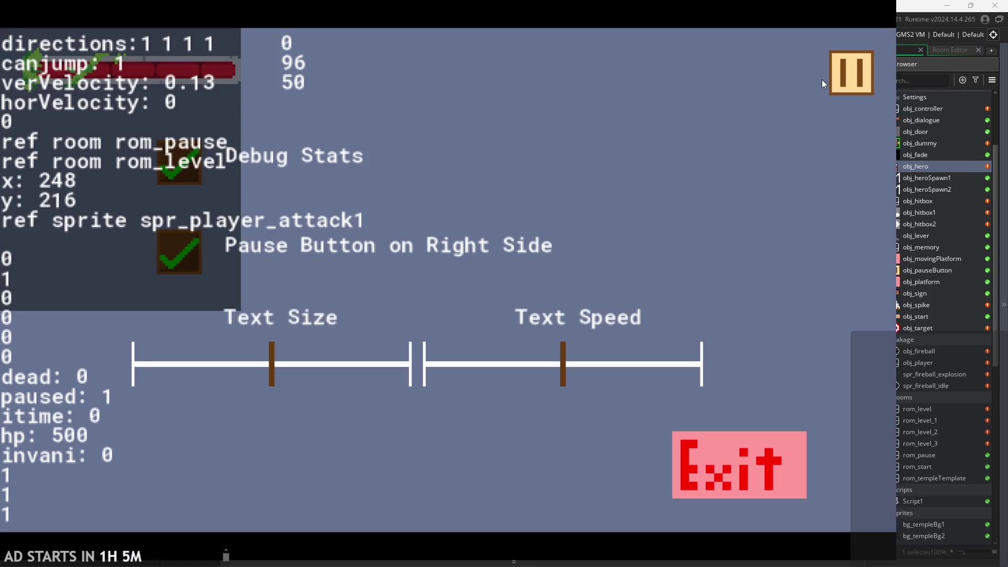
{"action": "left_click", "coordinate": [825, 81]}
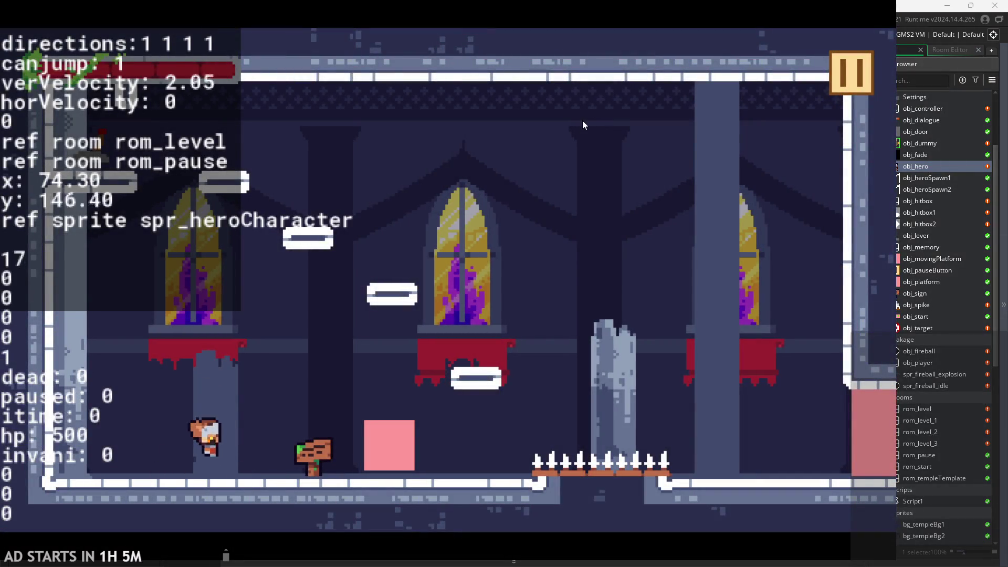
{"action": "key", "text": "space"}
{"action": "key", "text": "space"}
{"action": "key", "text": "space"}
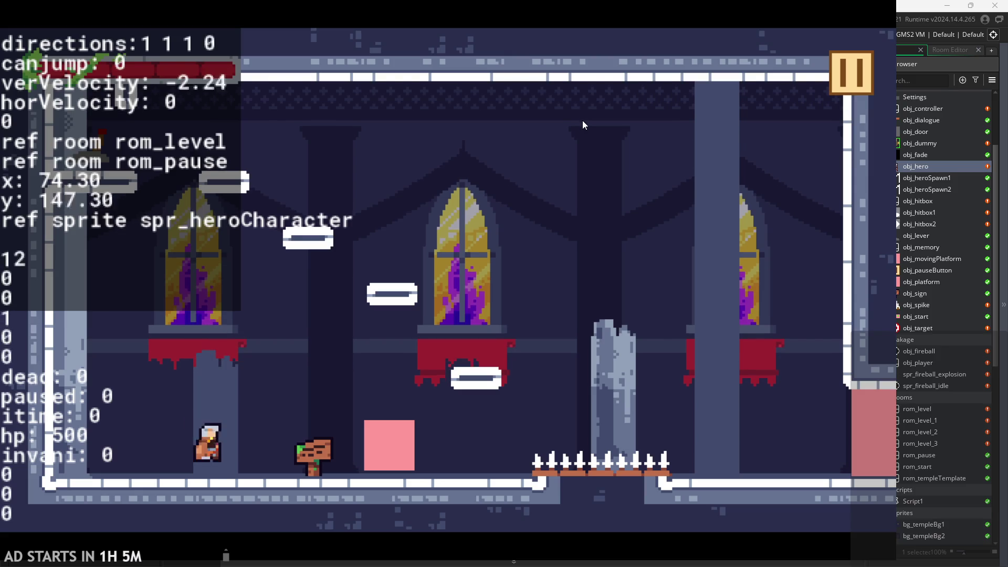
{"action": "left_click", "coordinate": [827, 74]}
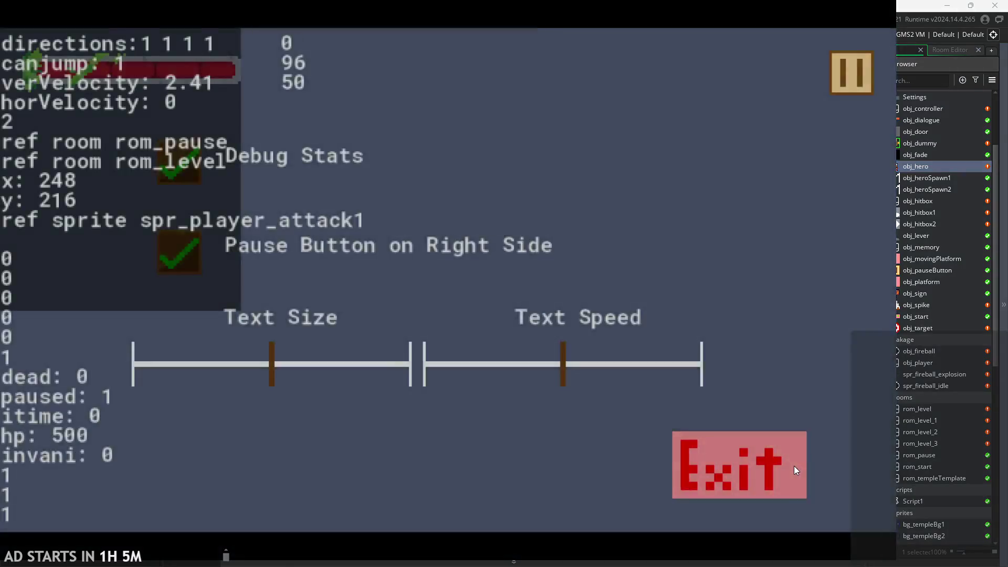
{"action": "left_click", "coordinate": [794, 470]}
{"action": "scroll", "coordinate": [347, 289], "scroll_direction": "up", "scroll_amount": 1}
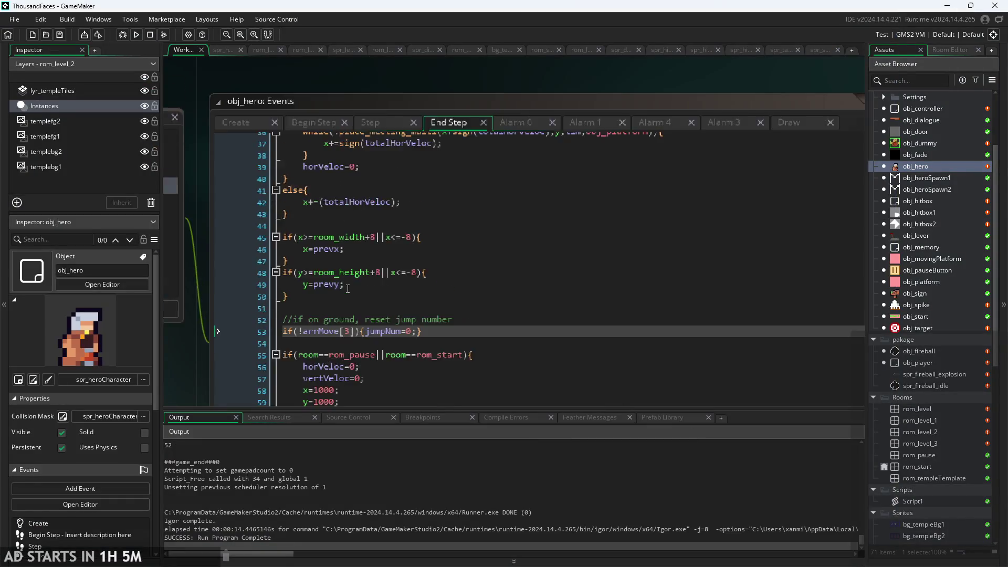
Step: Replace arrMove[3] on line 53 with previousGrounded, save, then run and start the game
{"action": "scroll", "coordinate": [347, 288], "scroll_direction": "up", "scroll_amount": 1, "text": "ctrl"}
{"action": "left_click", "coordinate": [361, 341]}
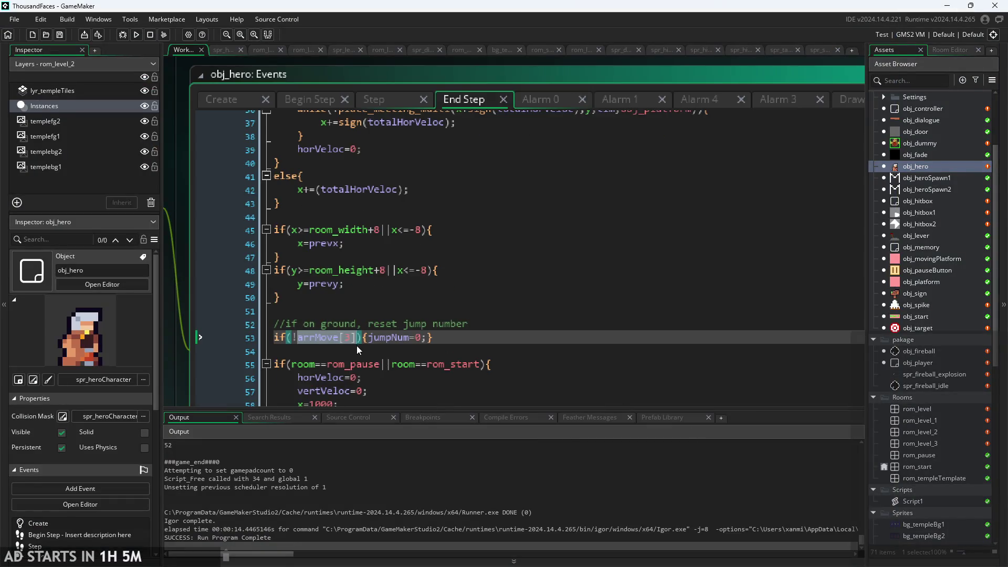
{"action": "type", "text": "previousGrounded"}
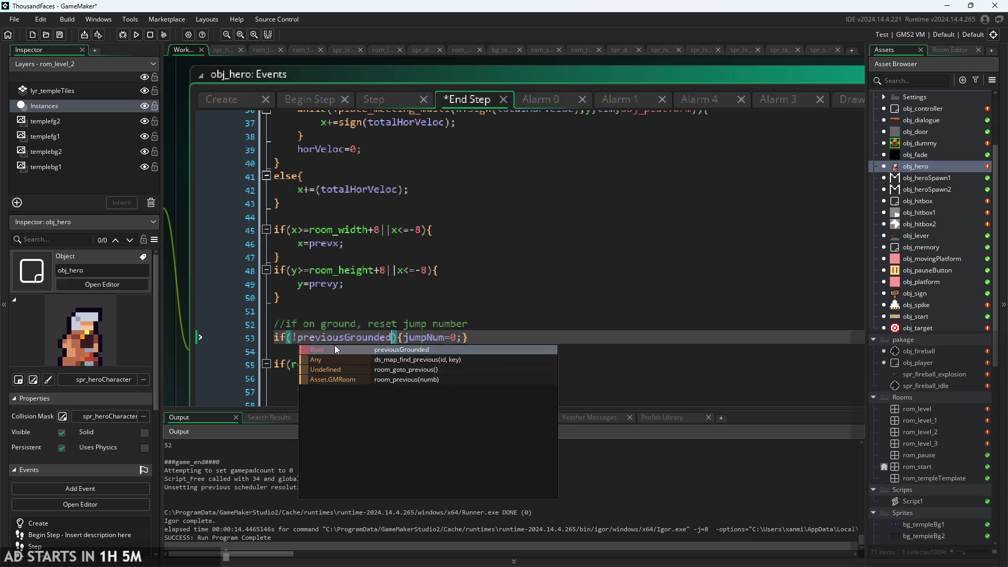
{"action": "key", "text": "ctrl+s"}
{"action": "left_click", "coordinate": [136, 34]}
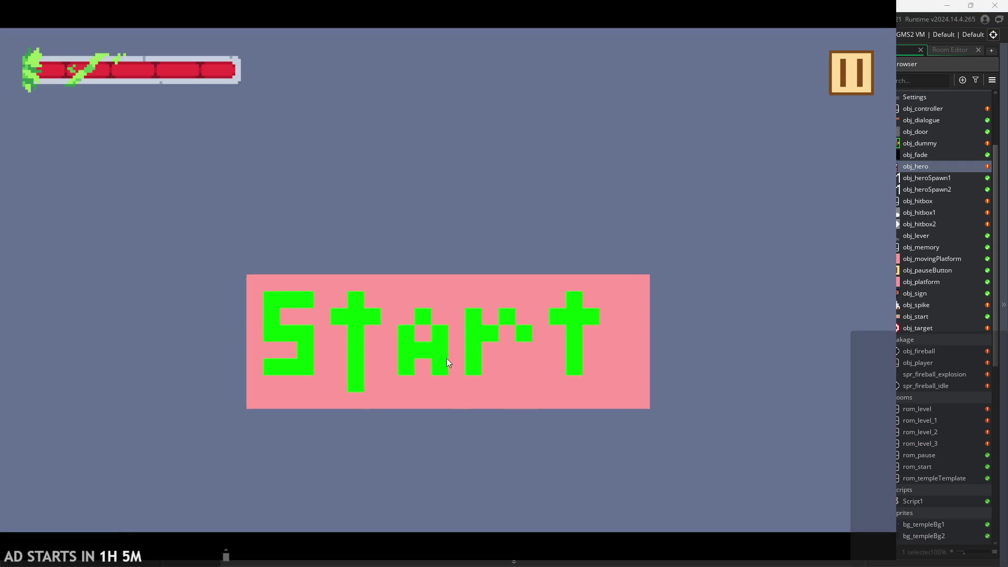
{"action": "left_click", "coordinate": [447, 358]}
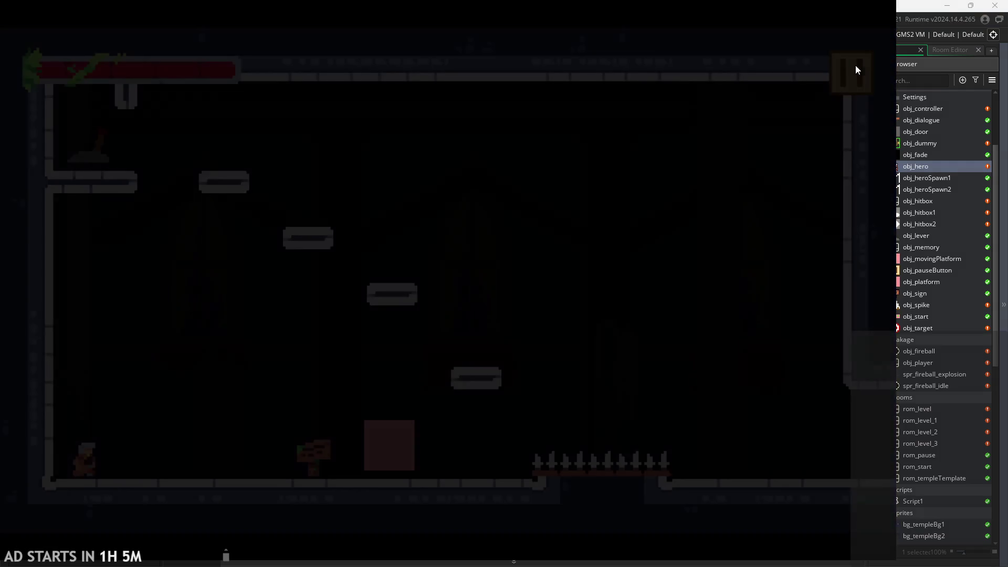
Step: Turn on debug stats and test the hero's jumps, including onto and off the pink block
{"action": "left_click", "coordinate": [848, 68]}
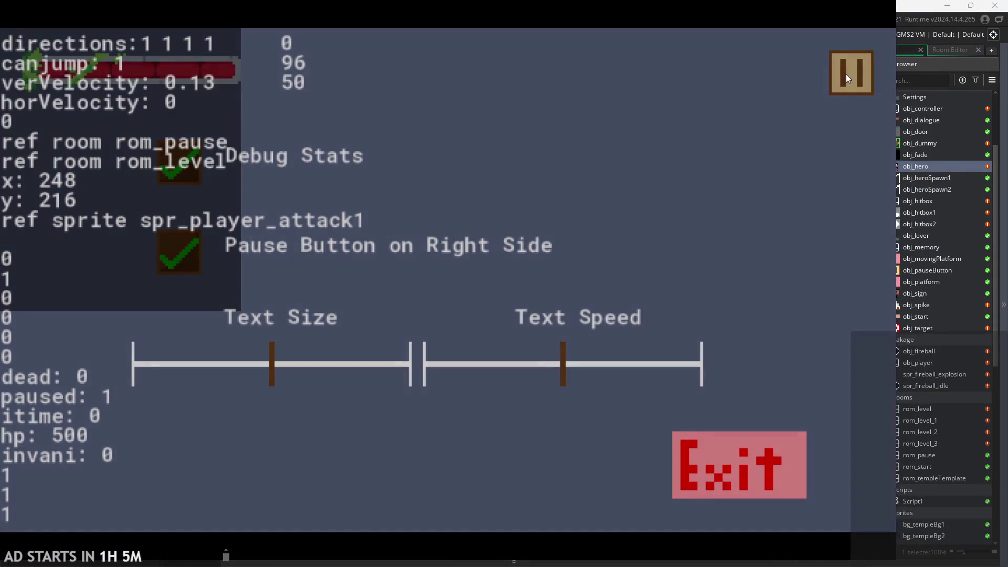
{"action": "left_click", "coordinate": [847, 73]}
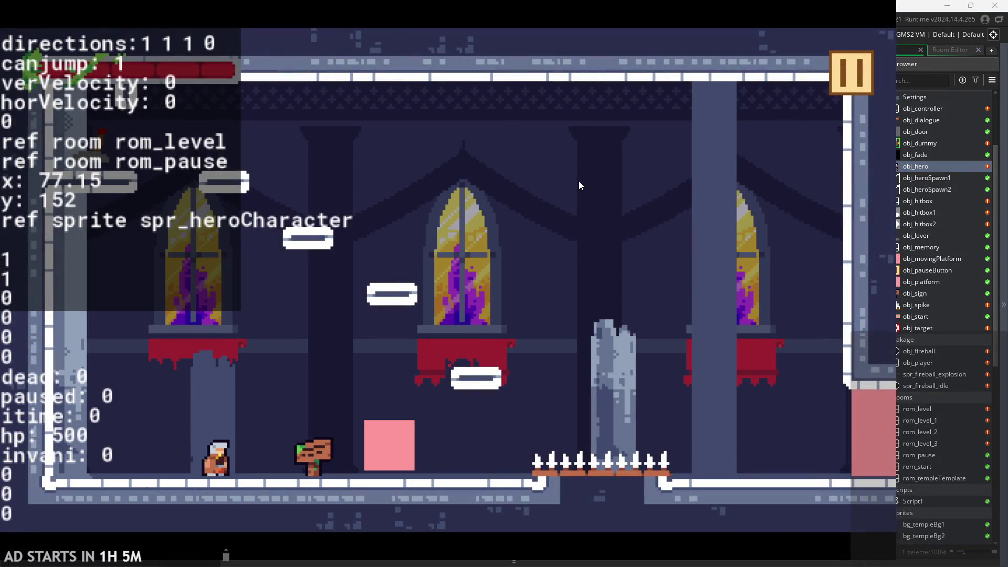
{"action": "key", "text": "space"}
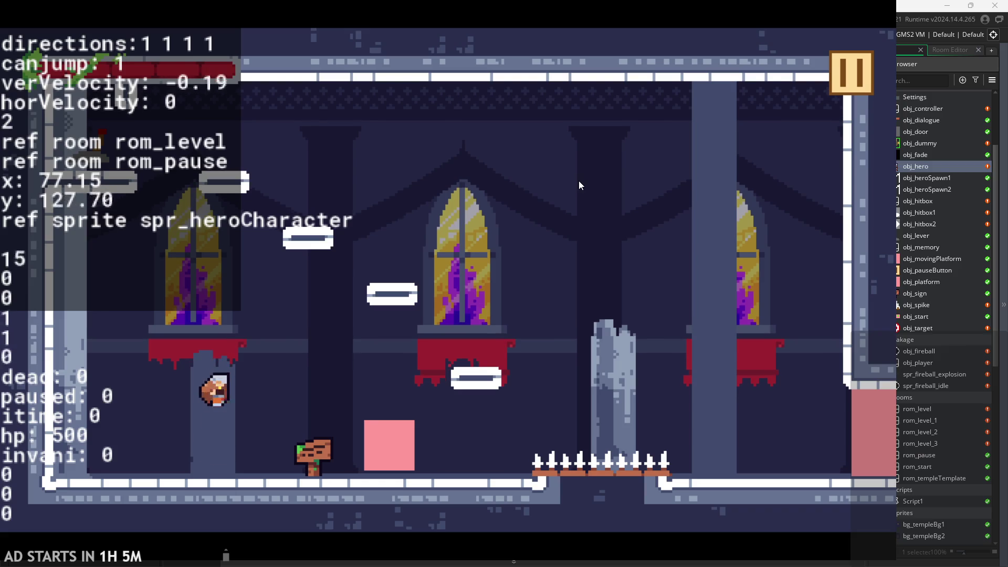
{"action": "key", "text": "space"}
{"action": "key", "text": "space"}
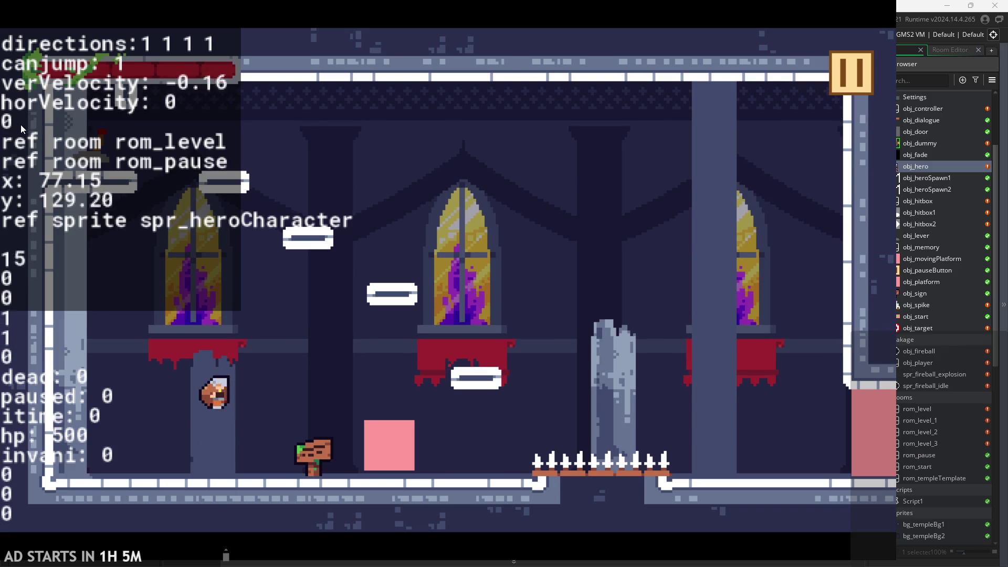
{"action": "key", "text": "space"}
{"action": "key", "text": "Right"}
{"action": "key", "text": "space"}
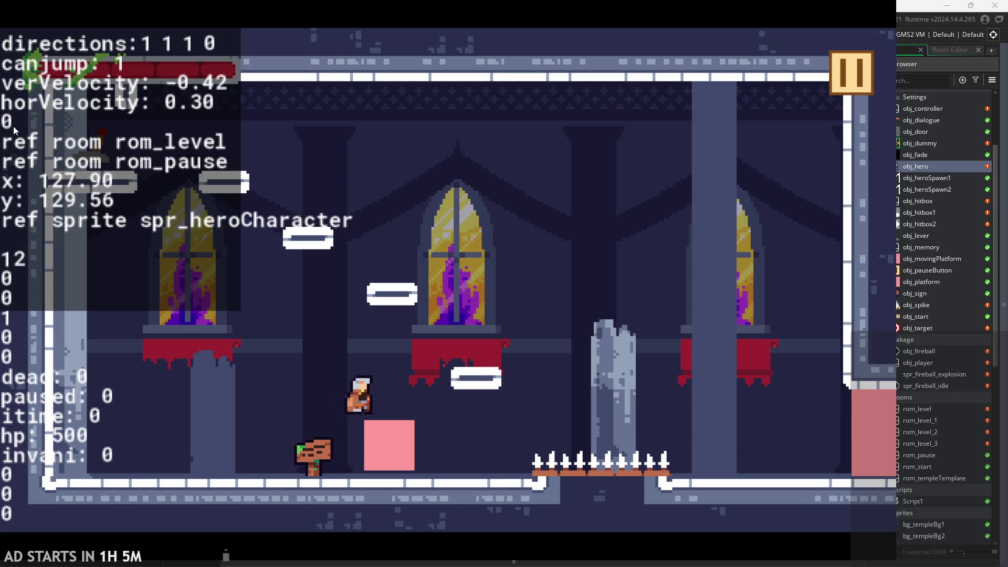
{"action": "key", "text": "Left"}
{"action": "key", "text": "Right"}
{"action": "key", "text": "space"}
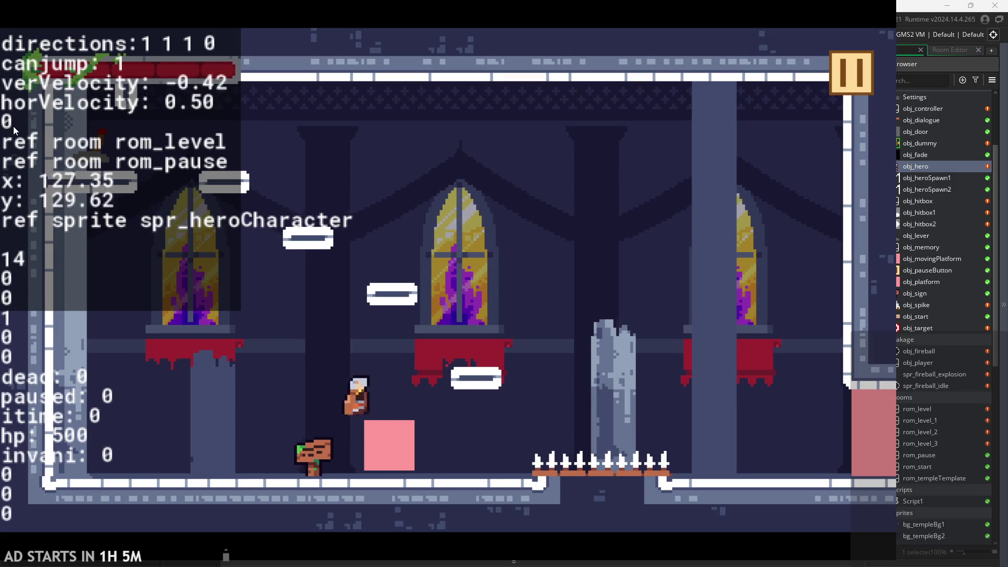
{"action": "key", "text": "space"}
{"action": "key", "text": "Left"}
Step: Pause the game and exit back to the editor
{"action": "left_click", "coordinate": [863, 75]}
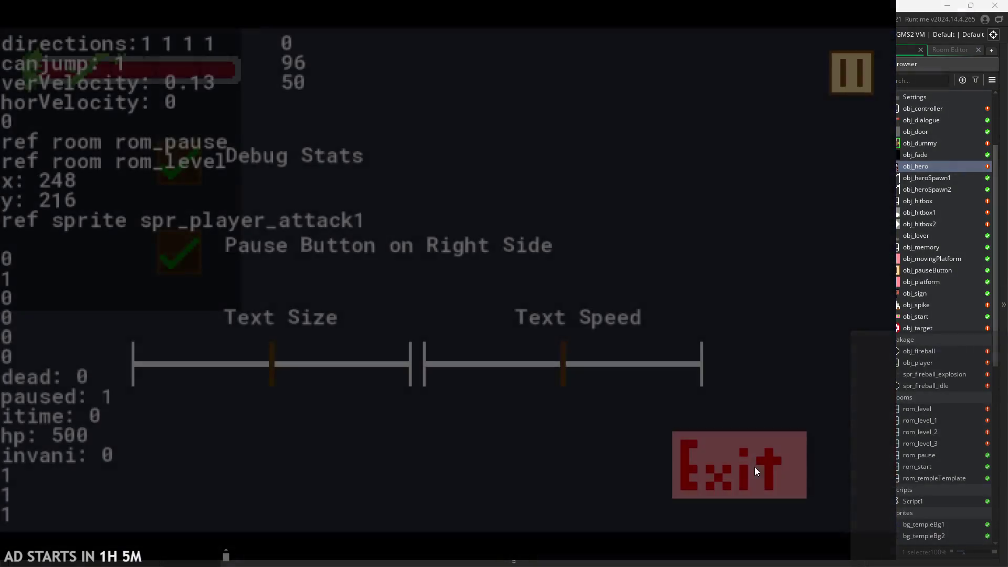
{"action": "left_click", "coordinate": [754, 467]}
{"action": "left_click", "coordinate": [361, 239]}
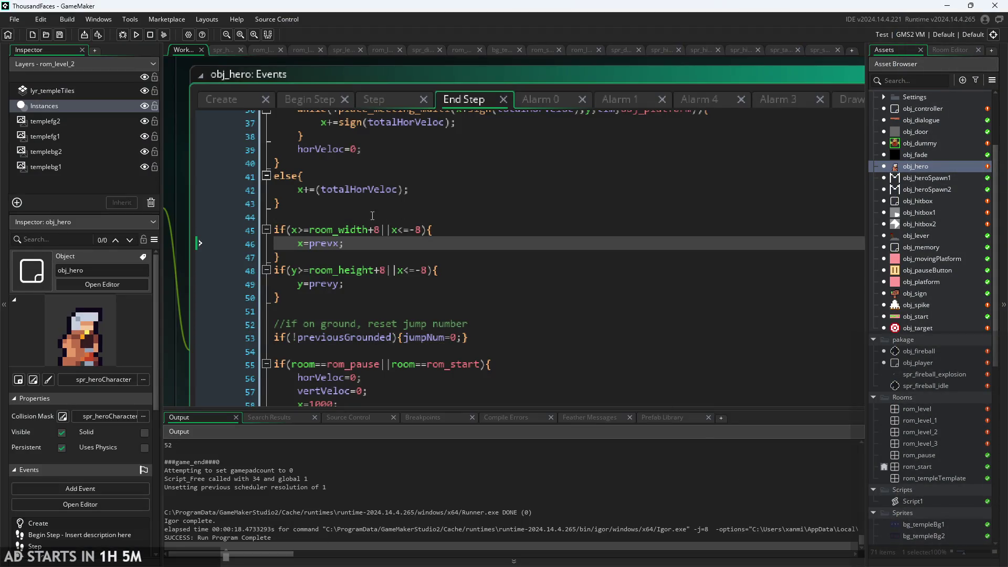
Step: Replace !previousGrounded on line 53 with !arrMove[3] and run the game
{"action": "scroll", "coordinate": [401, 233], "scroll_direction": "down", "scroll_amount": 4}
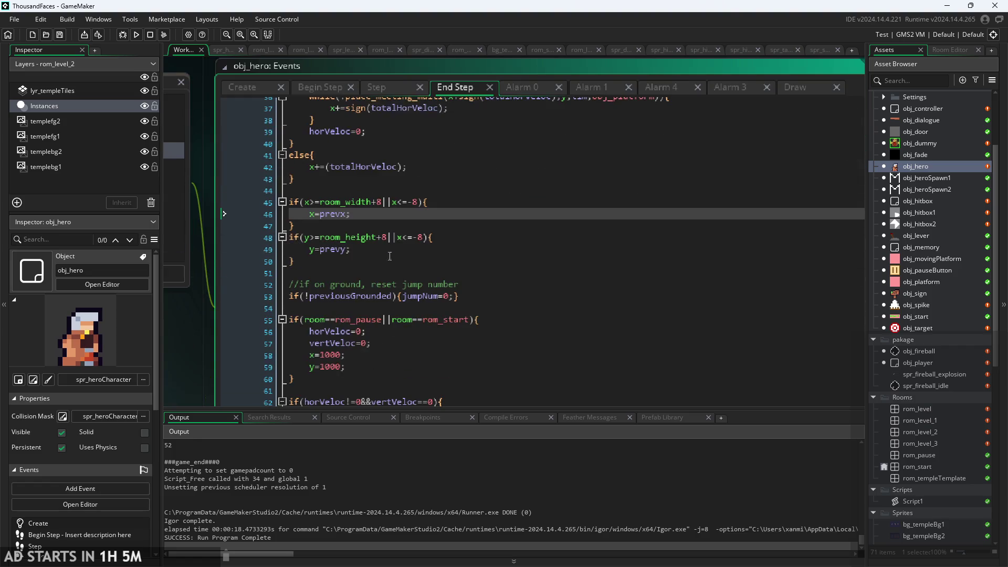
{"action": "left_click", "coordinate": [392, 305]}
{"action": "scroll", "coordinate": [420, 284], "scroll_direction": "down", "scroll_amount": 3}
{"action": "scroll", "coordinate": [462, 263], "scroll_direction": "up", "scroll_amount": 3}
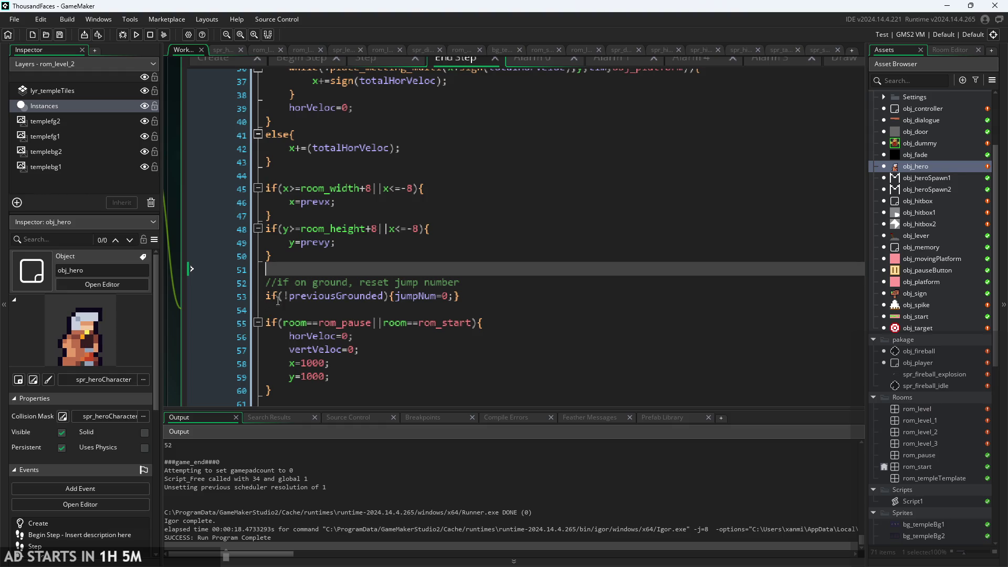
{"action": "left_click", "coordinate": [290, 296]}
{"action": "left_click_drag", "start_coordinate": [385, 296], "coordinate": [284, 297]}
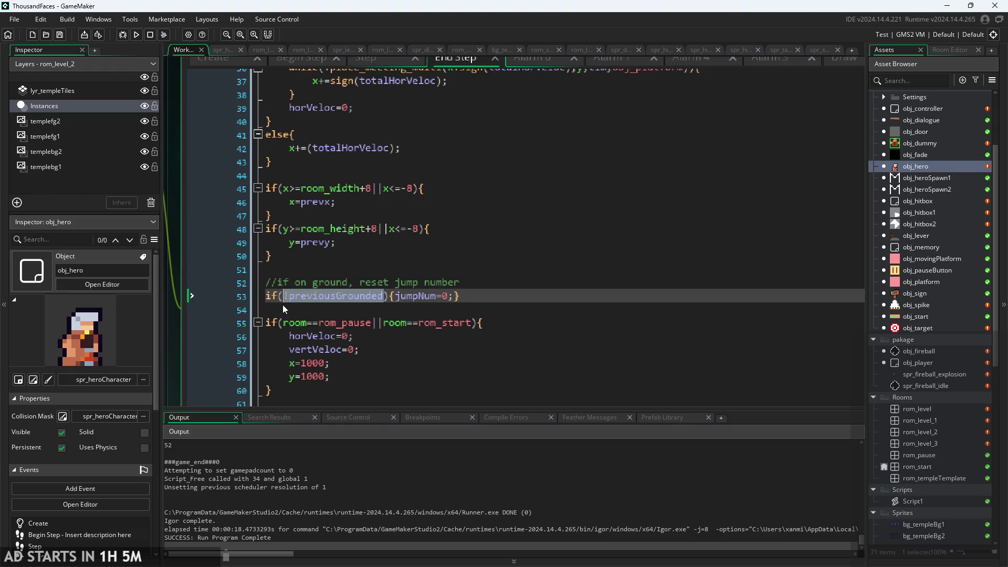
{"action": "type", "text": "arr"}
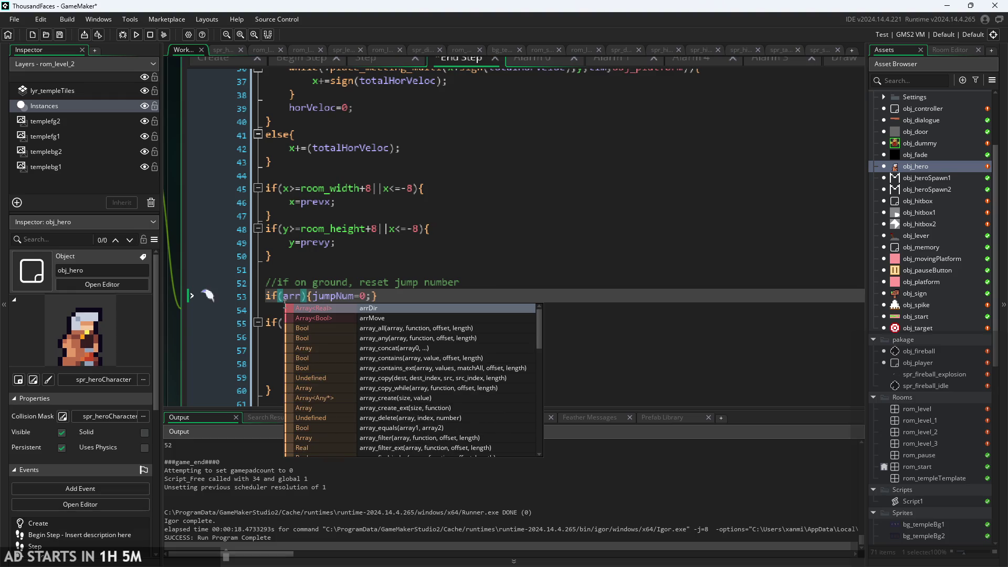
{"action": "type", "text": "Mv"}
{"action": "key", "text": "BackSpace"}
{"action": "type", "text": "ove[3]"}
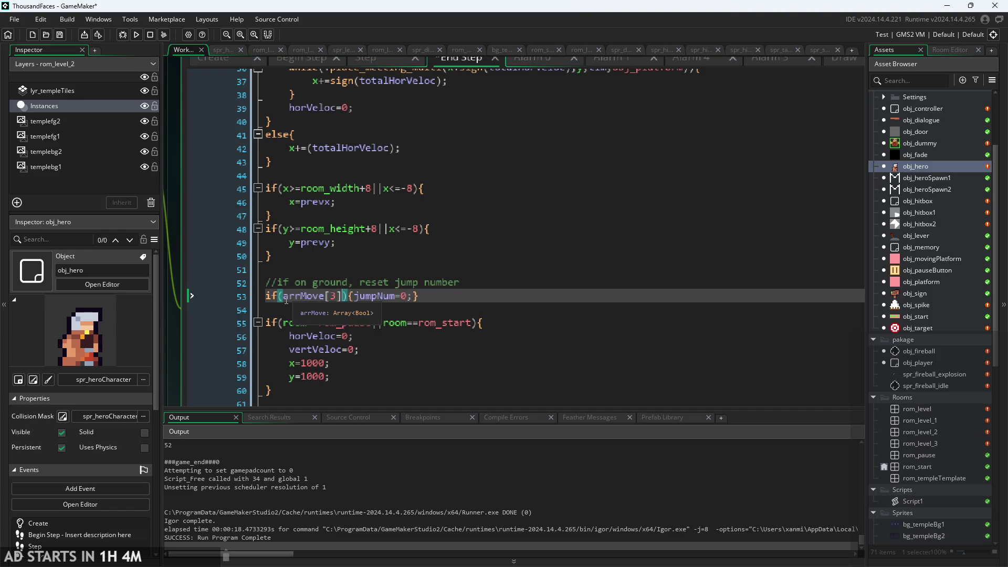
{"action": "type", "text": "!s"}
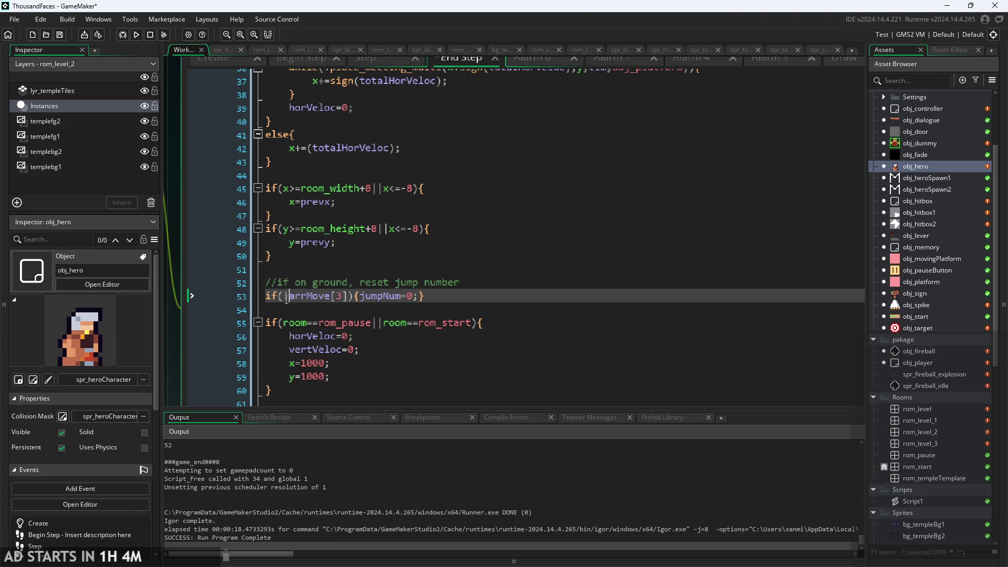
{"action": "key", "text": "BackSpace"}
{"action": "left_click", "coordinate": [134, 37]}
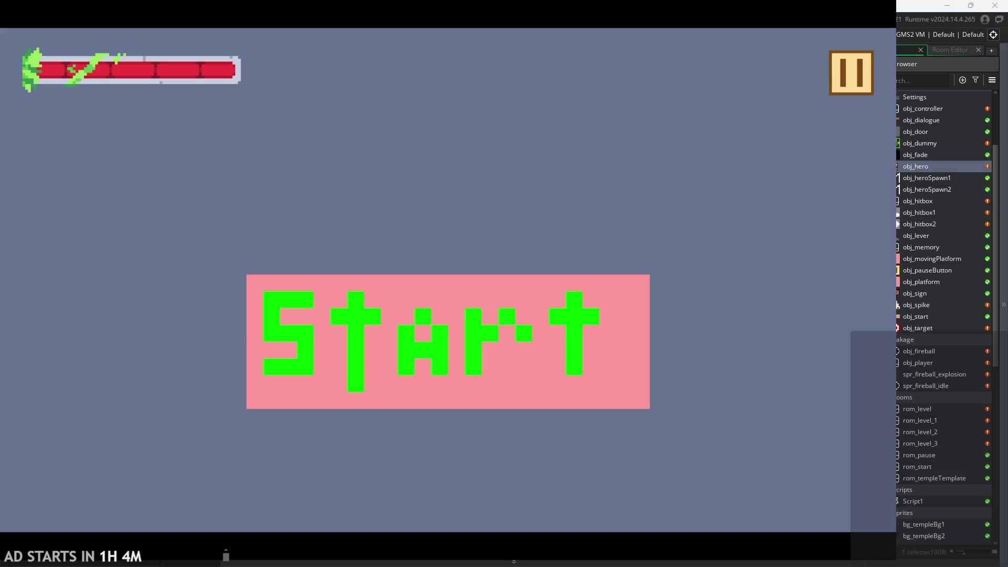
{"action": "left_click", "coordinate": [329, 342]}
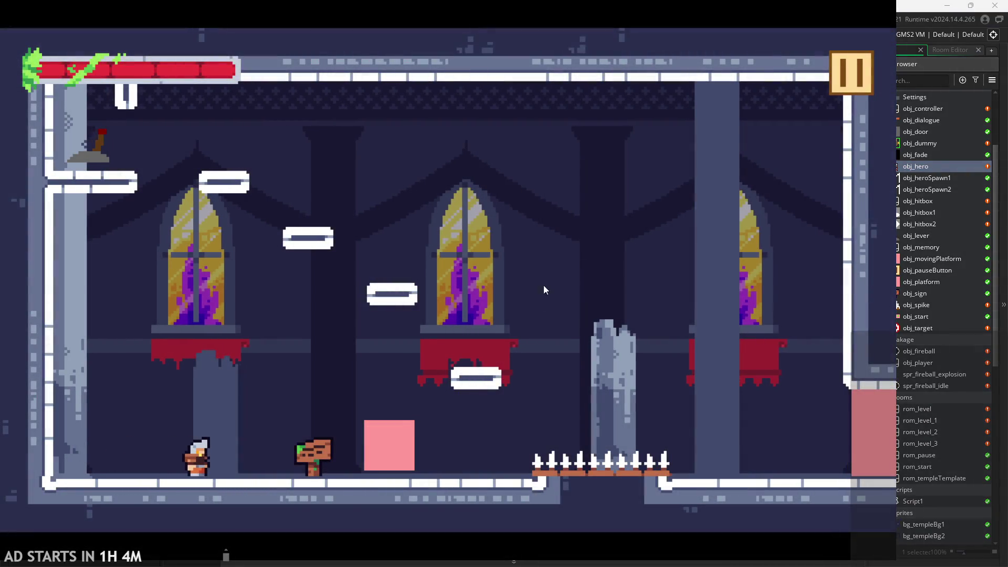
{"action": "left_click", "coordinate": [850, 82]}
{"action": "left_click", "coordinate": [203, 165]}
{"action": "key", "text": "Escape"}
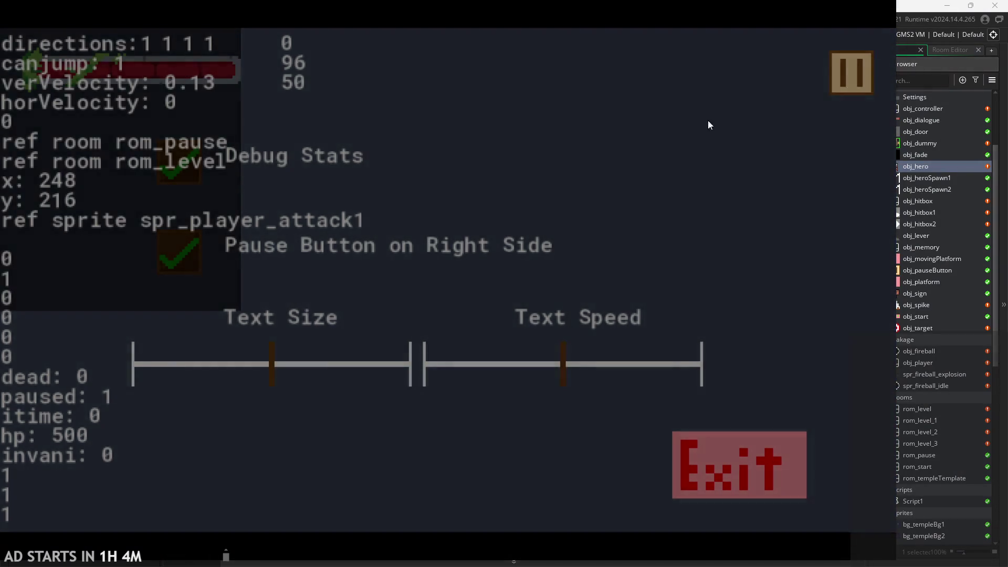
{"action": "key", "text": "Escape"}
{"action": "key", "text": "space"}
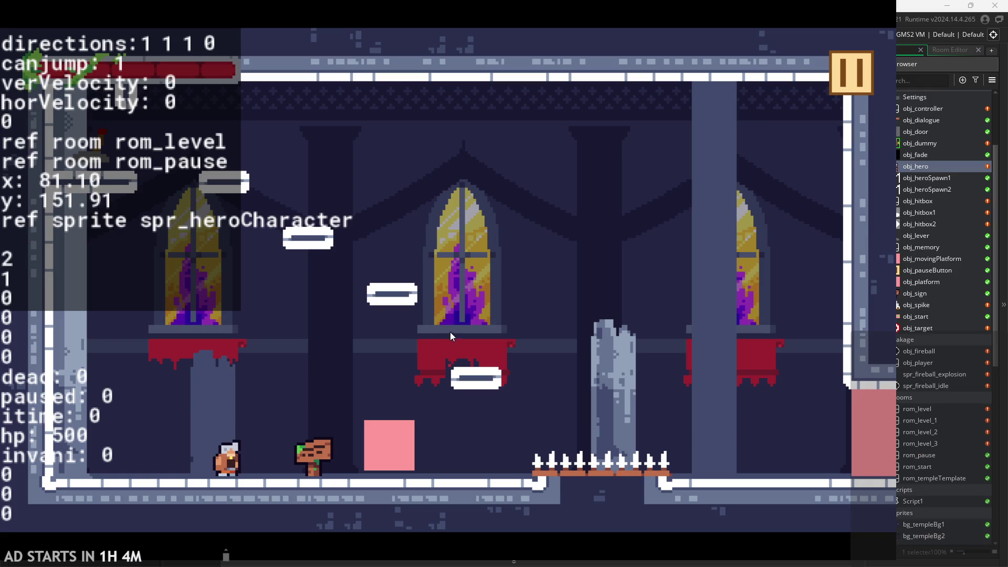
{"action": "key", "text": "space"}
{"action": "key", "text": "space"}
{"action": "key", "text": "space"}
{"action": "key", "text": "space"}
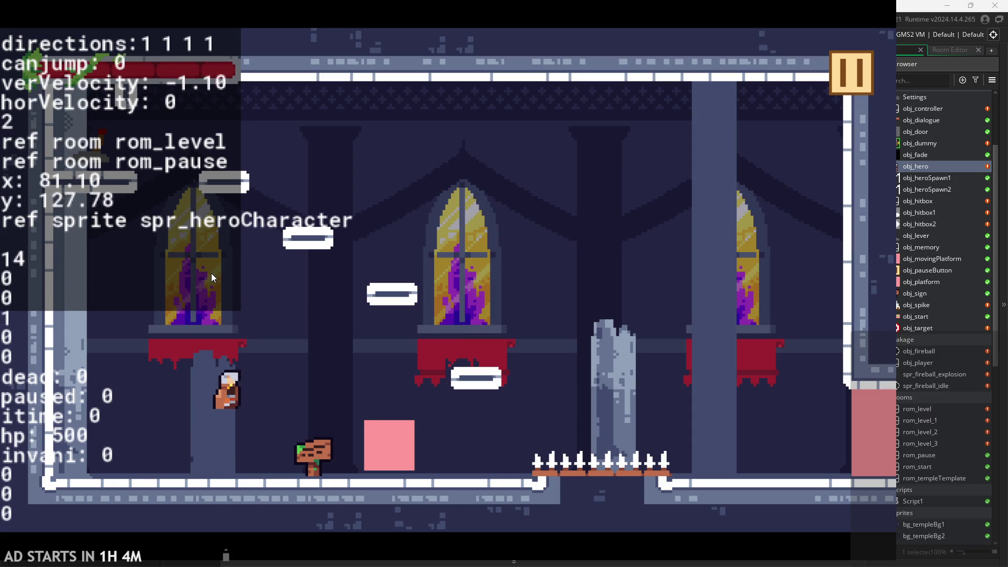
{"action": "key", "text": "space"}
{"action": "key", "text": "space"}
{"action": "key", "text": "space"}
{"action": "key", "text": "space"}
{"action": "key", "text": "space"}
{"action": "key", "text": "space"}
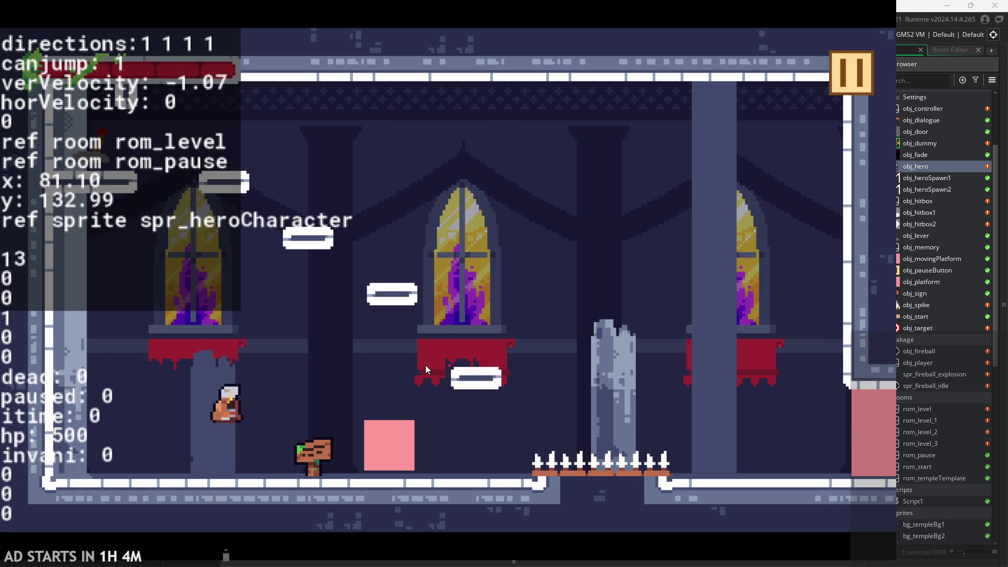
{"action": "key", "text": "space"}
{"action": "key", "text": "space"}
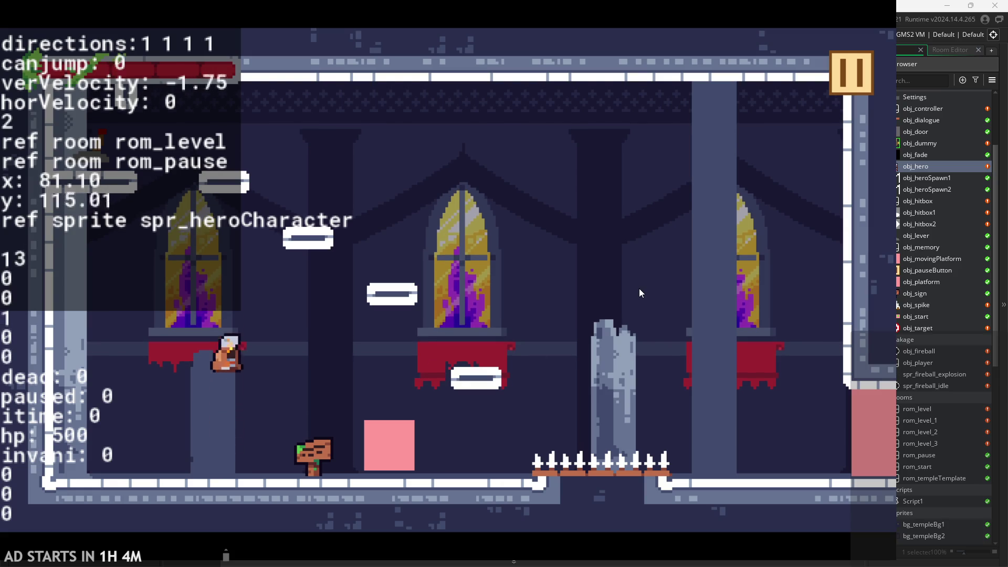
{"action": "left_click", "coordinate": [851, 73]}
{"action": "left_click", "coordinate": [732, 462]}
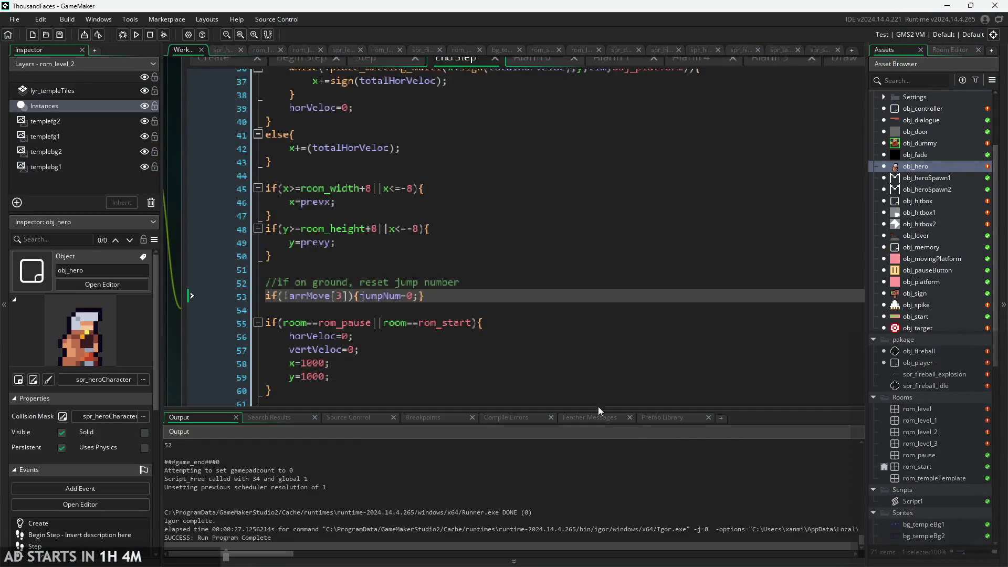
Step: Move the caret along End Step line 53 and down to empty line 54
{"action": "left_click", "coordinate": [331, 296]}
{"action": "left_click", "coordinate": [409, 296]}
{"action": "left_click", "coordinate": [420, 296]}
{"action": "scroll", "coordinate": [192, 323], "scroll_direction": "down", "scroll_amount": 2}
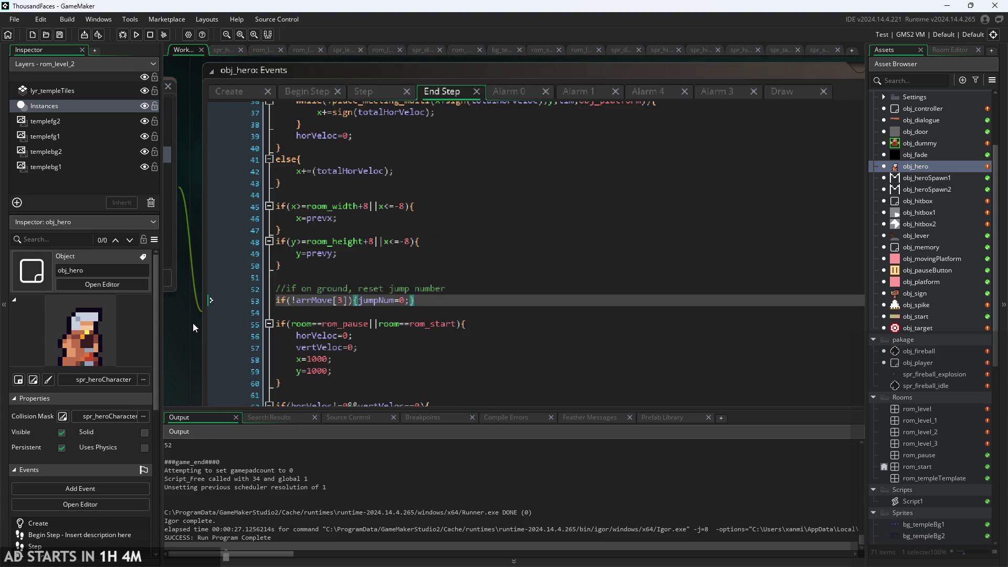
{"action": "left_click", "coordinate": [353, 311]}
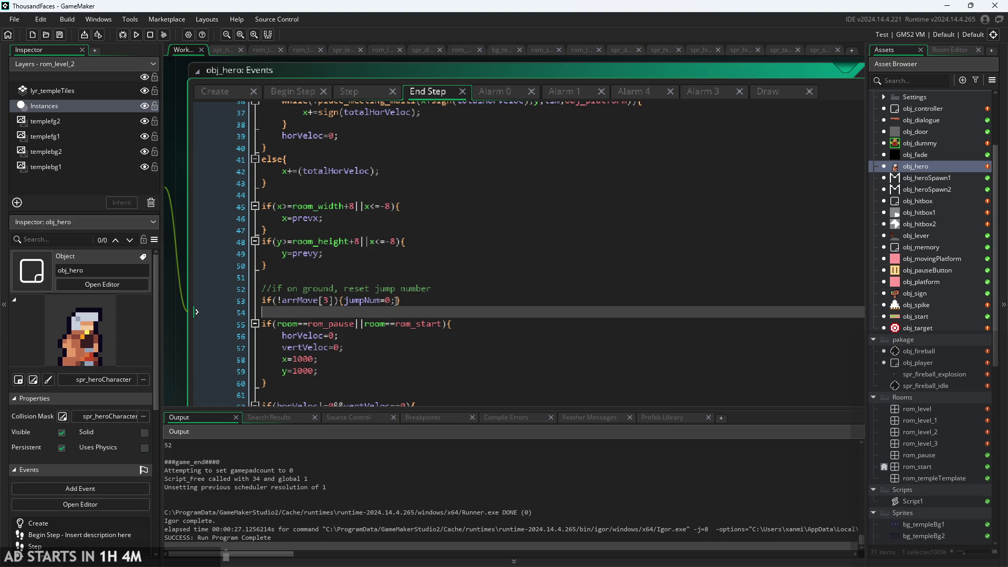
Step: Flip between the Begin Step, Create and Step event code
{"action": "left_click", "coordinate": [291, 89]}
{"action": "left_click", "coordinate": [228, 92]}
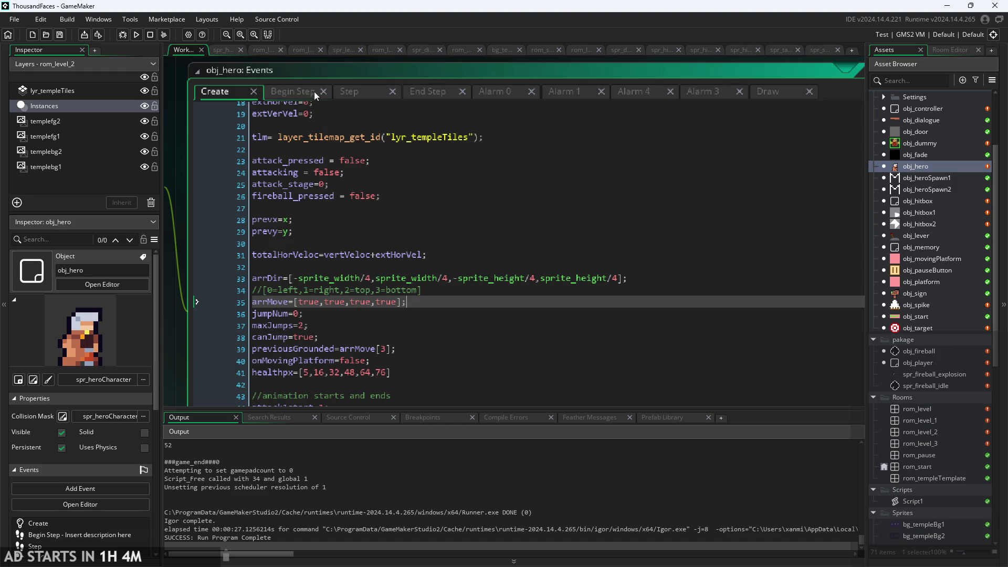
{"action": "left_click", "coordinate": [297, 90]}
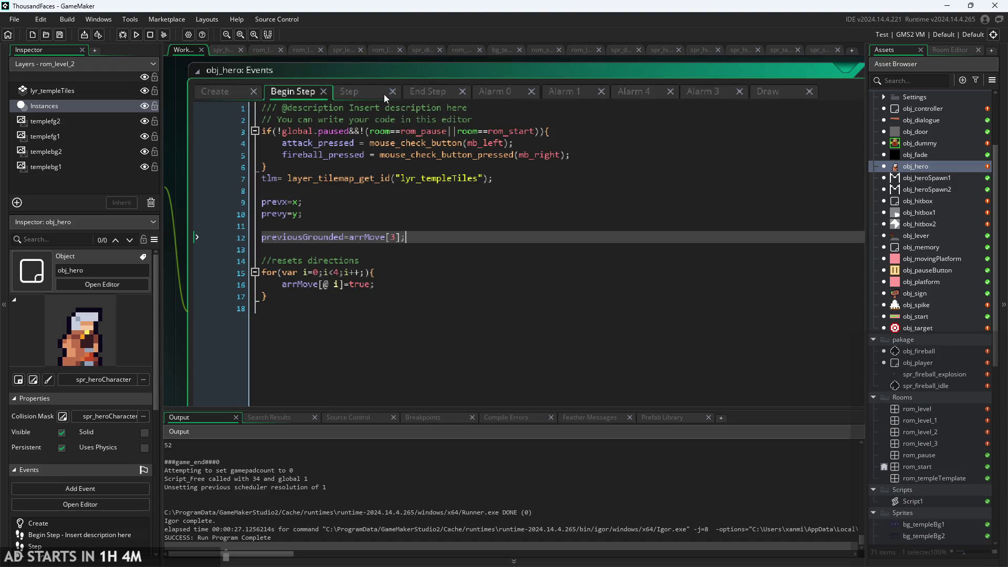
{"action": "left_click", "coordinate": [359, 93]}
{"action": "left_click", "coordinate": [367, 213]}
{"action": "scroll", "coordinate": [407, 307], "scroll_direction": "down", "scroll_amount": 3}
{"action": "scroll", "coordinate": [407, 305], "scroll_direction": "up", "scroll_amount": 3}
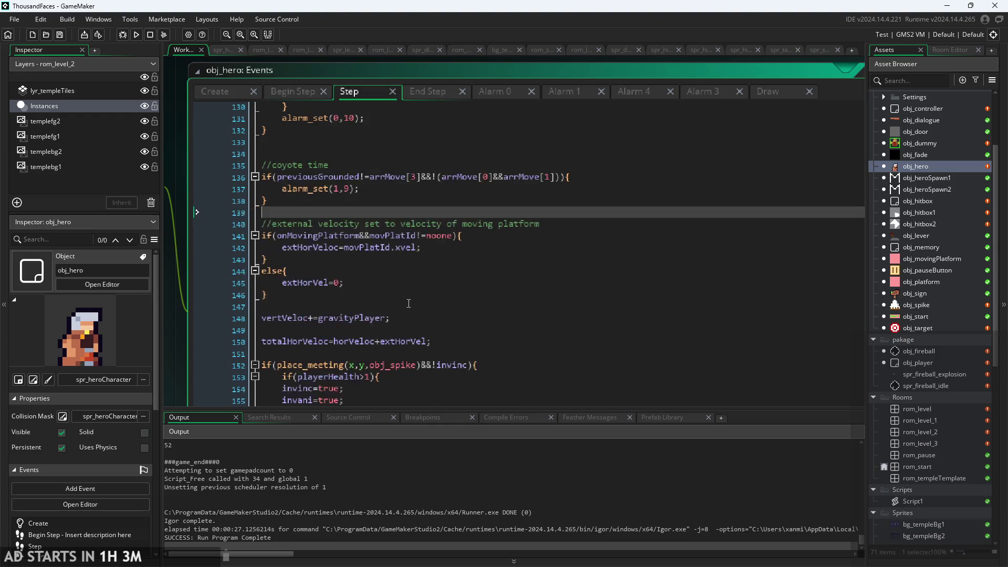
Step: Look through the End Step and Alarm 0, 4 and 1 code, then return to Step's coyote-time alarm_set line
{"action": "left_click", "coordinate": [225, 94]}
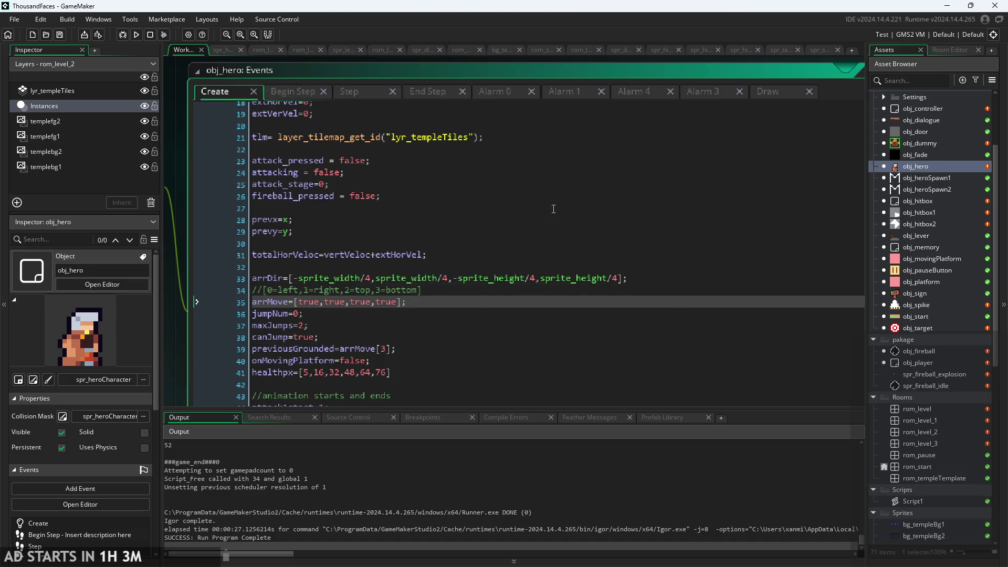
{"action": "left_click", "coordinate": [368, 92]}
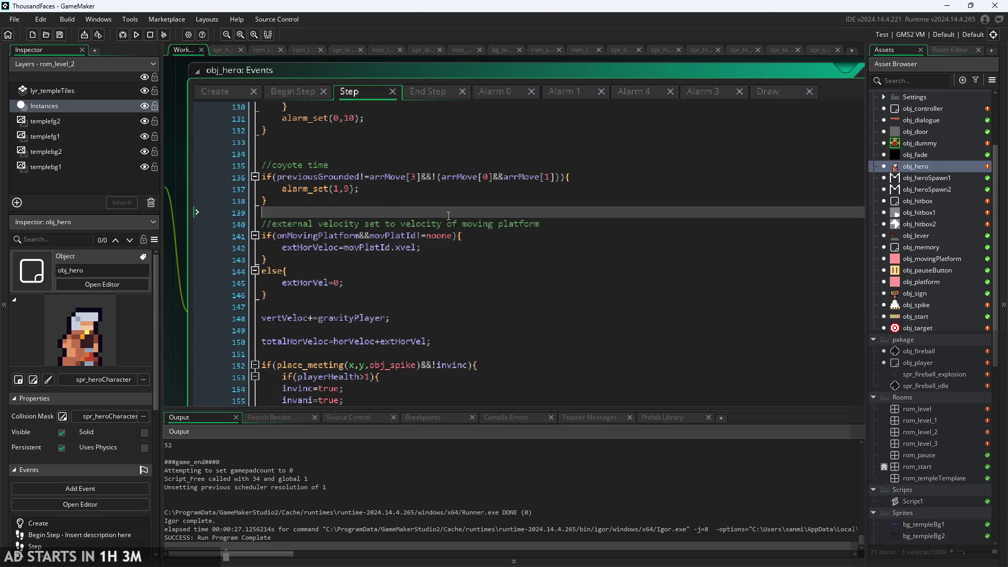
{"action": "scroll", "coordinate": [448, 216], "scroll_direction": "up", "scroll_amount": 2}
{"action": "left_click", "coordinate": [278, 93]}
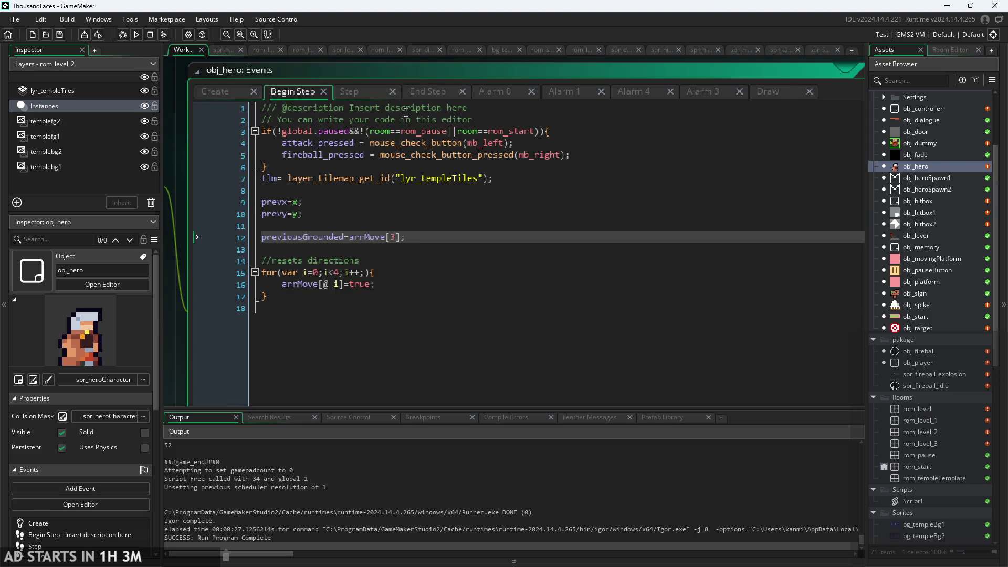
{"action": "left_click", "coordinate": [420, 93]}
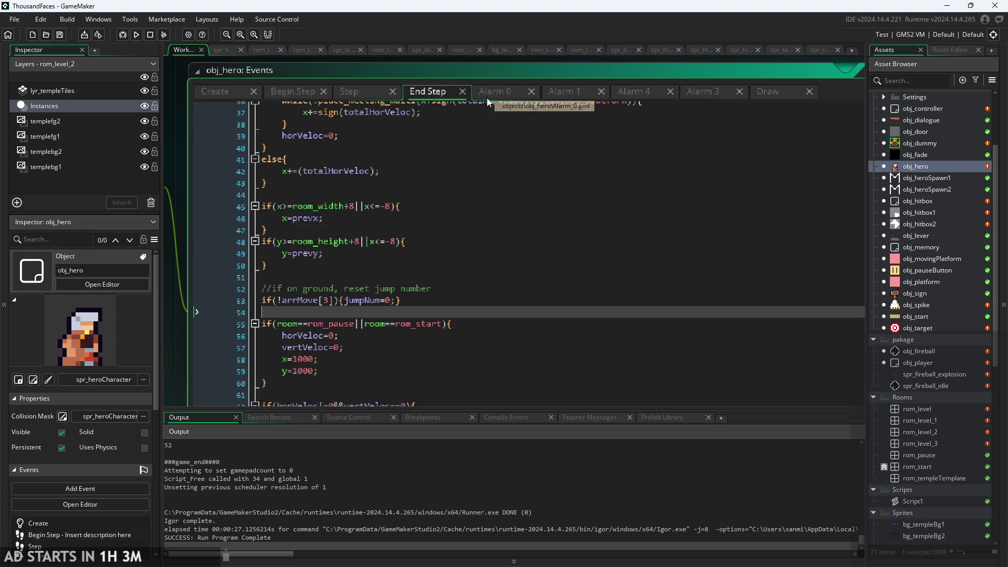
{"action": "left_click", "coordinate": [487, 96]}
{"action": "left_click", "coordinate": [557, 98]}
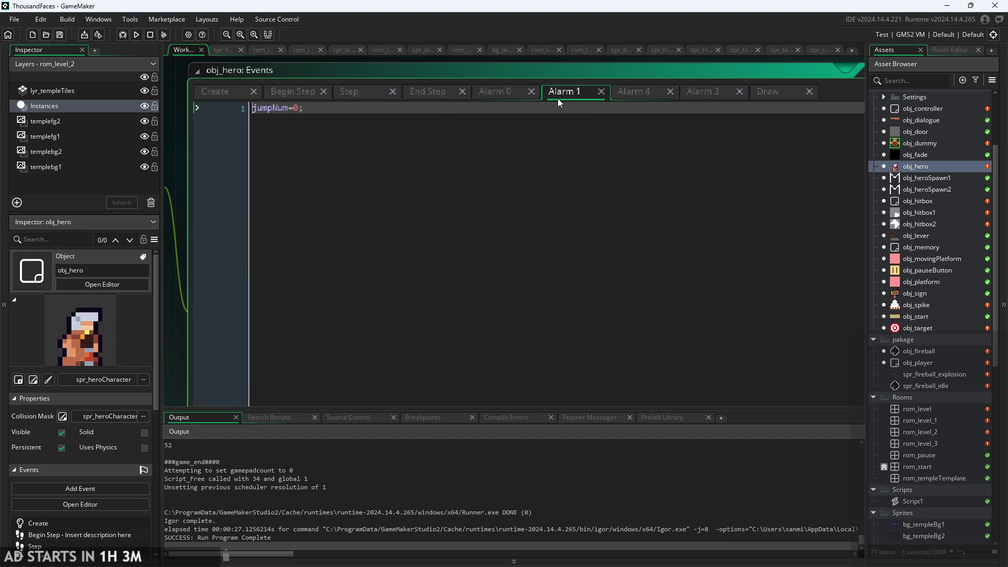
{"action": "left_click", "coordinate": [628, 97]}
{"action": "left_click", "coordinate": [567, 89]}
{"action": "left_click", "coordinate": [353, 92]}
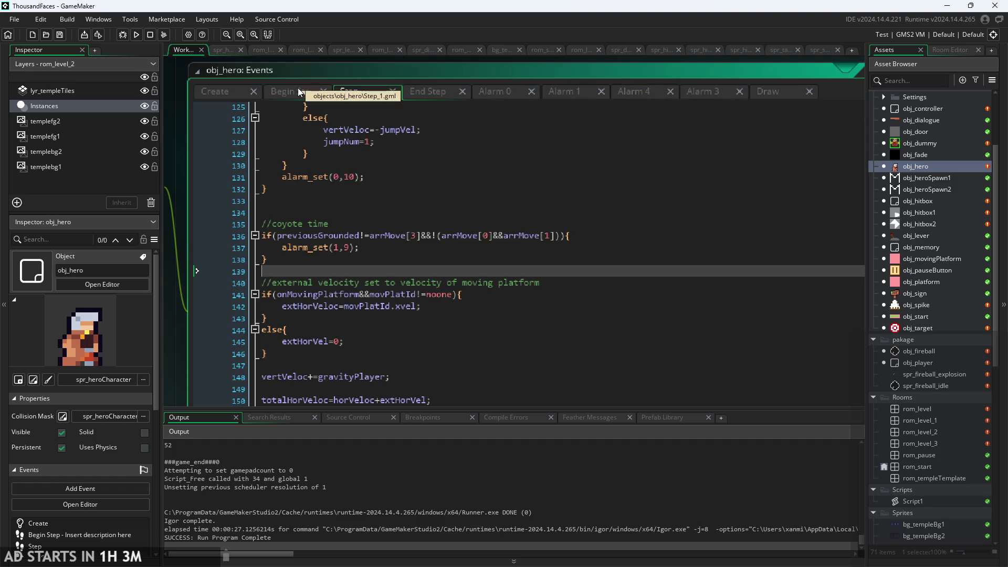
{"action": "left_click", "coordinate": [440, 242]}
{"action": "scroll", "coordinate": [440, 242], "scroll_direction": "up", "scroll_amount": 2}
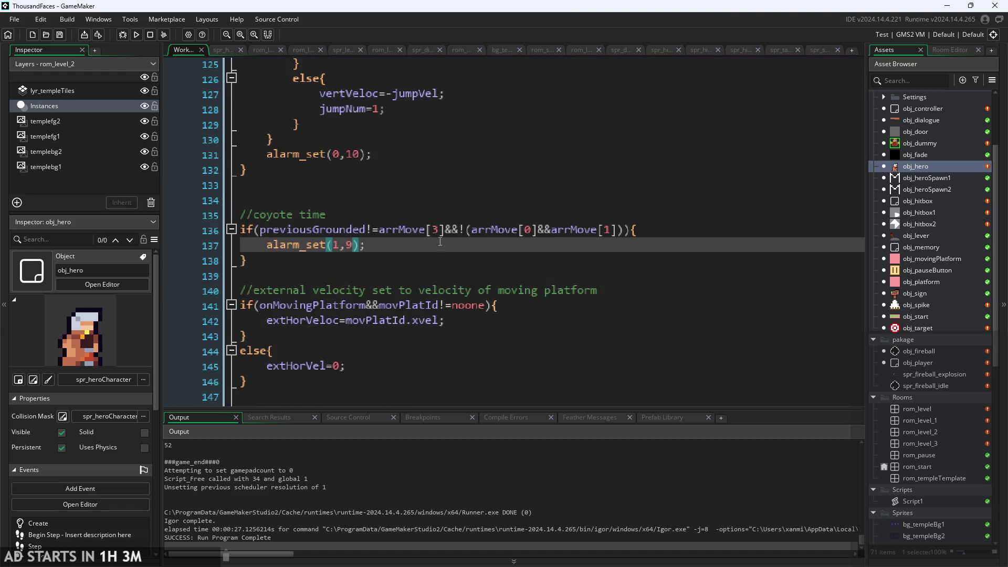
Step: Drop the '!' and '&&' from line 136's arrMove group and add an opening bracket
{"action": "left_click", "coordinate": [468, 229]}
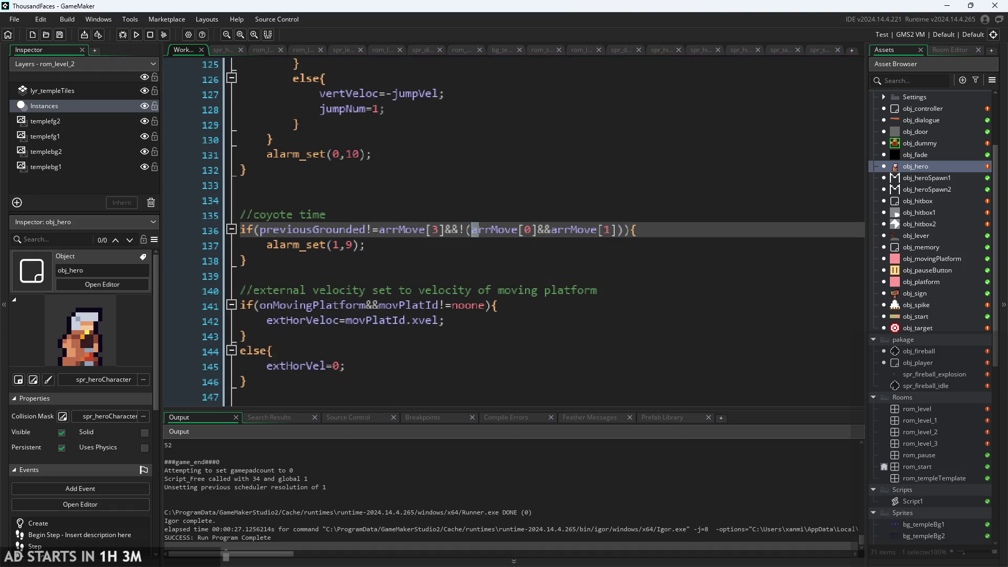
{"action": "key", "text": "BackSpace"}
{"action": "key", "text": "BackSpace"}
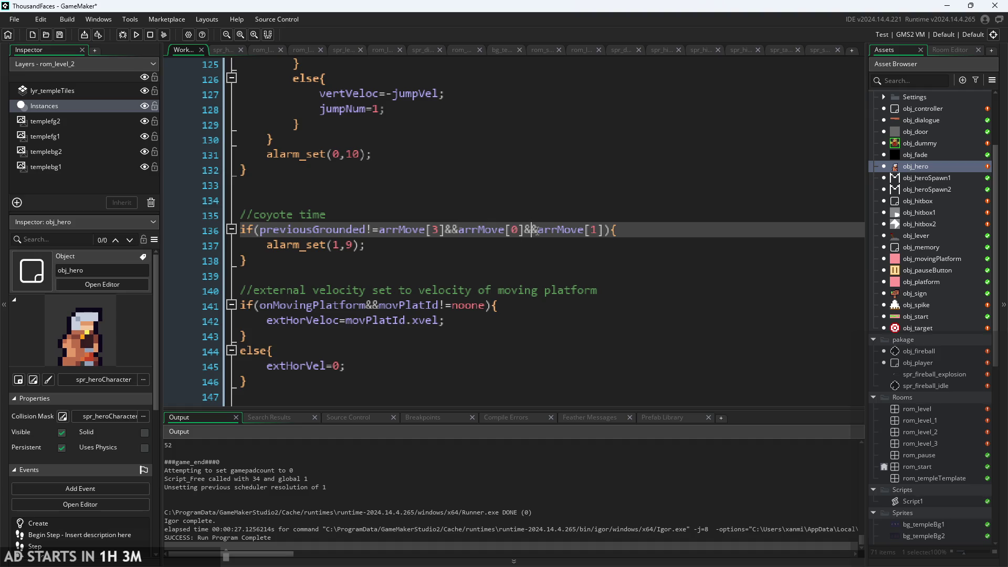
{"action": "key", "text": "BackSpace"}
{"action": "key", "text": "BackSpace"}
{"action": "left_click", "coordinate": [459, 230]}
{"action": "type", "text": "("}
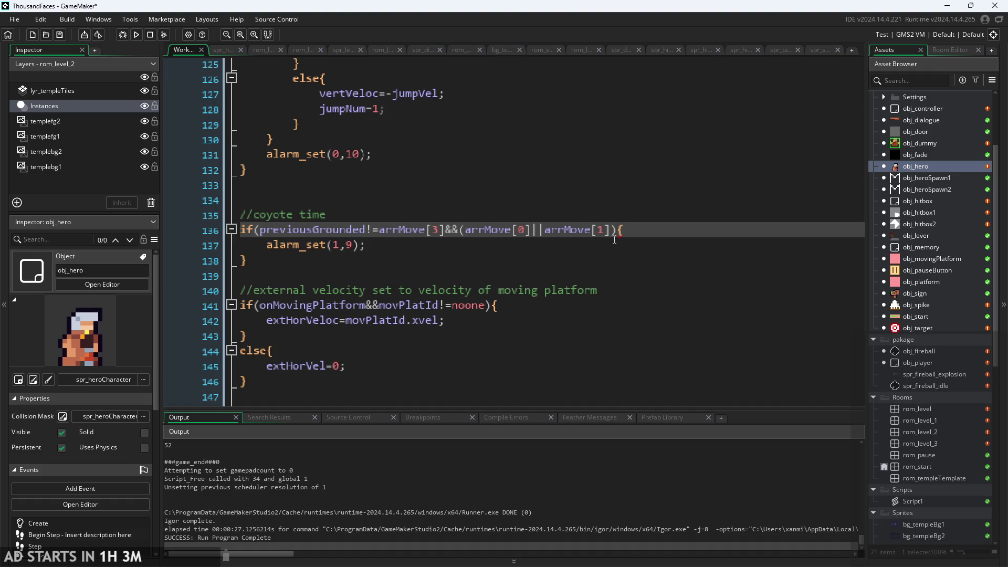
{"action": "left_click", "coordinate": [619, 231]}
{"action": "type", "text": ")"}
{"action": "left_click", "coordinate": [675, 243]}
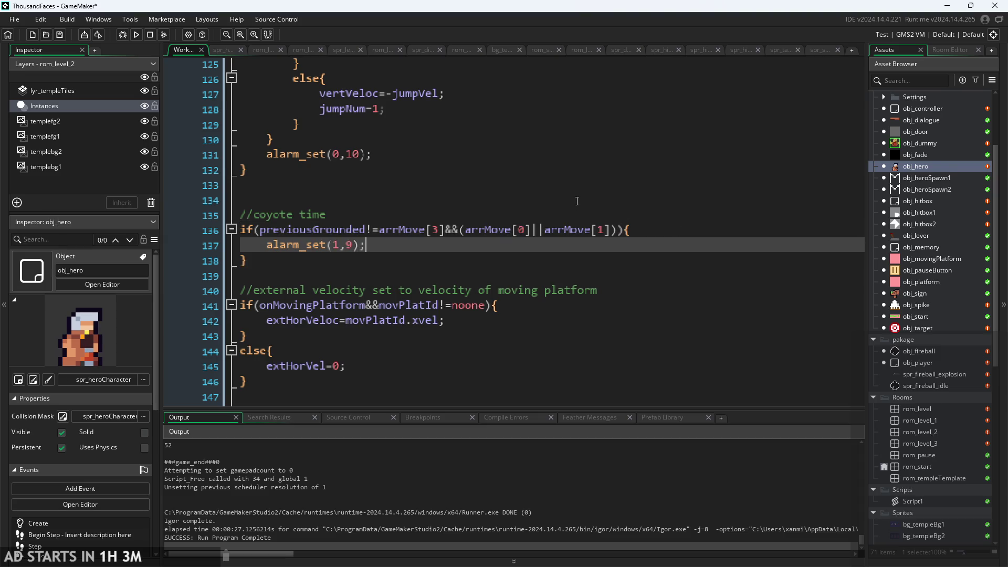
Step: Negate the arrMove checks so the group reads (!arrMove[0]||!arrMove[1])
{"action": "left_click", "coordinate": [527, 232]}
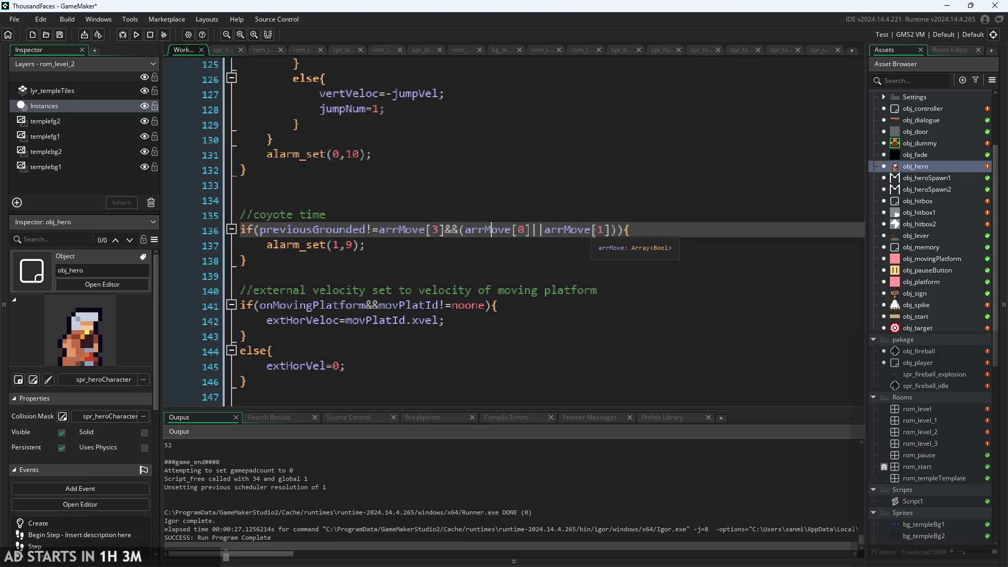
{"action": "type", "text": "!"}
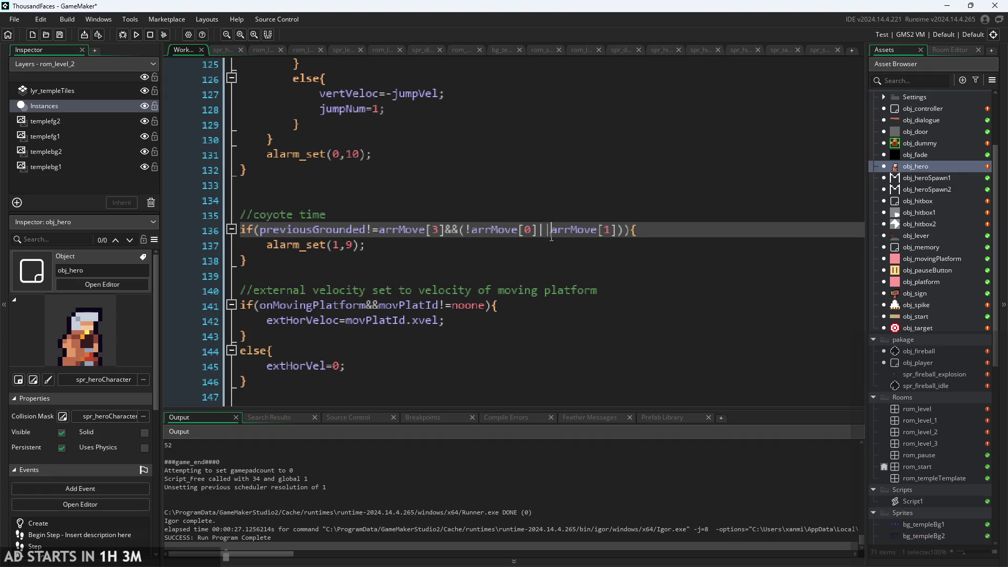
{"action": "key", "text": "shift+space"}
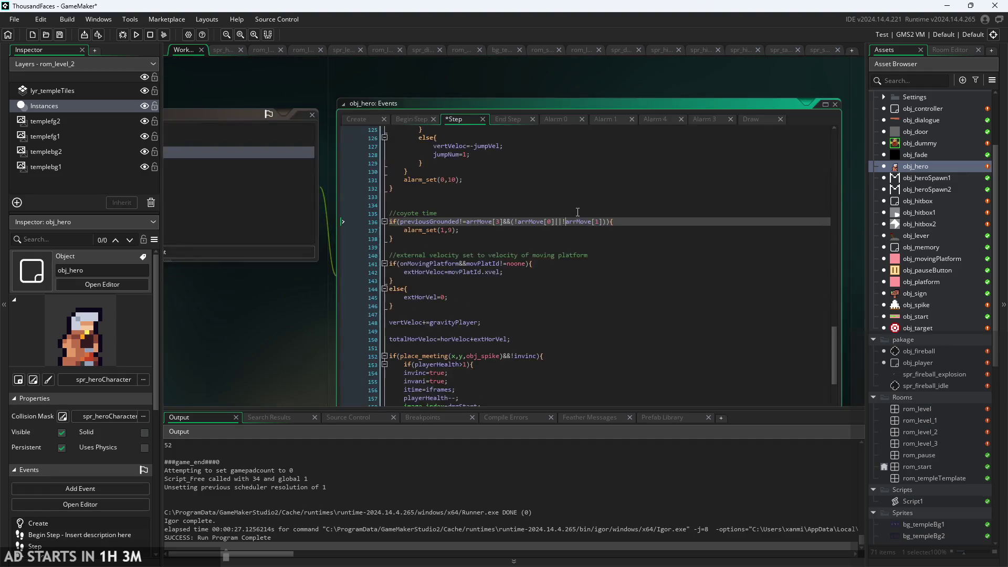
{"action": "scroll", "coordinate": [811, 287], "scroll_direction": "down", "scroll_amount": 9}
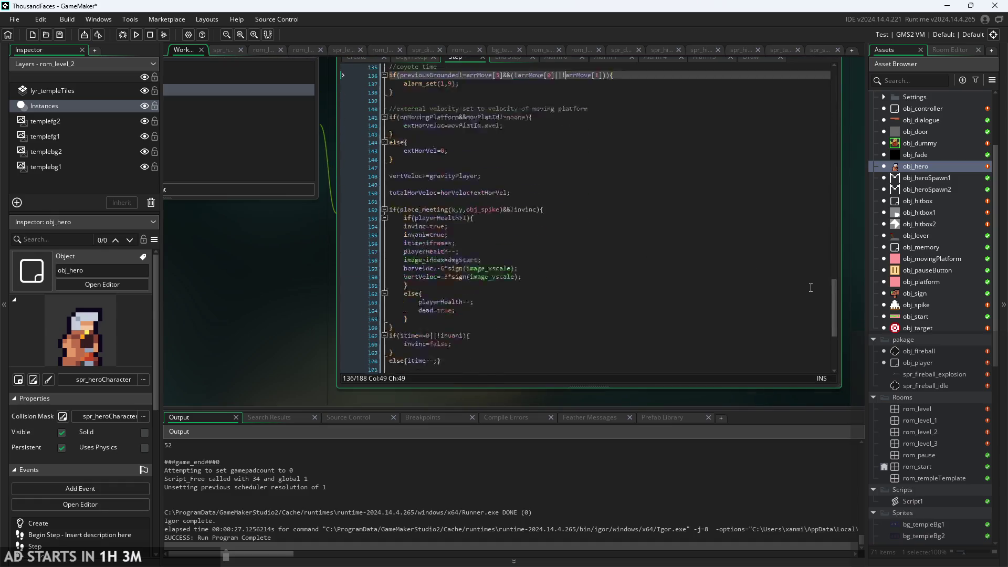
{"action": "scroll", "coordinate": [649, 329], "scroll_direction": "up", "scroll_amount": 9}
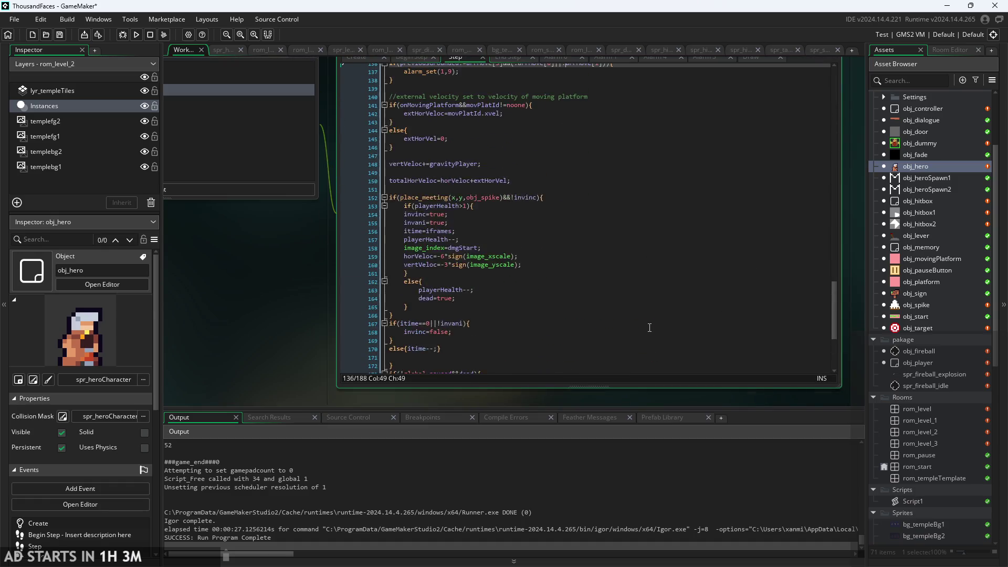
{"action": "key", "text": "shift+space"}
{"action": "left_click", "coordinate": [476, 209]}
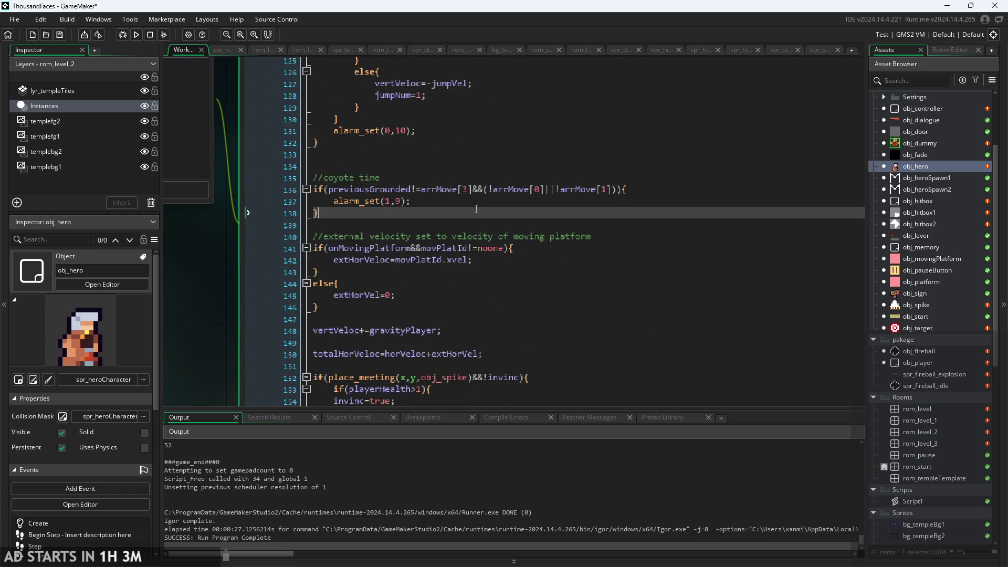
Step: Run the game, start the level, and jump the hero onto the left window ledge
{"action": "left_click", "coordinate": [137, 35]}
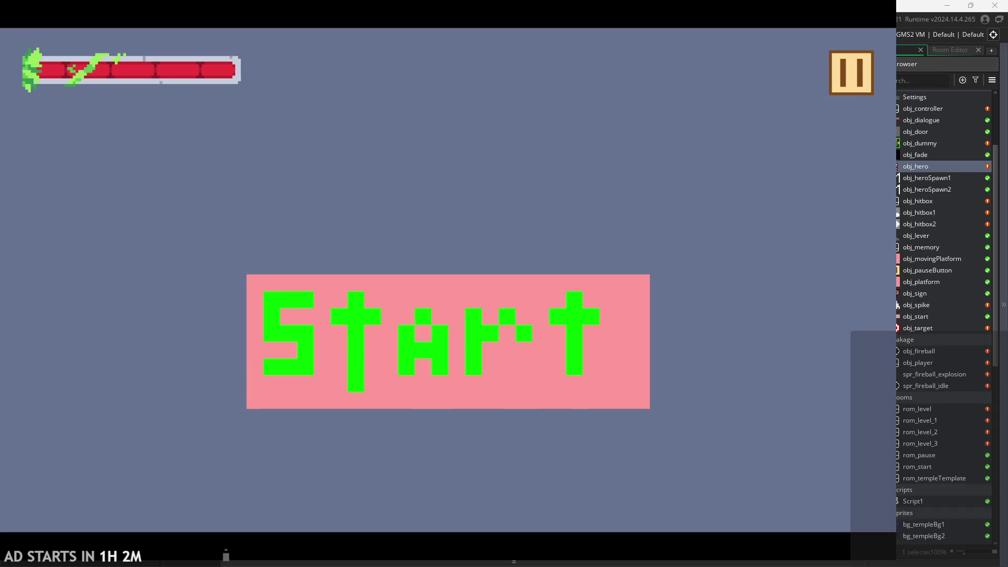
{"action": "left_click", "coordinate": [298, 323]}
{"action": "key", "text": "Right"}
{"action": "key", "text": "Left"}
{"action": "key", "text": "space"}
{"action": "key", "text": "space"}
Step: Enable Debug Stats, test jumps while moving left and right, then pause and quit
{"action": "key", "text": "space"}
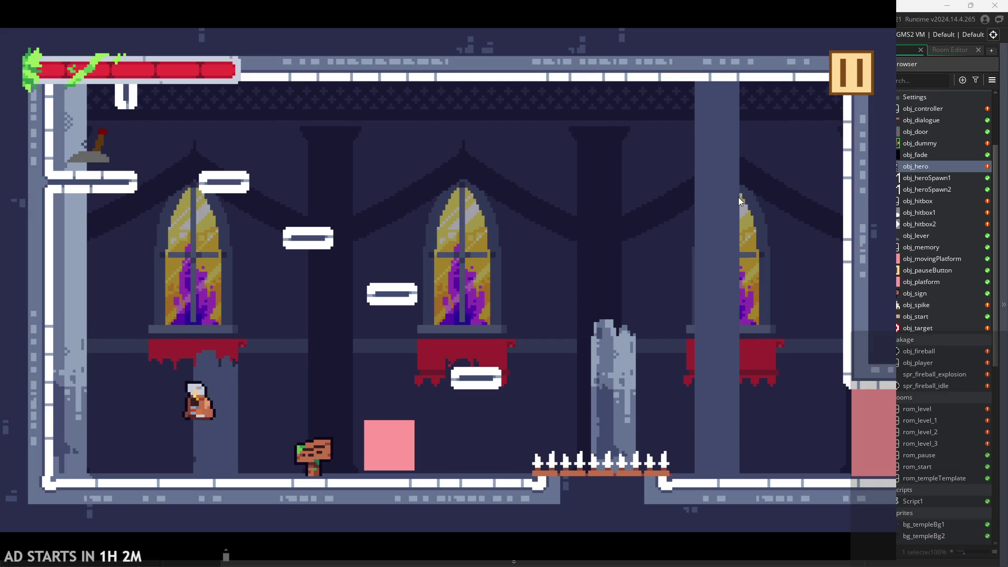
{"action": "key", "text": "Escape"}
{"action": "left_click", "coordinate": [187, 161]}
{"action": "key", "text": "Escape"}
{"action": "key", "text": "Escape"}
{"action": "key", "text": "space"}
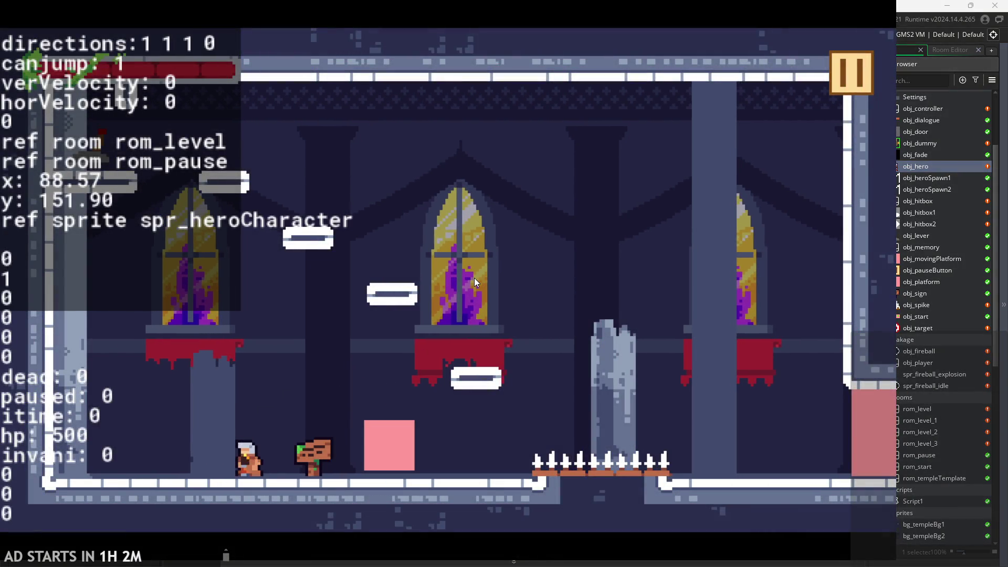
{"action": "key", "text": "space"}
{"action": "key", "text": "space"}
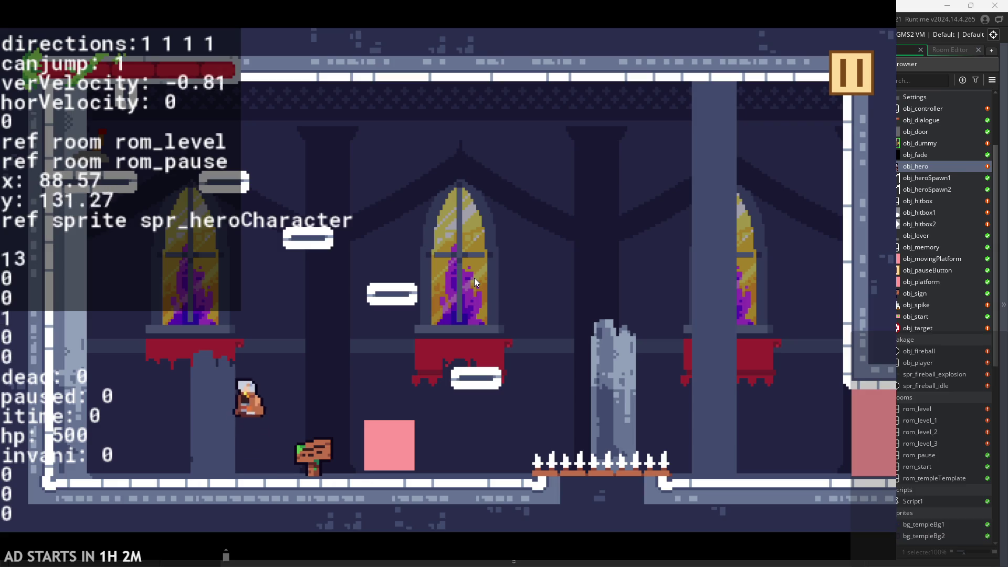
{"action": "key", "text": "Right"}
{"action": "key", "text": "Left"}
{"action": "key", "text": "Right"}
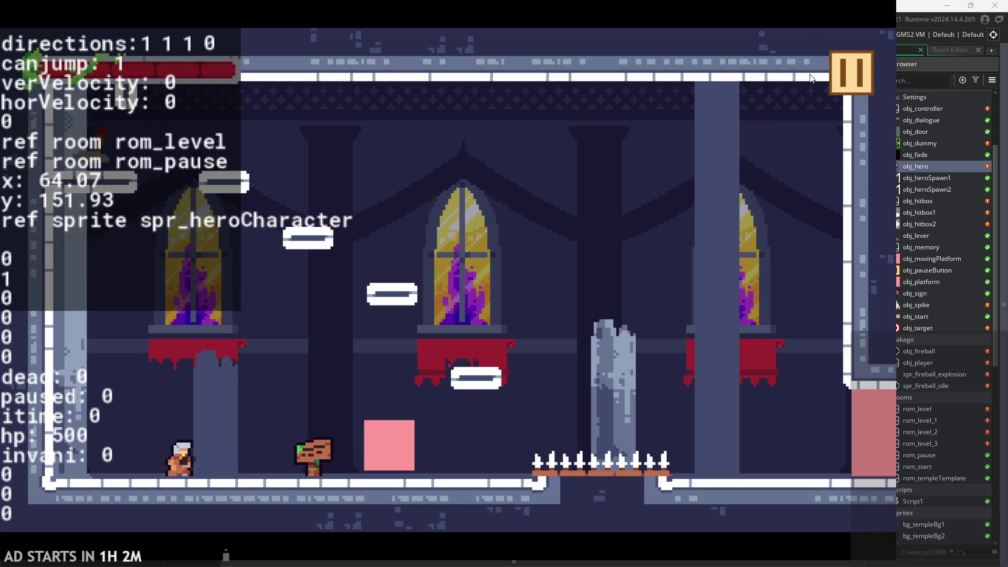
{"action": "left_click", "coordinate": [839, 67]}
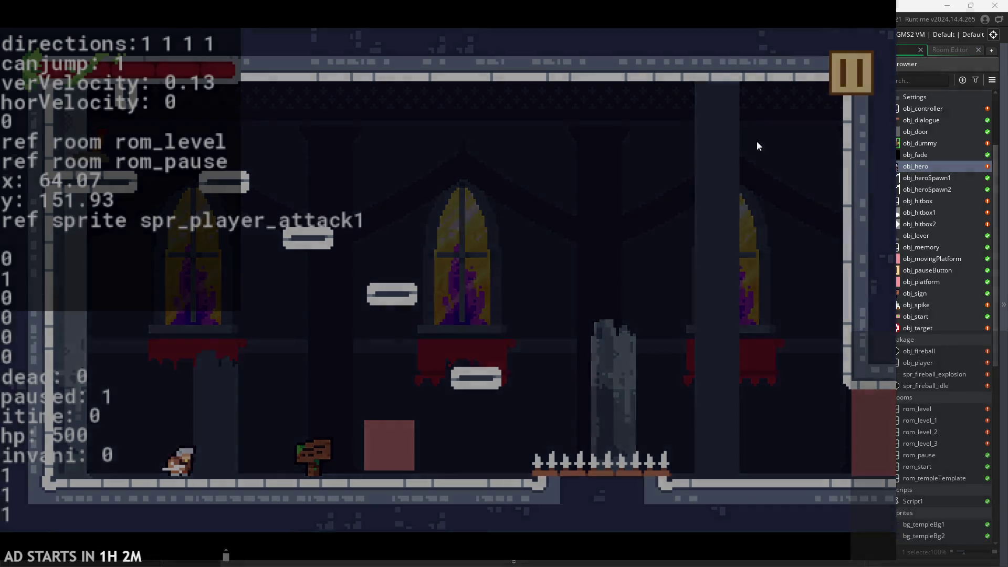
{"action": "left_click", "coordinate": [754, 435]}
Step: Return to line 136's coyote-time condition and the alarm_set(1,9) line below it
{"action": "scroll", "coordinate": [495, 202], "scroll_direction": "up", "scroll_amount": 2}
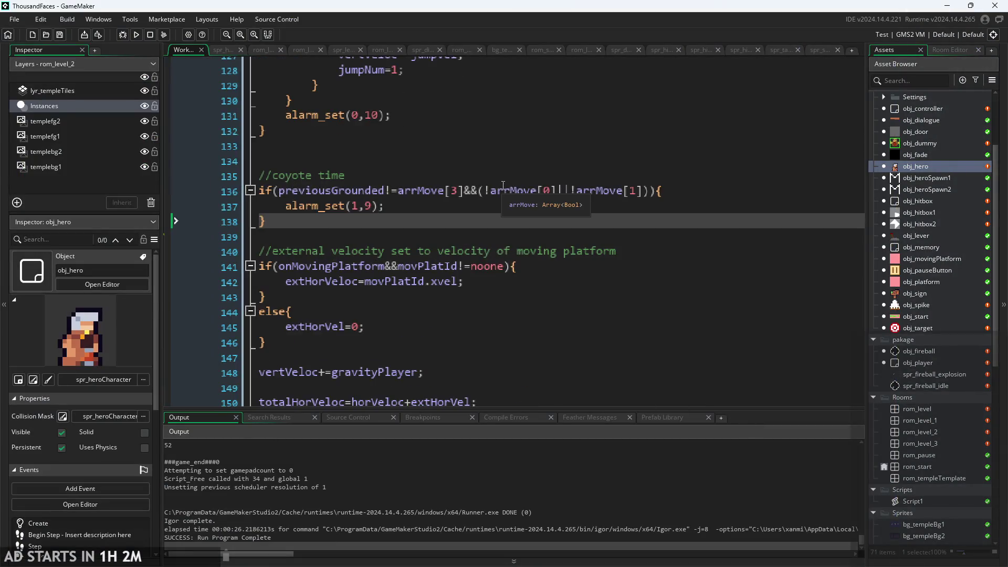
{"action": "left_click", "coordinate": [499, 193]}
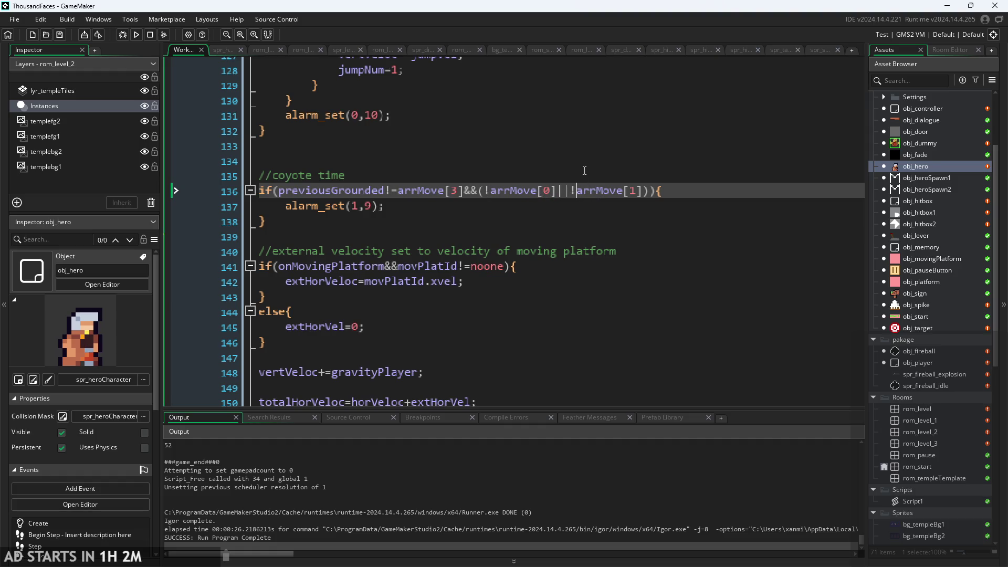
{"action": "left_click", "coordinate": [426, 204]}
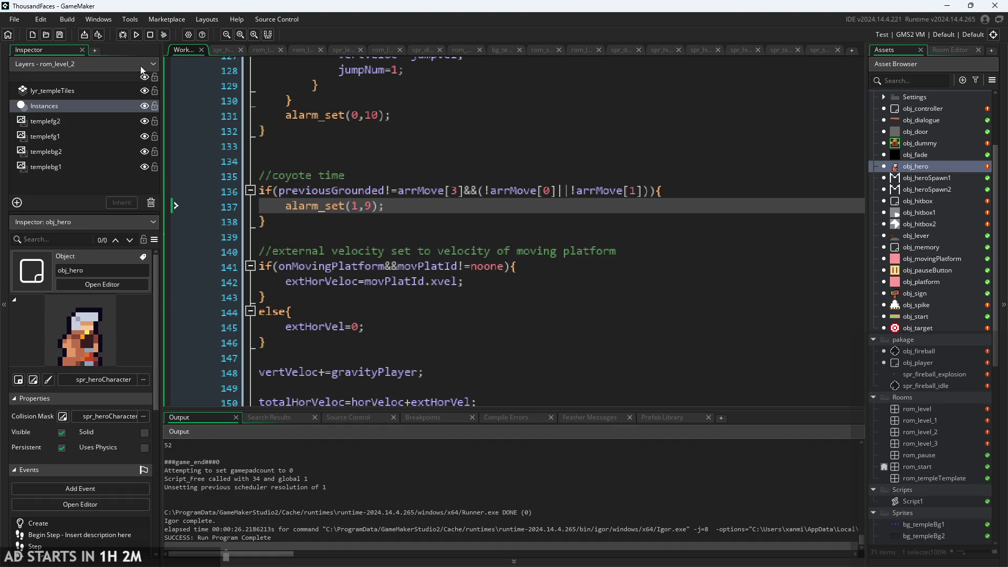
Step: Rebuild and start the game, then run and jump the hero left and right toward the pink block
{"action": "left_click", "coordinate": [135, 35]}
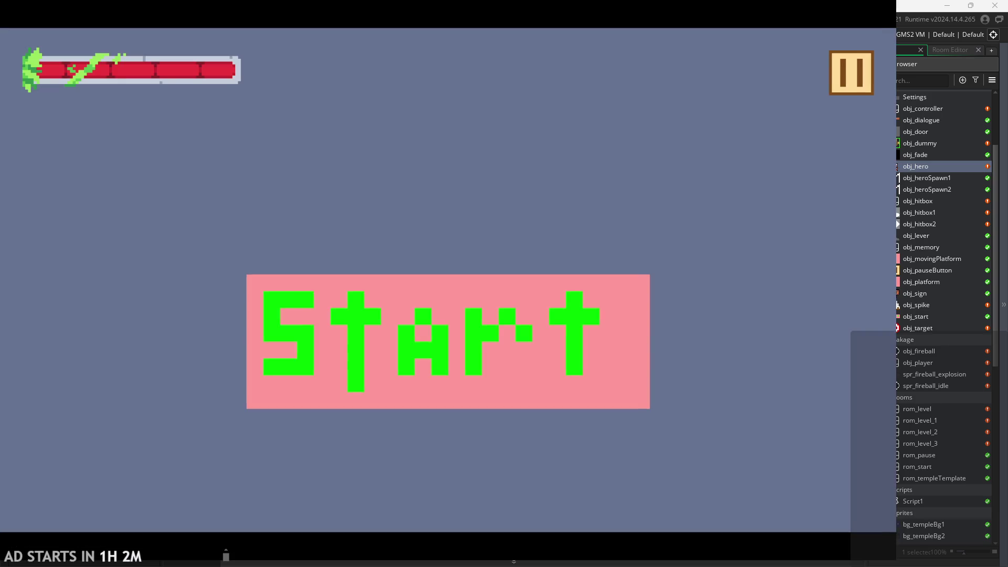
{"action": "left_click", "coordinate": [423, 283]}
{"action": "key", "text": "Right"}
{"action": "key", "text": "space"}
{"action": "key", "text": "Left"}
{"action": "key", "text": "space"}
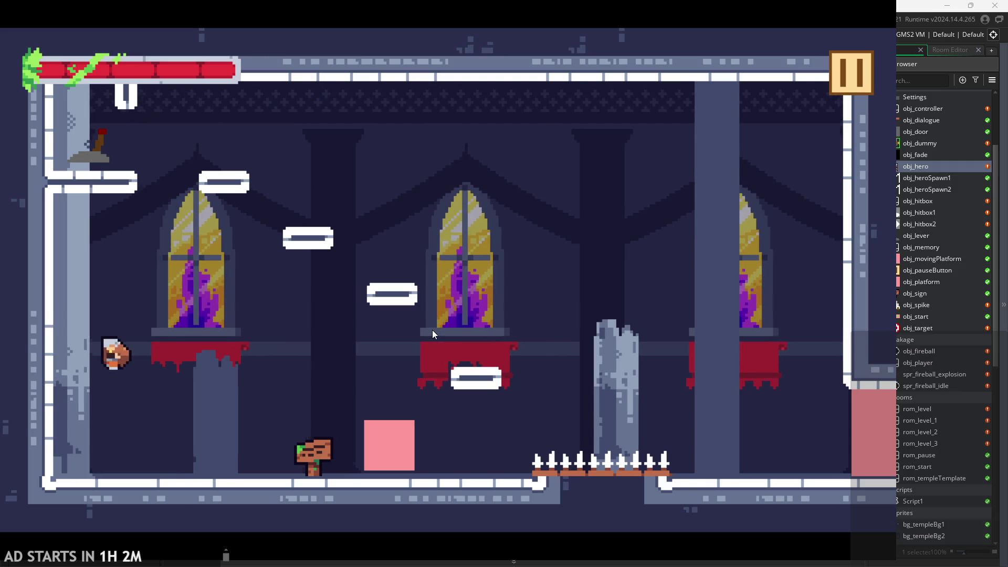
{"action": "key", "text": "Right"}
{"action": "key", "text": "space"}
Step: Jump the hero onto the signpost, the floating platform, over the pillar and up to the middle window ledge
{"action": "key", "text": "Left"}
{"action": "key", "text": "space"}
{"action": "key", "text": "Right"}
{"action": "key", "text": "Right"}
{"action": "key", "text": "space"}
{"action": "key", "text": "Right"}
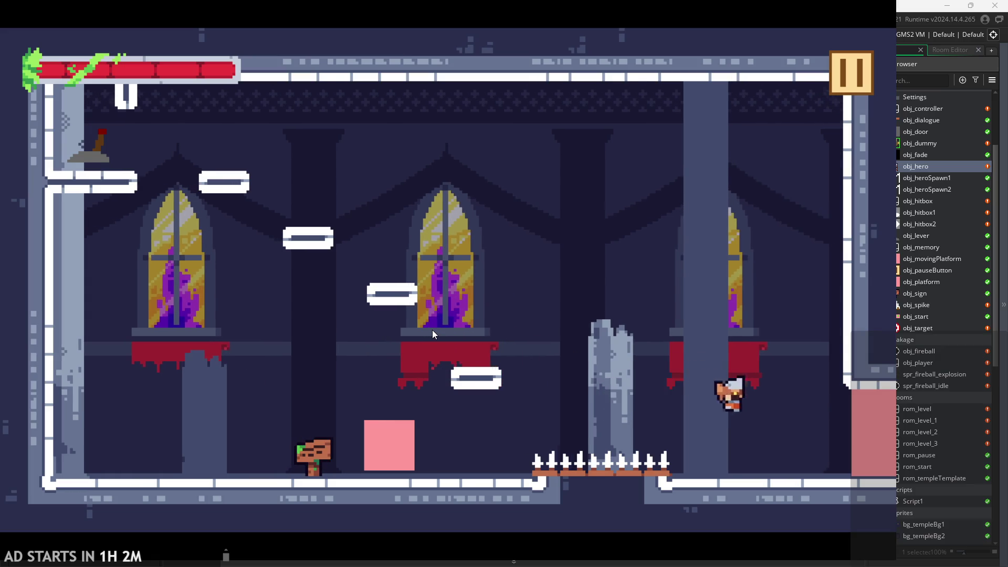
{"action": "key", "text": "Right"}
{"action": "key", "text": "Left"}
{"action": "key", "text": "space"}
Step: Jump between the middle ledge, right floor, spikes and broken pillar, then pause and quit to the editor
{"action": "key", "text": "Right"}
{"action": "key", "text": "Left"}
{"action": "key", "text": "space"}
{"action": "key", "text": "Right"}
{"action": "key", "text": "Right"}
{"action": "key", "text": "space"}
{"action": "key", "text": "Left"}
{"action": "key", "text": "space"}
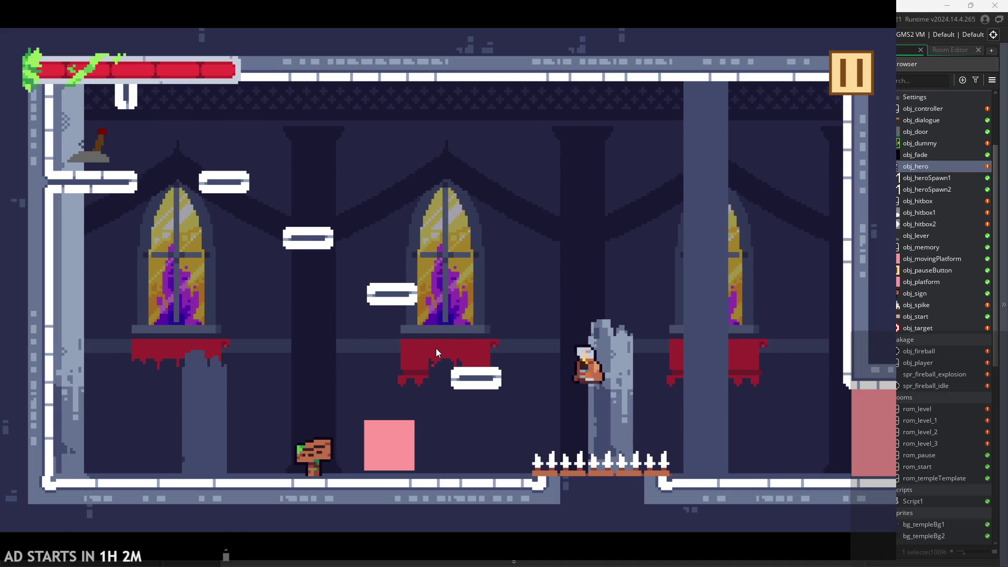
{"action": "key", "text": "Left"}
{"action": "key", "text": "Right"}
{"action": "key", "text": "space"}
{"action": "key", "text": "Left"}
{"action": "key", "text": "space"}
{"action": "key", "text": "Right"}
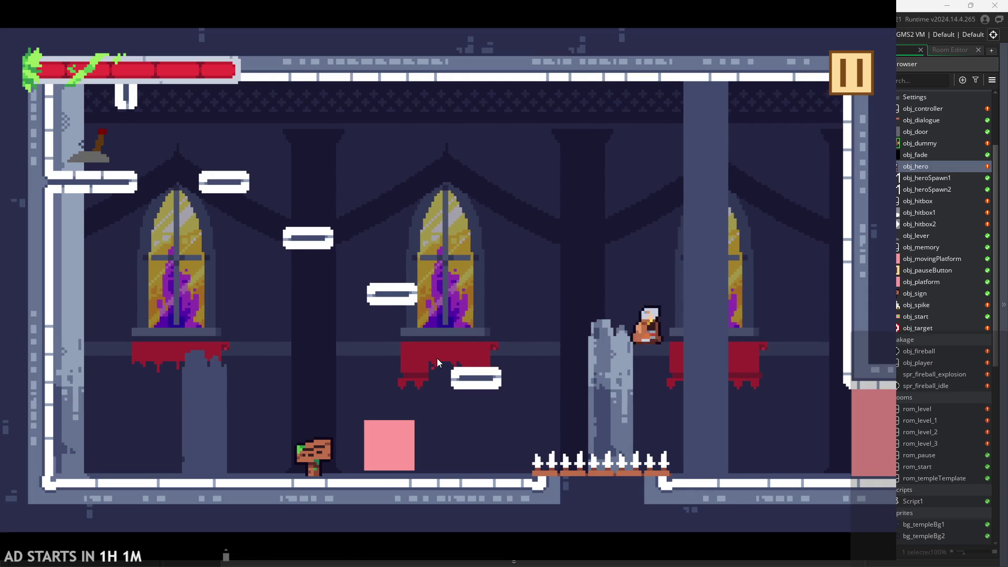
{"action": "key", "text": "Right"}
{"action": "key", "text": "Left"}
{"action": "key", "text": "space"}
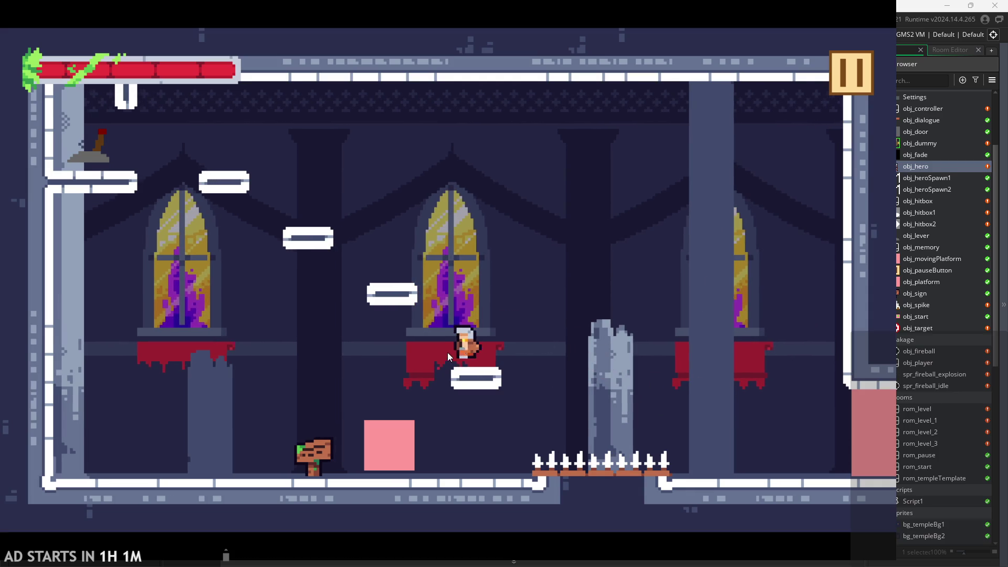
{"action": "left_click", "coordinate": [868, 58]}
{"action": "left_click", "coordinate": [740, 462]}
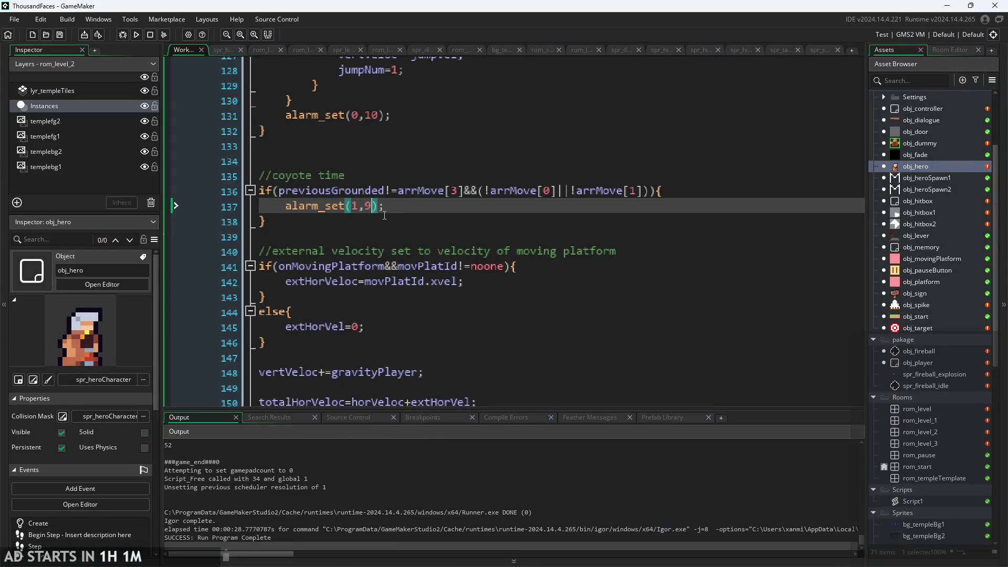
{"action": "scroll", "coordinate": [387, 215], "scroll_direction": "down", "scroll_amount": 2}
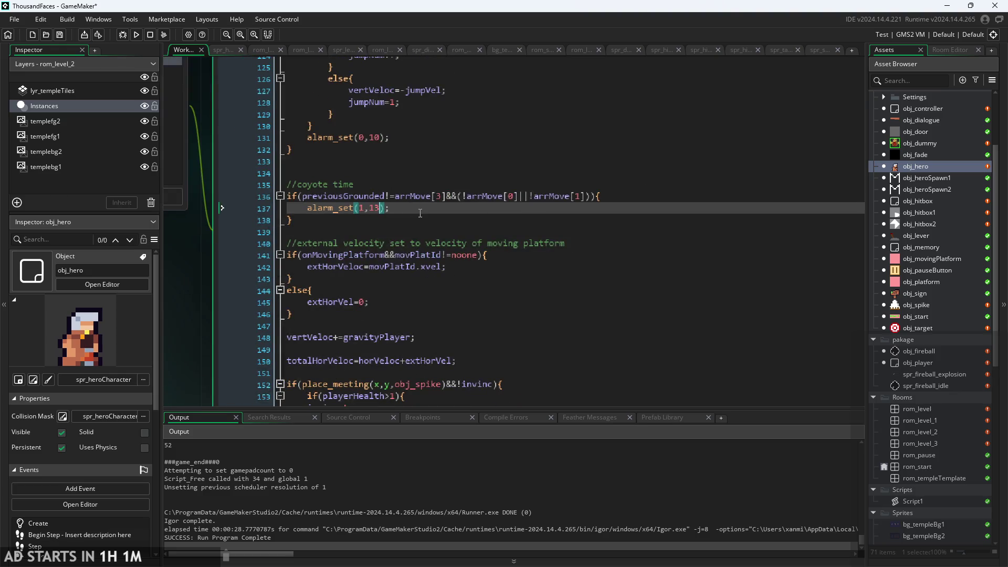
{"action": "left_click", "coordinate": [139, 34]}
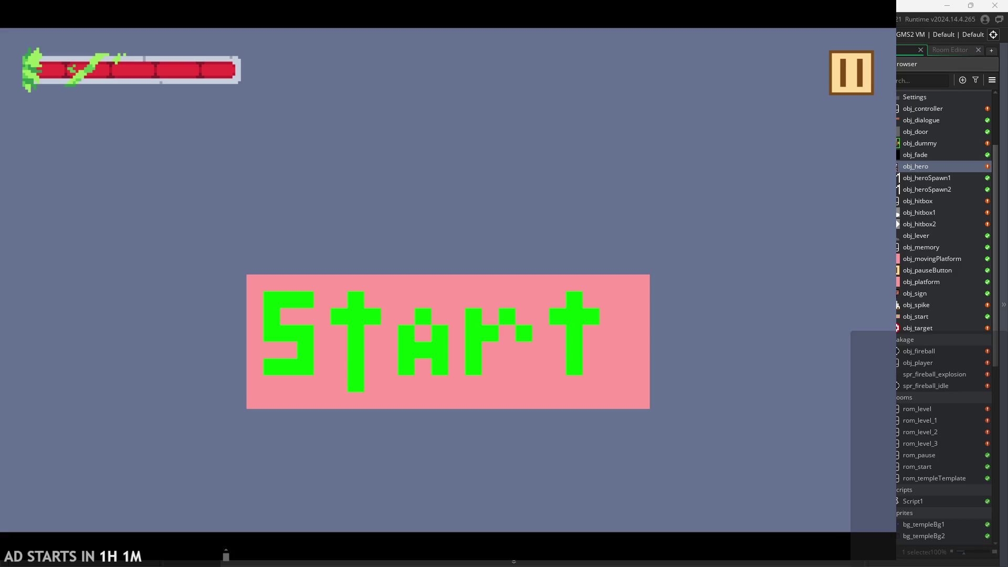
{"action": "left_click", "coordinate": [439, 350]}
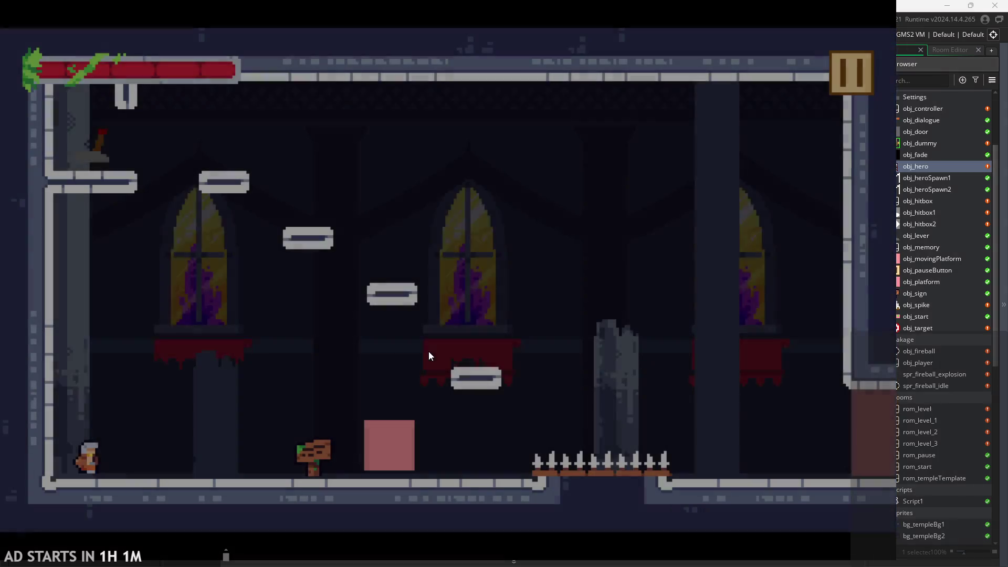
{"action": "key", "text": "Right"}
{"action": "key", "text": "space"}
{"action": "key", "text": "space"}
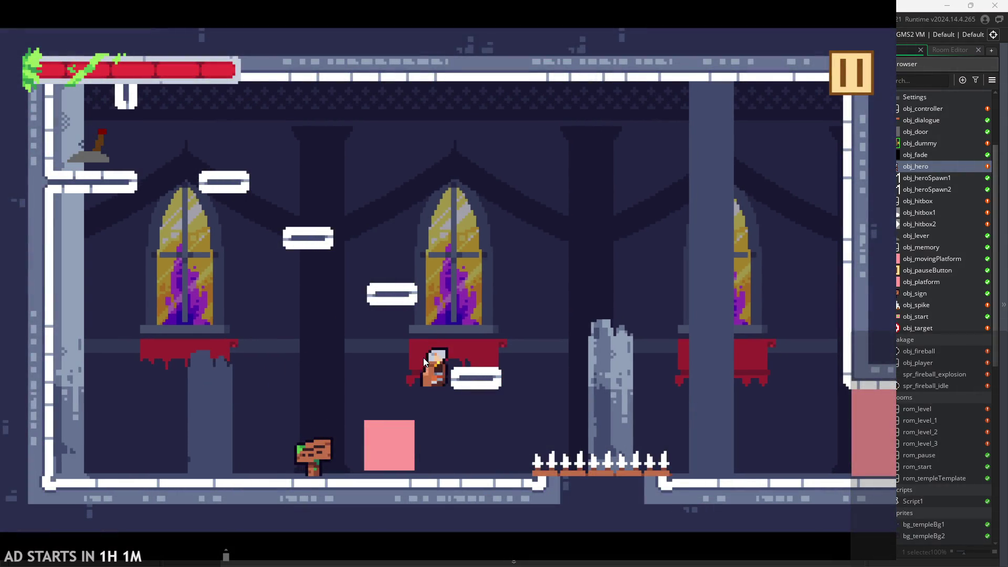
{"action": "key", "text": "Right"}
{"action": "key", "text": "space"}
{"action": "key", "text": "Left"}
{"action": "key", "text": "Left"}
{"action": "key", "text": "space"}
{"action": "key", "text": "Right"}
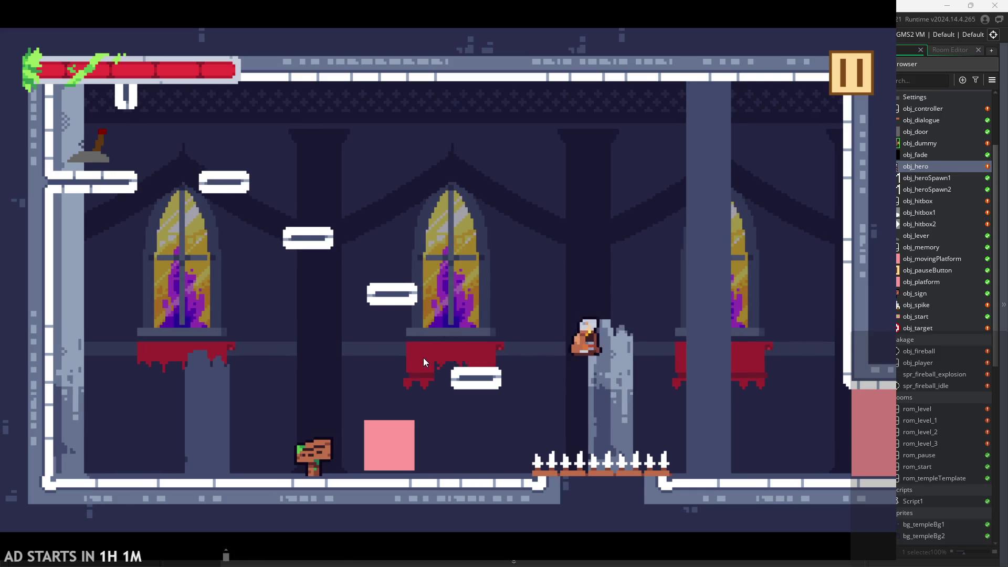
{"action": "key", "text": "space"}
{"action": "key", "text": "Left"}
{"action": "key", "text": "space"}
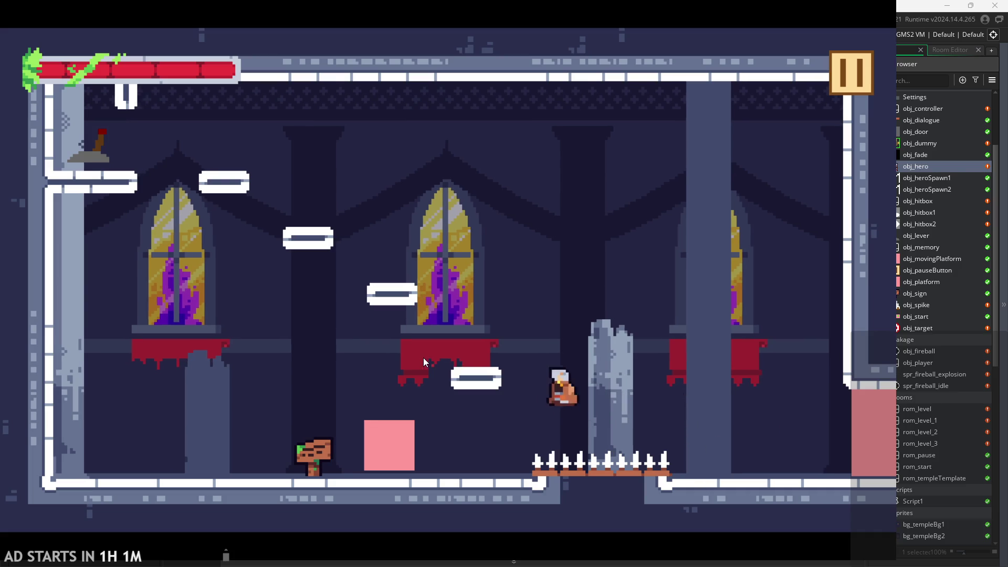
{"action": "key", "text": "Right"}
{"action": "key", "text": "space"}
{"action": "key", "text": "Left"}
Step: Exit the running game and change line 137's alarm_set(1,1) to alarm_set(1,11)
{"action": "left_click", "coordinate": [839, 87]}
{"action": "left_click", "coordinate": [739, 479]}
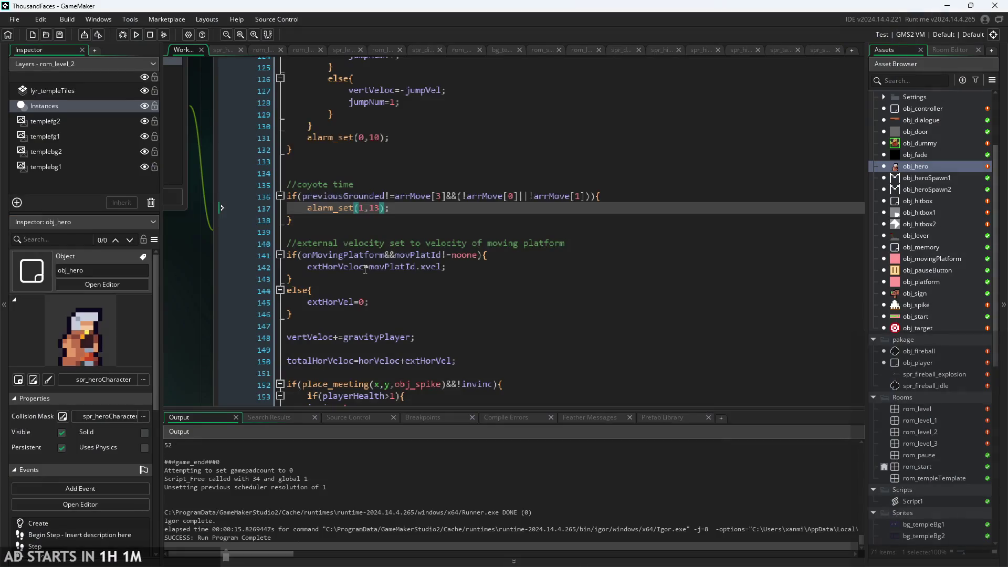
{"action": "type", "text": "1"}
Step: Rebuild and start the game, jumping the hero onto the small platform, the pillar and the middle platform
{"action": "left_click", "coordinate": [136, 34]}
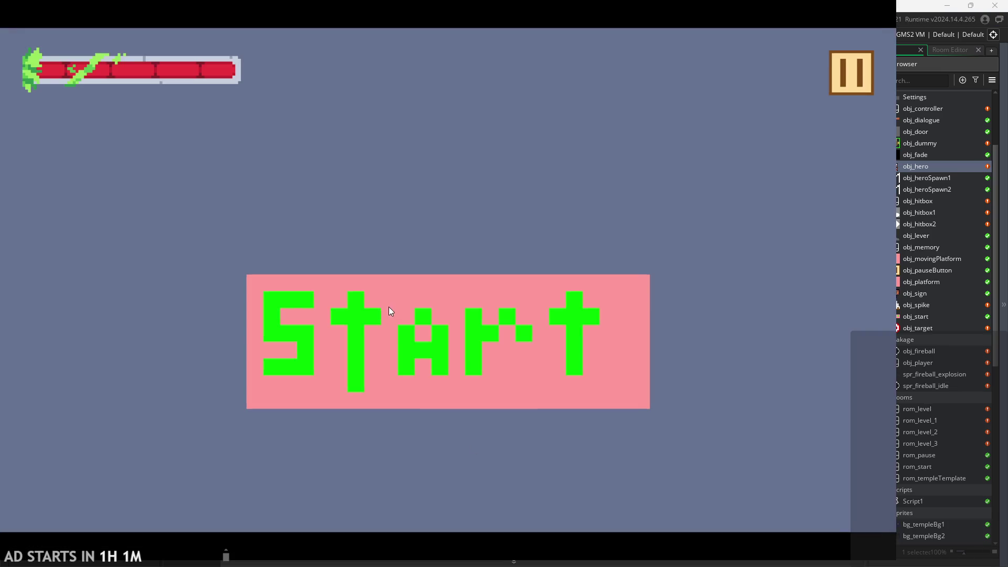
{"action": "left_click", "coordinate": [388, 311]}
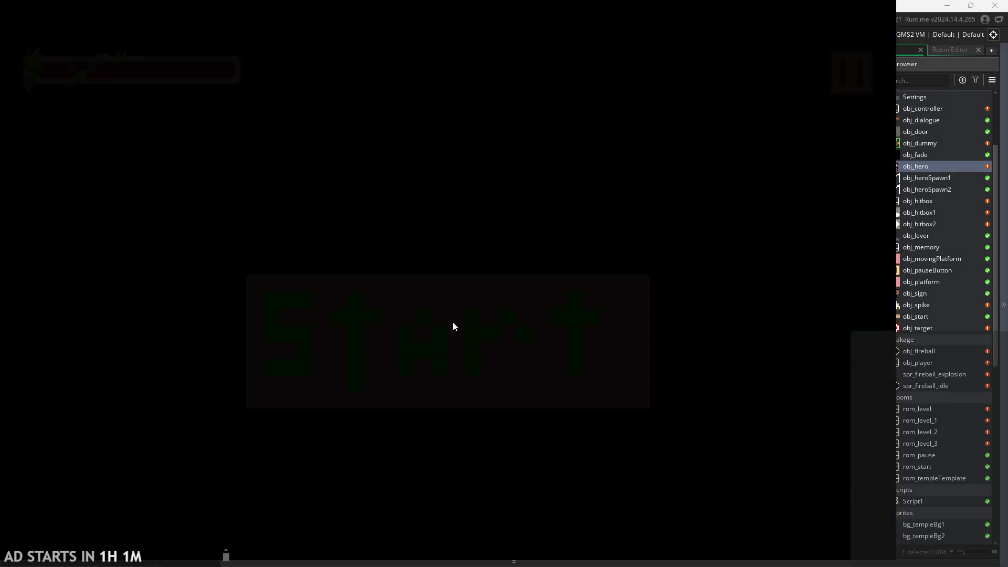
{"action": "key", "text": "Right"}
{"action": "key", "text": "Left"}
{"action": "key", "text": "Left"}
{"action": "key", "text": "Up"}
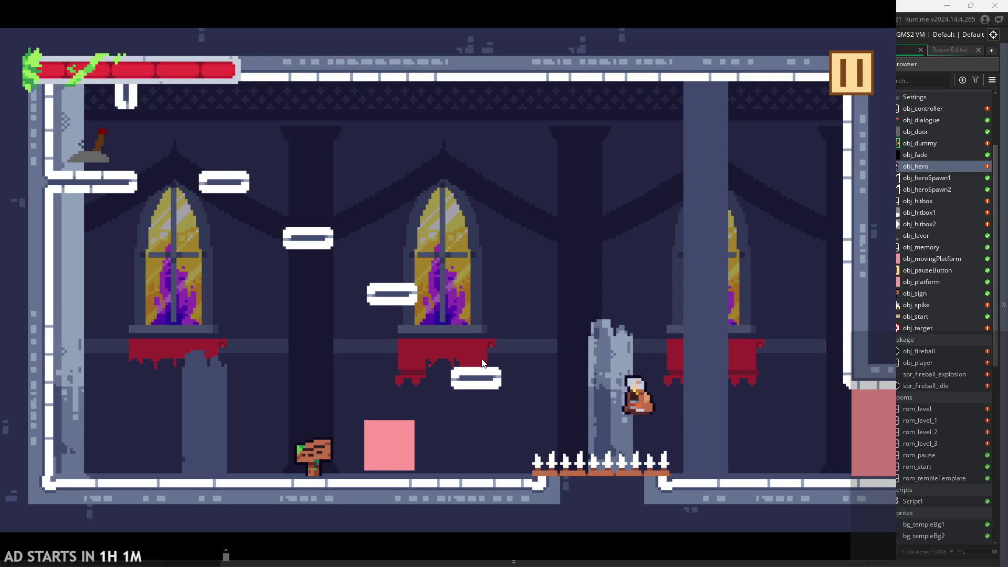
{"action": "key", "text": "Right"}
{"action": "key", "text": "Up"}
{"action": "key", "text": "Left"}
{"action": "key", "text": "Up"}
{"action": "key", "text": "Right"}
{"action": "key", "text": "Up"}
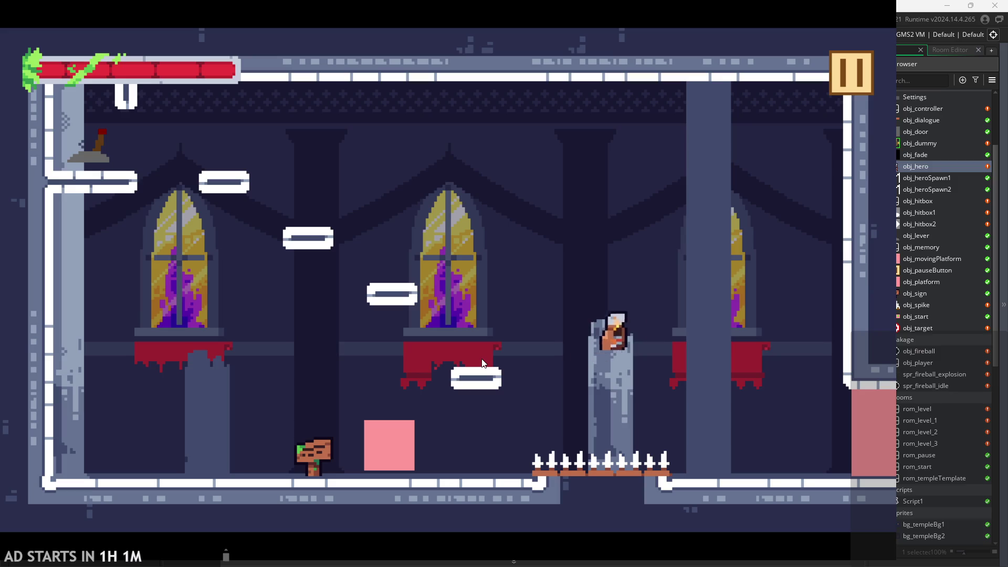
{"action": "key", "text": "Left"}
{"action": "key", "text": "Up"}
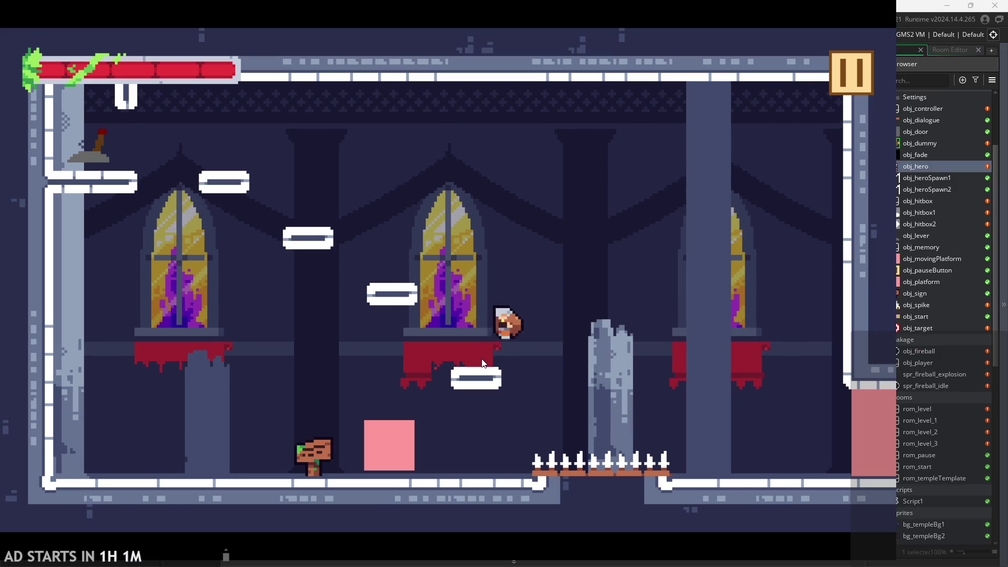
Step: Test late jumps off ledges over the pillar and onto the red banner, then close the game with Escape
{"action": "key", "text": "Right"}
{"action": "key", "text": "Up"}
{"action": "key", "text": "Left"}
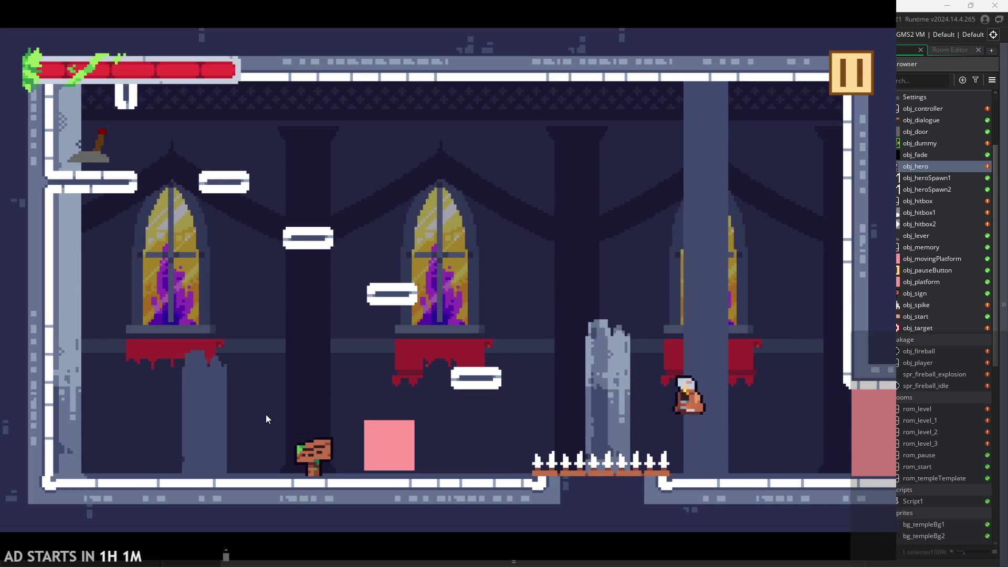
{"action": "key", "text": "Left"}
{"action": "key", "text": "Up"}
{"action": "key", "text": "Right"}
{"action": "key", "text": "Up"}
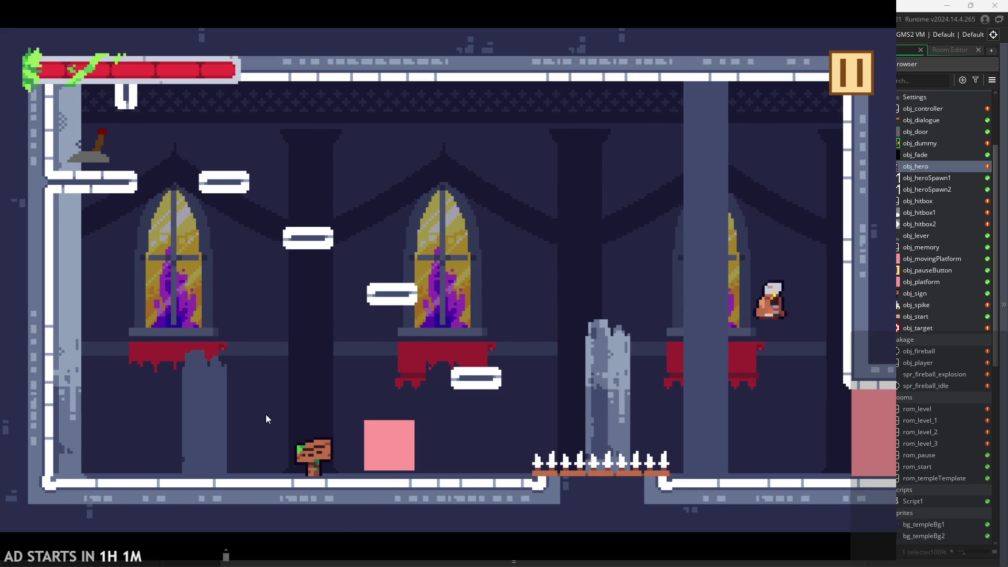
{"action": "key", "text": "Left"}
{"action": "key", "text": "Up"}
{"action": "key", "text": "Right"}
{"action": "key", "text": "Up"}
{"action": "key", "text": "Left"}
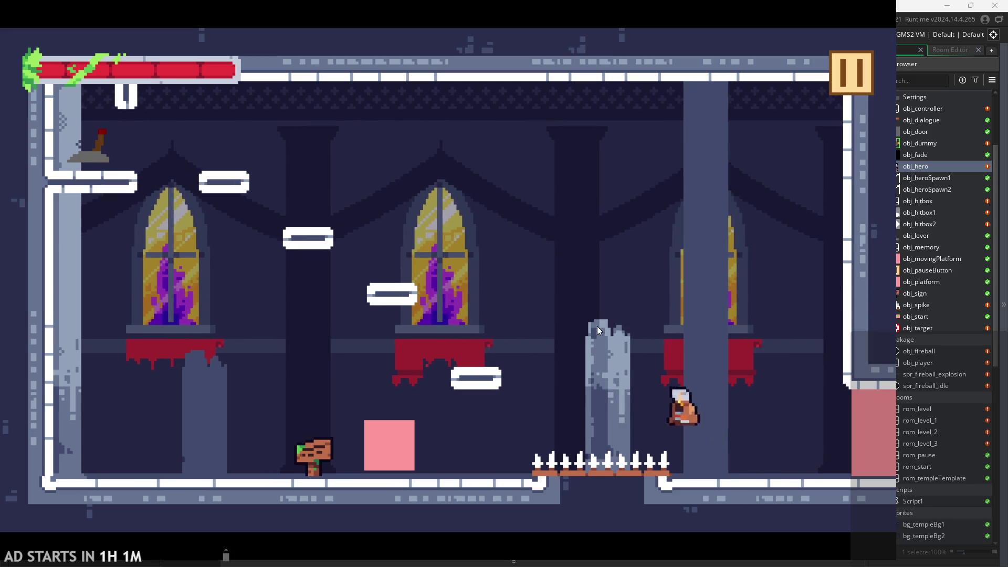
{"action": "key", "text": "Up"}
{"action": "key", "text": "Right"}
{"action": "key", "text": "Up"}
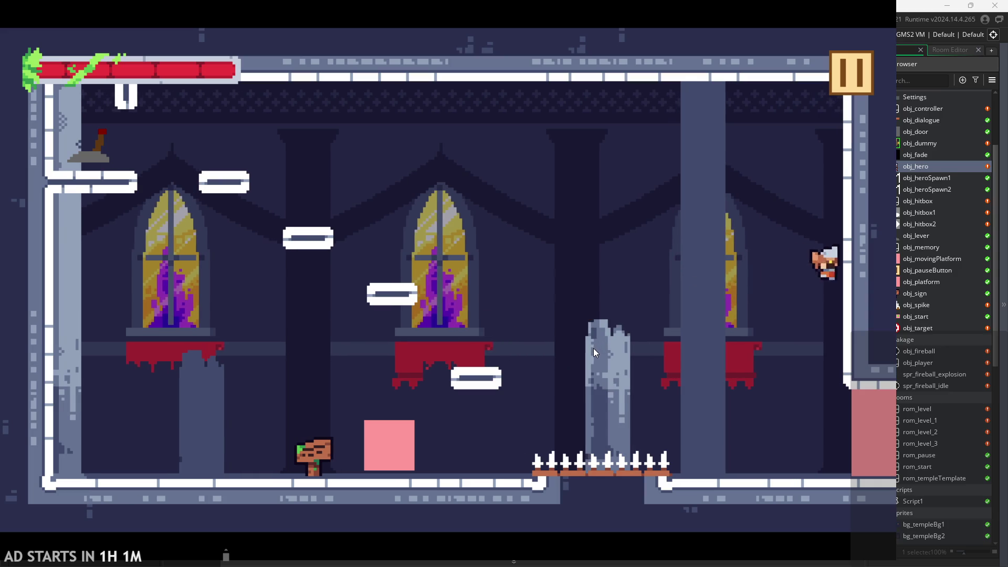
{"action": "key", "text": "Escape"}
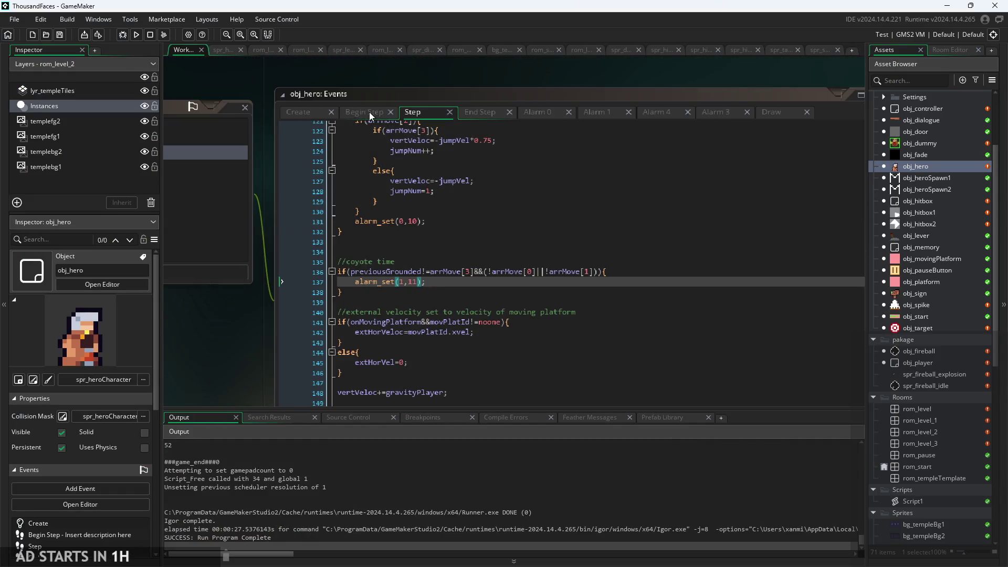
Step: Glance at the Begin Step code, then review the Step jump code around jumpNum=1 on line 128
{"action": "left_click", "coordinate": [369, 112]}
{"action": "left_click", "coordinate": [413, 112]}
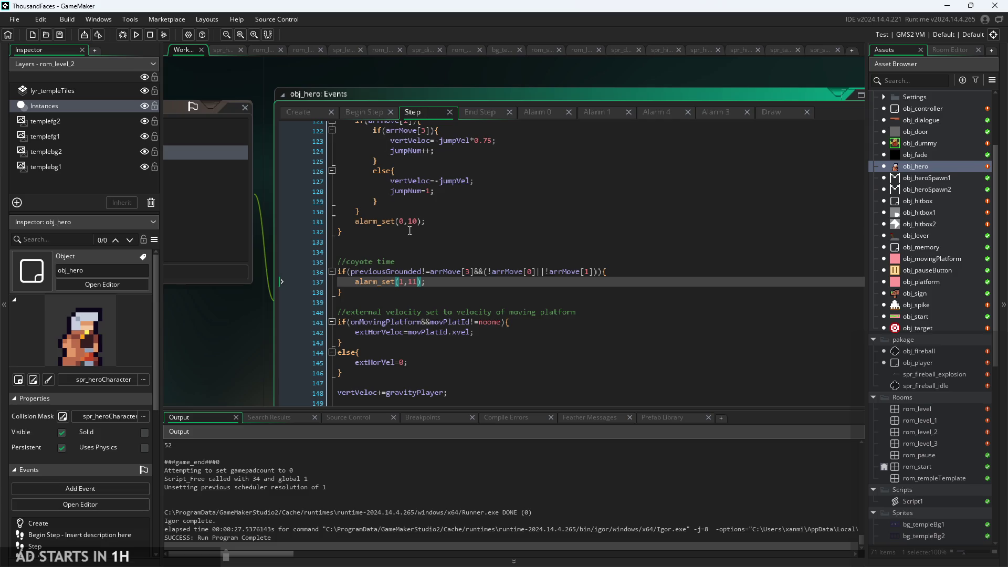
{"action": "scroll", "coordinate": [409, 231], "scroll_direction": "up", "scroll_amount": 5}
{"action": "left_click", "coordinate": [455, 281]}
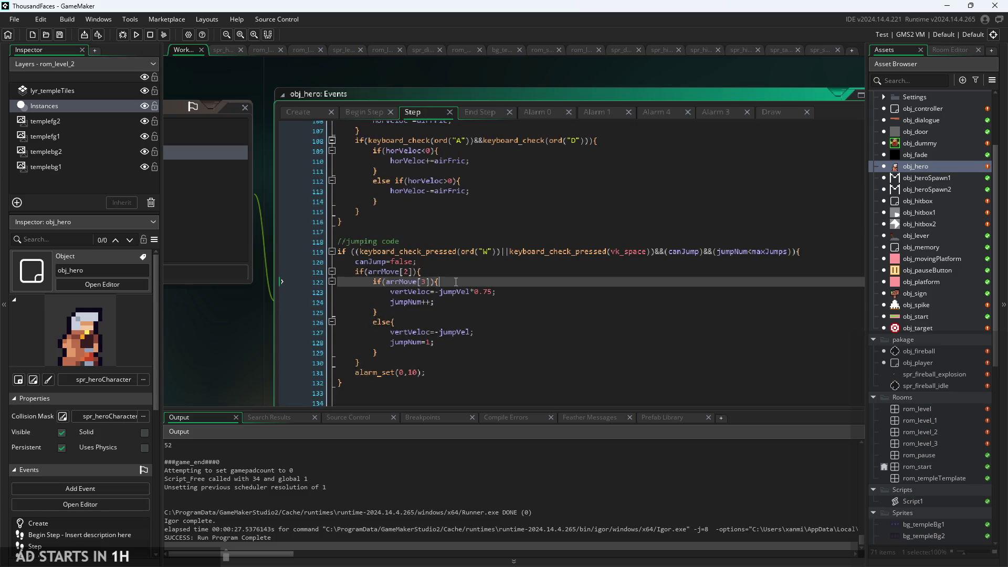
{"action": "left_click", "coordinate": [428, 342]}
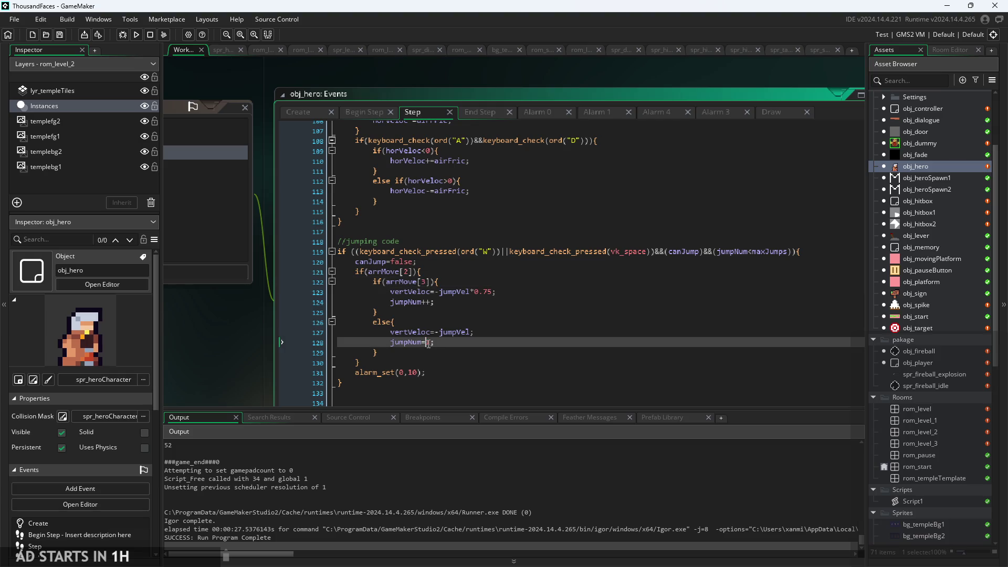
{"action": "scroll", "coordinate": [440, 347], "scroll_direction": "up", "scroll_amount": 2, "text": "ctrl"}
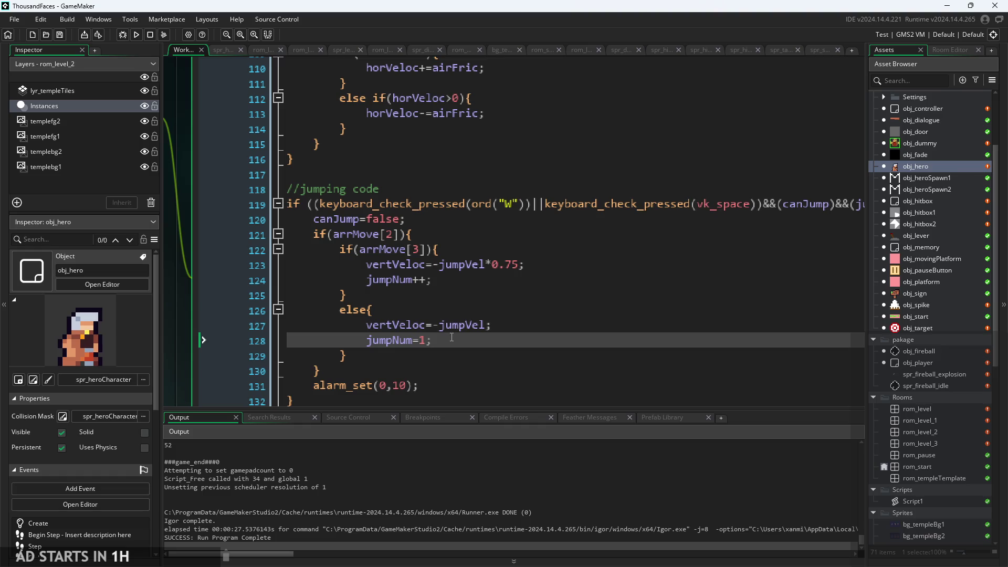
{"action": "scroll", "coordinate": [451, 338], "scroll_direction": "down", "scroll_amount": 1}
{"action": "key", "text": "Return"}
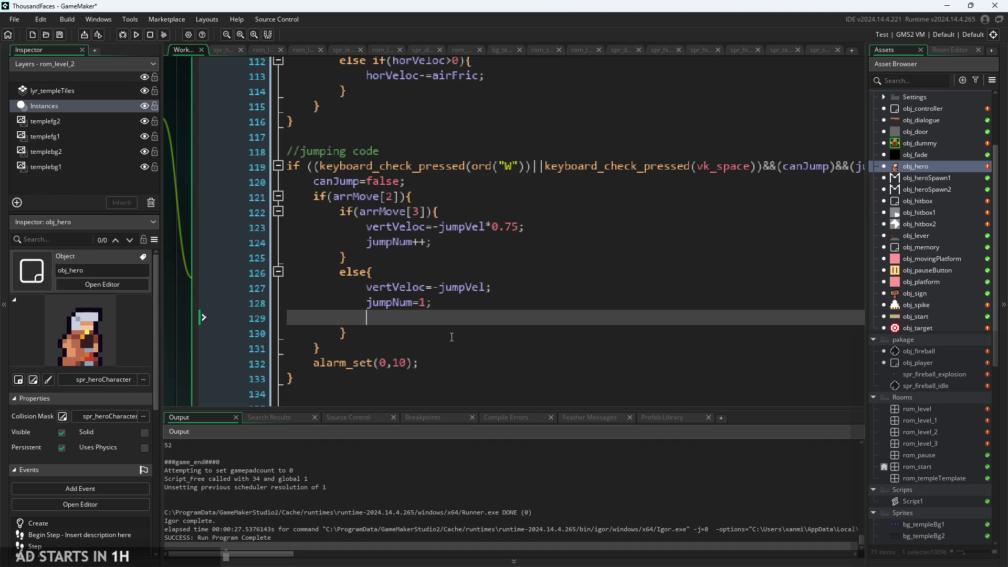
{"action": "key", "text": "BackSpace"}
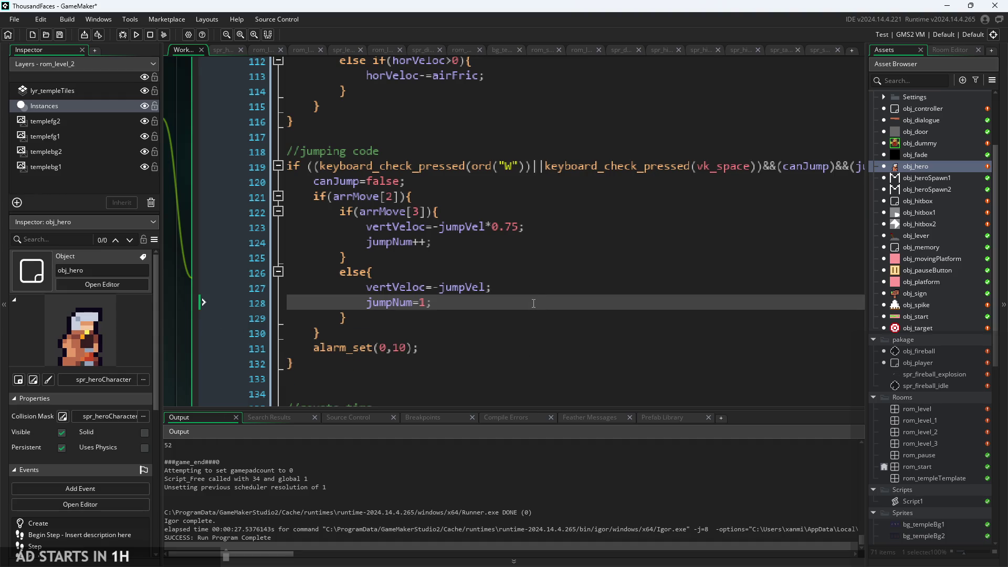
Step: Add the missing semicolon after jumpVel in line 127's vertVeloc=-jumpVel
{"action": "left_click", "coordinate": [479, 287]}
{"action": "left_click", "coordinate": [458, 302]}
{"action": "scroll", "coordinate": [508, 321], "scroll_direction": "down", "scroll_amount": 3}
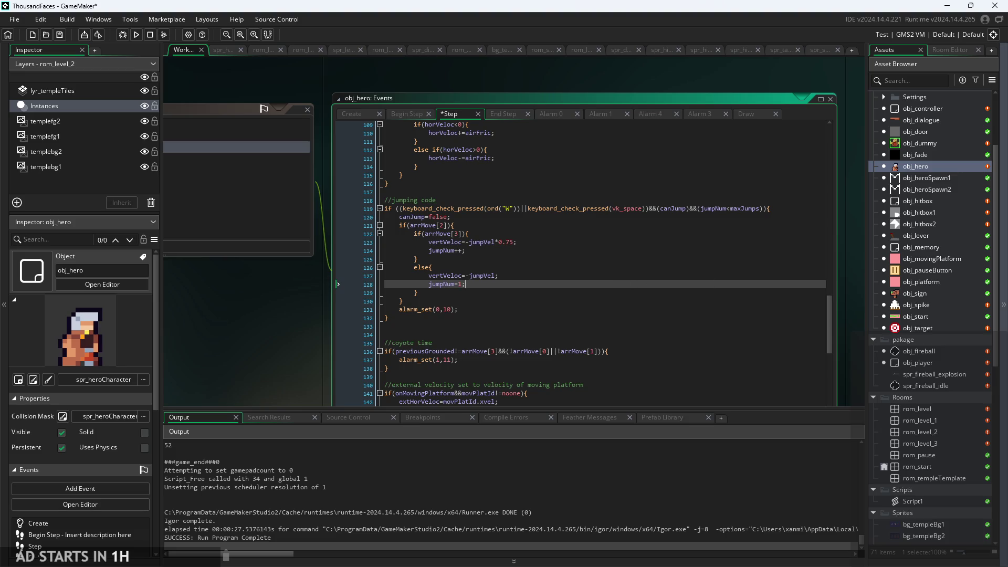
{"action": "left_click", "coordinate": [552, 278]}
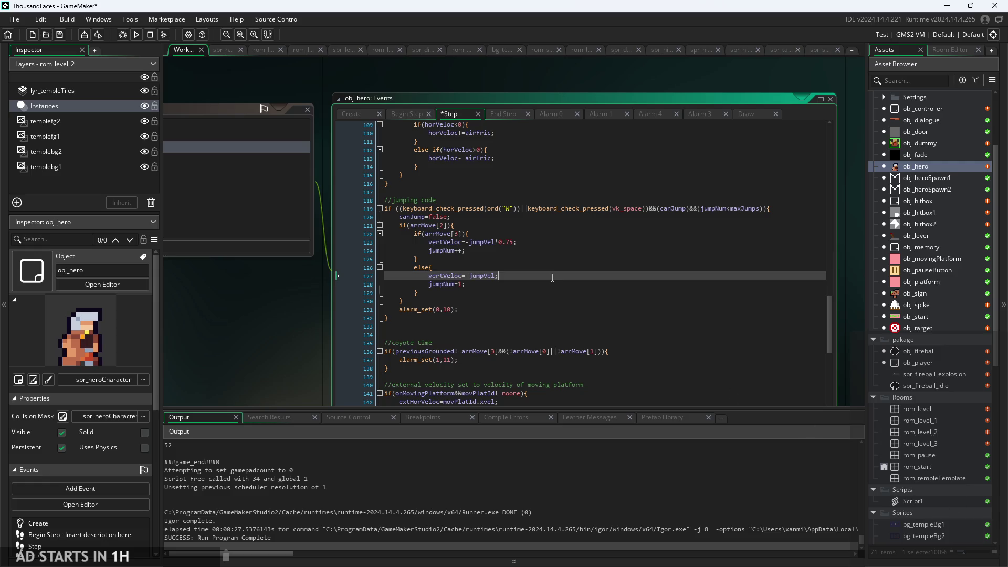
{"action": "left_click", "coordinate": [540, 283]}
{"action": "scroll", "coordinate": [496, 275], "scroll_direction": "up", "scroll_amount": 2}
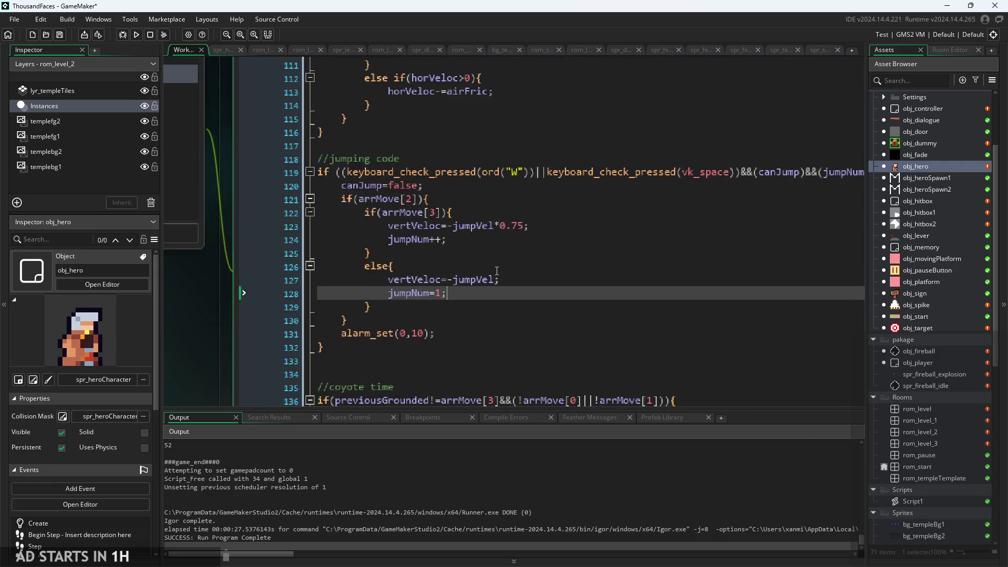
{"action": "left_click", "coordinate": [496, 275]}
{"action": "type", "text": ";"}
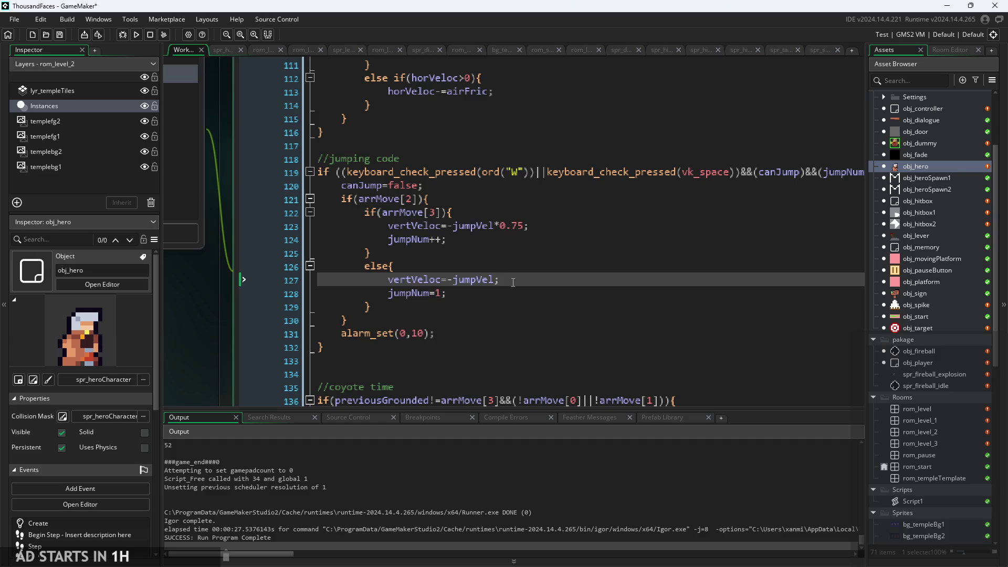
{"action": "key", "text": "Down"}
{"action": "key", "text": "Up"}
{"action": "key", "text": "Up"}
{"action": "key", "text": "Down"}
Step: Review the double-jump code on lines 122–124: the arrMove[3] check, jumpVel and jumpNum++
{"action": "scroll", "coordinate": [541, 291], "scroll_direction": "up", "scroll_amount": 2}
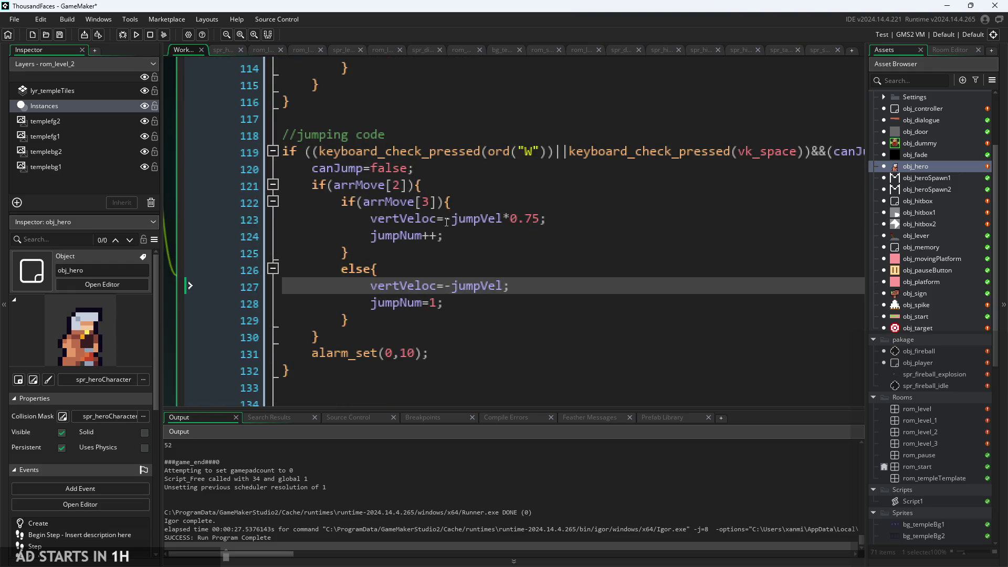
{"action": "left_click", "coordinate": [422, 202]}
{"action": "left_click", "coordinate": [470, 236]}
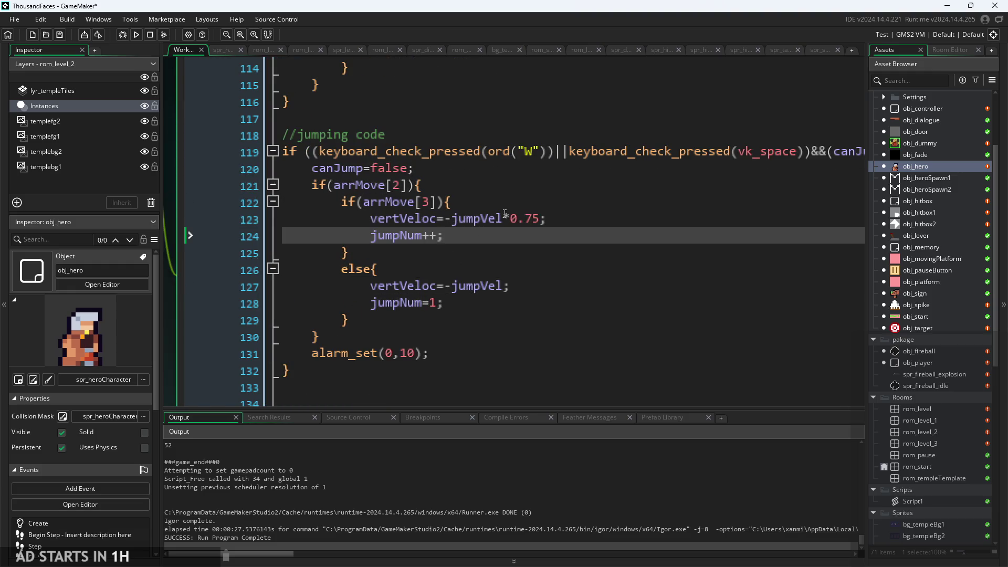
{"action": "left_click", "coordinate": [482, 218]}
{"action": "scroll", "coordinate": [481, 232], "scroll_direction": "down", "scroll_amount": 3}
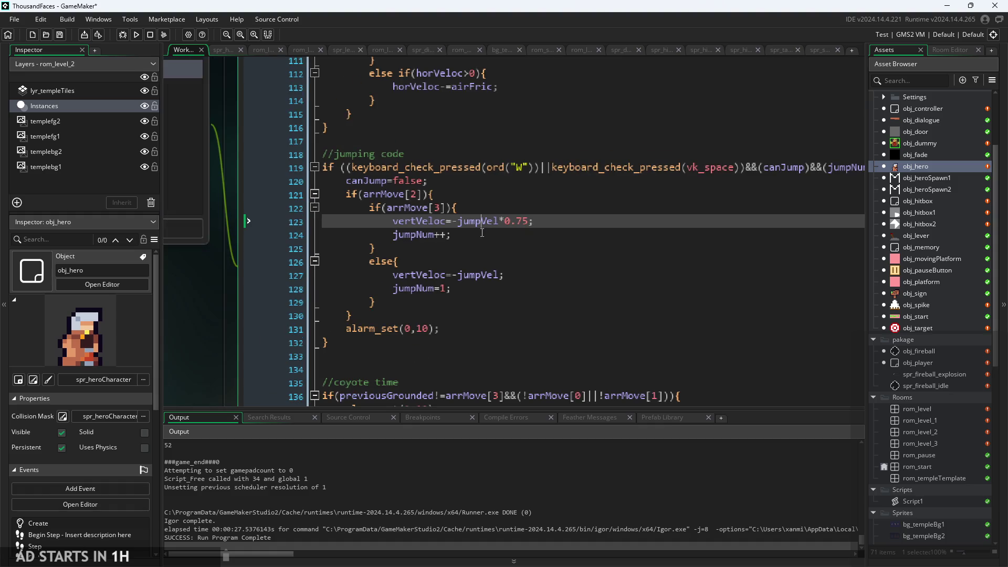
{"action": "scroll", "coordinate": [481, 237], "scroll_direction": "down", "scroll_amount": 3}
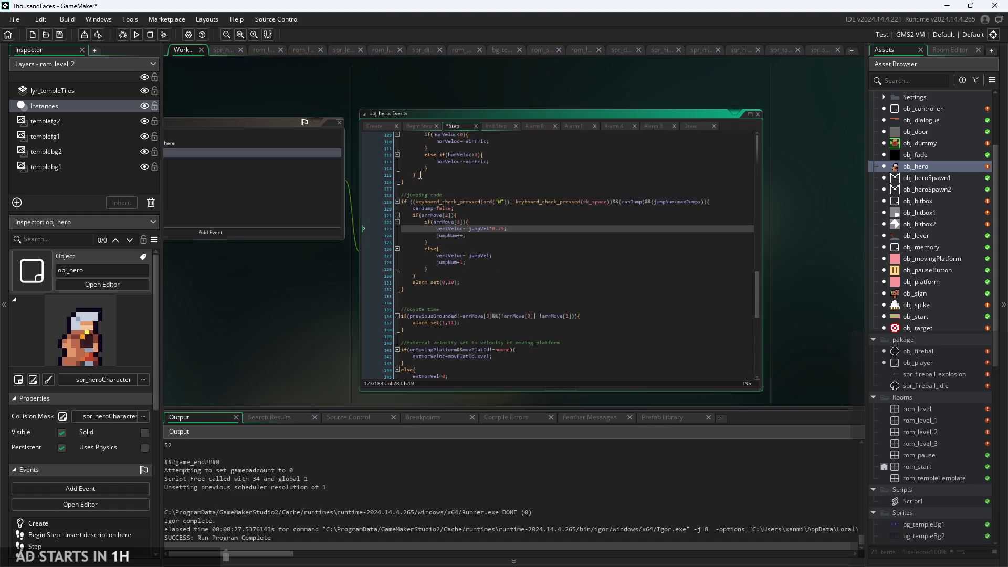
Step: Check maxJumps (2-1) in obj_hero's Create event, then rebuild and begin the game from its Start screen
{"action": "left_click", "coordinate": [373, 130]}
{"action": "scroll", "coordinate": [488, 273], "scroll_direction": "up", "scroll_amount": 3}
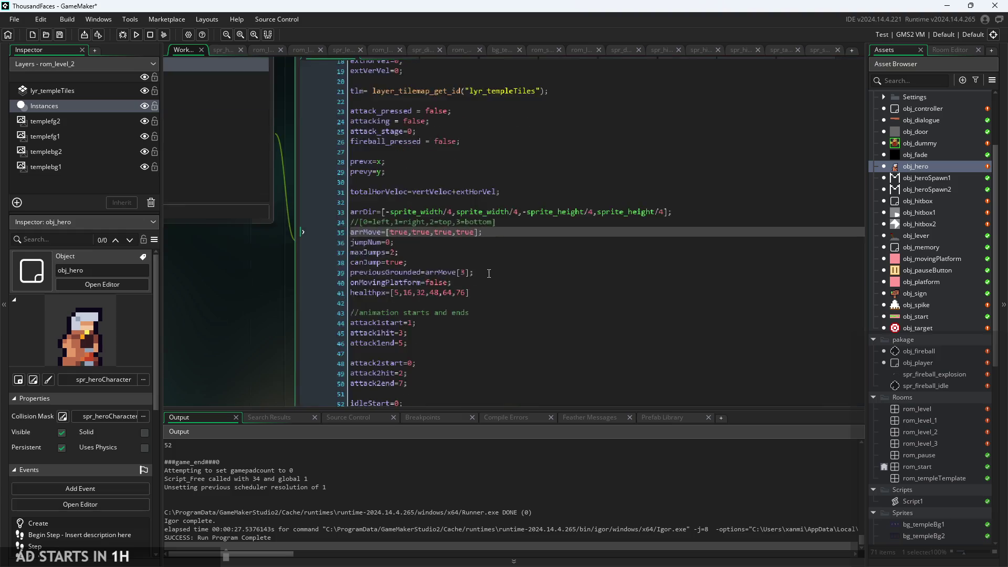
{"action": "scroll", "coordinate": [489, 273], "scroll_direction": "up", "scroll_amount": 2}
{"action": "left_click", "coordinate": [380, 248]}
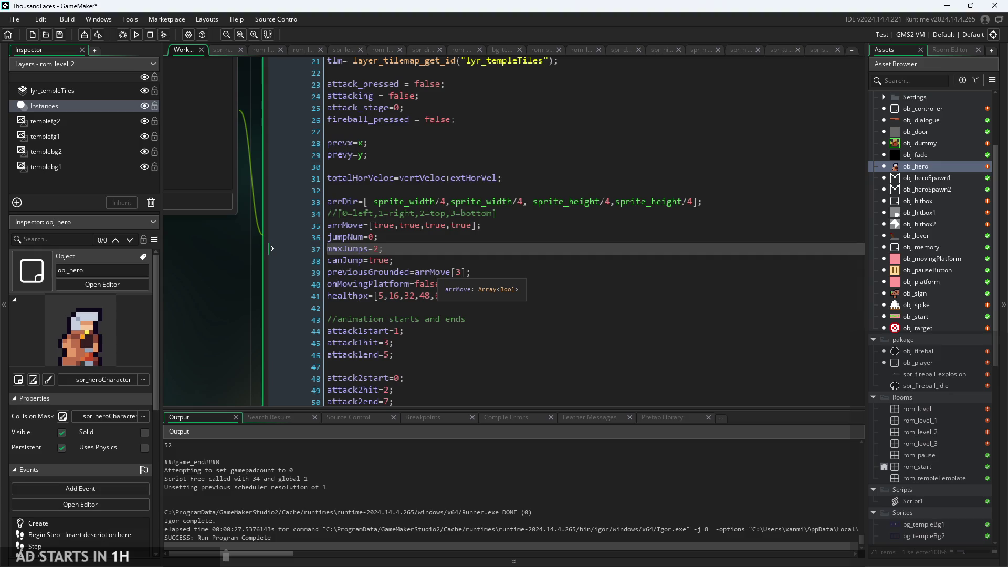
{"action": "scroll", "coordinate": [429, 237], "scroll_direction": "up", "scroll_amount": 1}
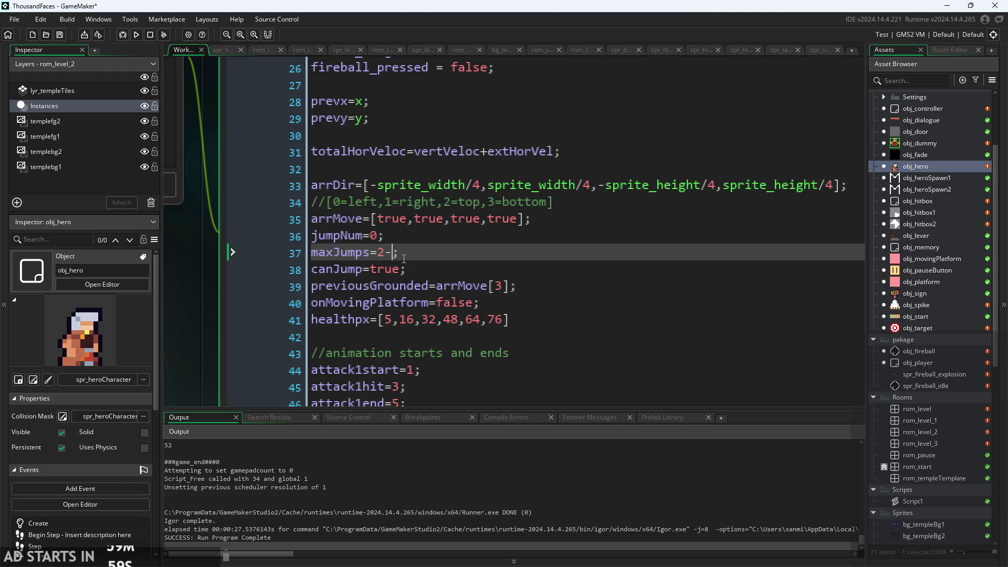
{"action": "left_click", "coordinate": [136, 35]}
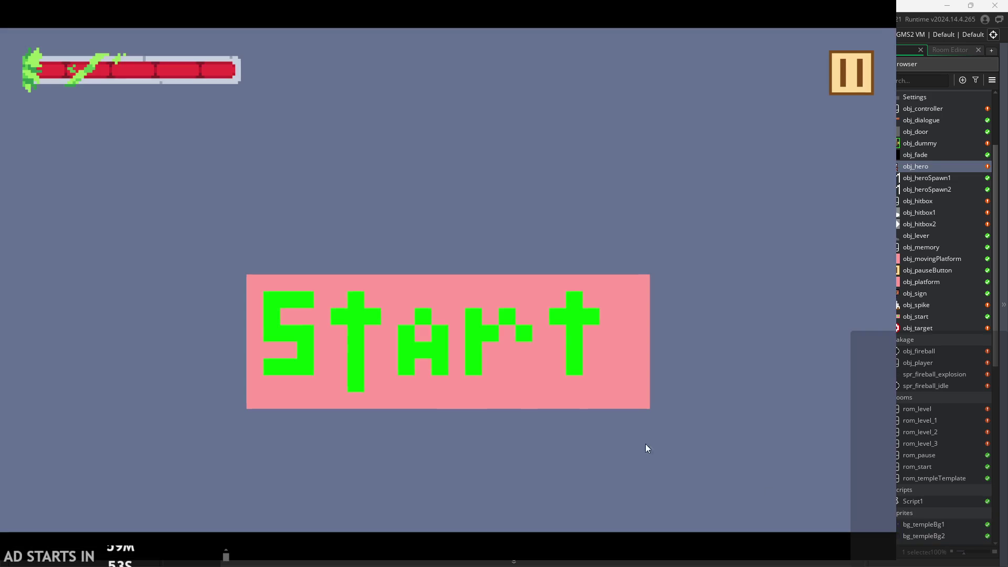
{"action": "left_click", "coordinate": [518, 354]}
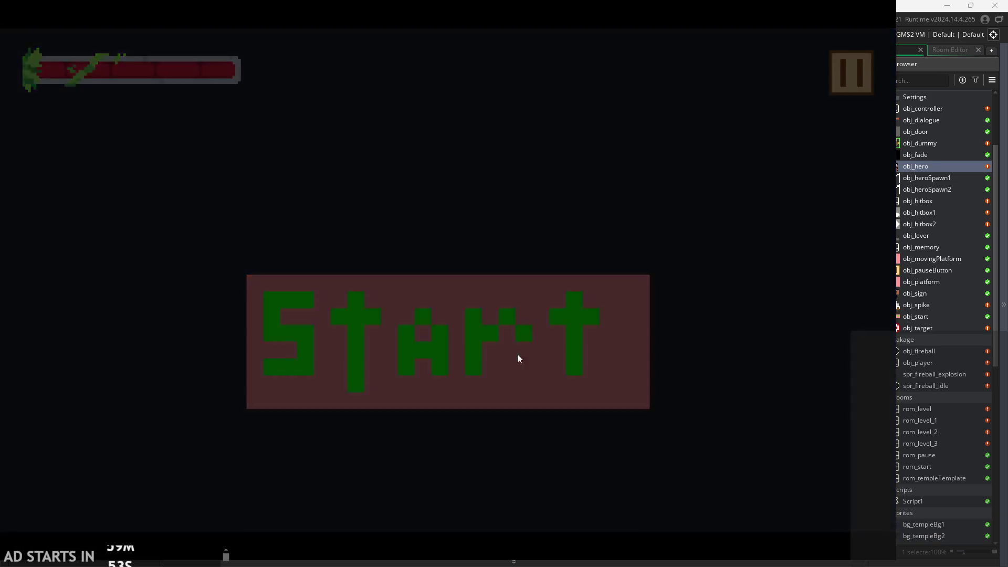
Step: Jump the hero in place and back and forth, then climb to the central window ledge and pillar
{"action": "key", "text": "space"}
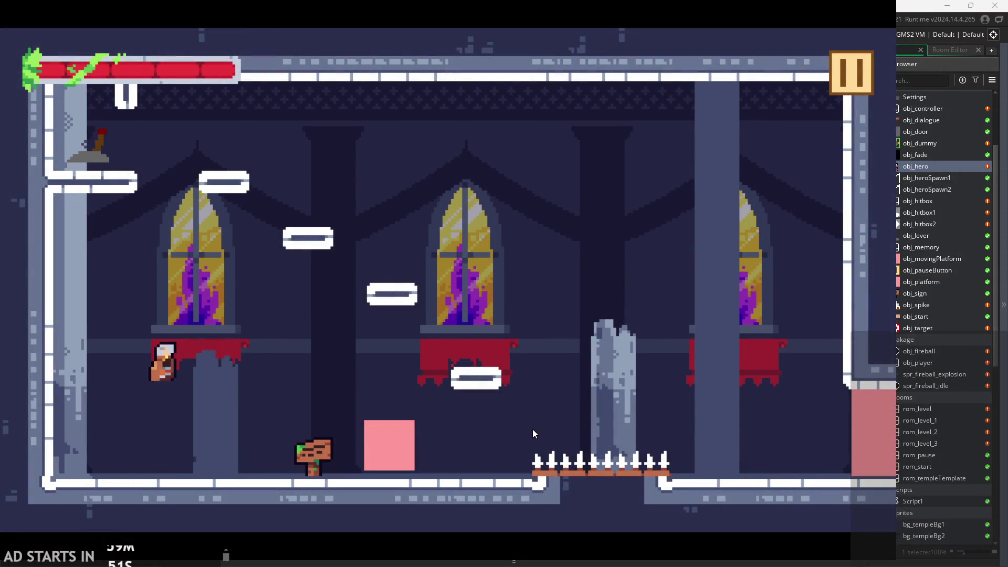
{"action": "key", "text": "space"}
{"action": "key", "text": "Right"}
{"action": "key", "text": "space"}
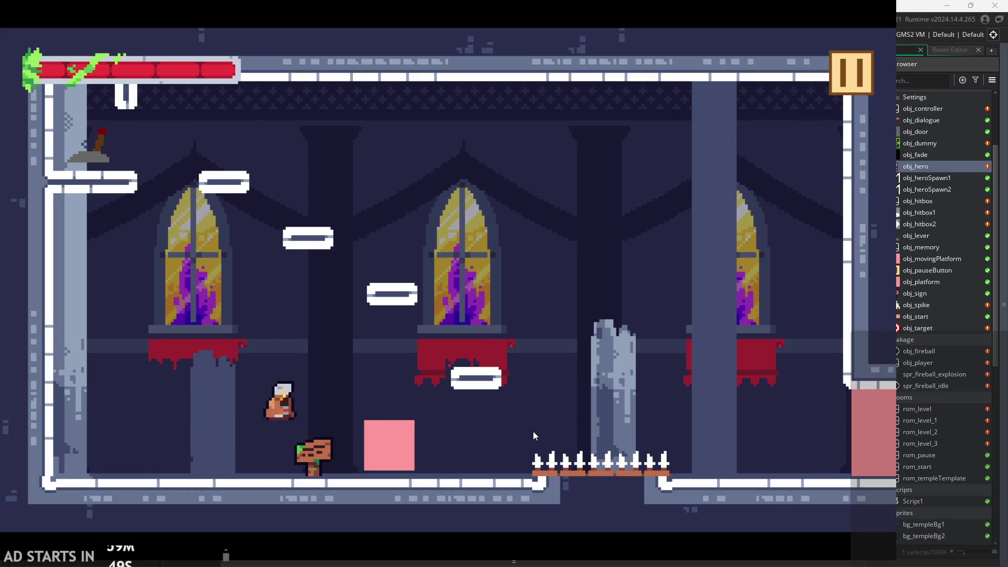
{"action": "key", "text": "Left"}
{"action": "key", "text": "space"}
{"action": "key", "text": "Right"}
{"action": "key", "text": "Left"}
{"action": "key", "text": "Left"}
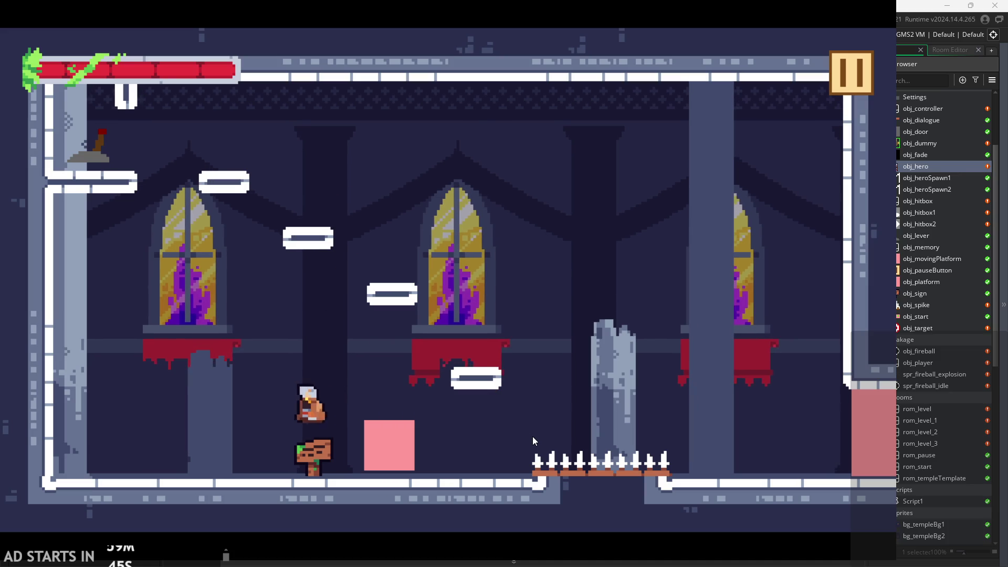
{"action": "key", "text": "Right"}
{"action": "key", "text": "space"}
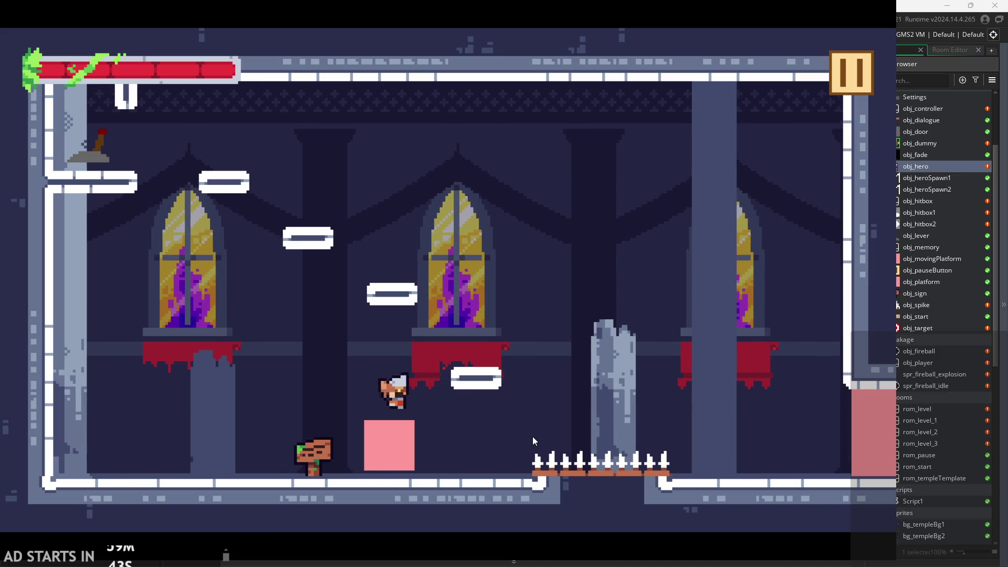
{"action": "key", "text": "space"}
{"action": "key", "text": "space"}
{"action": "key", "text": "Right"}
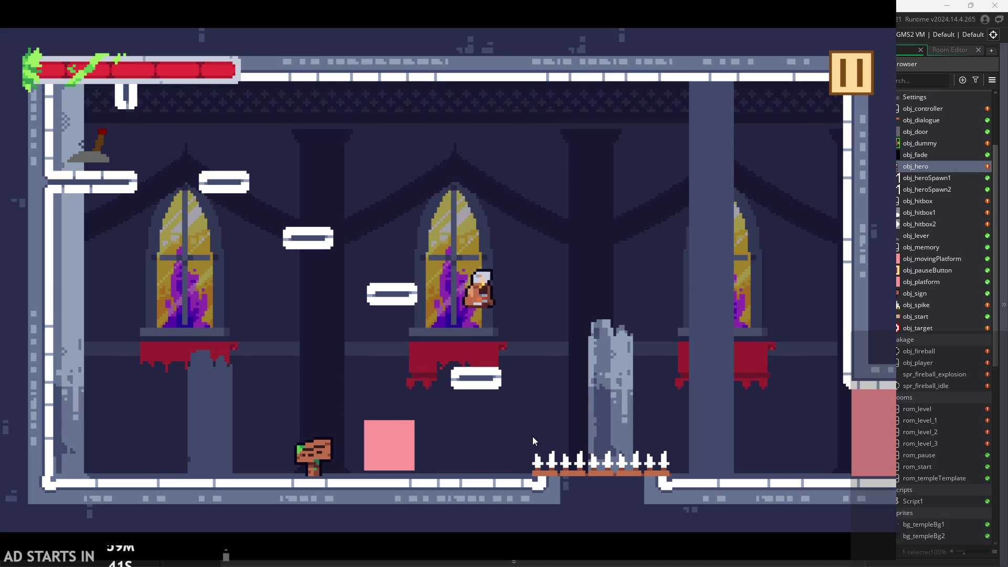
Step: Jump the hero across the spikes, onto the floating platform and the upper-left ledge
{"action": "key", "text": "Left"}
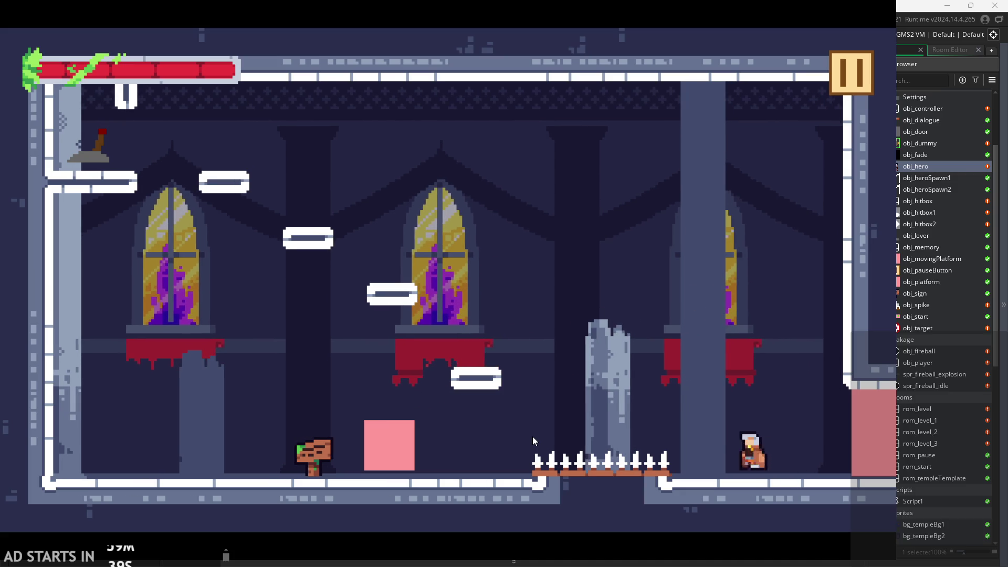
{"action": "key", "text": "space"}
{"action": "key", "text": "space"}
{"action": "key", "text": "Left"}
{"action": "key", "text": "space"}
{"action": "key", "text": "Right"}
{"action": "key", "text": "space"}
{"action": "key", "text": "Left"}
{"action": "key", "text": "Right"}
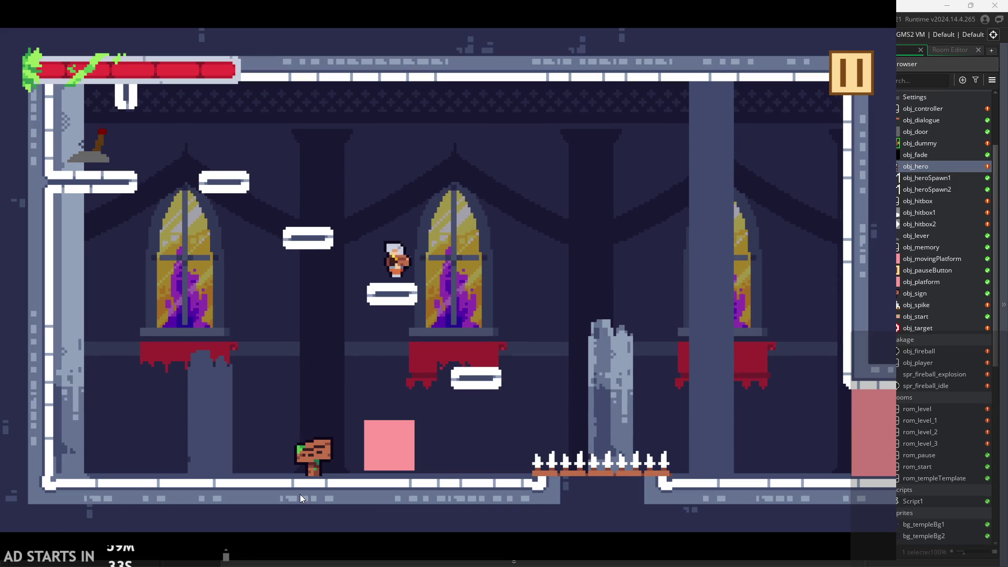
{"action": "key", "text": "space"}
{"action": "key", "text": "Left"}
{"action": "key", "text": "Right"}
{"action": "key", "text": "space"}
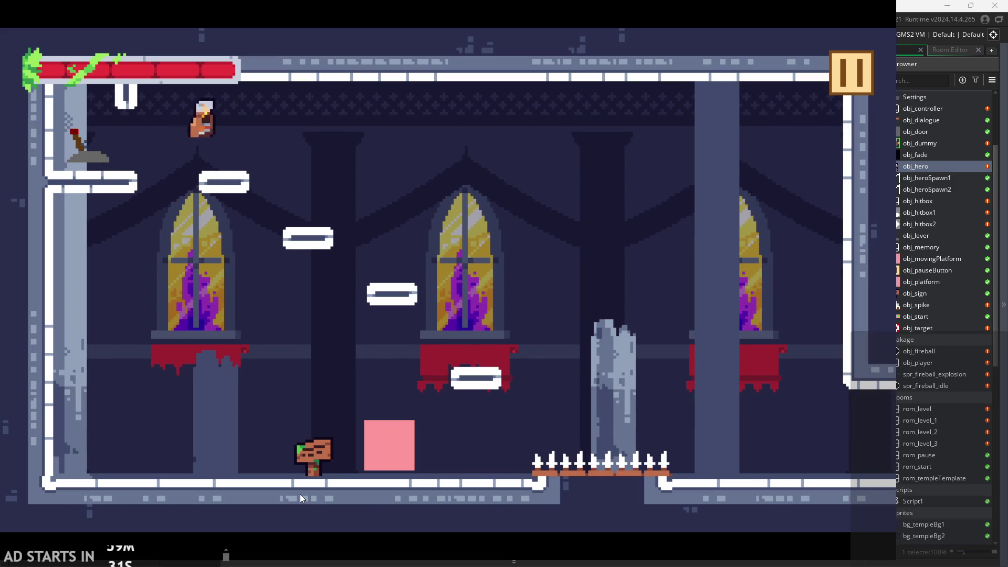
Step: Run into the next room past the lever and jump to hit the targets
{"action": "key", "text": "Right"}
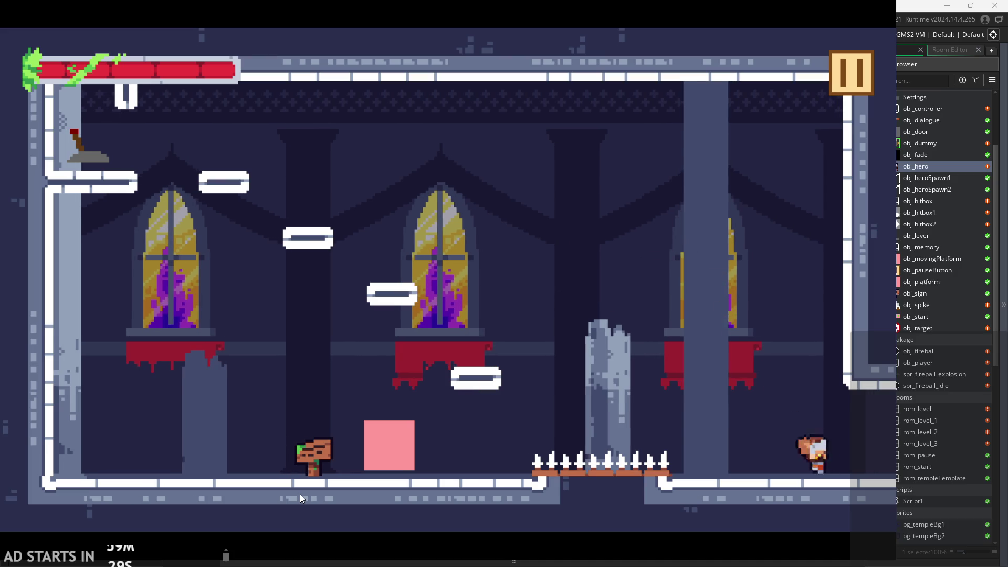
{"action": "key", "text": "Right"}
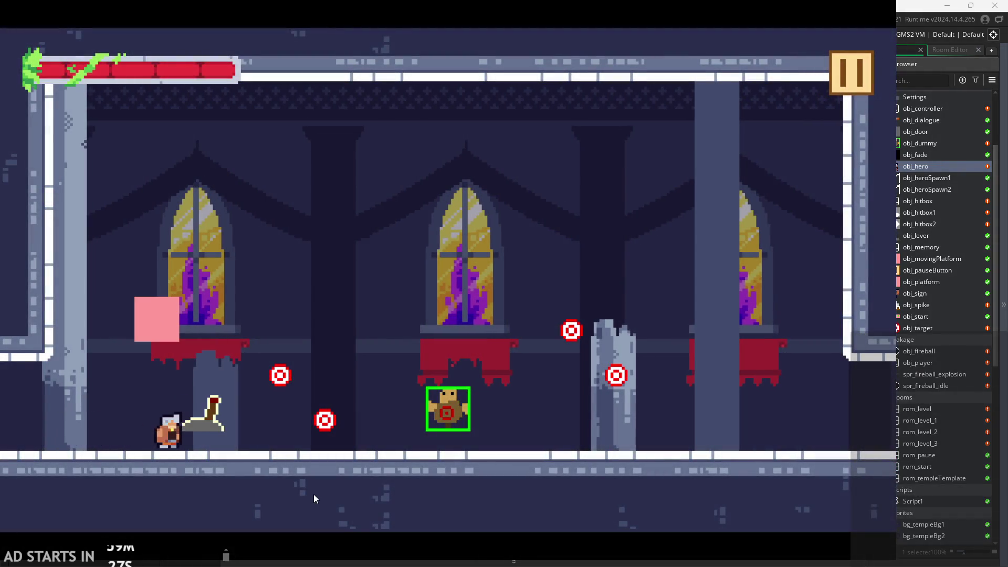
{"action": "key", "text": "space"}
{"action": "key", "text": "Right"}
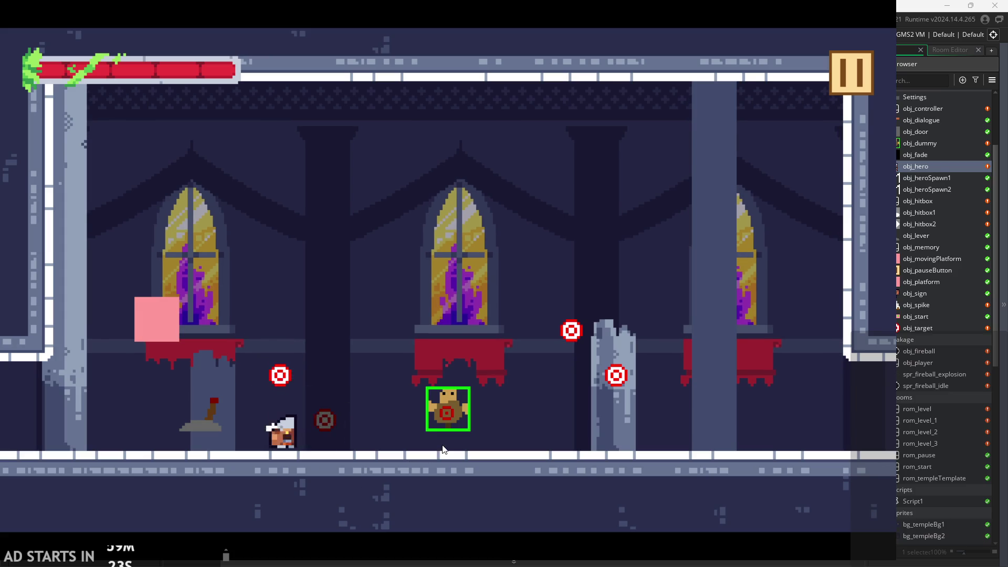
{"action": "key", "text": "Left"}
{"action": "key", "text": "Right"}
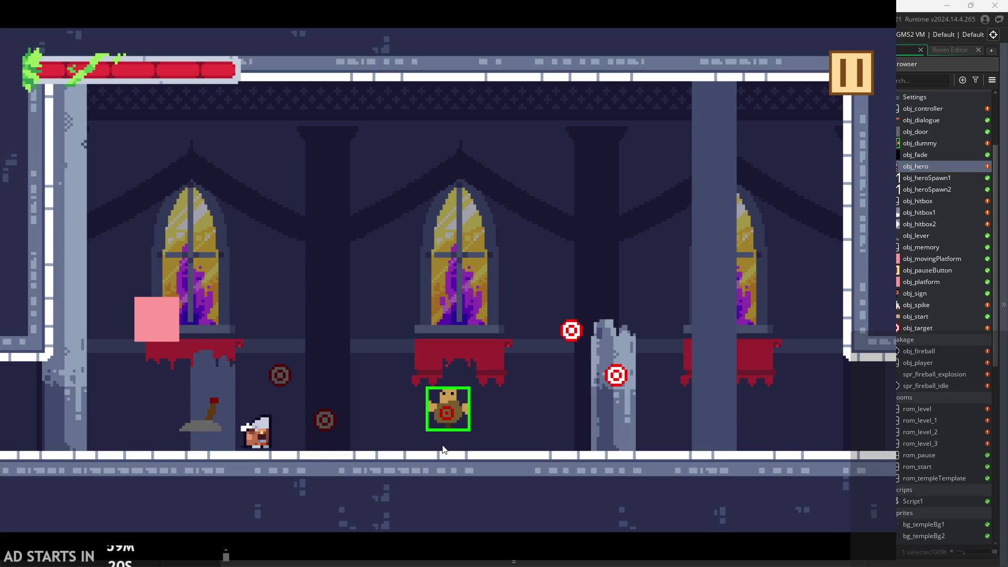
{"action": "key", "text": "space"}
{"action": "key", "text": "Right"}
{"action": "key", "text": "space"}
Step: Slash the training dummy repeatedly from both sides, including a mid-air attack
{"action": "key", "text": "Left"}
{"action": "key", "text": "Right"}
{"action": "key", "text": "x"}
{"action": "key", "text": "Right"}
{"action": "key", "text": "space"}
{"action": "key", "text": "Left"}
{"action": "key", "text": "x"}
{"action": "key", "text": "Right"}
{"action": "key", "text": "Left"}
{"action": "key", "text": "x"}
{"action": "key", "text": "Right"}
{"action": "key", "text": "x"}
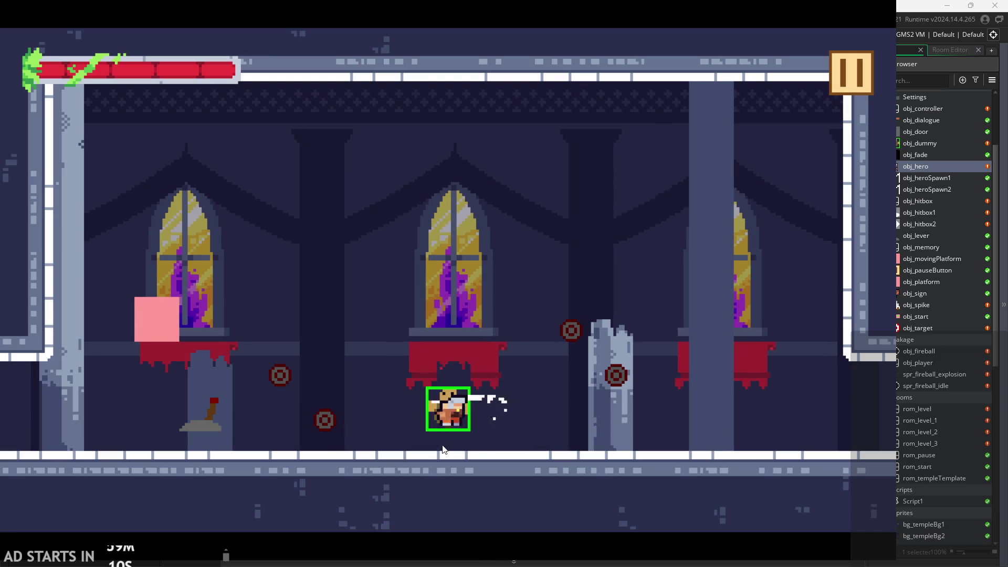
{"action": "key", "text": "space"}
{"action": "key", "text": "space"}
{"action": "key", "text": "space"}
{"action": "key", "text": "x"}
{"action": "key", "text": "x"}
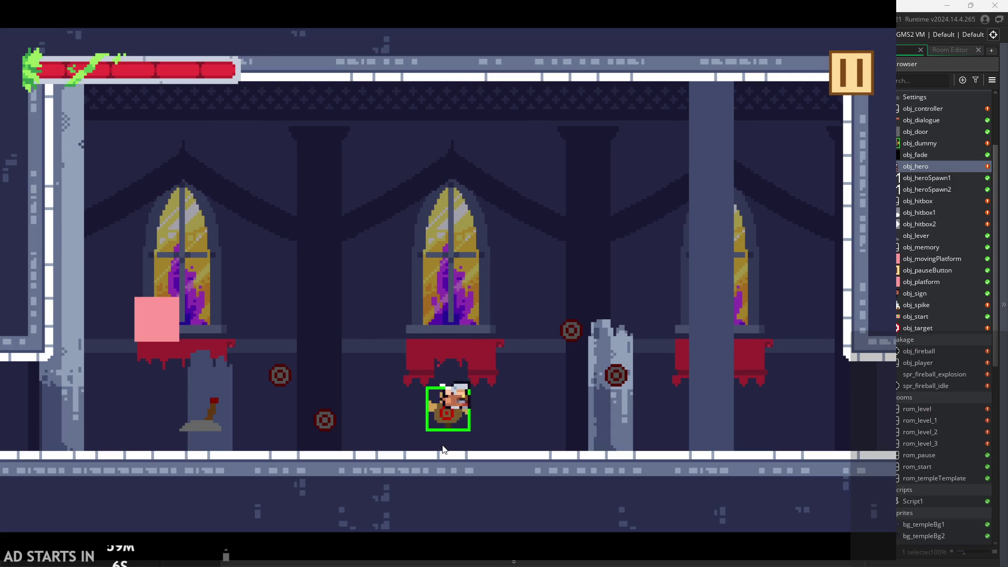
{"action": "key", "text": "space"}
{"action": "key", "text": "Right"}
{"action": "key", "text": "Right"}
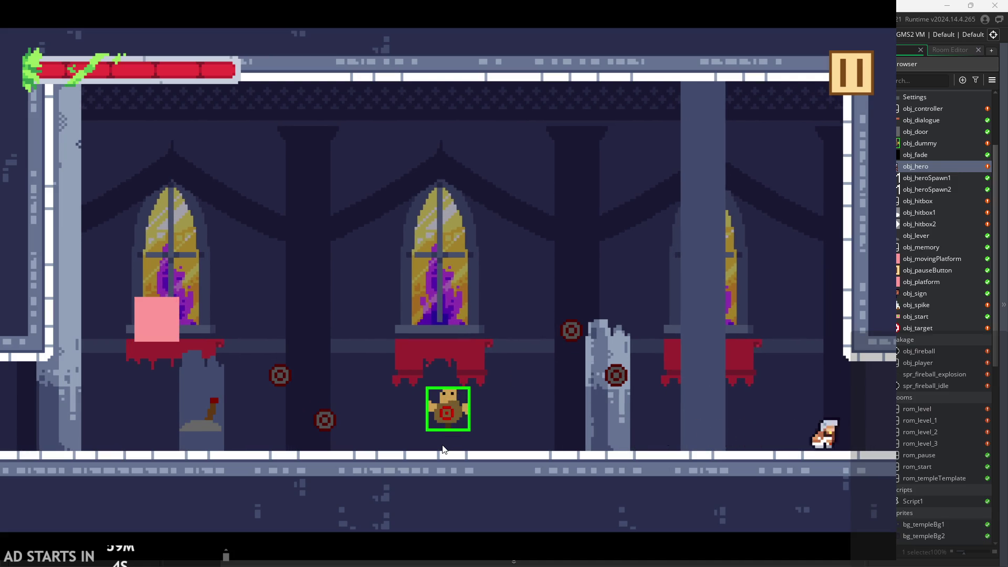
Step: Run between rooms, climb the left wall to the pink ledge, then pause the game
{"action": "key", "text": "Left"}
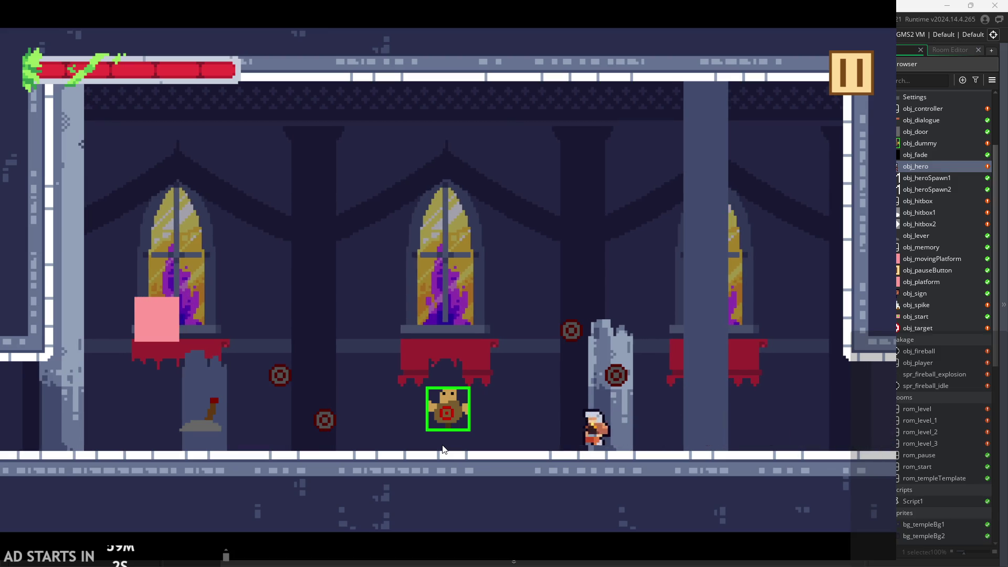
{"action": "key", "text": "Right"}
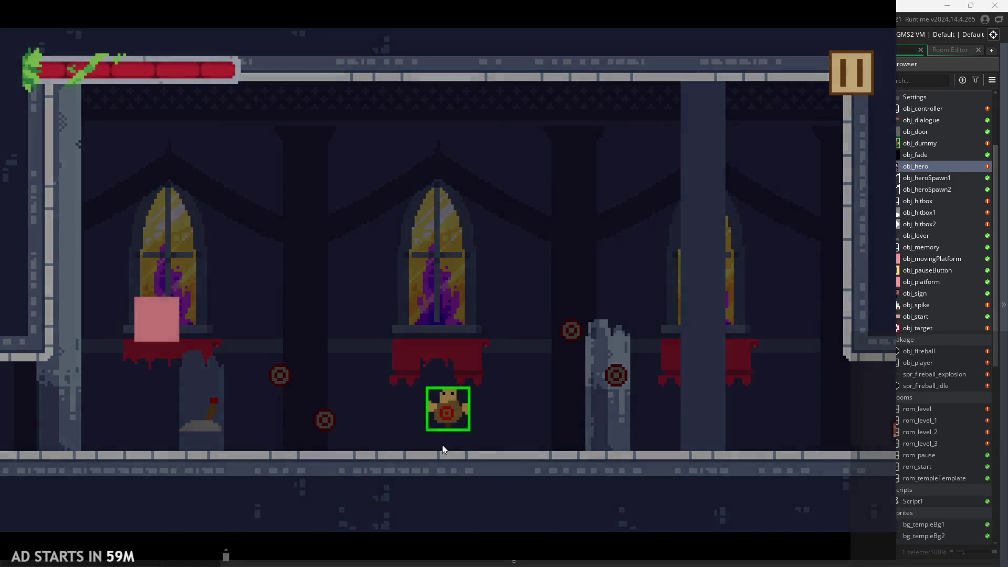
{"action": "key", "text": "Left"}
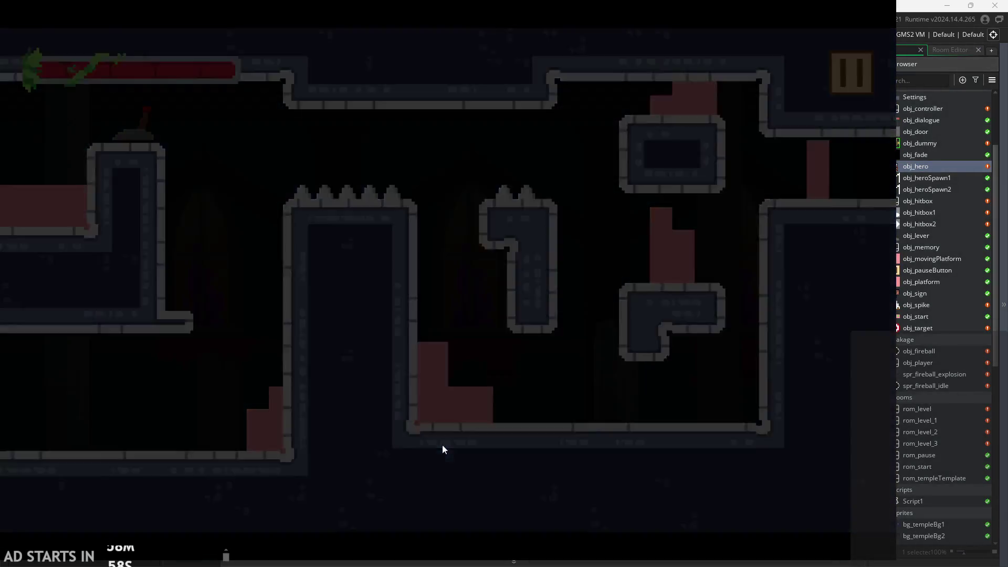
{"action": "key", "text": "Right"}
{"action": "key", "text": "Right"}
{"action": "key", "text": "Left"}
{"action": "key", "text": "Right"}
{"action": "key", "text": "Left"}
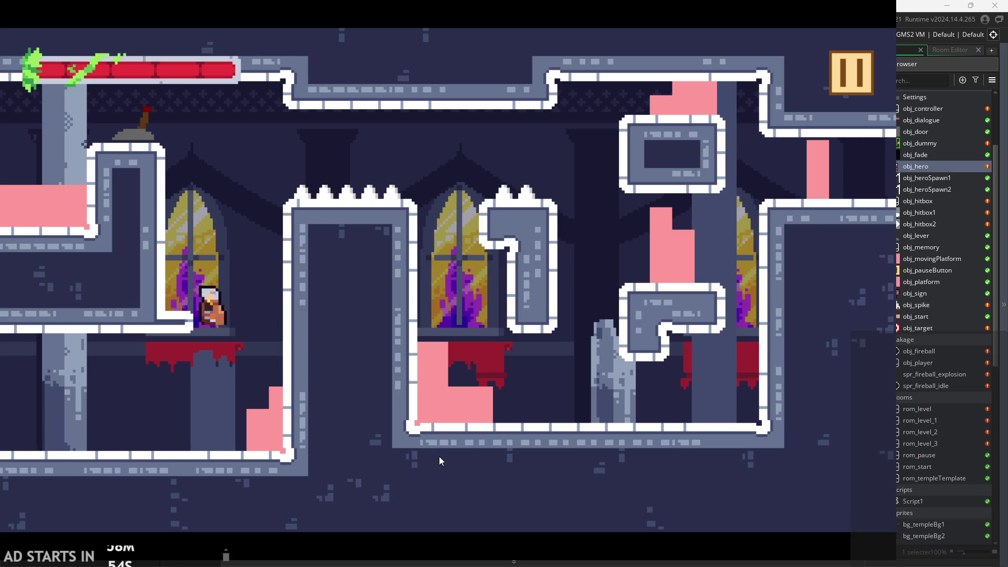
{"action": "key", "text": "Right"}
{"action": "key", "text": "Left"}
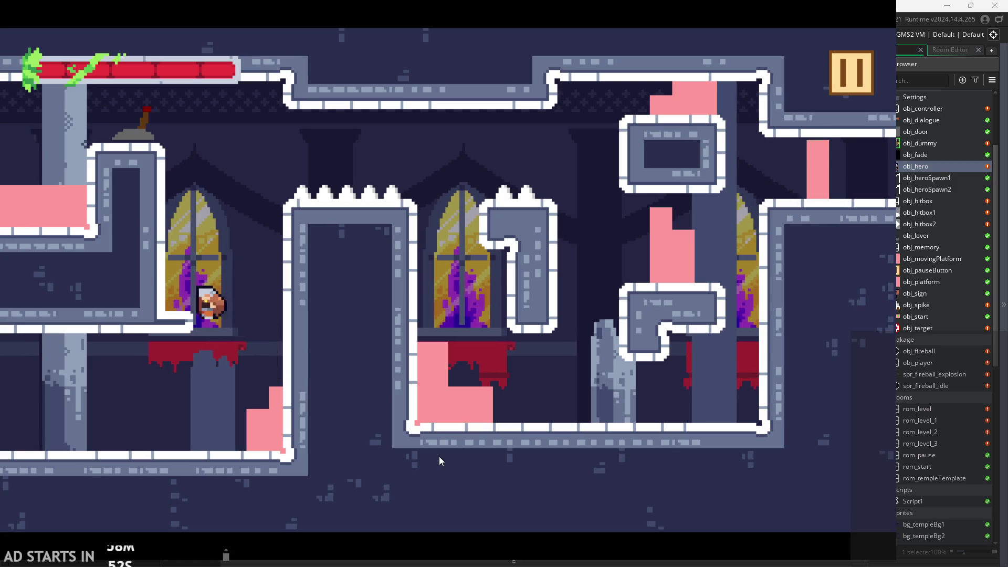
{"action": "key", "text": "Right"}
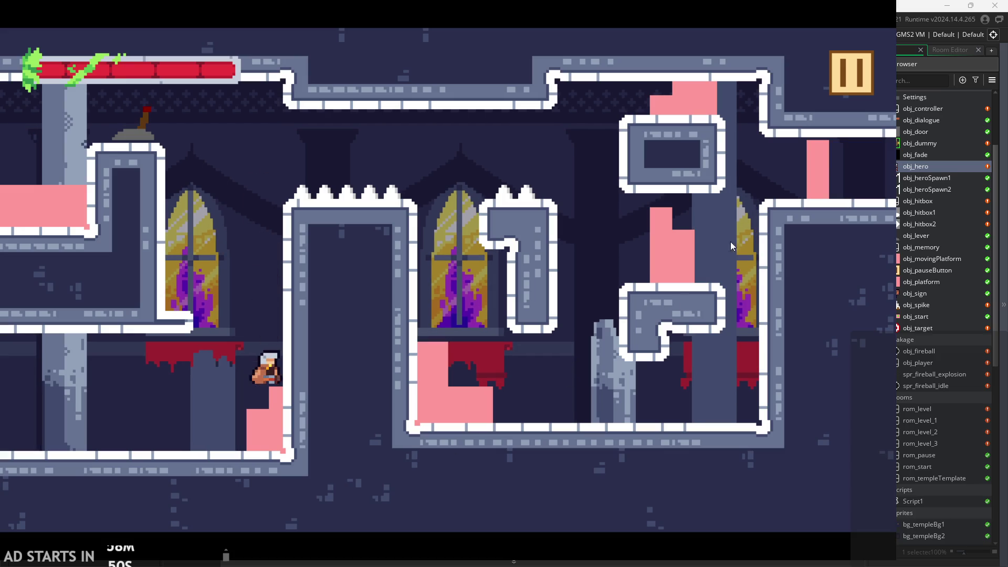
{"action": "left_click", "coordinate": [848, 78]}
Step: Quit the paused game and open the obj_hero object editor
{"action": "left_click", "coordinate": [727, 456]}
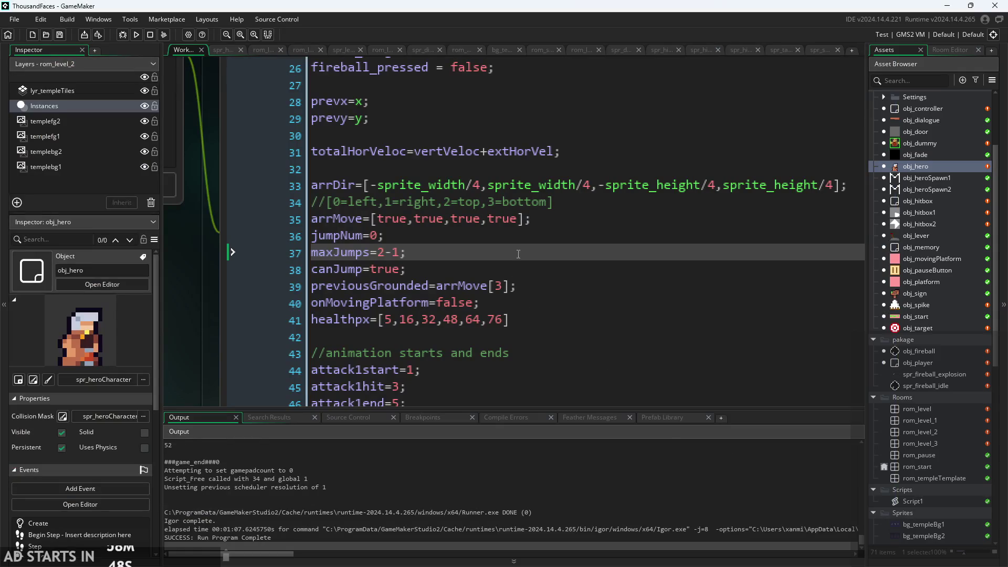
{"action": "double_click", "coordinate": [935, 167]}
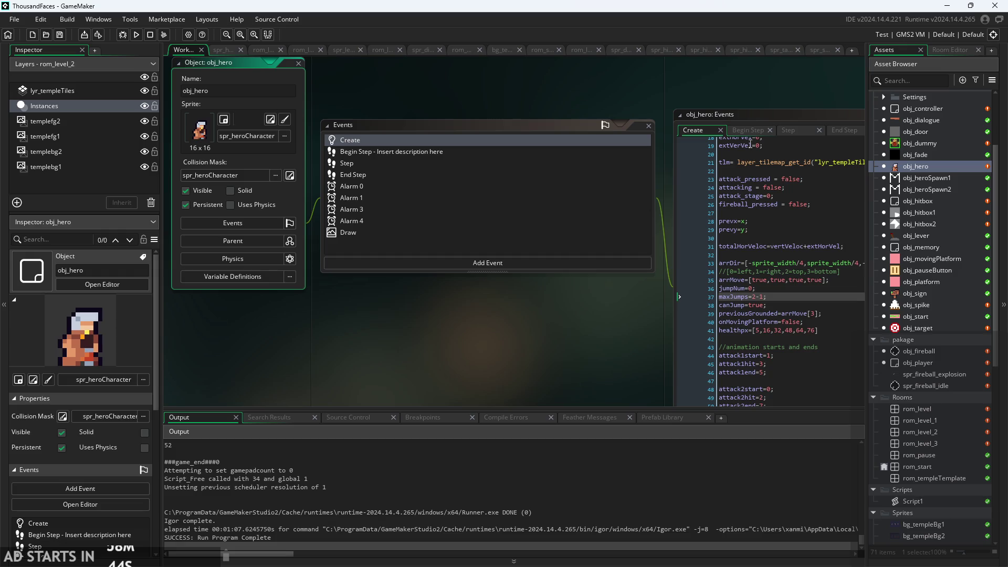
{"action": "scroll", "coordinate": [619, 345], "scroll_direction": "up", "scroll_amount": 3}
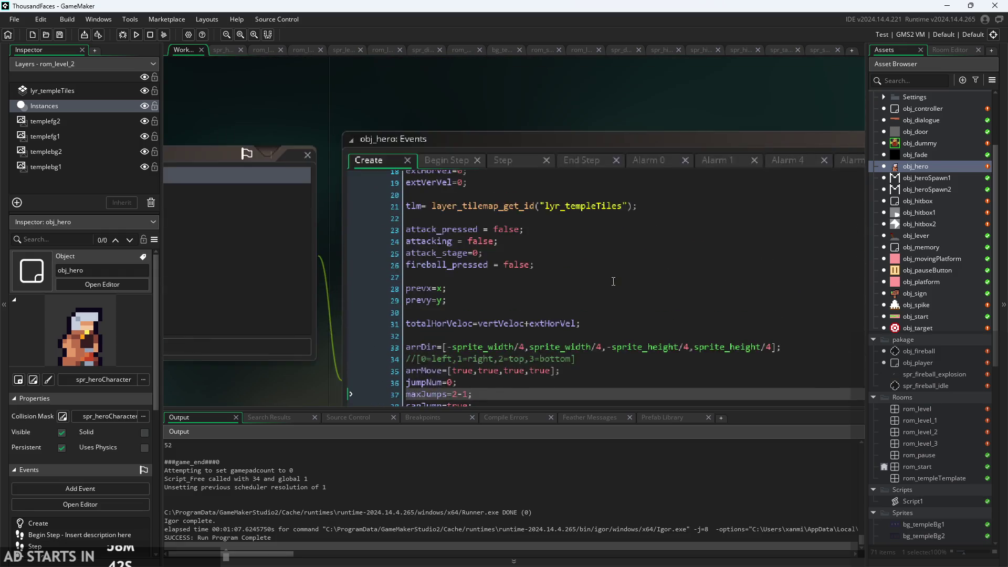
{"action": "scroll", "coordinate": [557, 266], "scroll_direction": "up", "scroll_amount": 1}
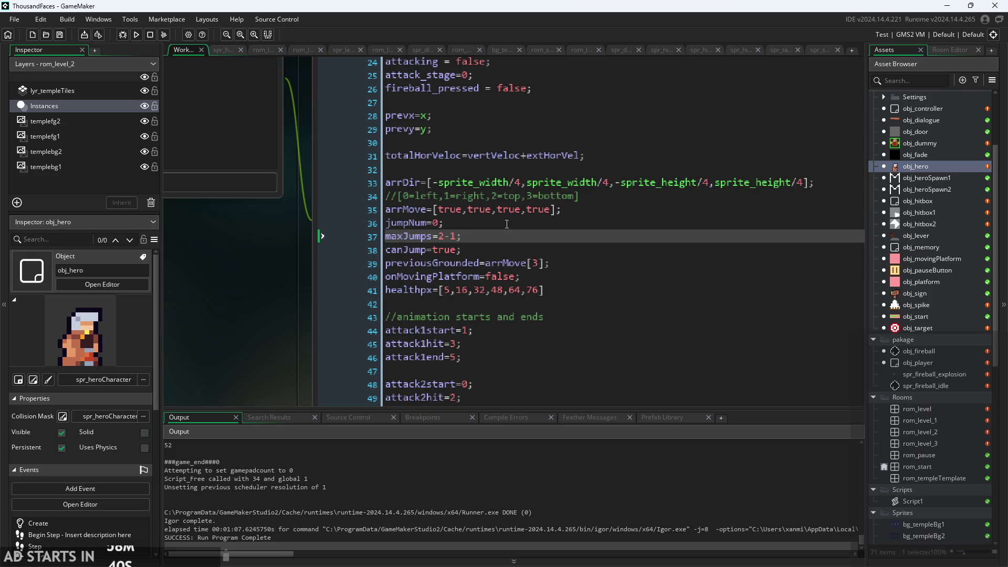
{"action": "scroll", "coordinate": [543, 295], "scroll_direction": "up", "scroll_amount": 6}
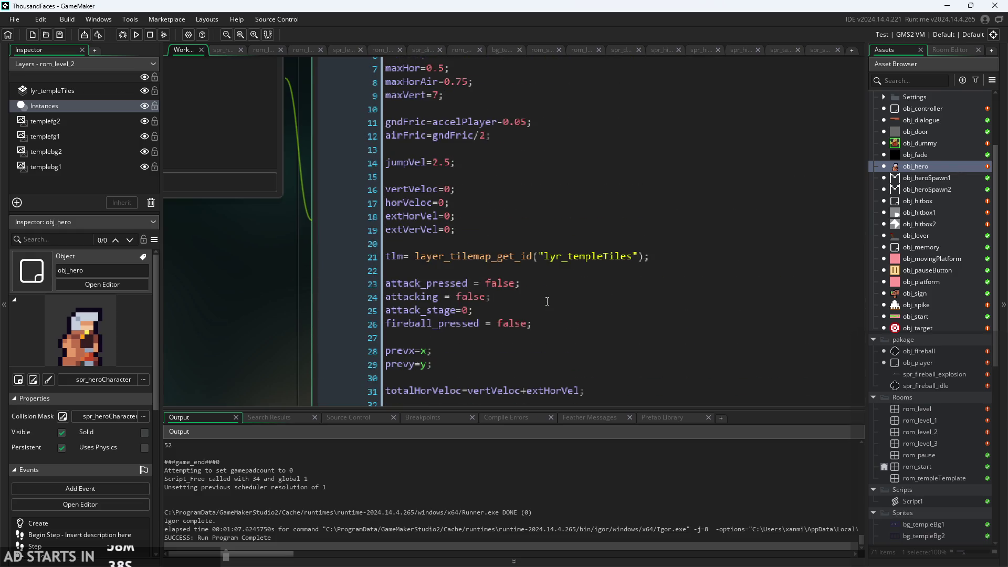
Step: Set jumpVel to 2.5 in obj_hero's Create event, then rebuild and start the game
{"action": "left_click", "coordinate": [446, 157]}
{"action": "type", "text": "3"}
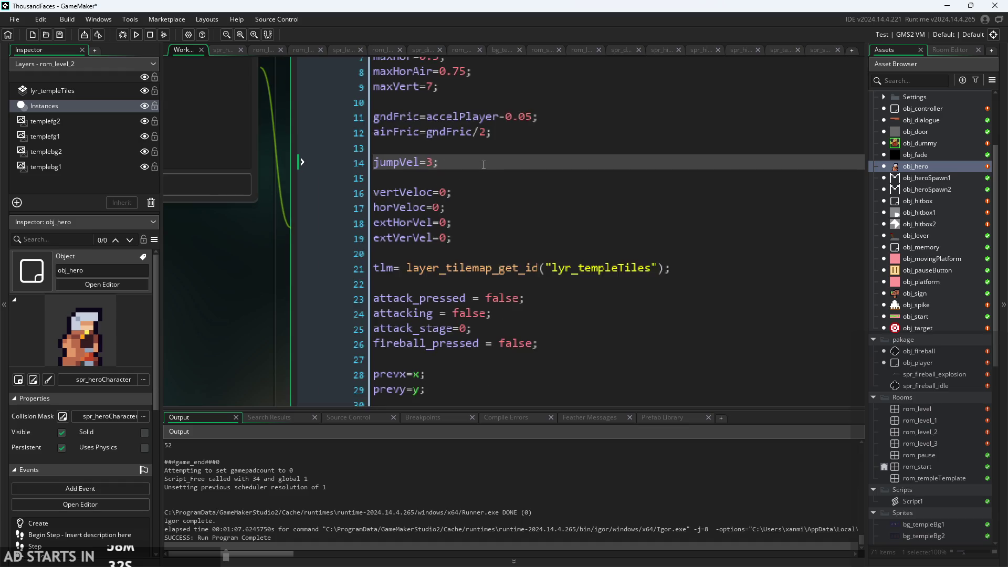
{"action": "scroll", "coordinate": [327, 244], "scroll_direction": "up", "scroll_amount": 1}
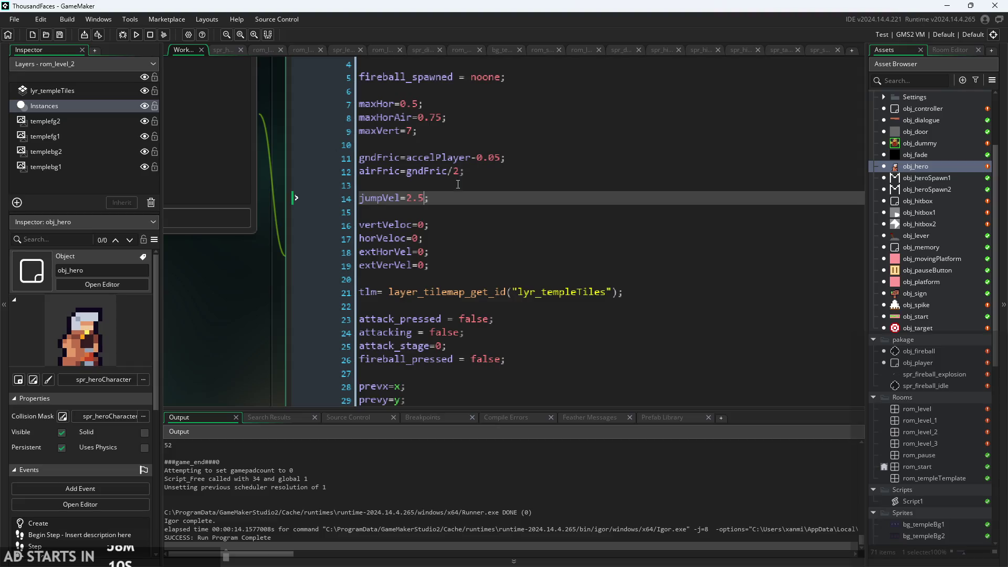
{"action": "left_click", "coordinate": [439, 116]}
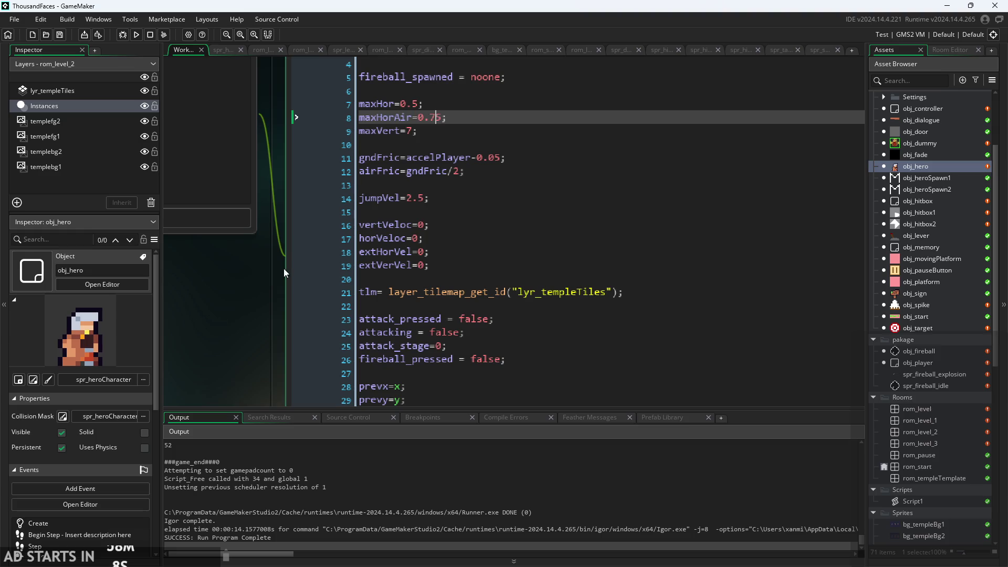
{"action": "scroll", "coordinate": [220, 311], "scroll_direction": "down", "scroll_amount": 4}
{"action": "scroll", "coordinate": [203, 321], "scroll_direction": "down", "scroll_amount": 1}
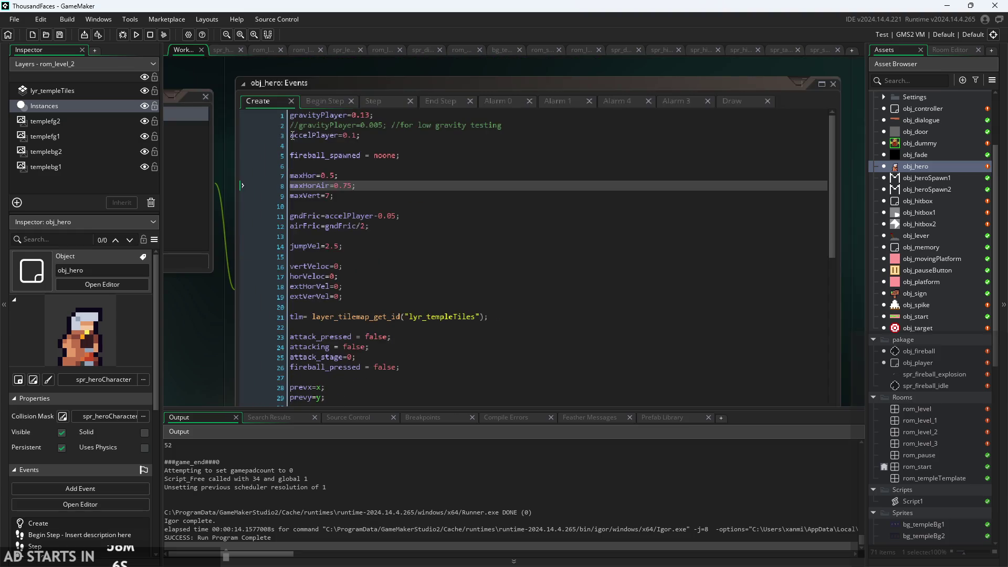
{"action": "scroll", "coordinate": [374, 115], "scroll_direction": "up", "scroll_amount": 2}
{"action": "left_click", "coordinate": [375, 116]}
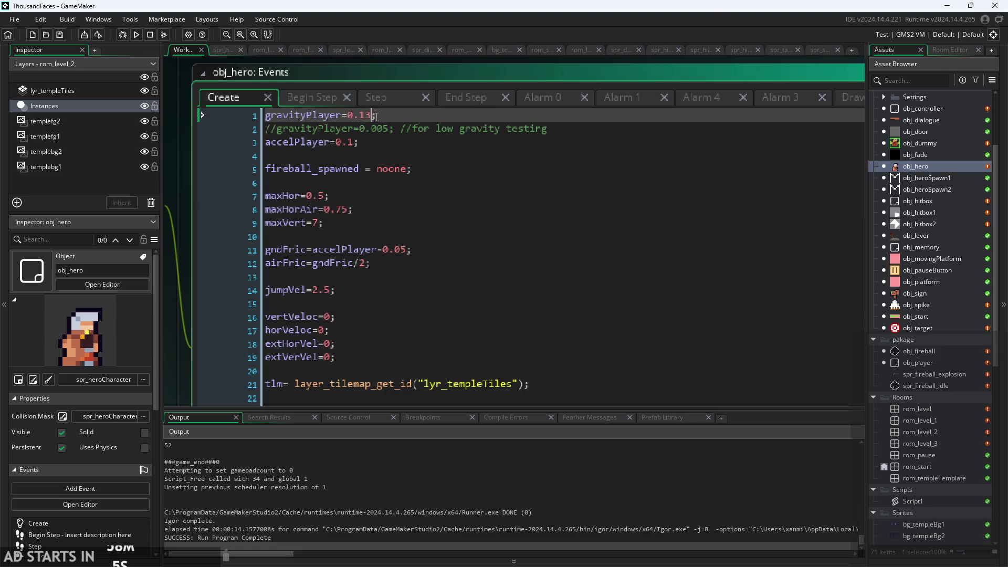
{"action": "left_click", "coordinate": [136, 35]}
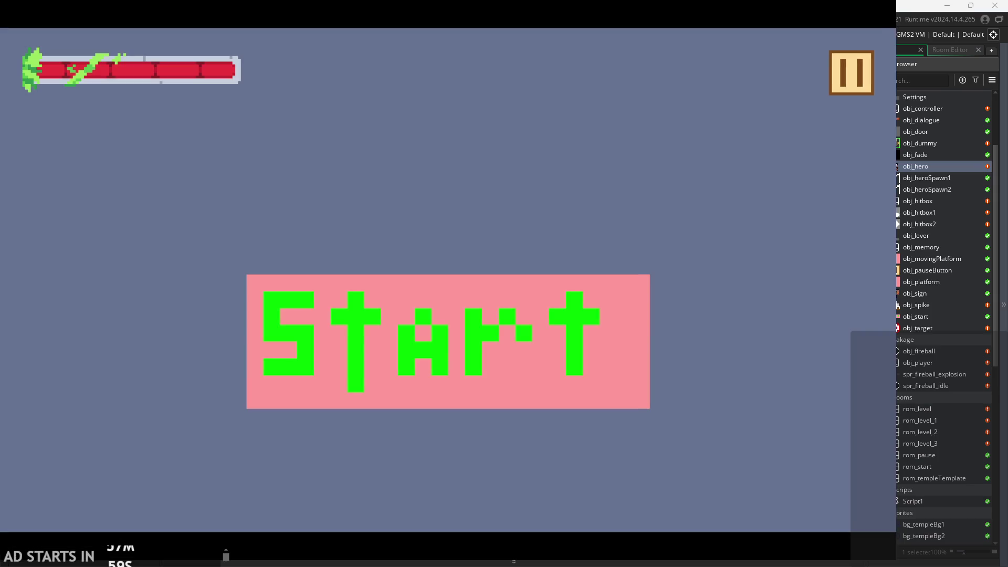
{"action": "left_click", "coordinate": [426, 305]}
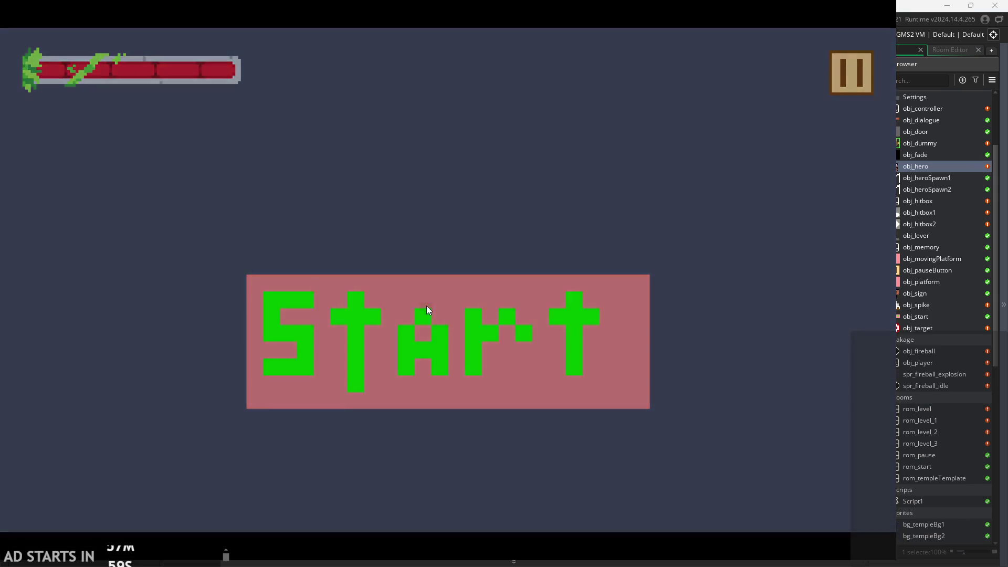
Step: Run the hero right and left on the floor and jump twice to test jumpVel 2.5
{"action": "key", "text": "Right"}
{"action": "key", "text": "Up"}
{"action": "key", "text": "Left"}
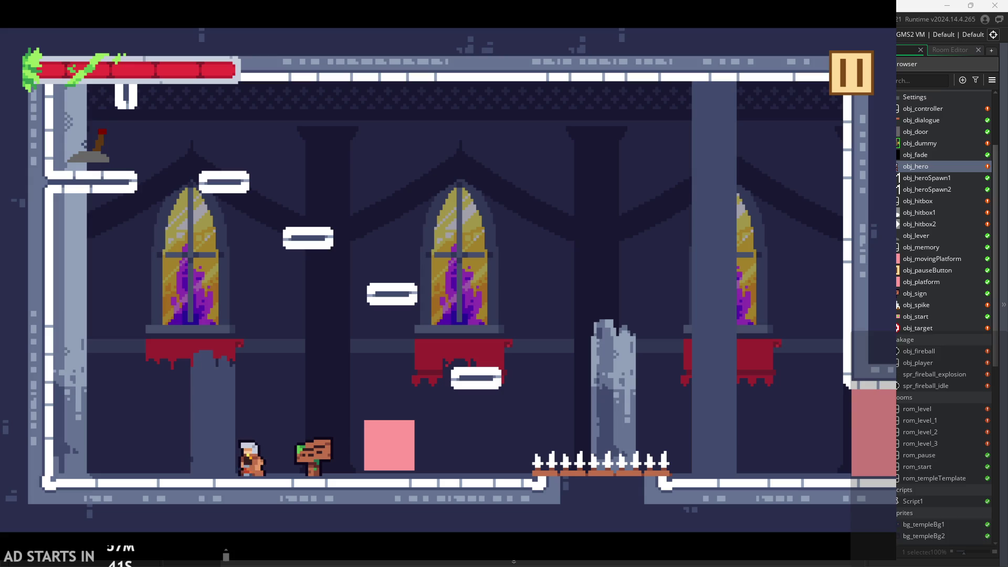
{"action": "key", "text": "space"}
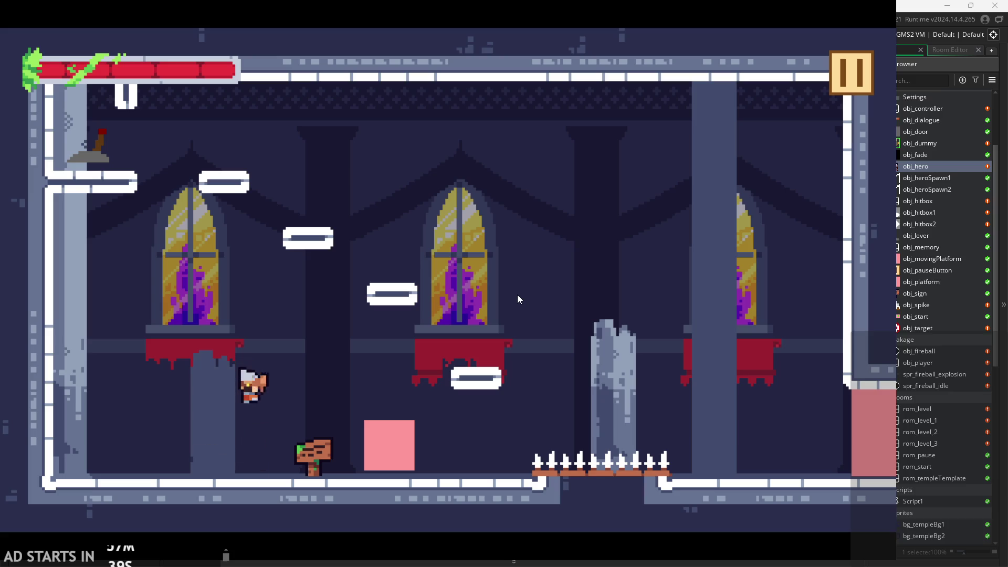
{"action": "key", "text": "space"}
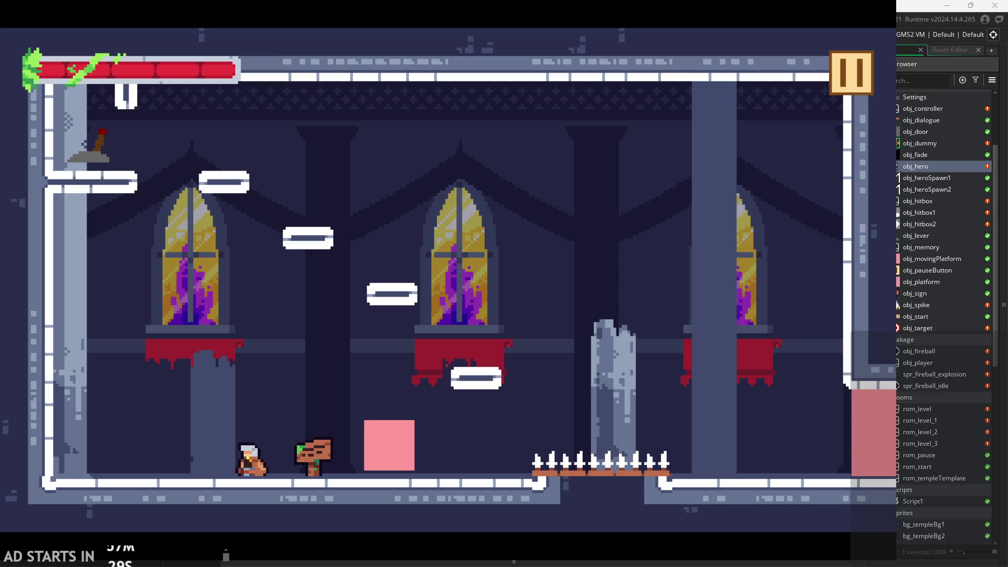
Step: Jump from the pink block up to the floating platforms and lever ledge, avoiding the spikes
{"action": "key", "text": "Right"}
{"action": "key", "text": "space"}
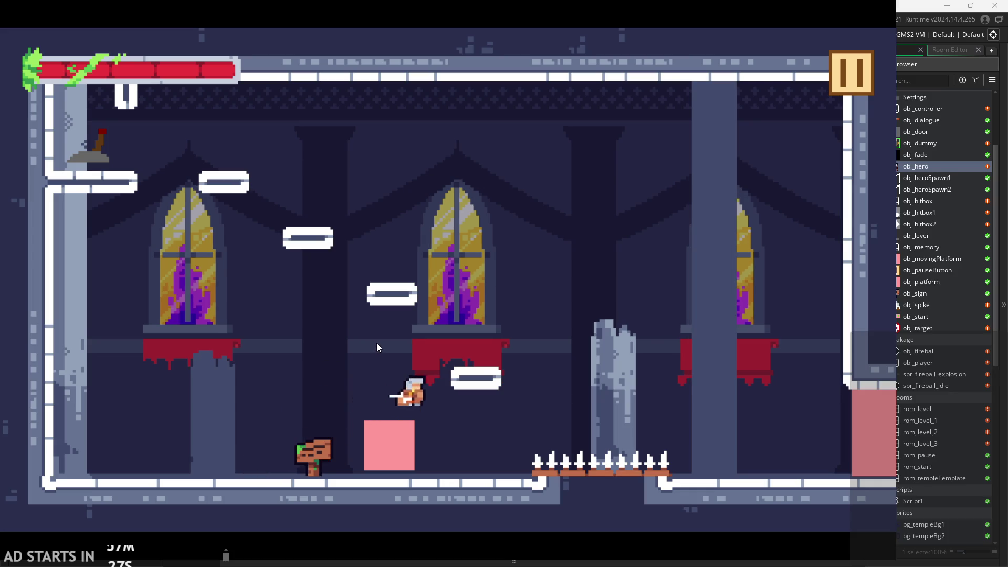
{"action": "key", "text": "space"}
{"action": "key", "text": "Left"}
{"action": "key", "text": "space"}
{"action": "key", "text": "Left"}
{"action": "key", "text": "space"}
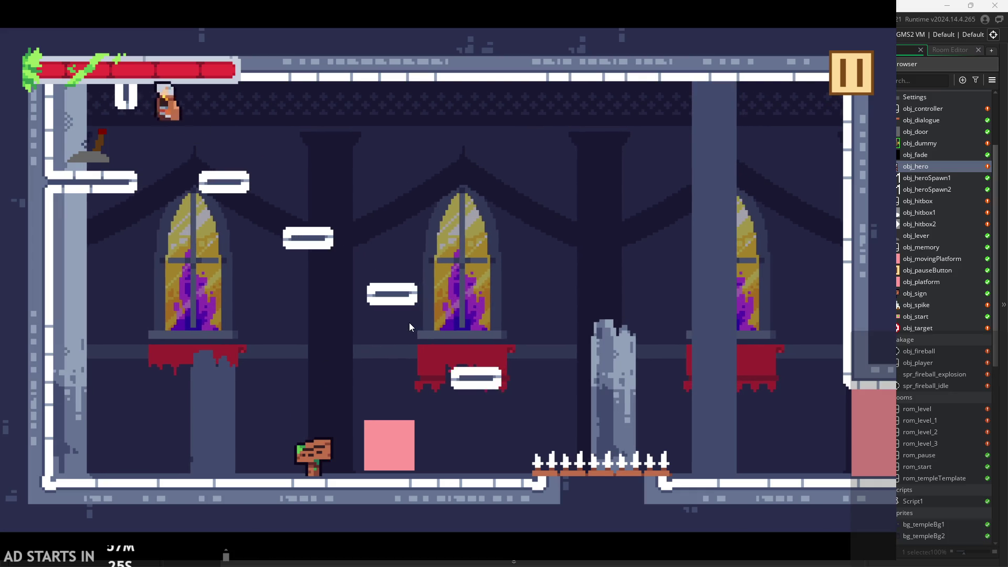
{"action": "key", "text": "Right"}
{"action": "key", "text": "space"}
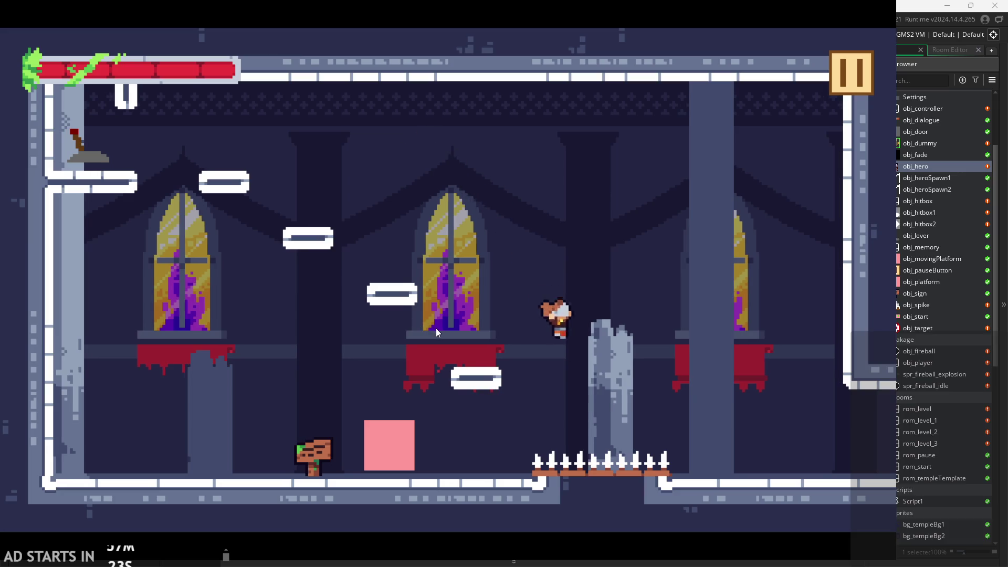
{"action": "key", "text": "Left"}
{"action": "key", "text": "space"}
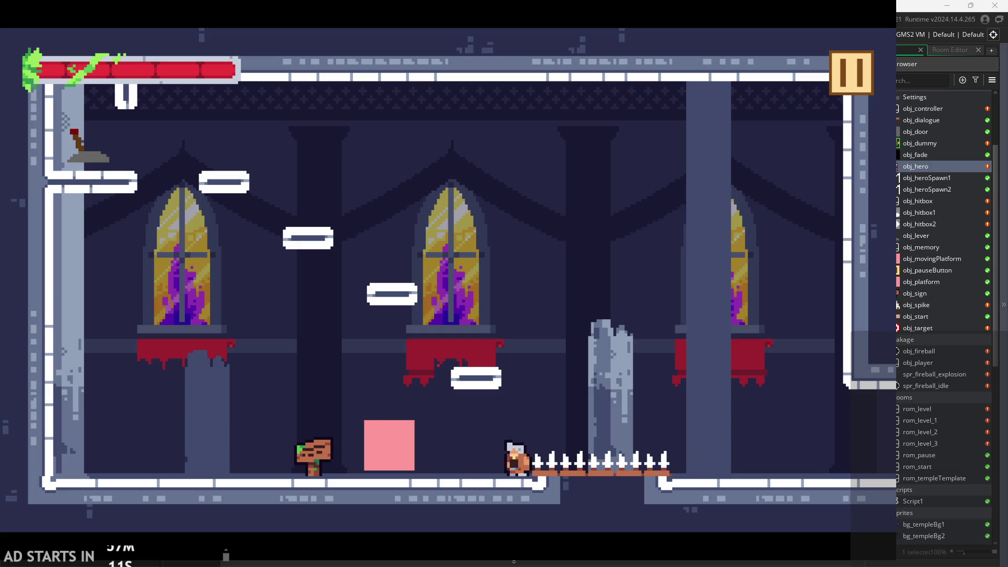
Step: Swing a mid-air sword attack, then steer the hero onto the lower floating platform
{"action": "key", "text": "space"}
{"action": "key", "text": "x"}
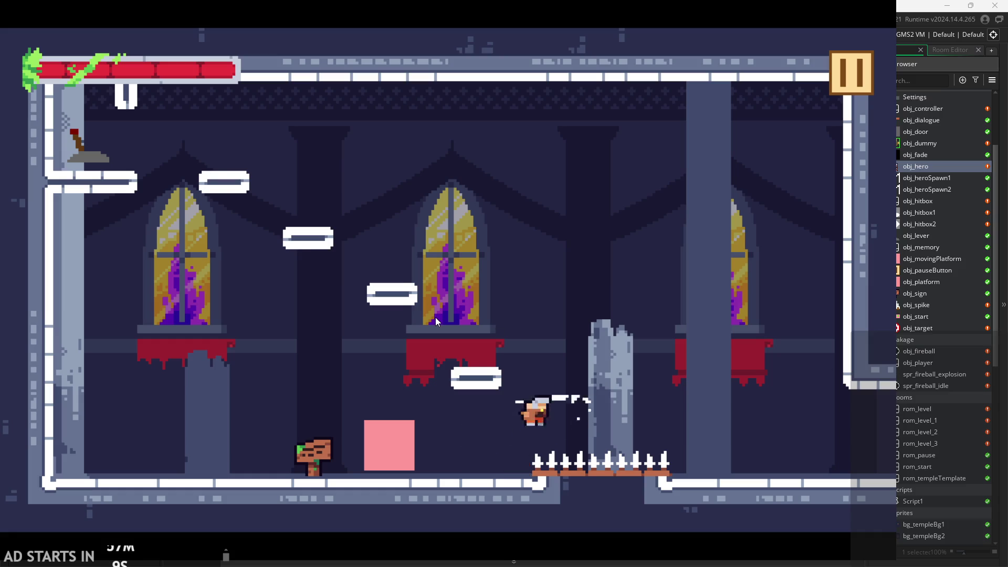
{"action": "key", "text": "Left"}
{"action": "key", "text": "space"}
{"action": "key", "text": "Right"}
{"action": "key", "text": "Left"}
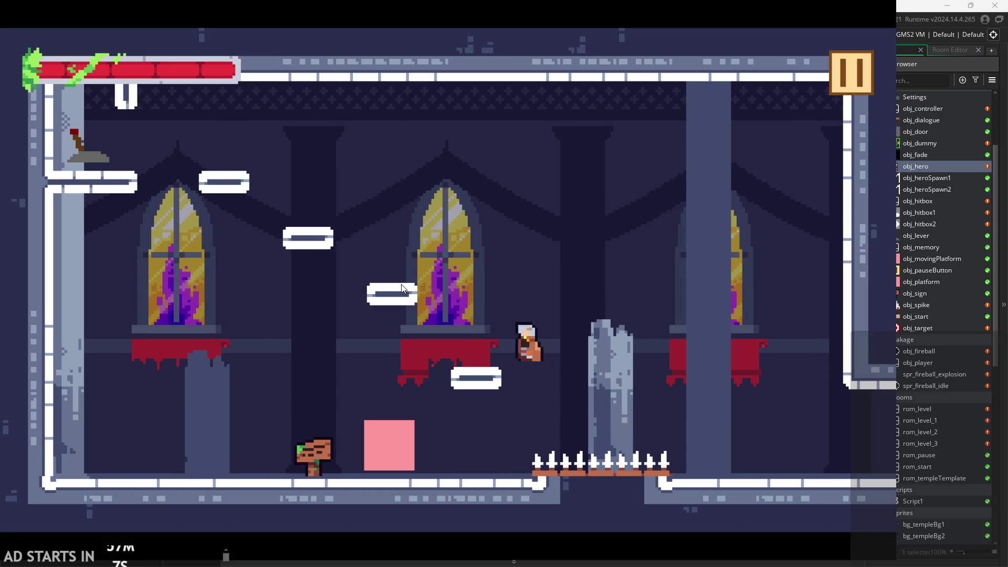
{"action": "key", "text": "space"}
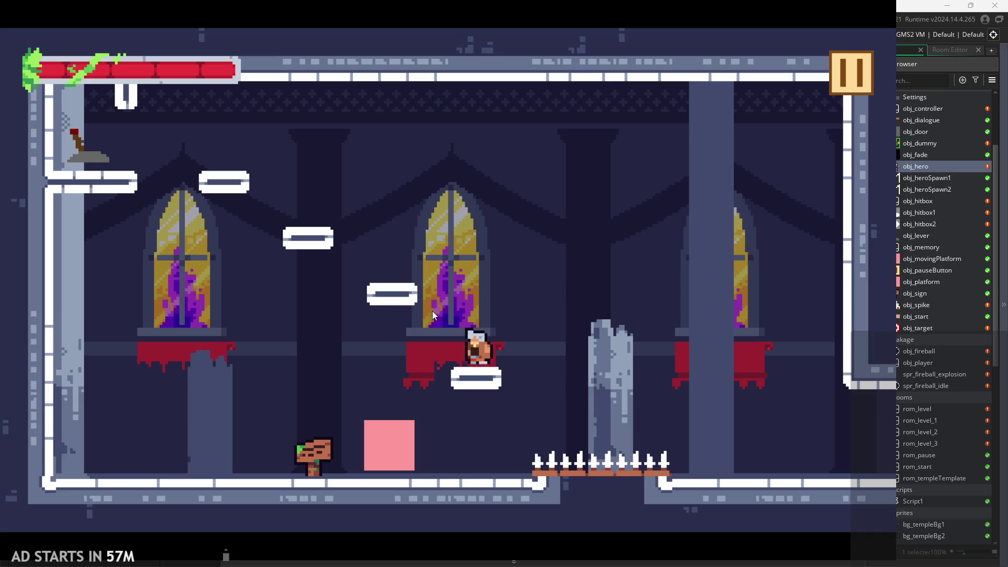
Step: Hop repeatedly between the floating platform and the window ledge
{"action": "key", "text": "space"}
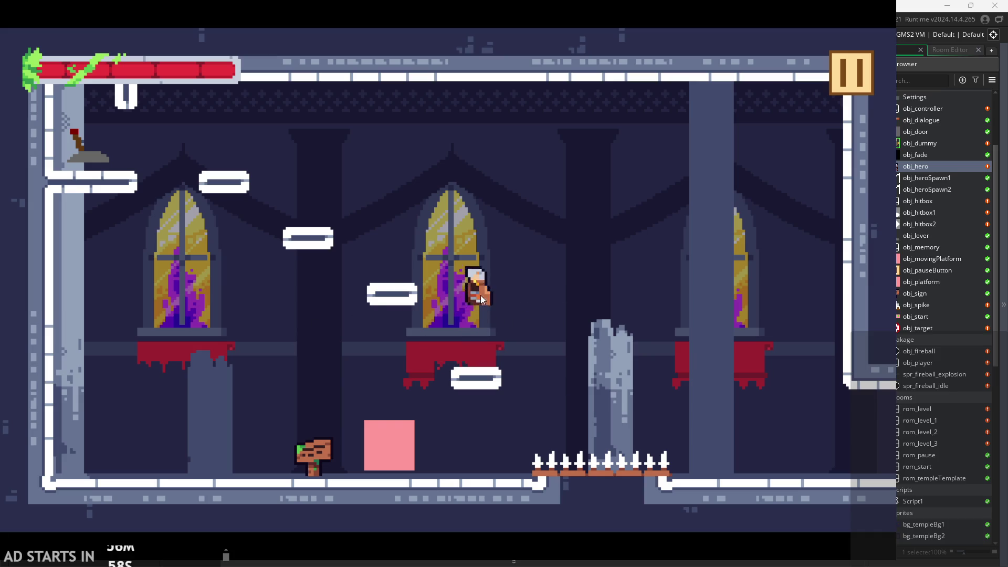
{"action": "key", "text": "space"}
{"action": "key", "text": "space"}
{"action": "key", "text": "space"}
{"action": "key", "text": "space"}
{"action": "key", "text": "space"}
{"action": "key", "text": "space"}
{"action": "key", "text": "space"}
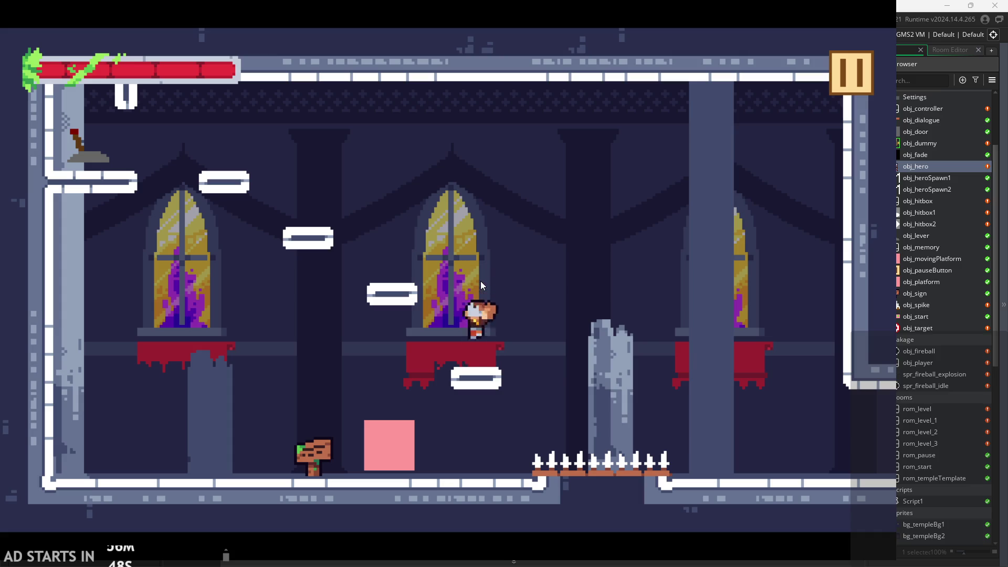
{"action": "key", "text": "space"}
{"action": "key", "text": "space"}
{"action": "key", "text": "space"}
{"action": "key", "text": "space"}
{"action": "key", "text": "space"}
{"action": "key", "text": "space"}
{"action": "key", "text": "space"}
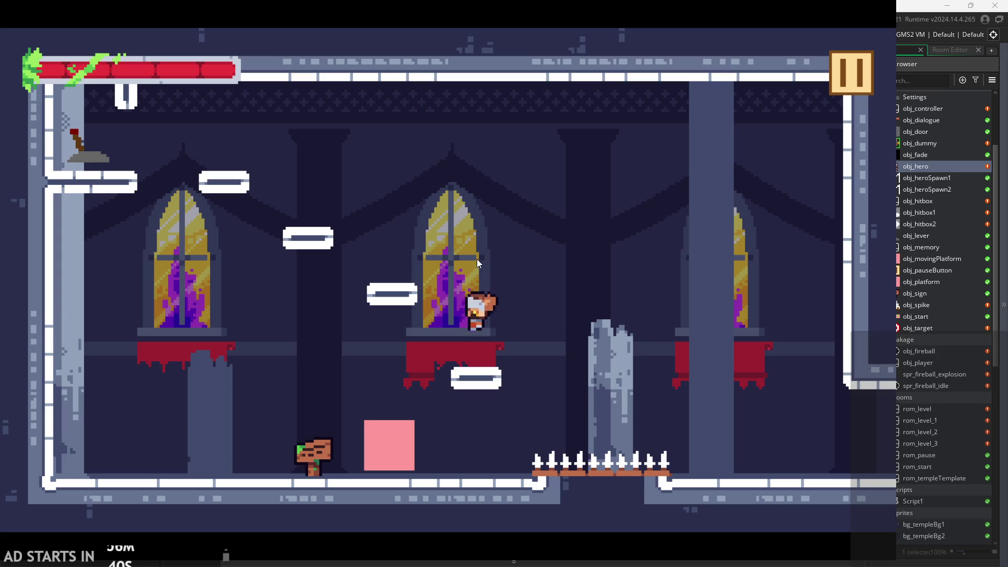
{"action": "key", "text": "space"}
{"action": "key", "text": "space"}
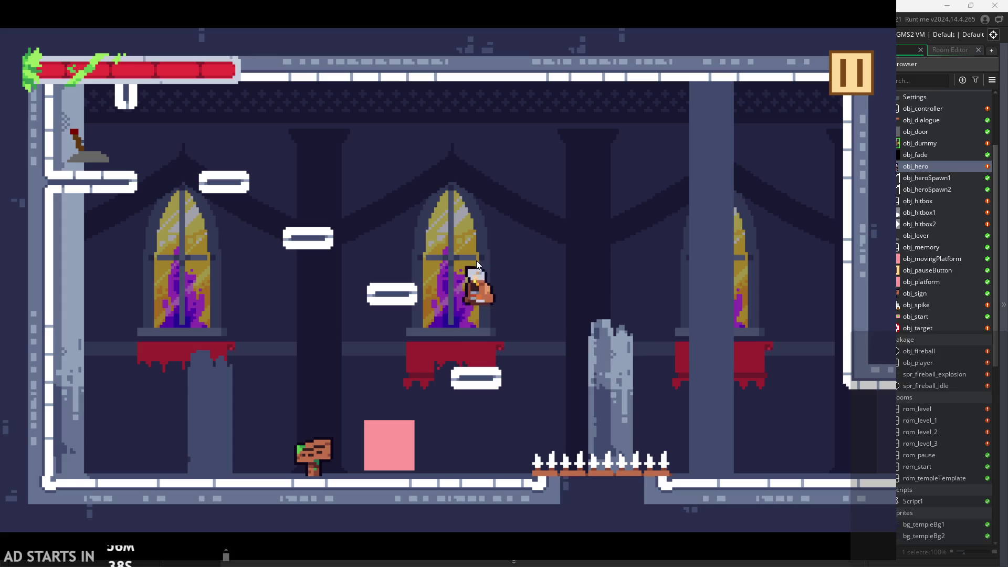
{"action": "key", "text": "space"}
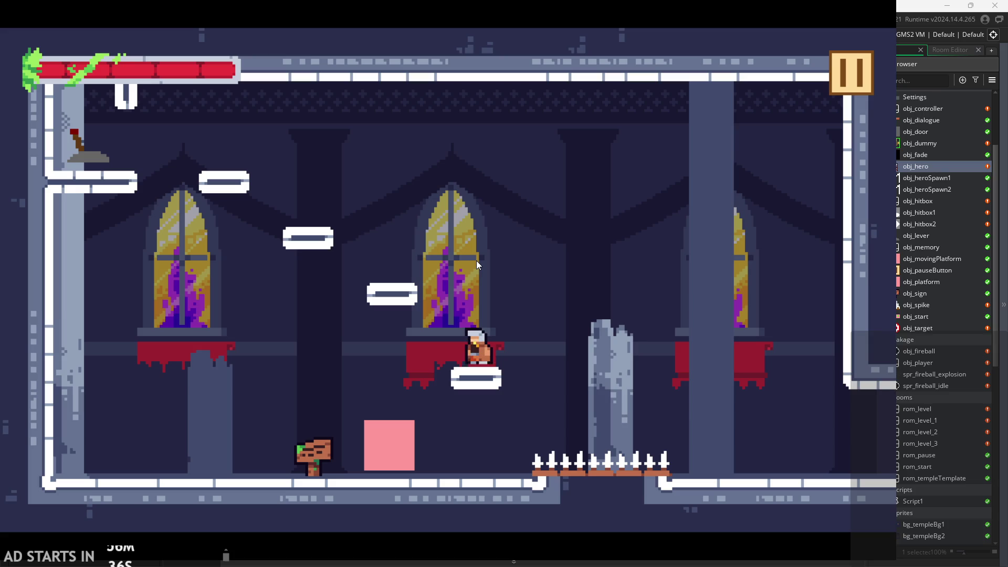
{"action": "key", "text": "space"}
{"action": "key", "text": "space"}
{"action": "key", "text": "space"}
{"action": "key", "text": "space"}
{"action": "key", "text": "space"}
{"action": "key", "text": "space"}
{"action": "key", "text": "space"}
{"action": "key", "text": "space"}
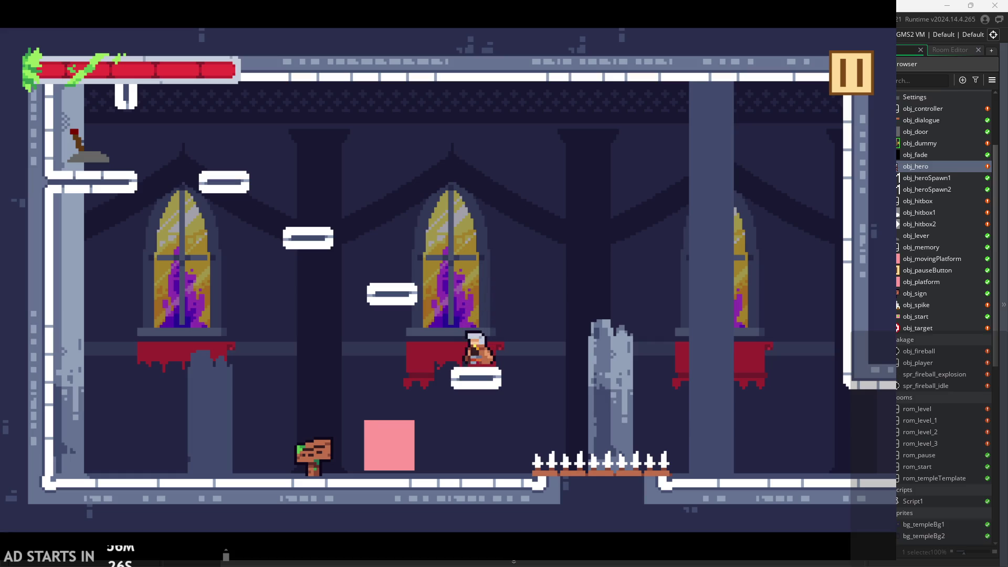
{"action": "key", "text": "space"}
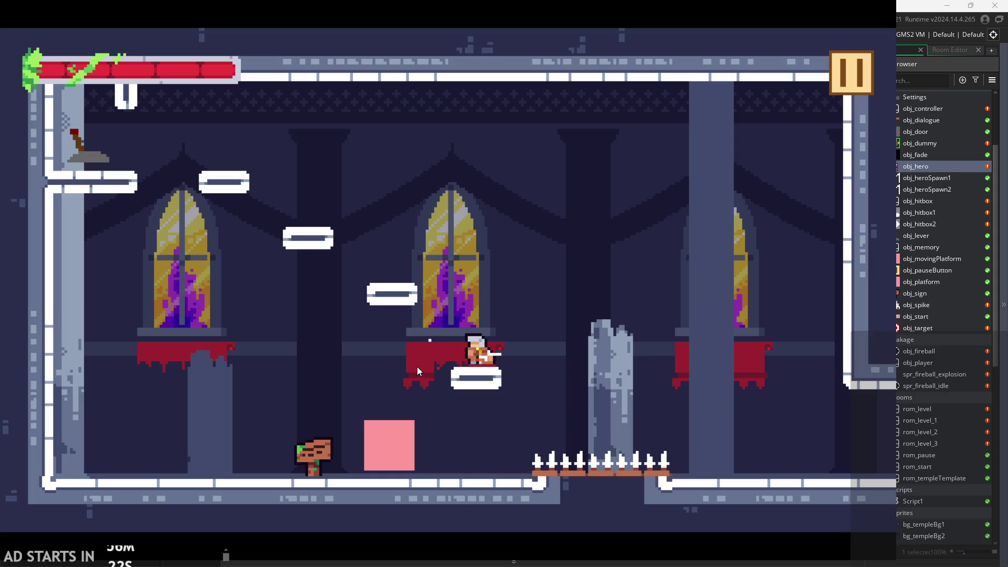
Step: Jump the hero over the spikes and up the platforms to flip the lever removing the pink block
{"action": "key", "text": "space"}
{"action": "key", "text": "Right"}
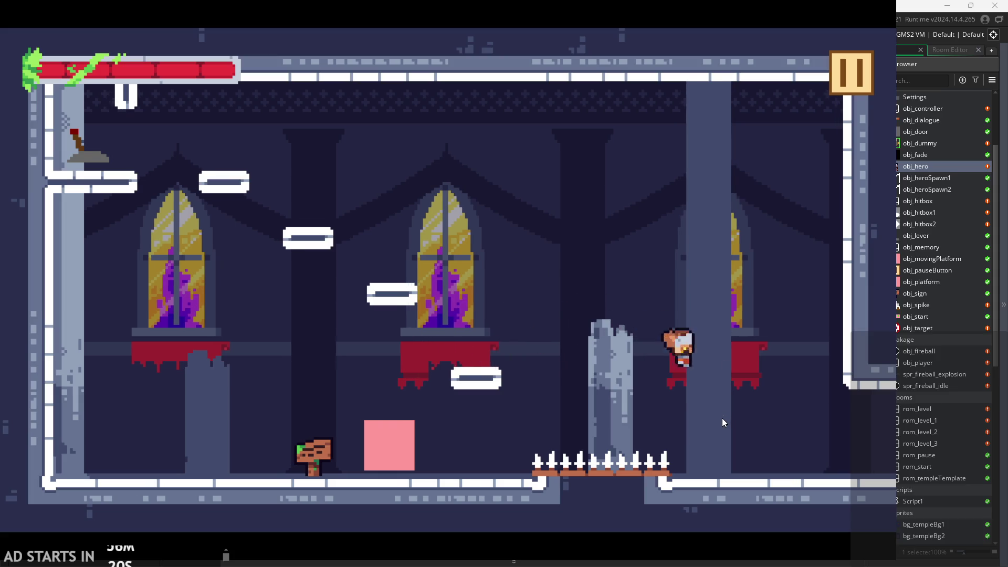
{"action": "key", "text": "Left"}
{"action": "key", "text": "space"}
{"action": "key", "text": "Left"}
{"action": "key", "text": "space"}
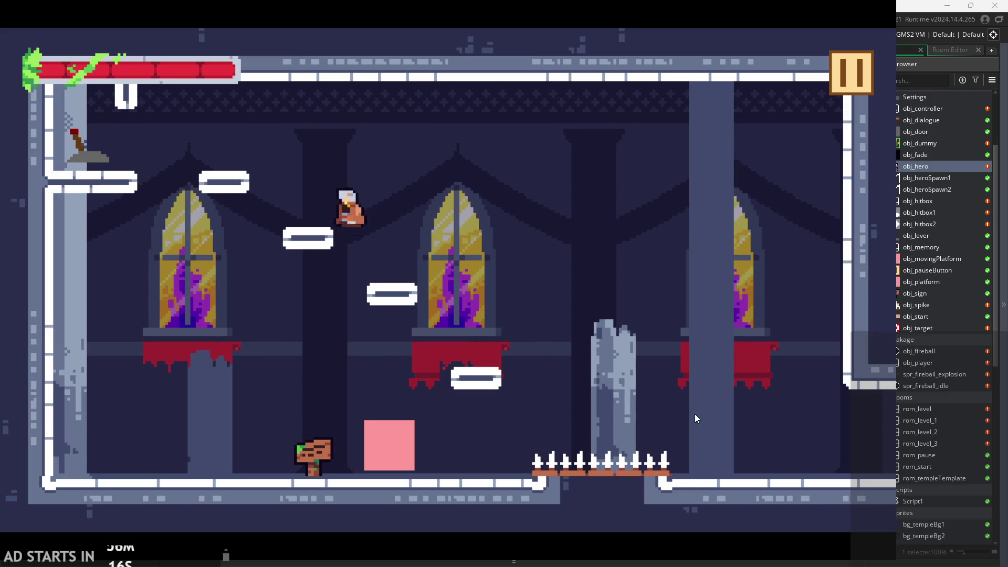
{"action": "key", "text": "space"}
{"action": "key", "text": "Right"}
{"action": "key", "text": "Left"}
{"action": "key", "text": "space"}
{"action": "key", "text": "Right"}
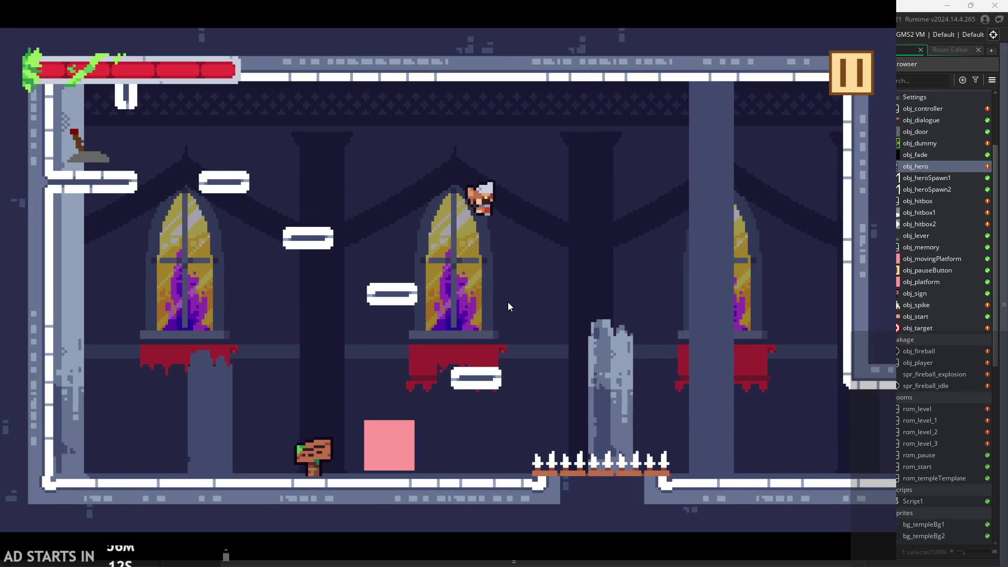
{"action": "key", "text": "space"}
{"action": "key", "text": "space"}
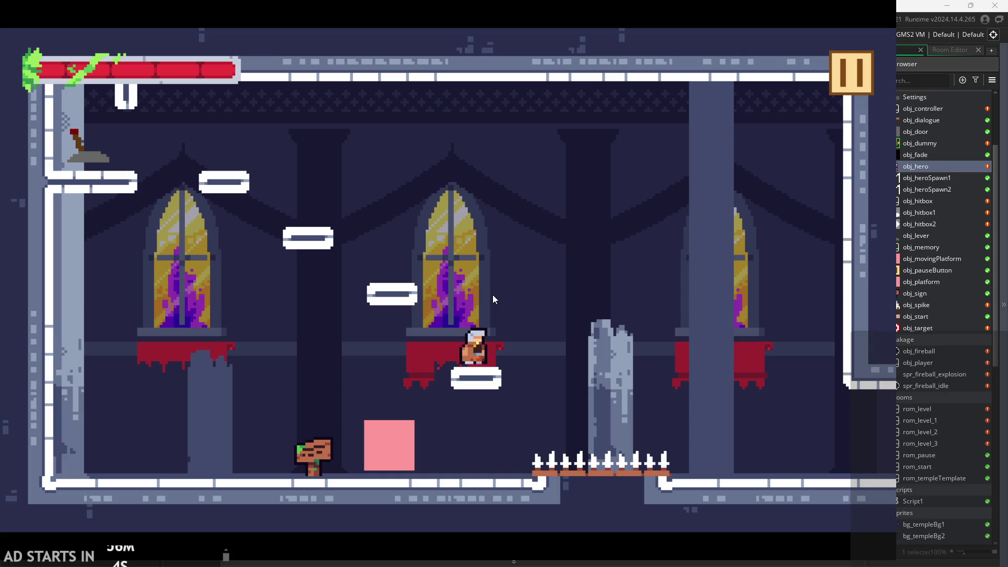
Step: Fly the hero around the room's ledges, windows and floating platforms, with one attack swing along the way
{"action": "key", "text": "x"}
{"action": "key", "text": "space"}
{"action": "key", "text": "space"}
{"action": "key", "text": "space"}
{"action": "key", "text": "space"}
{"action": "key", "text": "Left"}
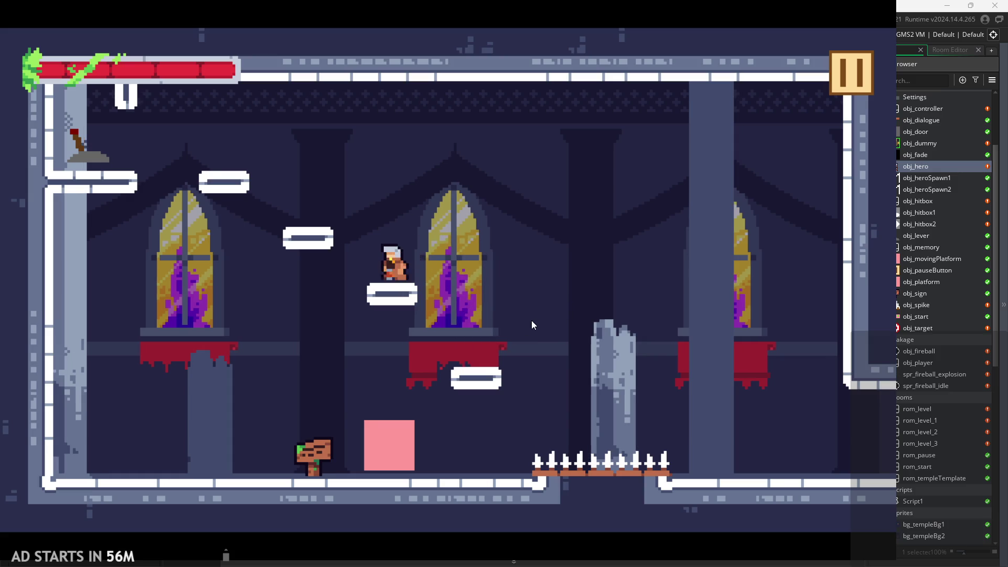
{"action": "key", "text": "space"}
{"action": "key", "text": "Left"}
{"action": "key", "text": "space"}
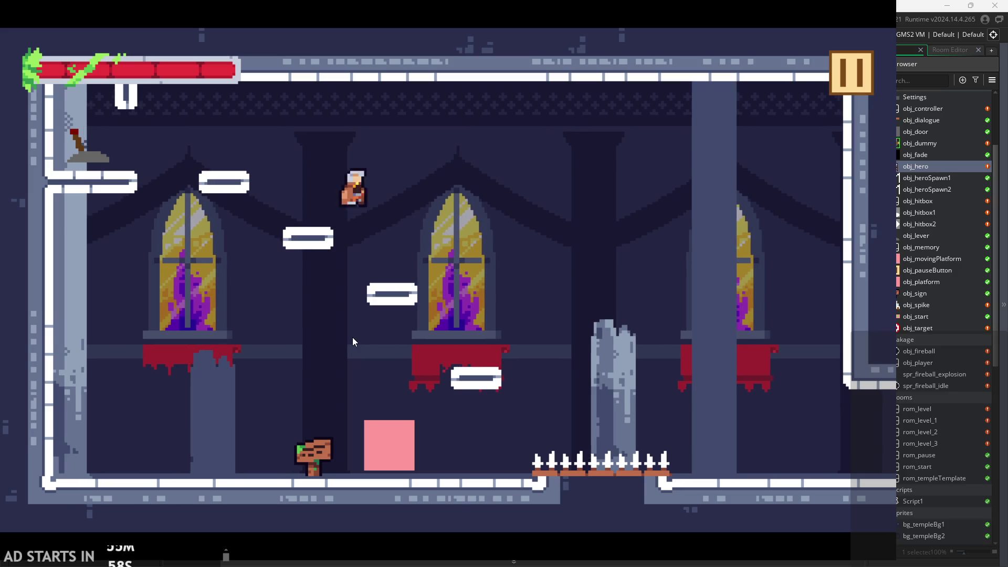
{"action": "key", "text": "Left"}
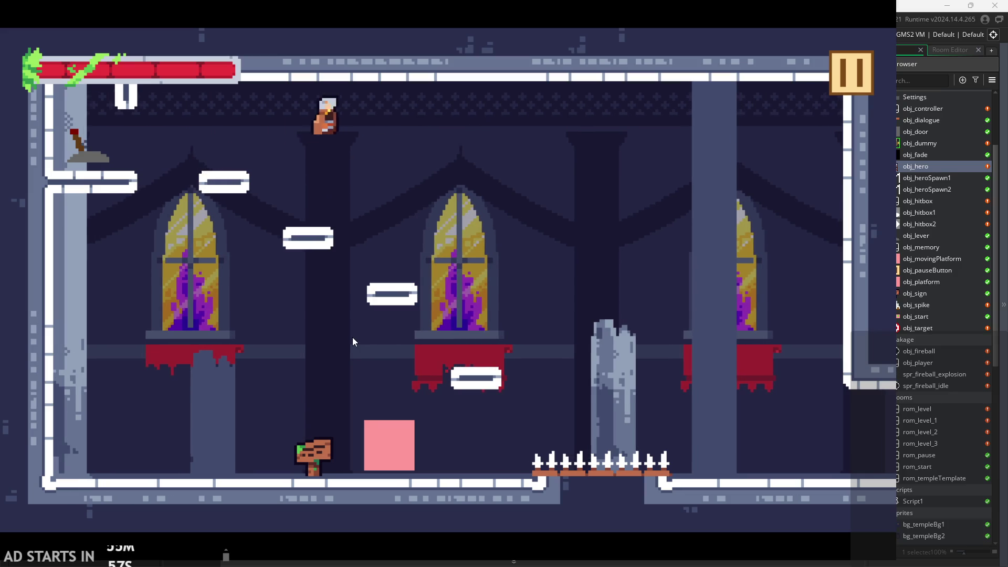
{"action": "key", "text": "Right"}
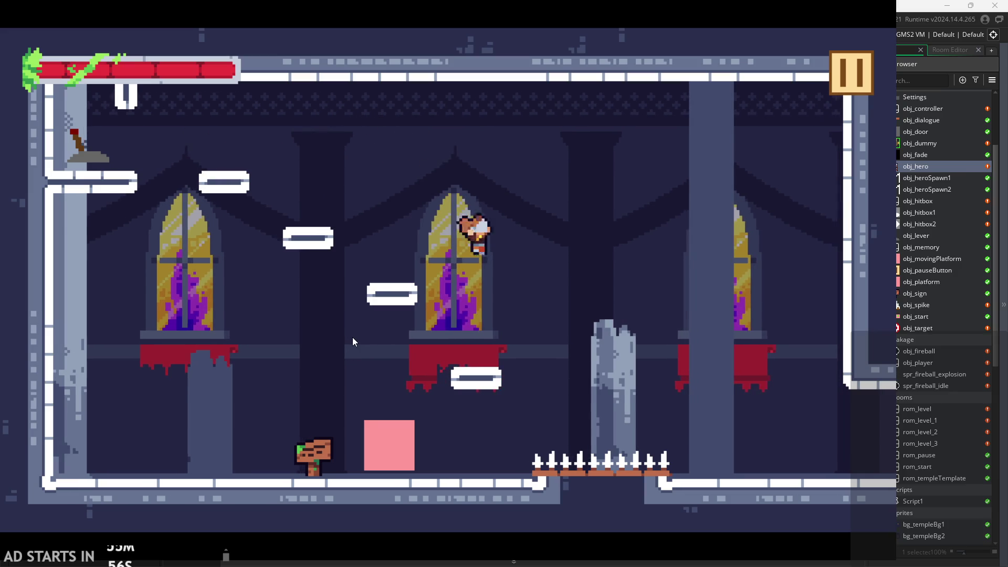
{"action": "key", "text": "Left"}
{"action": "key", "text": "space"}
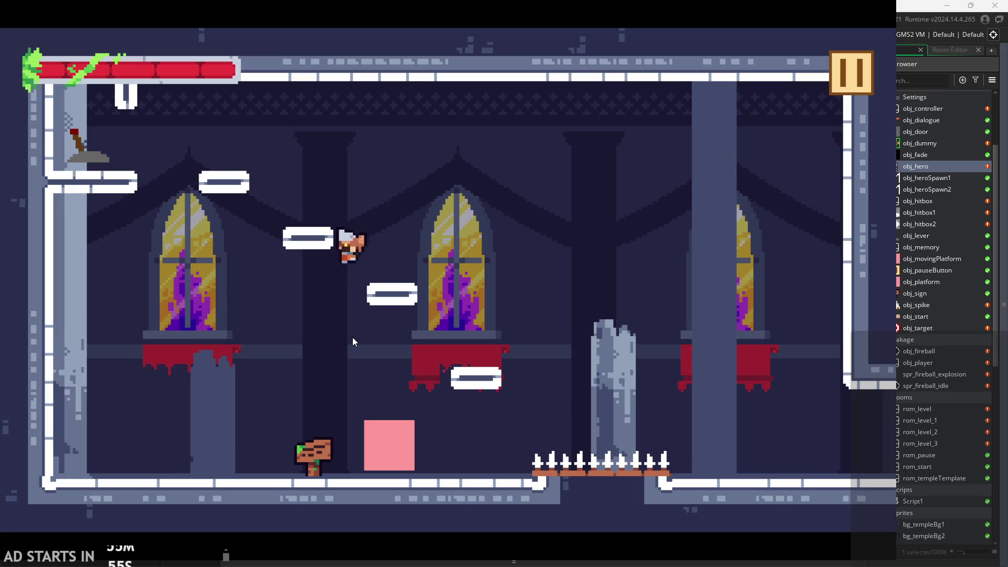
{"action": "key", "text": "Right"}
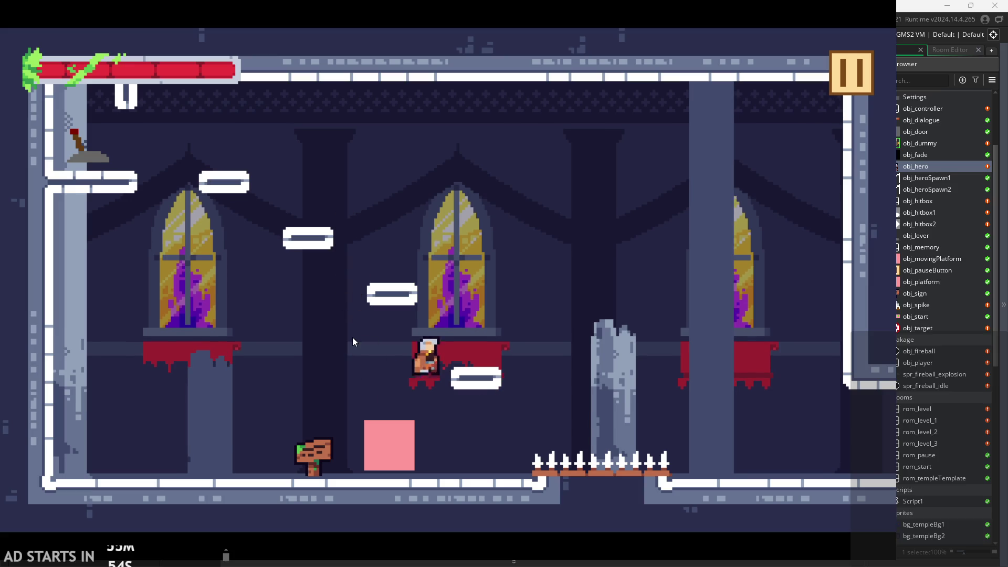
{"action": "key", "text": "space"}
{"action": "key", "text": "Left"}
{"action": "key", "text": "space"}
{"action": "key", "text": "Left"}
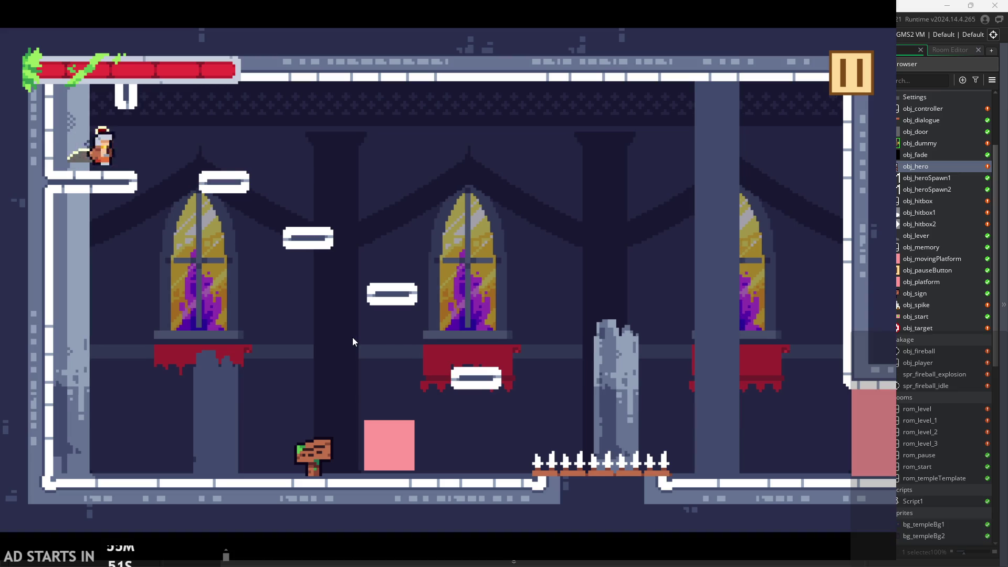
{"action": "key", "text": "Right"}
{"action": "key", "text": "space"}
{"action": "key", "text": "Left"}
{"action": "key", "text": "Right"}
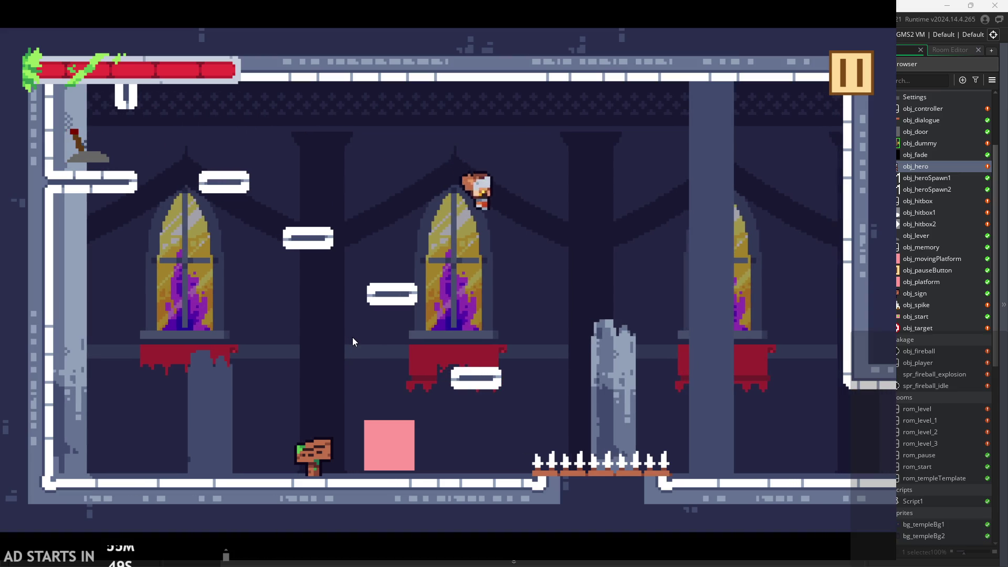
{"action": "key", "text": "Left"}
{"action": "key", "text": "space"}
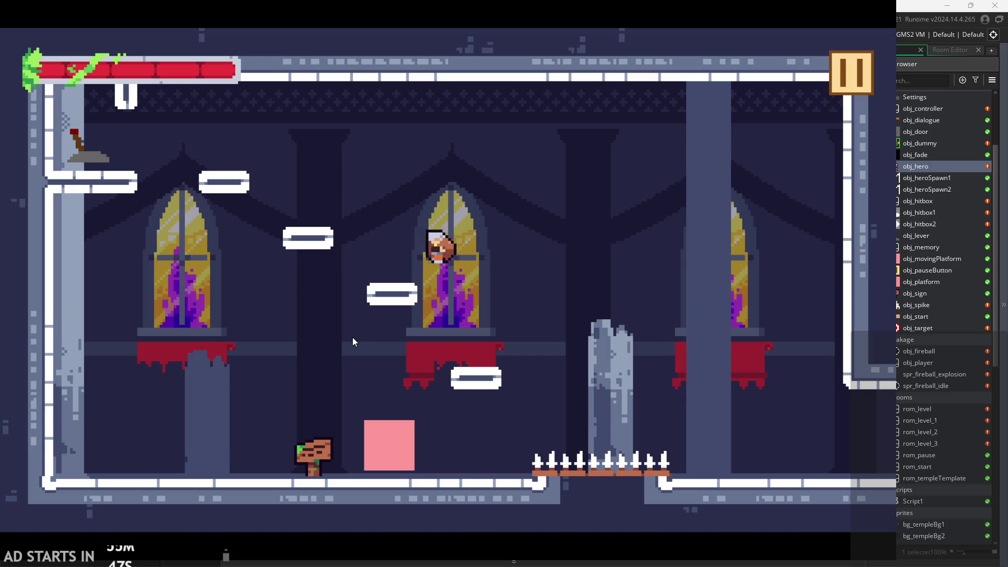
{"action": "key", "text": "Left"}
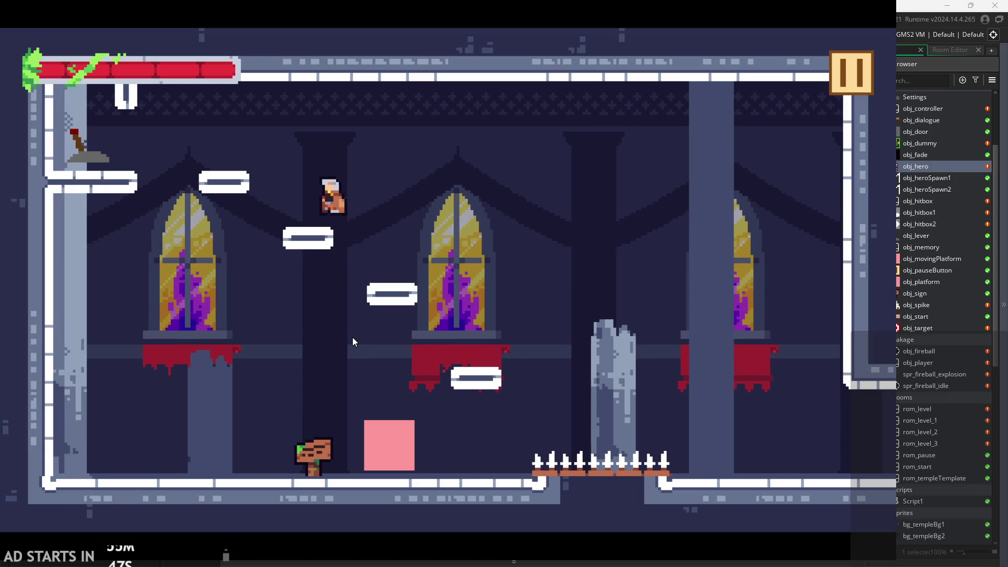
{"action": "key", "text": "Right"}
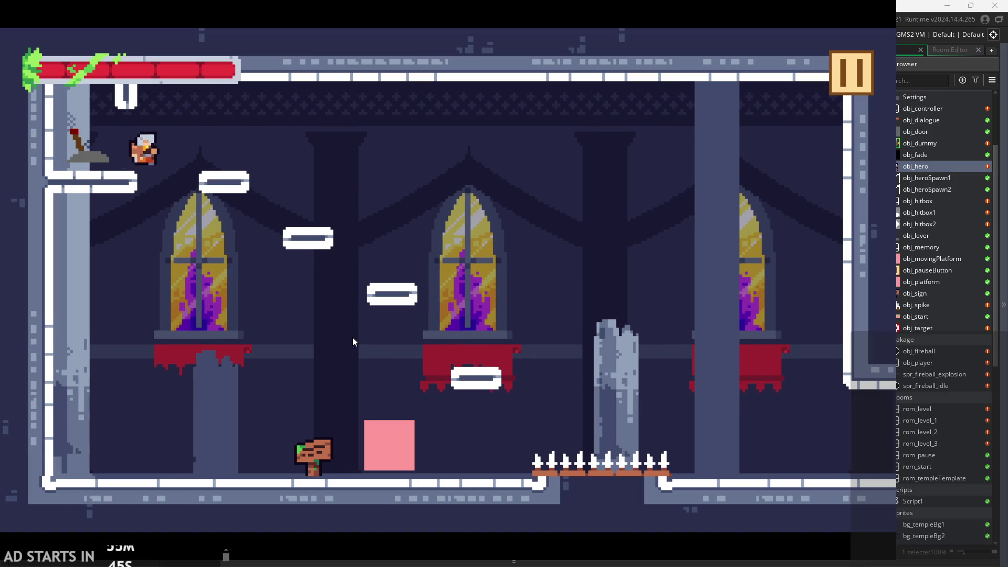
{"action": "key", "text": "Right"}
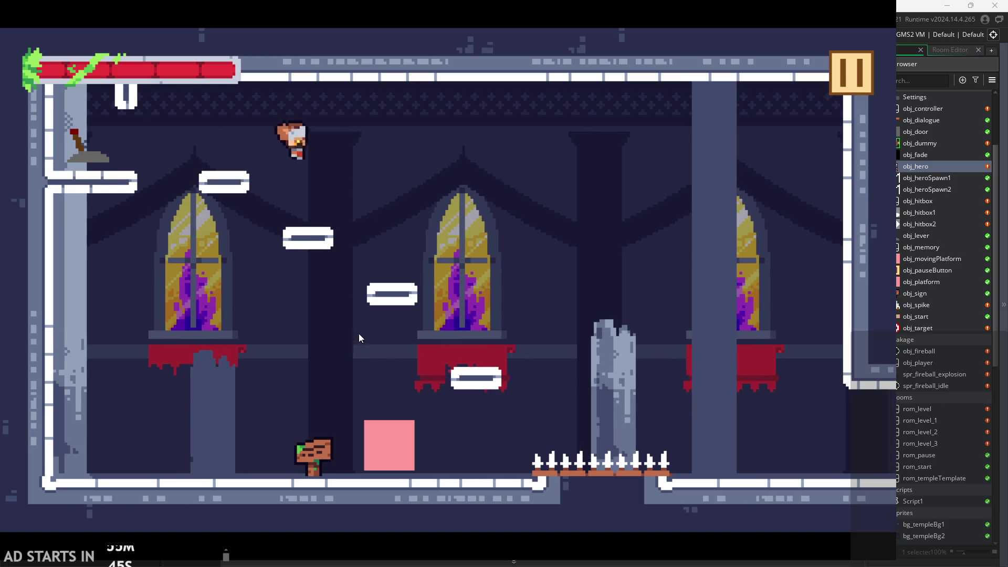
{"action": "key", "text": "space"}
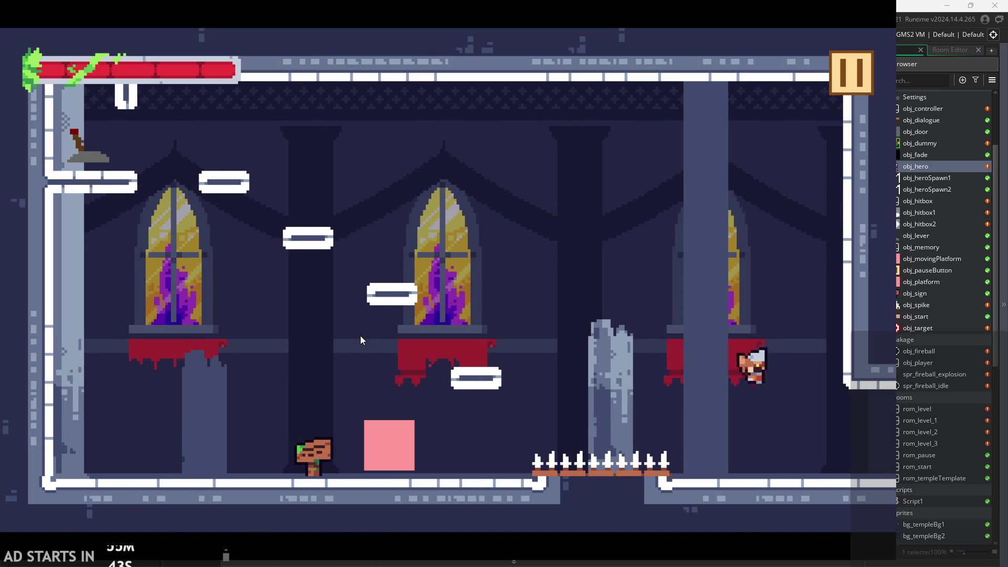
{"action": "key", "text": "Left"}
{"action": "key", "text": "space"}
{"action": "key", "text": "Right"}
{"action": "key", "text": "Left"}
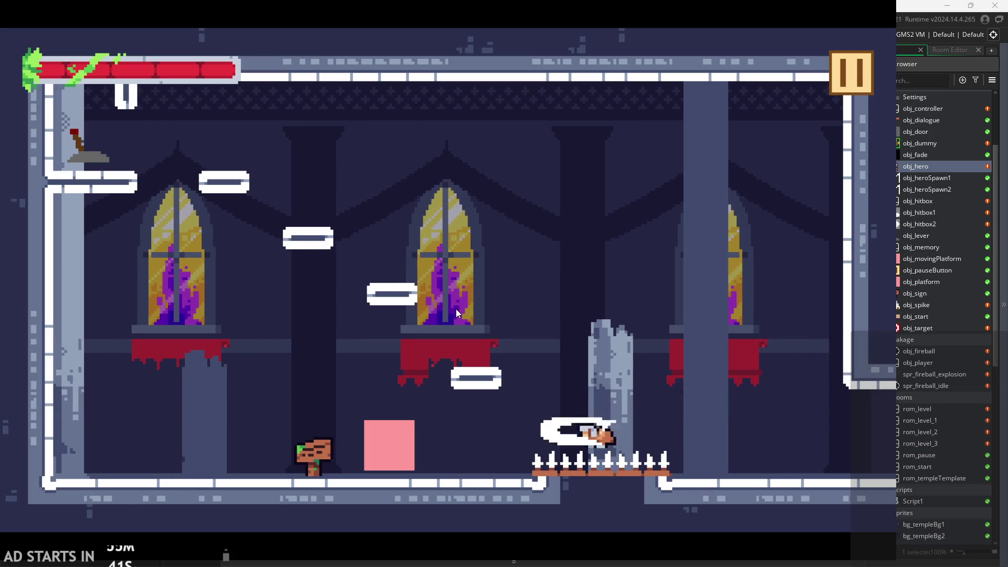
{"action": "key", "text": "Right"}
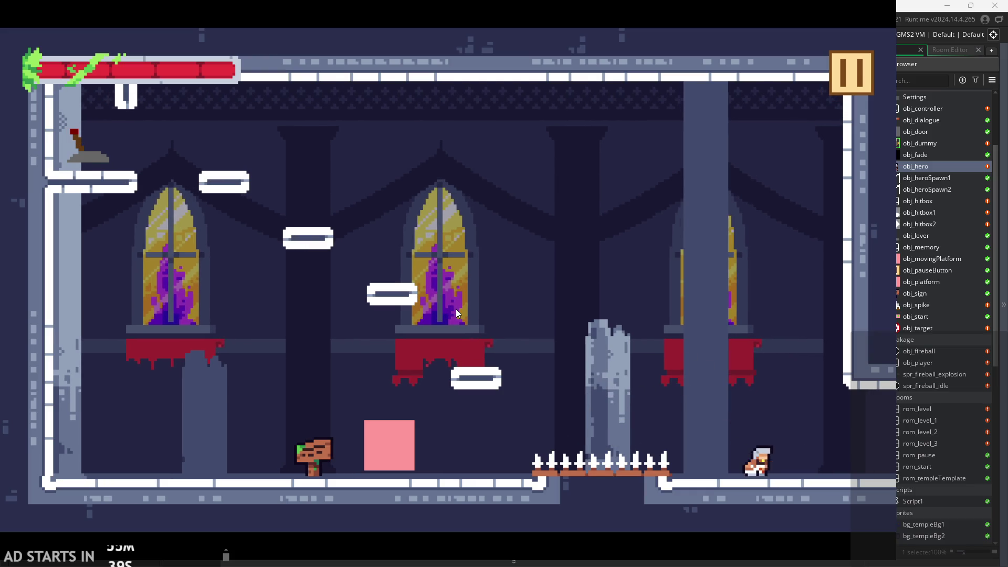
{"action": "key", "text": "Left"}
{"action": "key", "text": "space"}
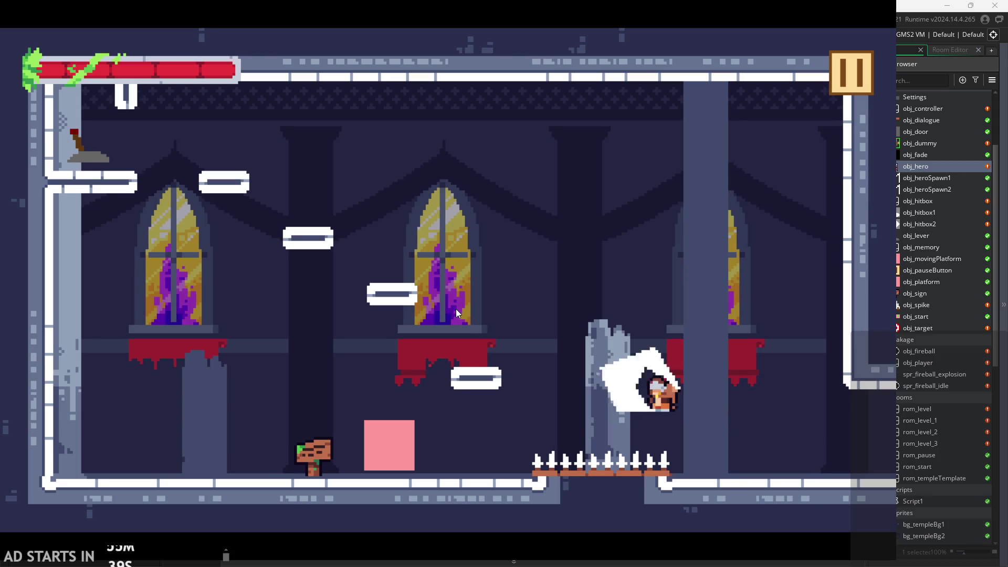
{"action": "key", "text": "space"}
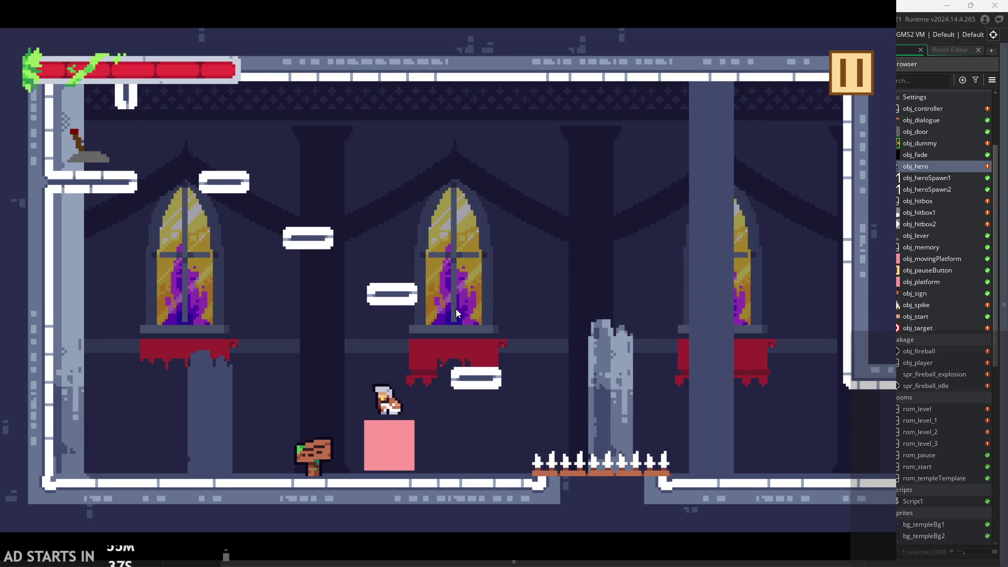
{"action": "key", "text": "Left"}
{"action": "key", "text": "space"}
{"action": "key", "text": "Right"}
{"action": "key", "text": "Left"}
{"action": "key", "text": "Left"}
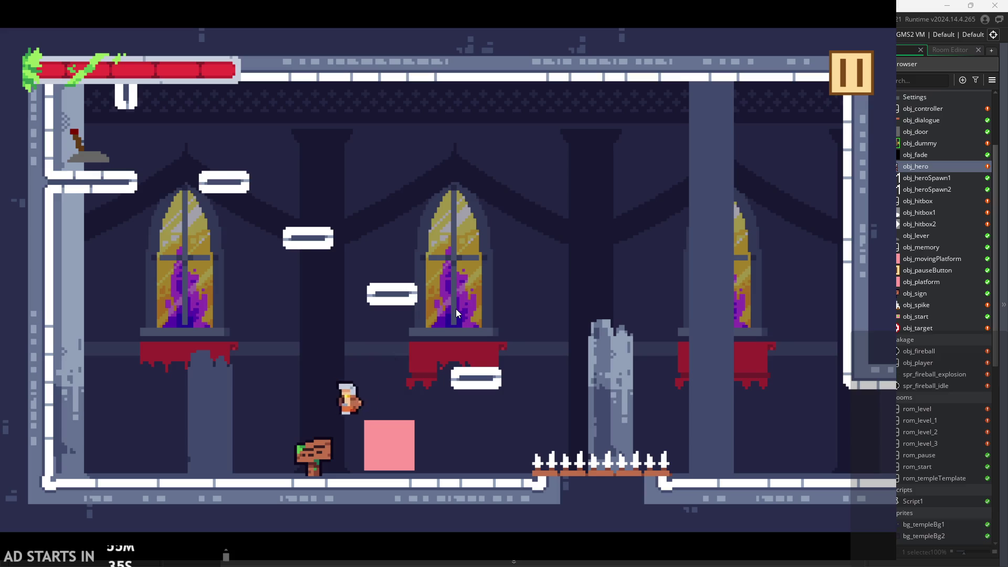
{"action": "key", "text": "space"}
{"action": "key", "text": "Right"}
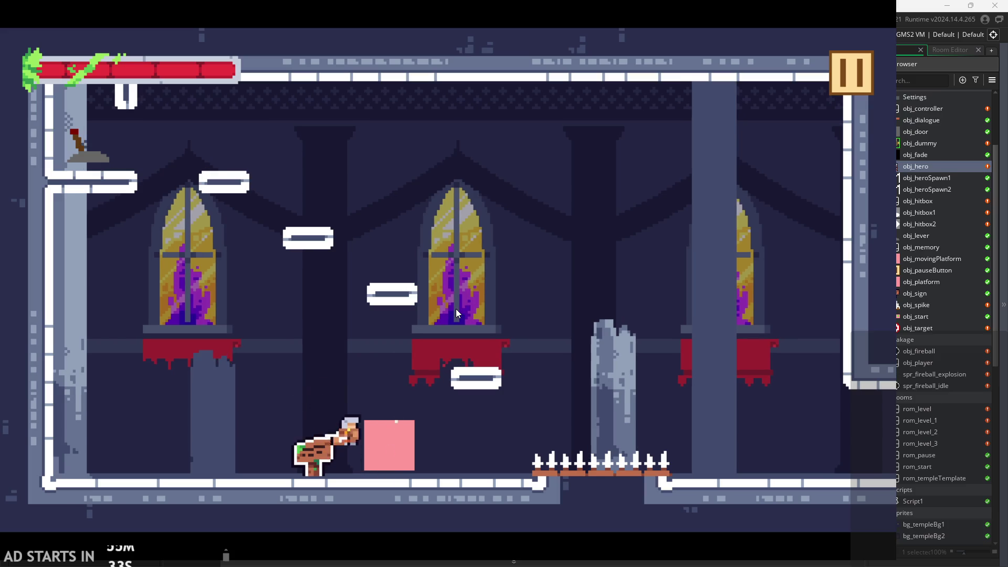
{"action": "key", "text": "space"}
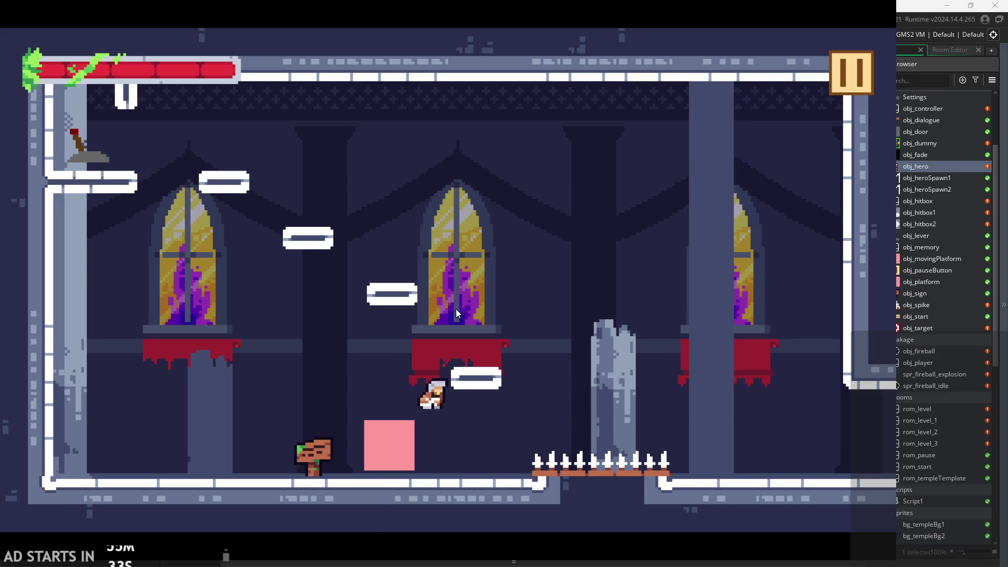
{"action": "key", "text": "space"}
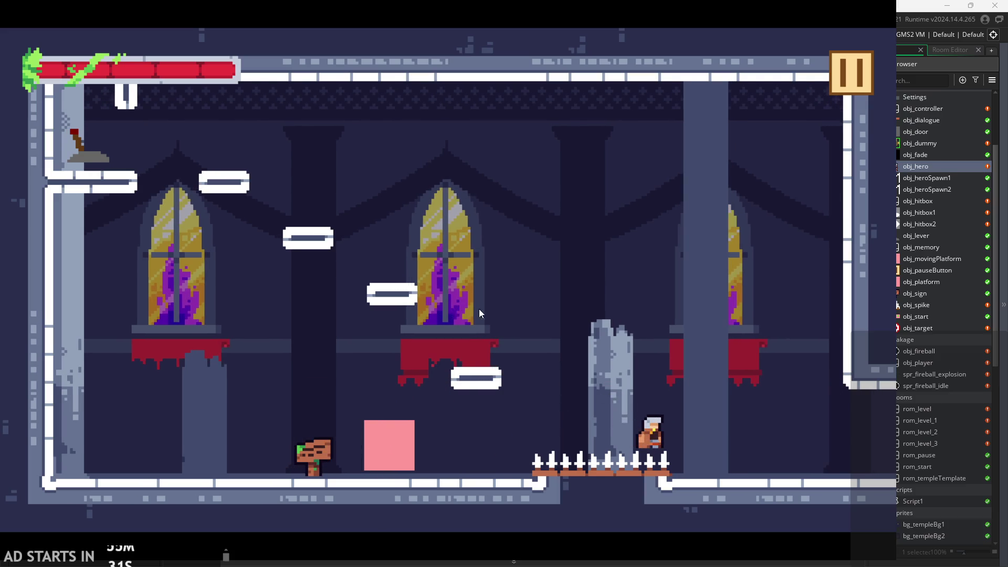
Step: Chain repeated slash attacks while walking the hero left and right by the spikes
{"action": "left_click", "coordinate": [650, 307]}
{"action": "left_click", "coordinate": [656, 326]}
{"action": "left_click", "coordinate": [656, 326]}
{"action": "left_click", "coordinate": [655, 325]}
{"action": "left_click", "coordinate": [667, 324]}
{"action": "left_click", "coordinate": [666, 318]}
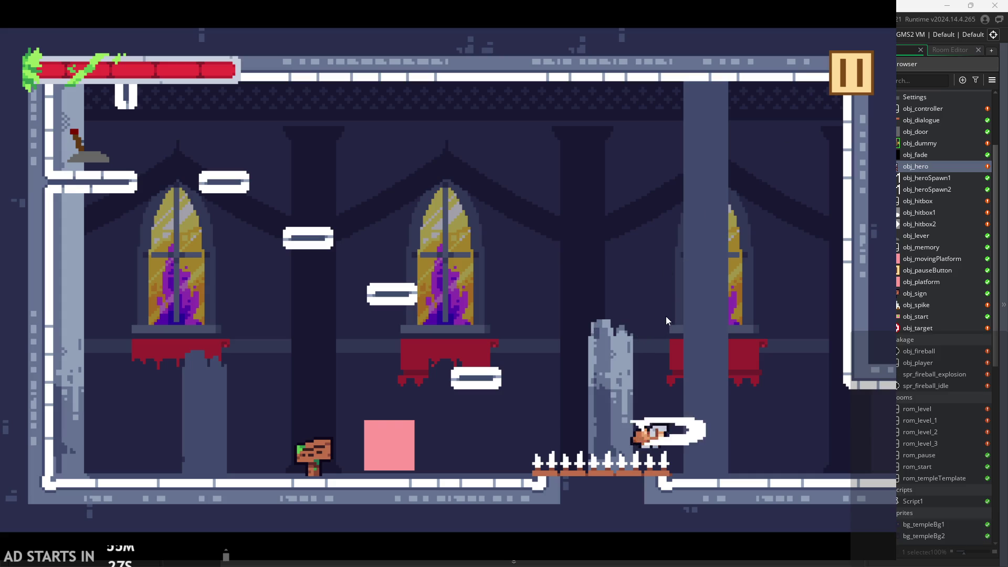
{"action": "left_click", "coordinate": [683, 446]}
{"action": "left_click", "coordinate": [679, 459]}
{"action": "key", "text": "space"}
{"action": "key", "text": "Left"}
{"action": "left_click", "coordinate": [679, 458]}
{"action": "key", "text": "Right"}
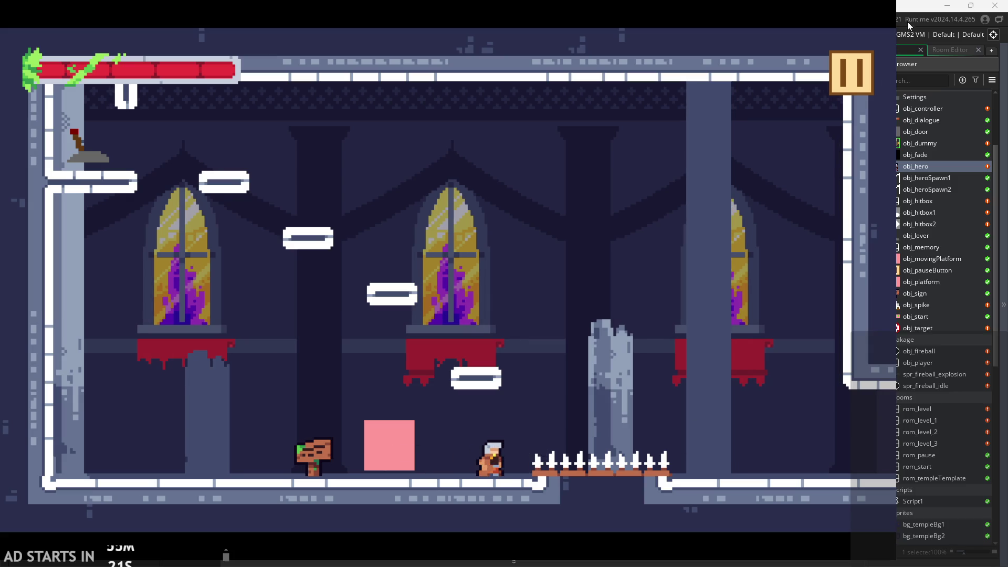
Step: Pause the game and exit back to the obj_hero code editor
{"action": "left_click", "coordinate": [851, 72]}
{"action": "left_click", "coordinate": [713, 449]}
{"action": "scroll", "coordinate": [629, 347], "scroll_direction": "down", "scroll_amount": 4}
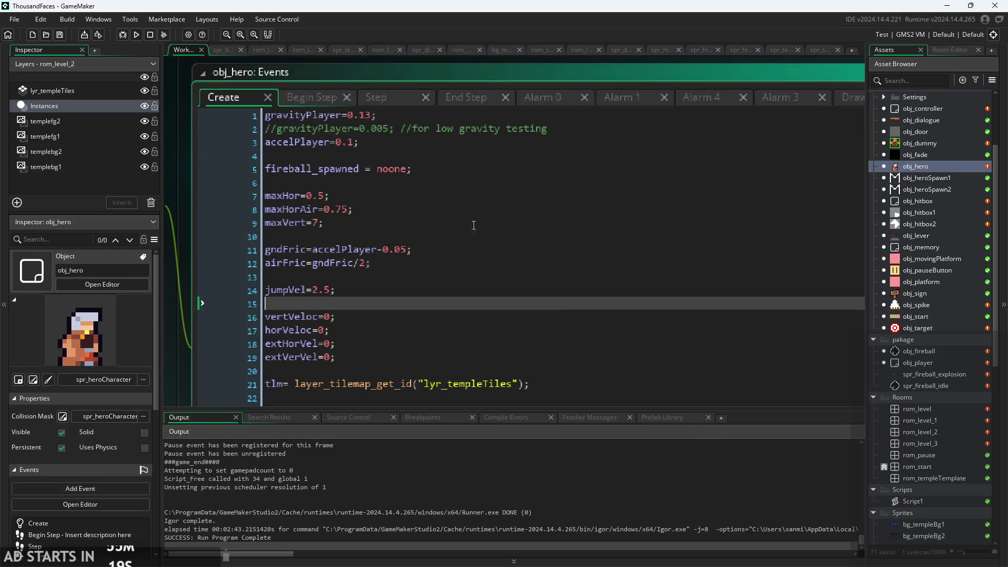
Step: Open obj_hero's event list and switch to the Step event code
{"action": "double_click", "coordinate": [940, 168]}
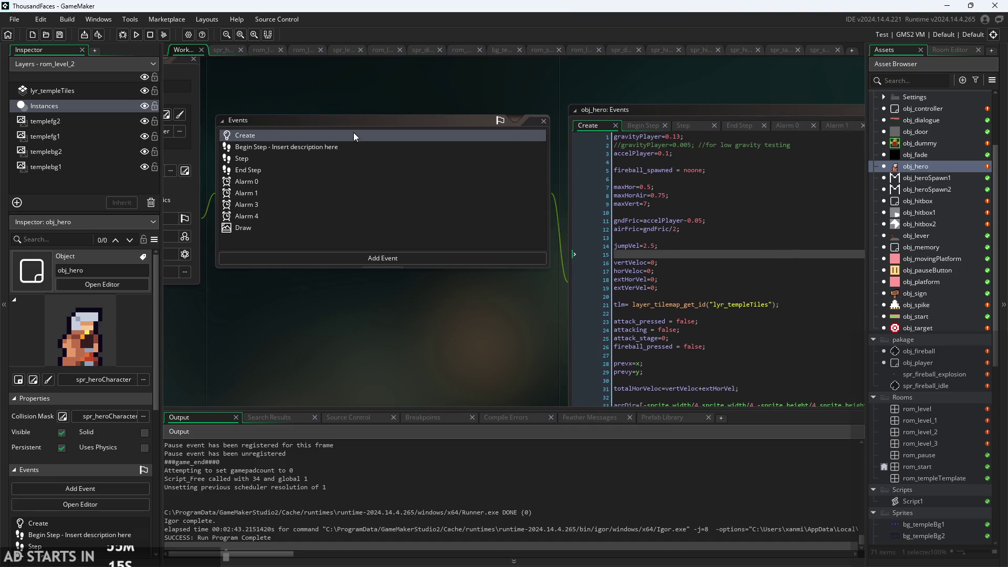
{"action": "left_click", "coordinate": [350, 146]}
{"action": "left_click", "coordinate": [343, 159]}
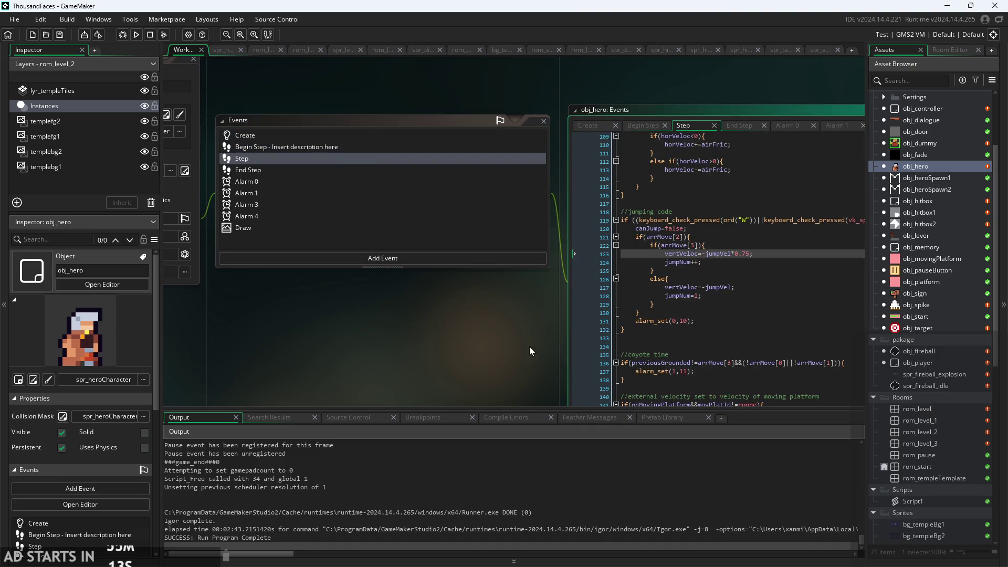
Step: Scroll up through the Step code to the attack section, ending after attacking=false on line 53
{"action": "scroll", "coordinate": [604, 284], "scroll_direction": "up", "scroll_amount": 15}
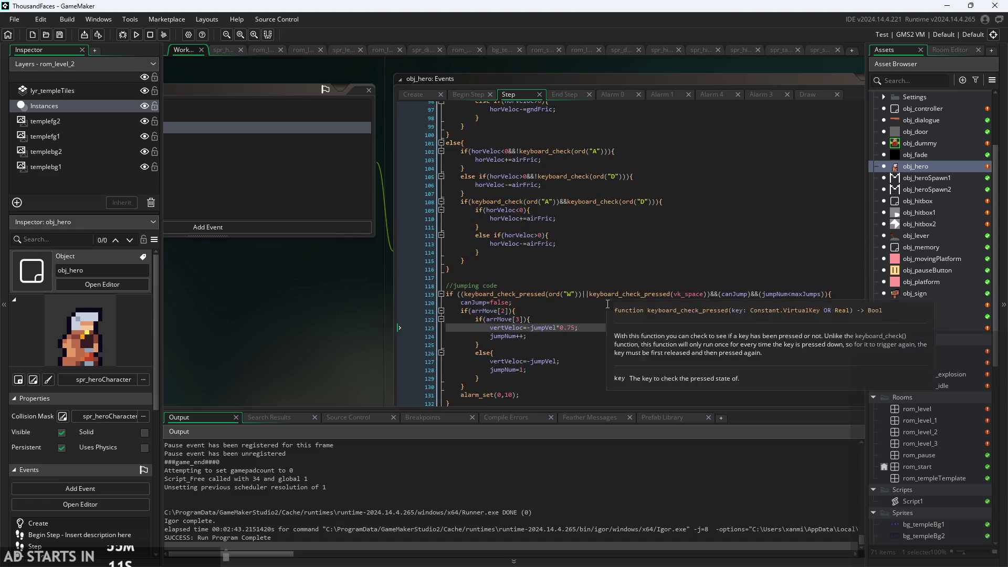
{"action": "scroll", "coordinate": [381, 360], "scroll_direction": "up", "scroll_amount": 2}
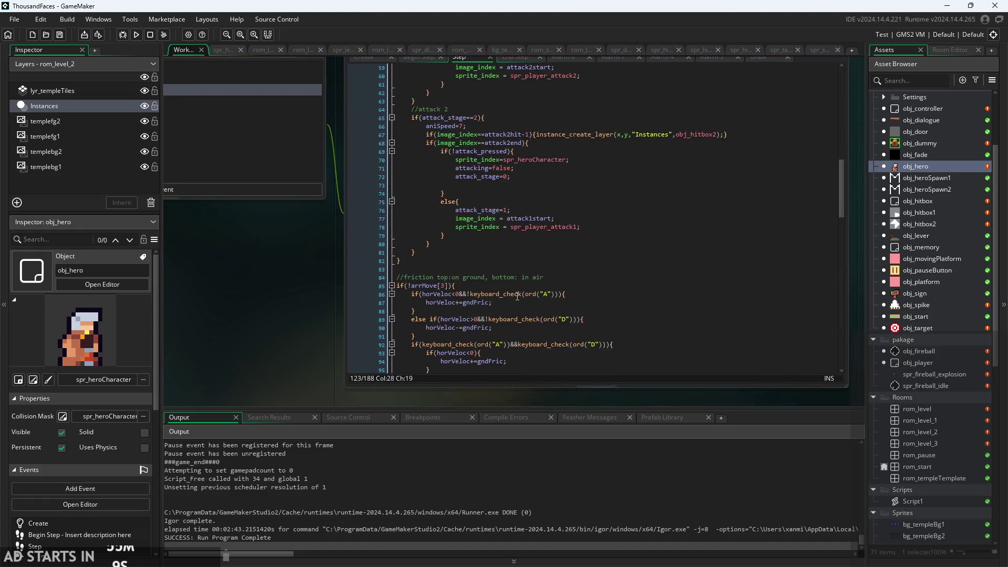
{"action": "left_click", "coordinate": [618, 361]}
{"action": "left_click", "coordinate": [618, 346]}
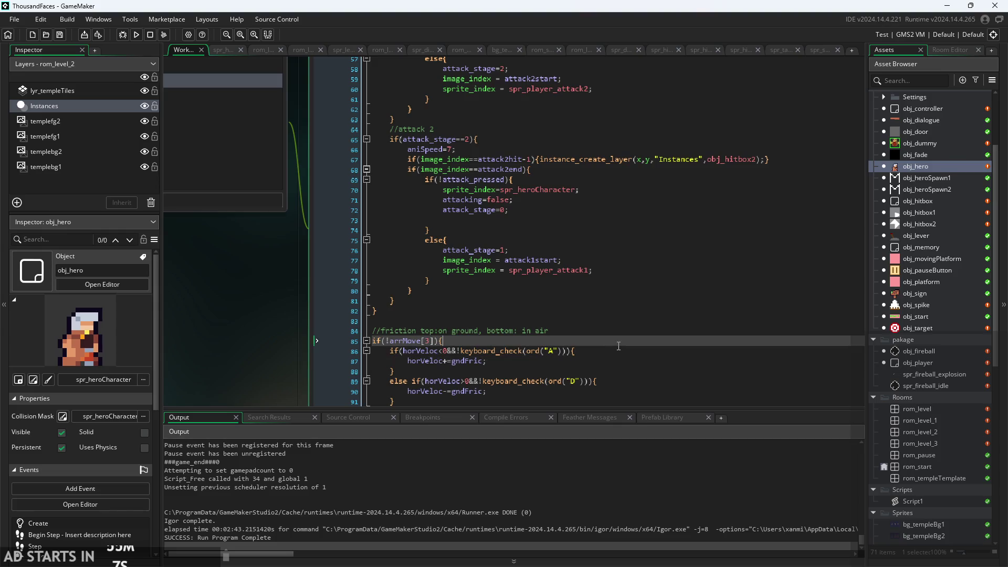
{"action": "scroll", "coordinate": [620, 351], "scroll_direction": "up", "scroll_amount": 1}
{"action": "left_click", "coordinate": [622, 357]}
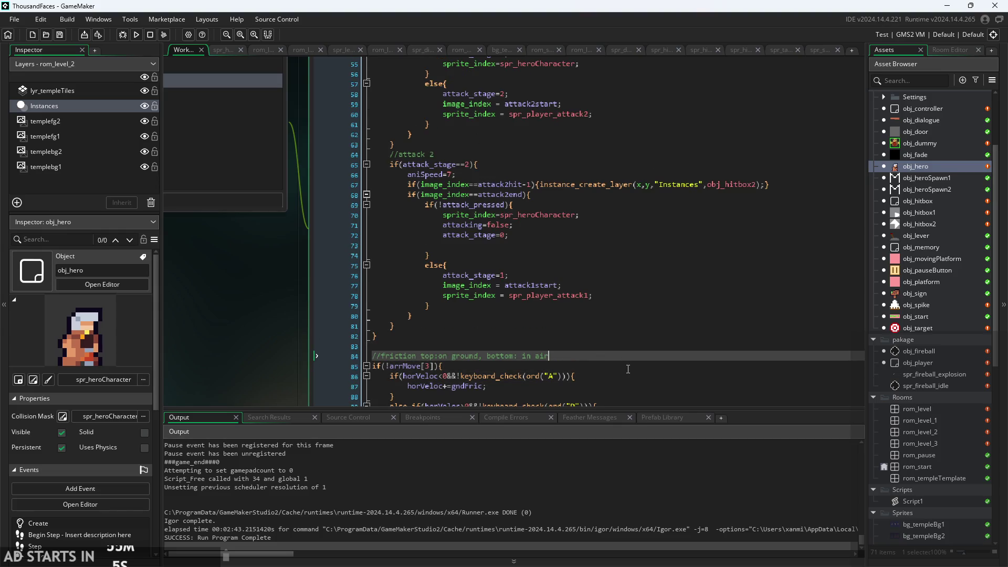
{"action": "left_click", "coordinate": [606, 364]}
{"action": "scroll", "coordinate": [588, 315], "scroll_direction": "up", "scroll_amount": 4}
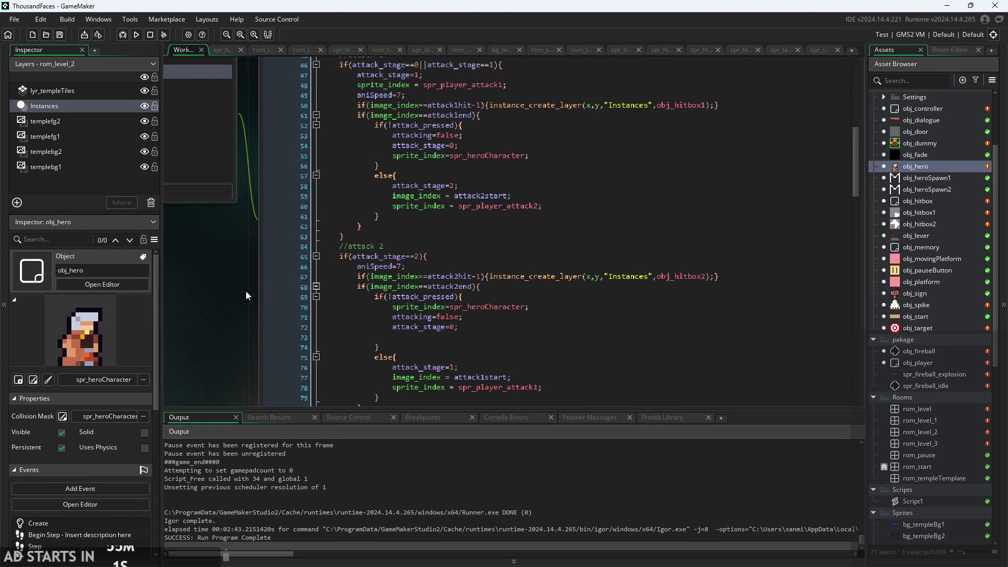
{"action": "scroll", "coordinate": [235, 296], "scroll_direction": "down", "scroll_amount": 2}
{"action": "scroll", "coordinate": [235, 296], "scroll_direction": "up", "scroll_amount": 3}
{"action": "scroll", "coordinate": [433, 251], "scroll_direction": "down", "scroll_amount": 2}
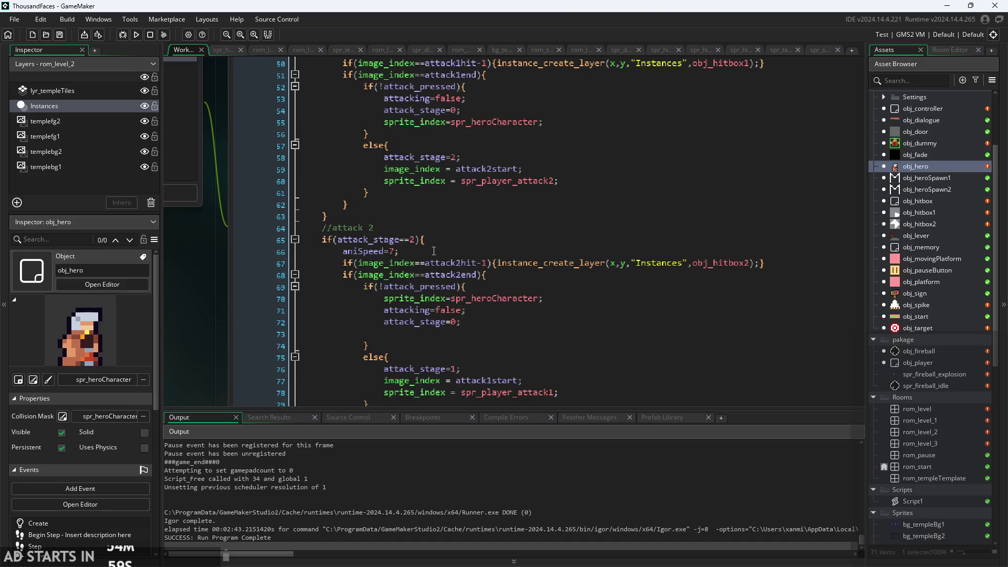
{"action": "scroll", "coordinate": [452, 220], "scroll_direction": "up", "scroll_amount": 5}
{"action": "left_click", "coordinate": [465, 198]}
{"action": "scroll", "coordinate": [466, 198], "scroll_direction": "up", "scroll_amount": 1}
{"action": "left_click", "coordinate": [465, 199]}
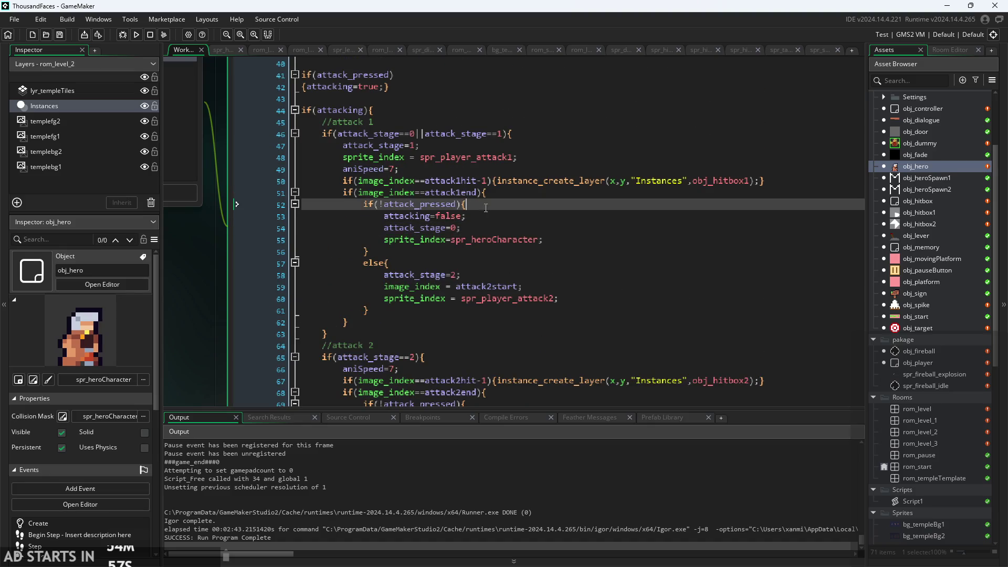
{"action": "left_click", "coordinate": [490, 217]}
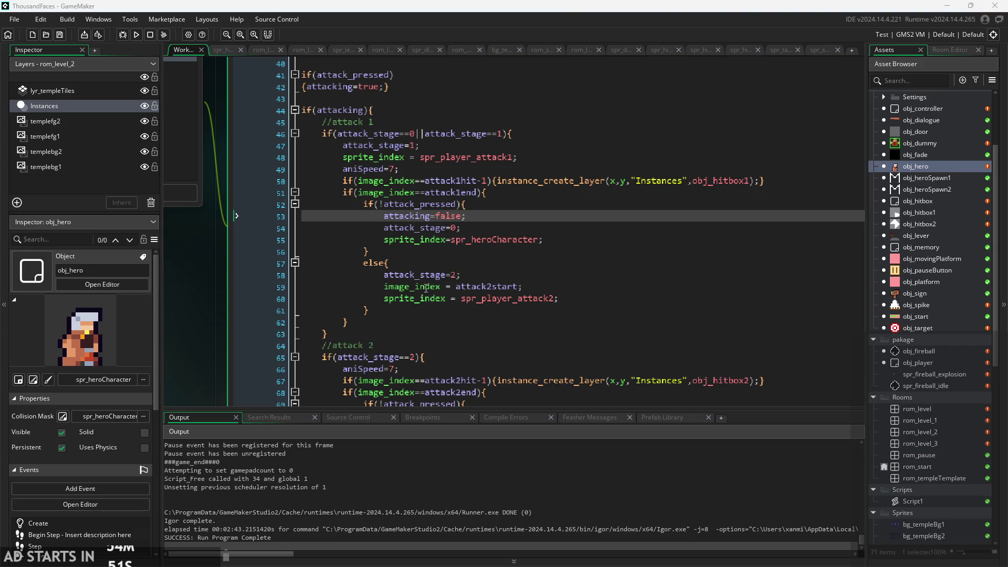
{"action": "left_click", "coordinate": [586, 252]}
{"action": "left_click", "coordinate": [586, 228]}
{"action": "left_click", "coordinate": [586, 240]}
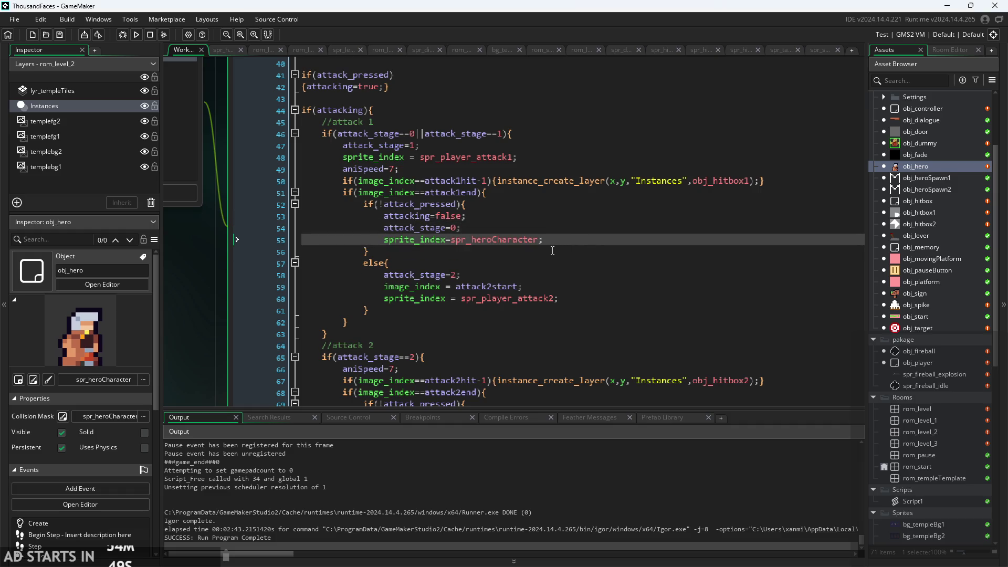
{"action": "left_click", "coordinate": [603, 218]}
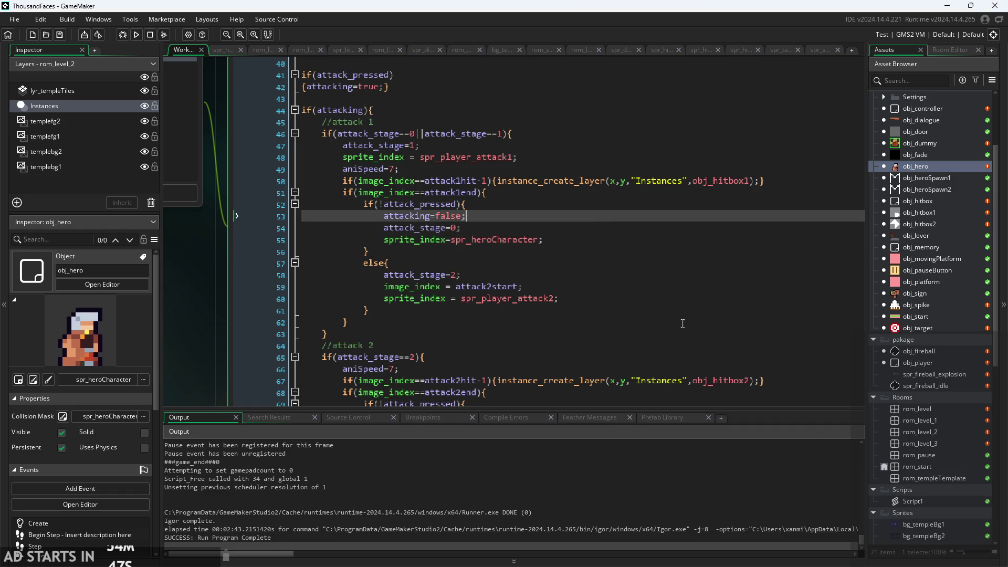
{"action": "left_click", "coordinate": [624, 252]}
{"action": "left_click", "coordinate": [661, 231]}
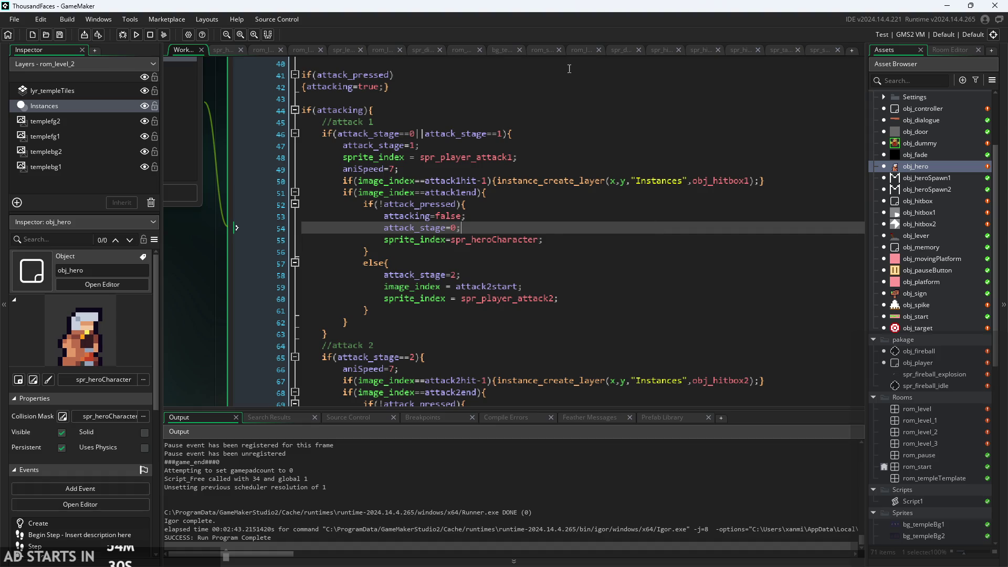
{"action": "left_click", "coordinate": [449, 121]}
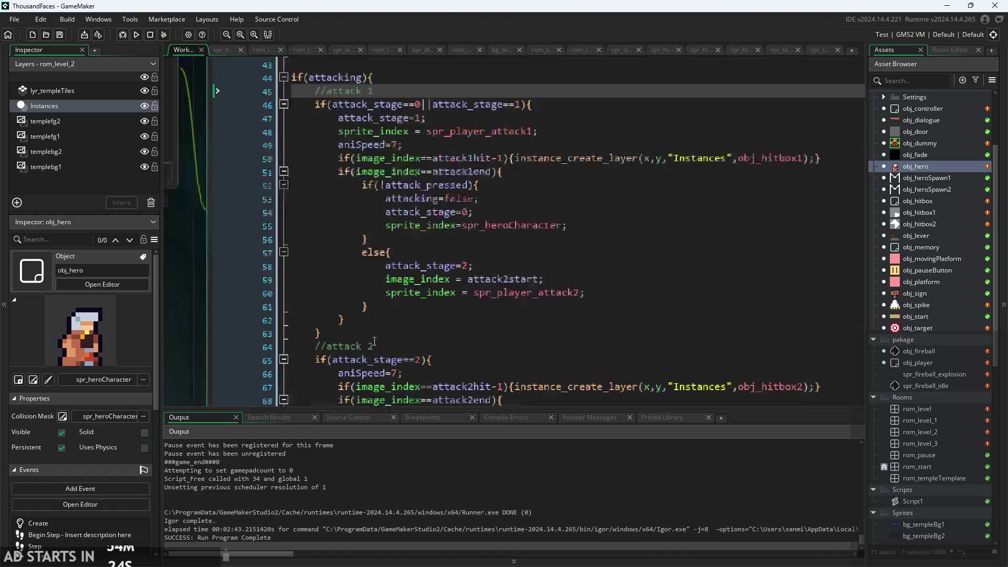
{"action": "scroll", "coordinate": [434, 362], "scroll_direction": "up", "scroll_amount": 1, "text": "ctrl"}
{"action": "left_click", "coordinate": [430, 363]}
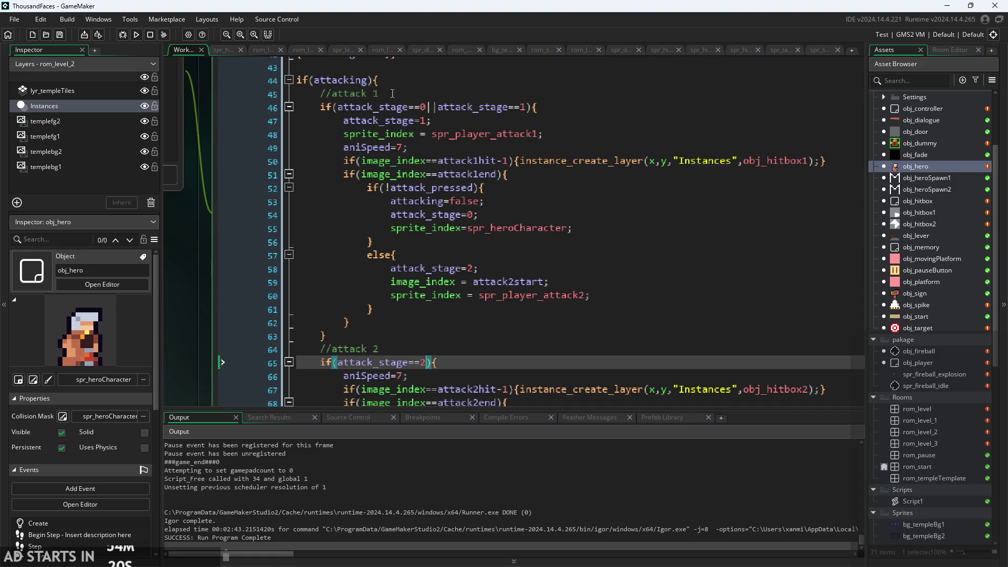
{"action": "left_click", "coordinate": [370, 80]}
{"action": "type", "text": "||ar"}
{"action": "key", "text": "BackSpace"}
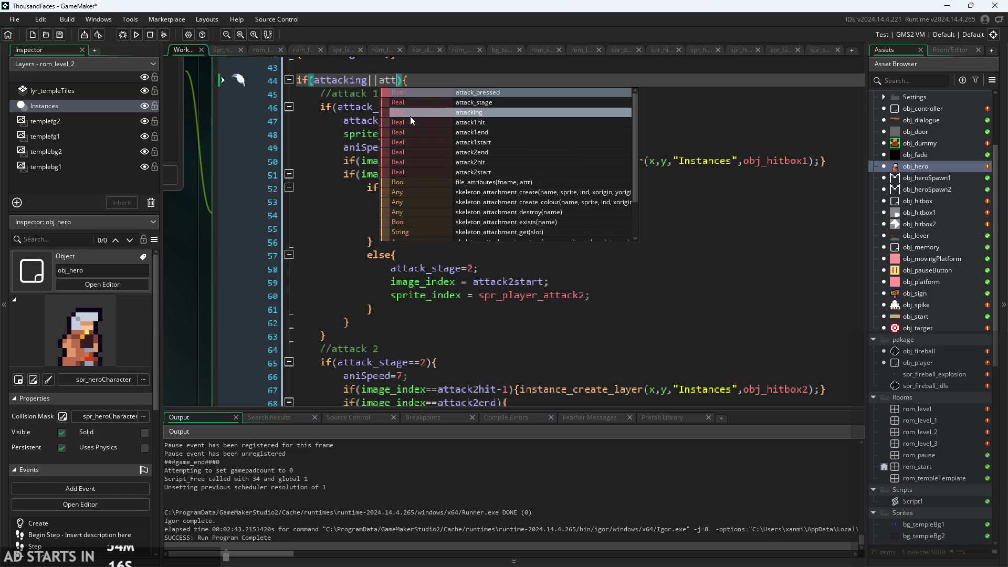
{"action": "type", "text": "tta"}
{"action": "key", "text": "BackSpace"}
{"action": "key", "text": "BackSpace"}
{"action": "key", "text": "BackSpace"}
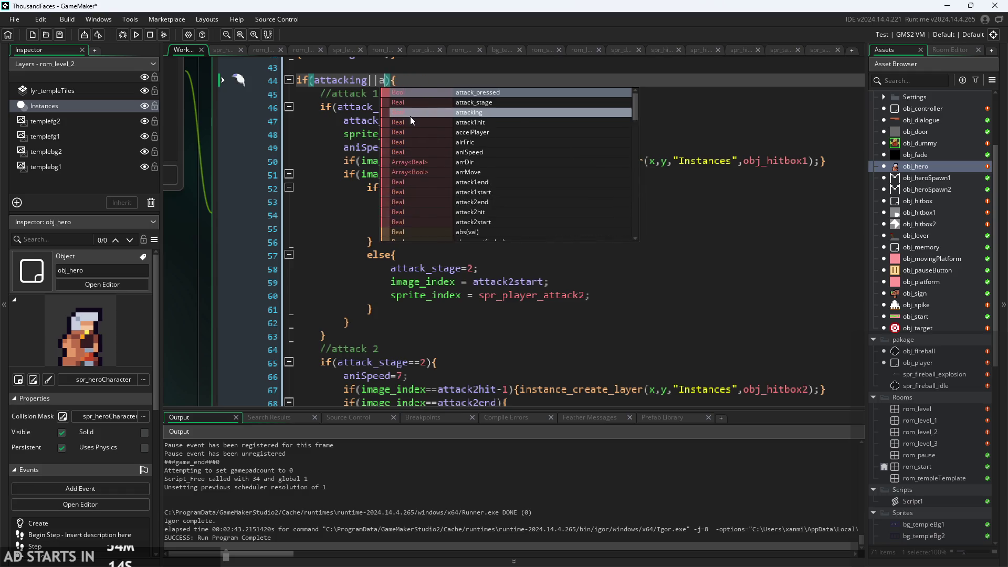
{"action": "key", "text": "BackSpace"}
{"action": "key", "text": "BackSpace"}
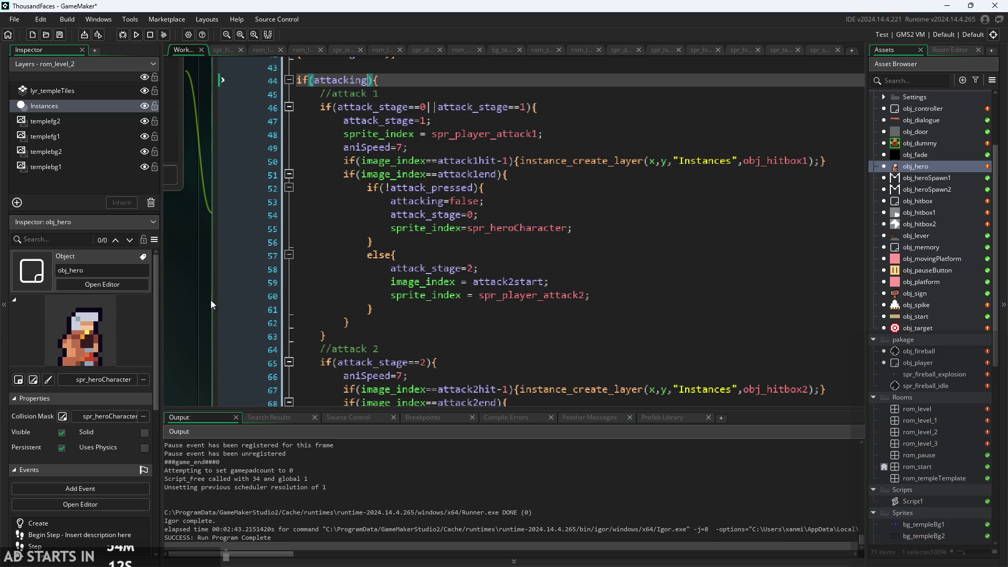
{"action": "scroll", "coordinate": [209, 300], "scroll_direction": "up", "scroll_amount": 3}
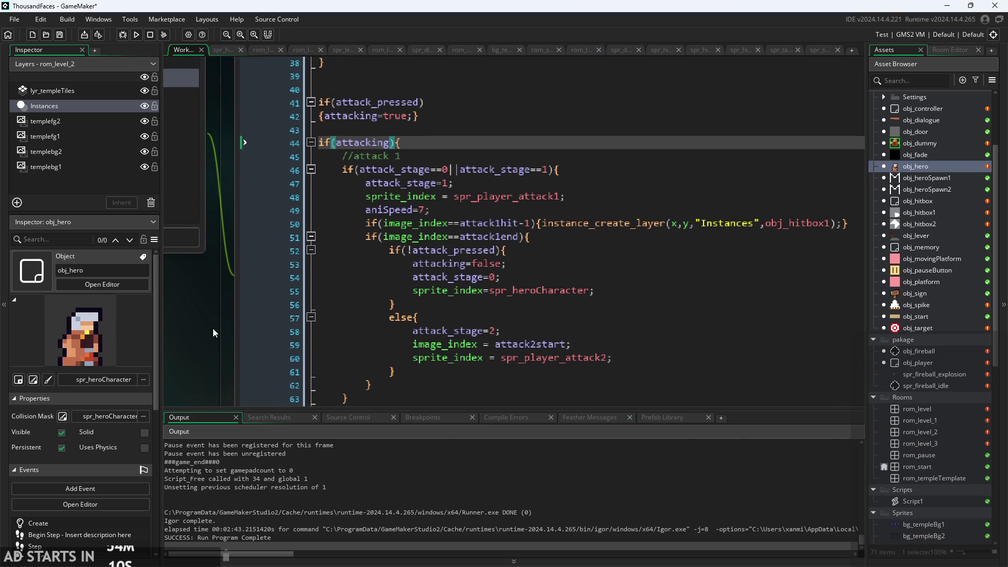
{"action": "scroll", "coordinate": [265, 102], "scroll_direction": "down", "scroll_amount": 4, "text": "ctrl"}
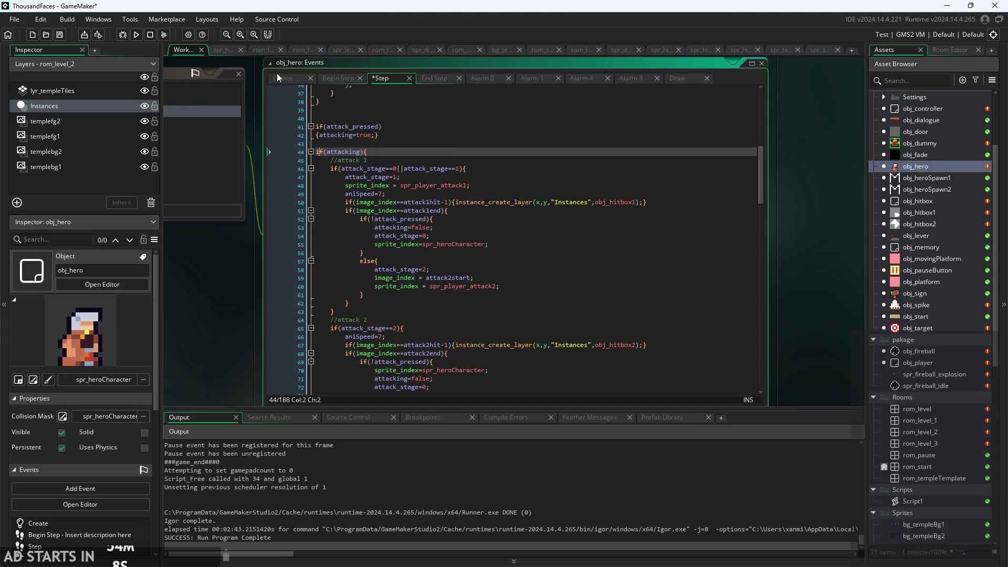
Step: Add attackQ=0; on a new line after attack_stage=0 in the Create event
{"action": "left_click", "coordinate": [278, 76]}
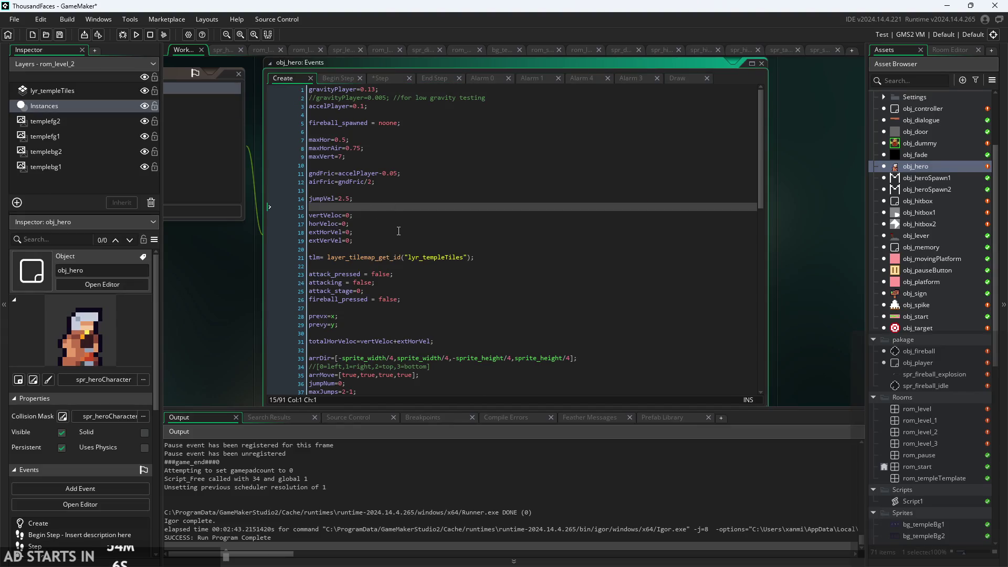
{"action": "scroll", "coordinate": [398, 231], "scroll_direction": "up", "scroll_amount": 3, "text": "ctrl"}
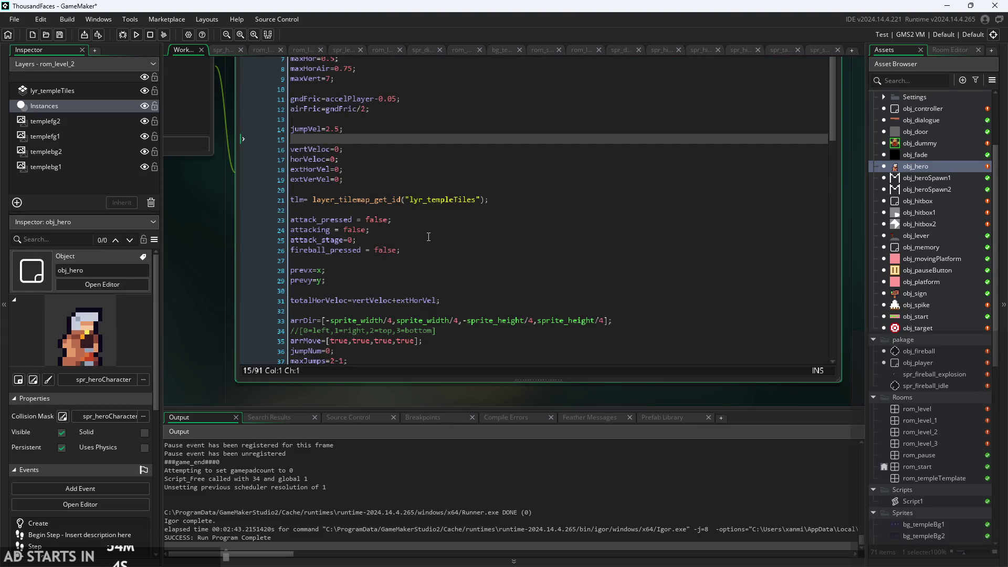
{"action": "left_click", "coordinate": [433, 240]}
{"action": "key", "text": "Return"}
{"action": "type", "text": "att"}
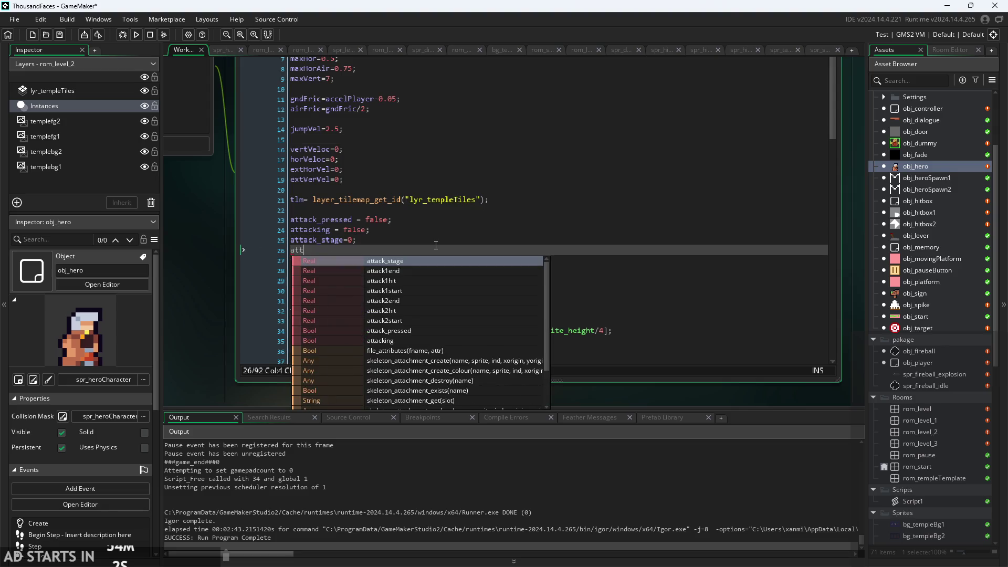
{"action": "type", "text": "ackQue"}
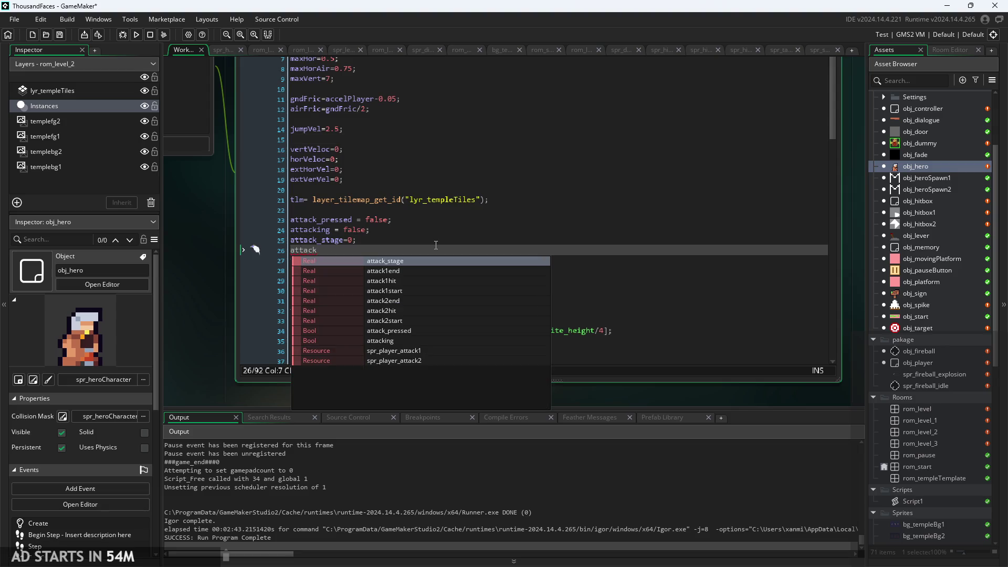
{"action": "key", "text": "BackSpace"}
{"action": "key", "text": "BackSpace"}
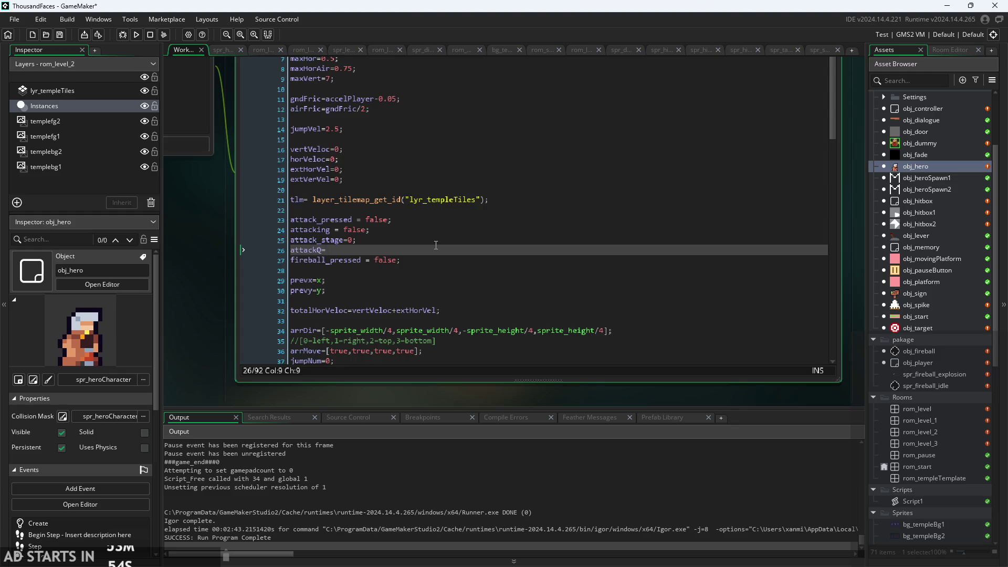
{"action": "type", "text": "0;"}
Step: Remove a stray false value from the attackQ line so it stays 0, checking the Begin Step code
{"action": "scroll", "coordinate": [215, 332], "scroll_direction": "down", "scroll_amount": 2}
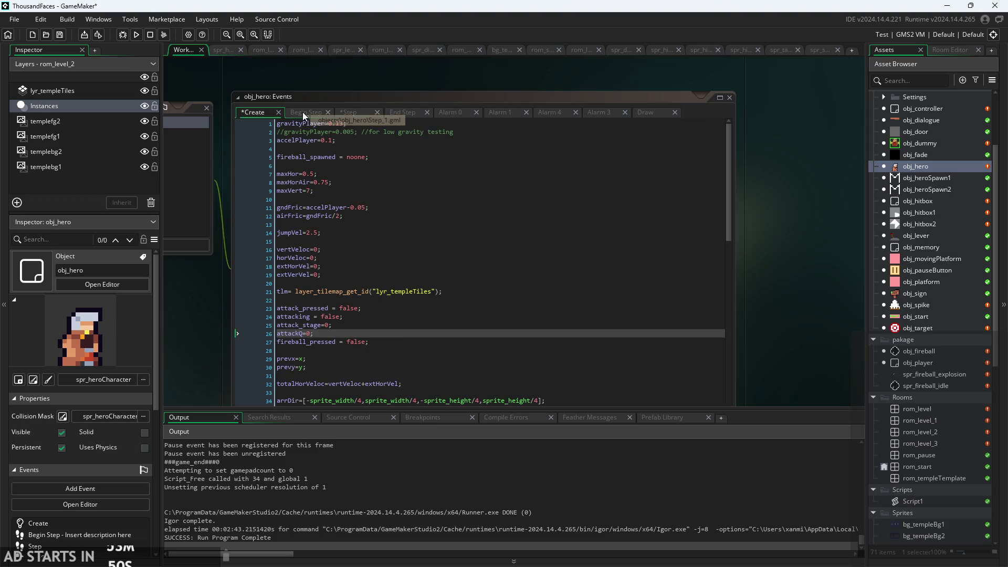
{"action": "left_click", "coordinate": [311, 334]}
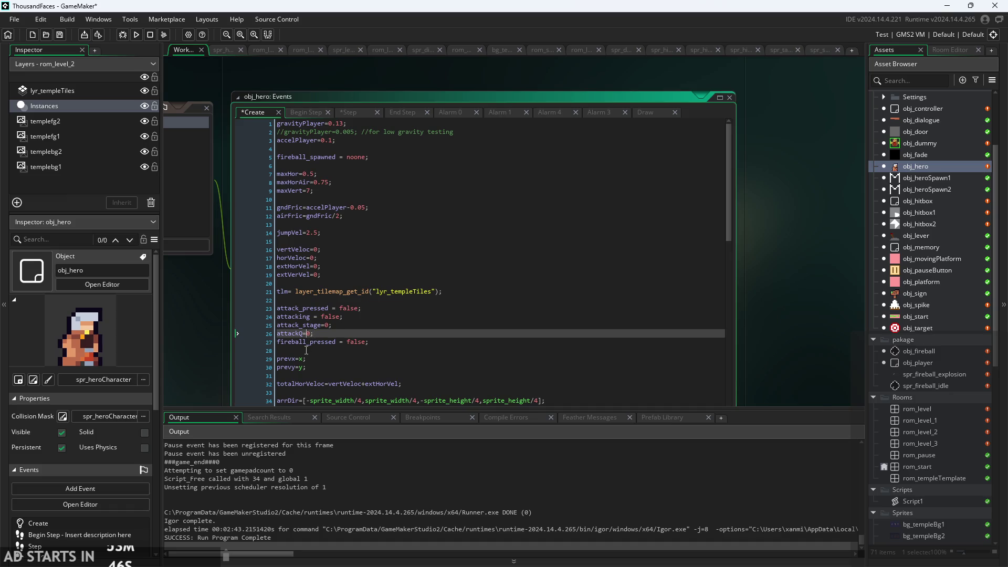
{"action": "scroll", "coordinate": [310, 348], "scroll_direction": "up", "scroll_amount": 2}
{"action": "scroll", "coordinate": [313, 327], "scroll_direction": "down", "scroll_amount": 2}
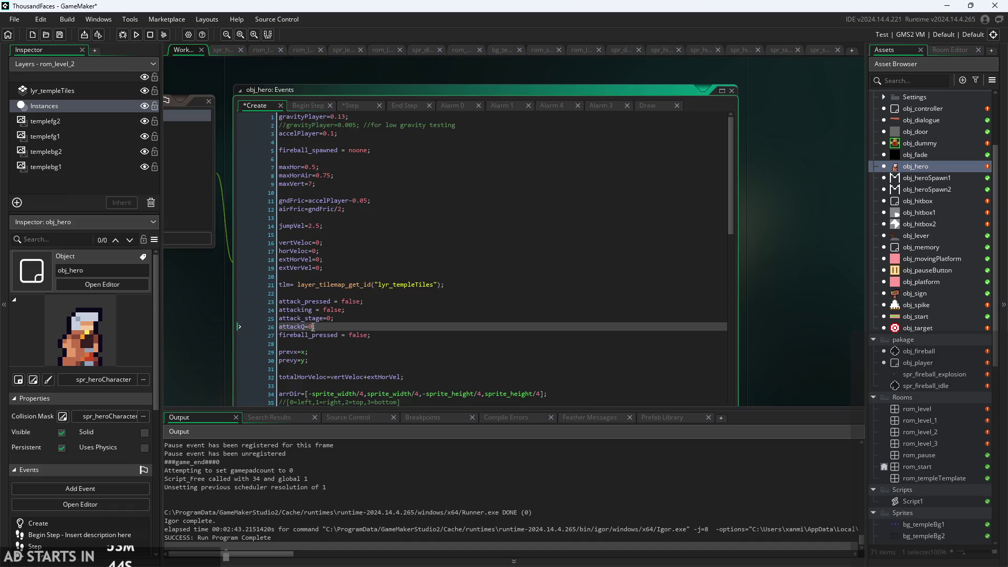
{"action": "scroll", "coordinate": [313, 327], "scroll_direction": "up", "scroll_amount": 1}
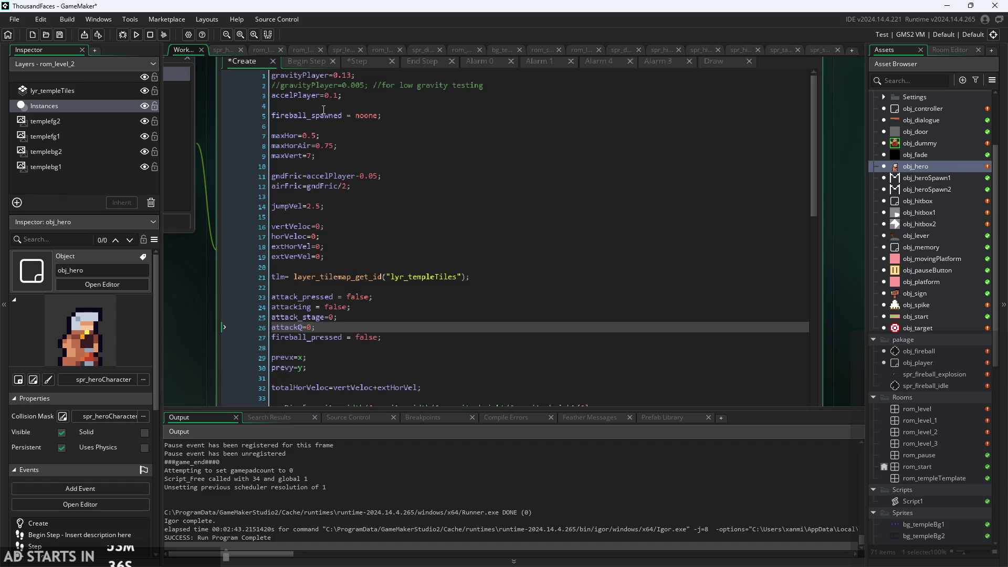
{"action": "type", "text": "false;"}
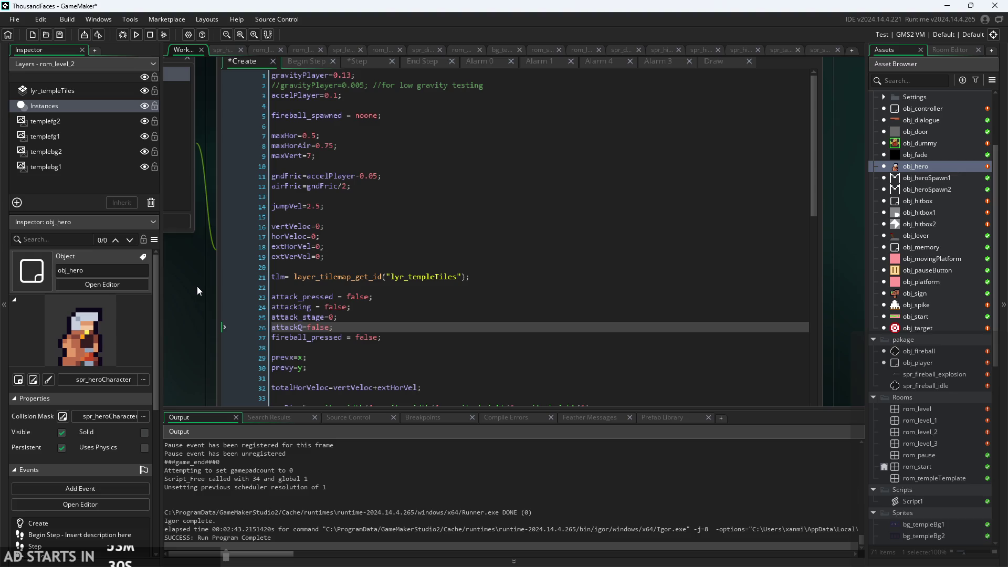
{"action": "left_click", "coordinate": [302, 62]}
{"action": "left_click", "coordinate": [254, 59]}
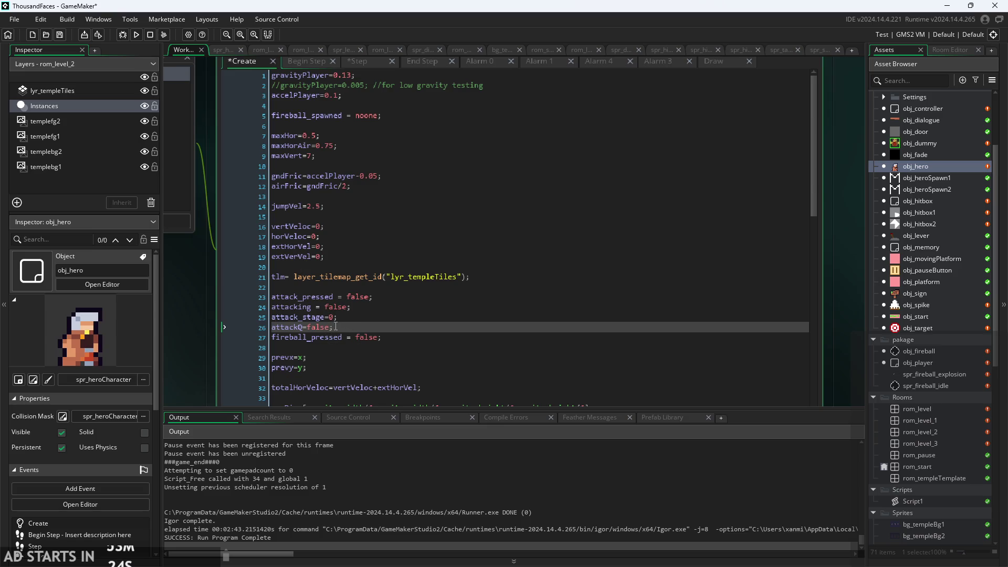
{"action": "key", "text": "BackSpace"}
{"action": "key", "text": "BackSpace"}
{"action": "key", "text": "BackSpace"}
{"action": "left_click", "coordinate": [298, 63]}
Step: Change the Step attack condition on line 44 to if(attacking||attackQ<0){
{"action": "left_click", "coordinate": [361, 62]}
{"action": "scroll", "coordinate": [391, 152], "scroll_direction": "down", "scroll_amount": 5}
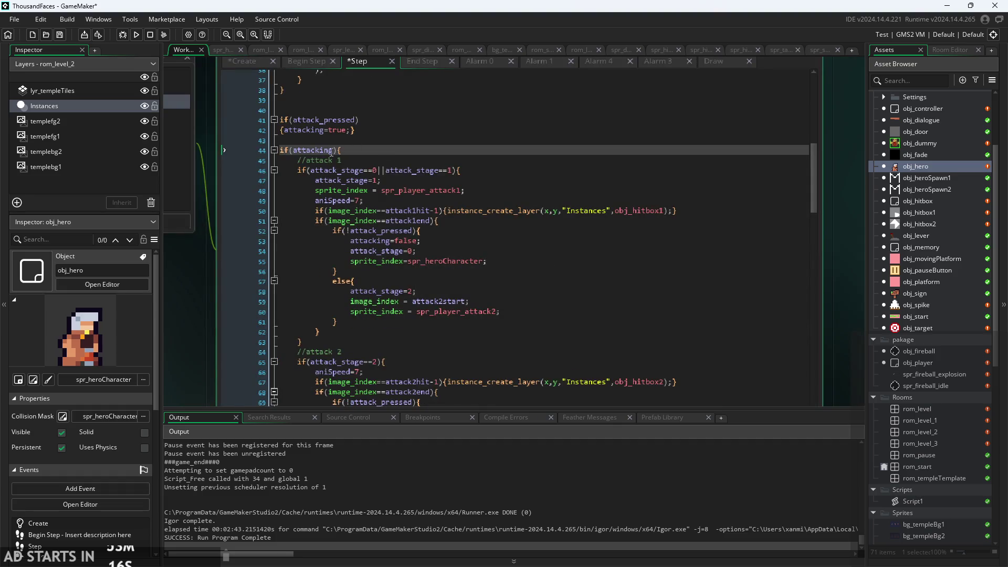
{"action": "mouse_move", "coordinate": [394, 191]}
{"action": "type", "text": "||attac"}
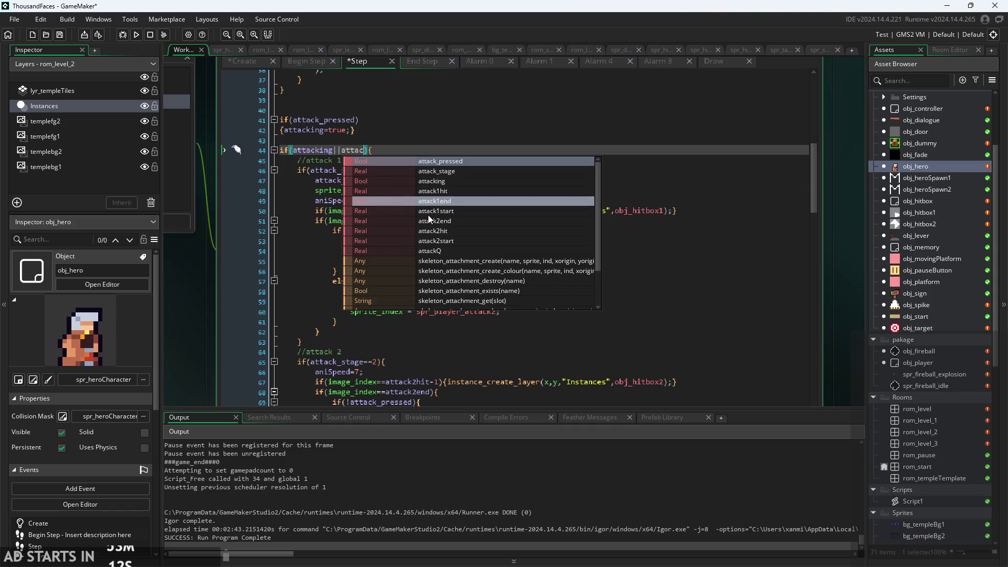
{"action": "left_click", "coordinate": [442, 250]}
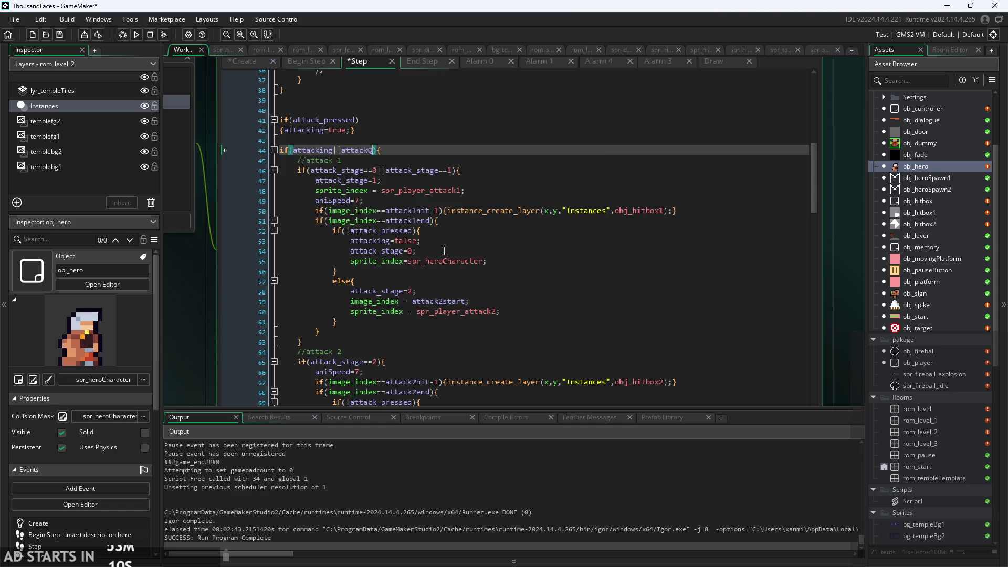
{"action": "type", "text": "<0"}
Step: Review the attack_stage check and the attack 1 and attack 2 code, then view Begin Step
{"action": "left_click", "coordinate": [422, 158]}
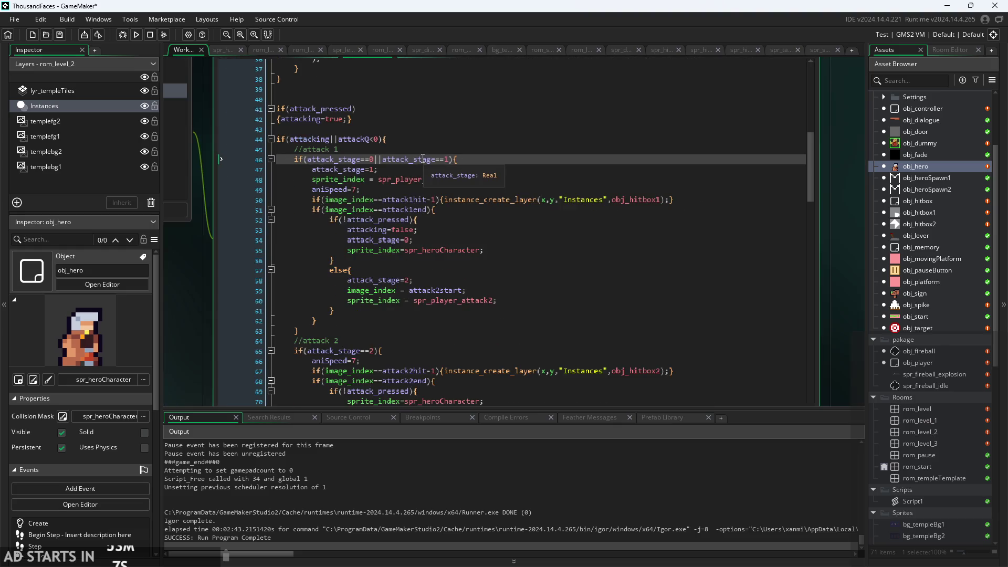
{"action": "left_click", "coordinate": [415, 330]}
{"action": "left_click", "coordinate": [415, 358]}
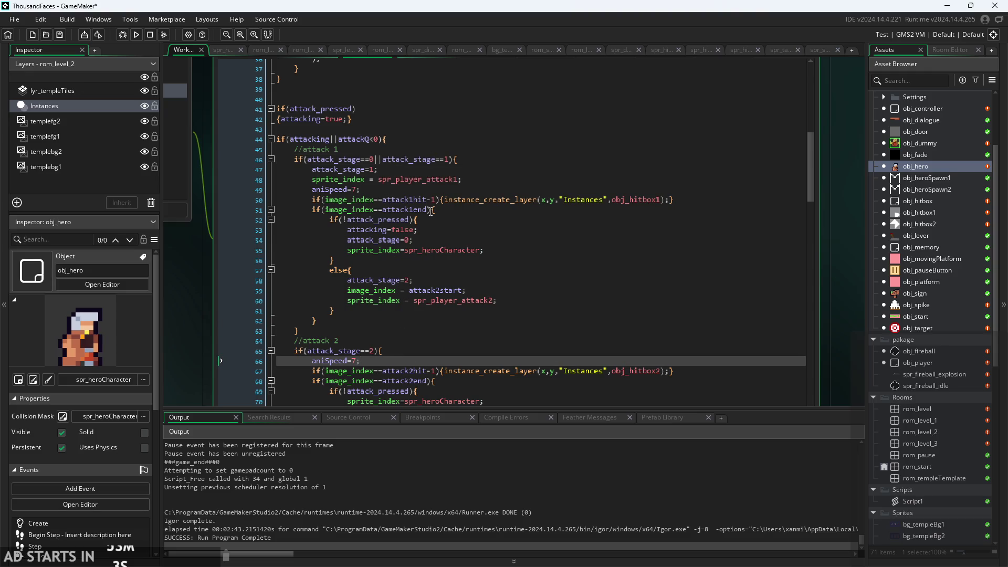
{"action": "key", "text": "Up"}
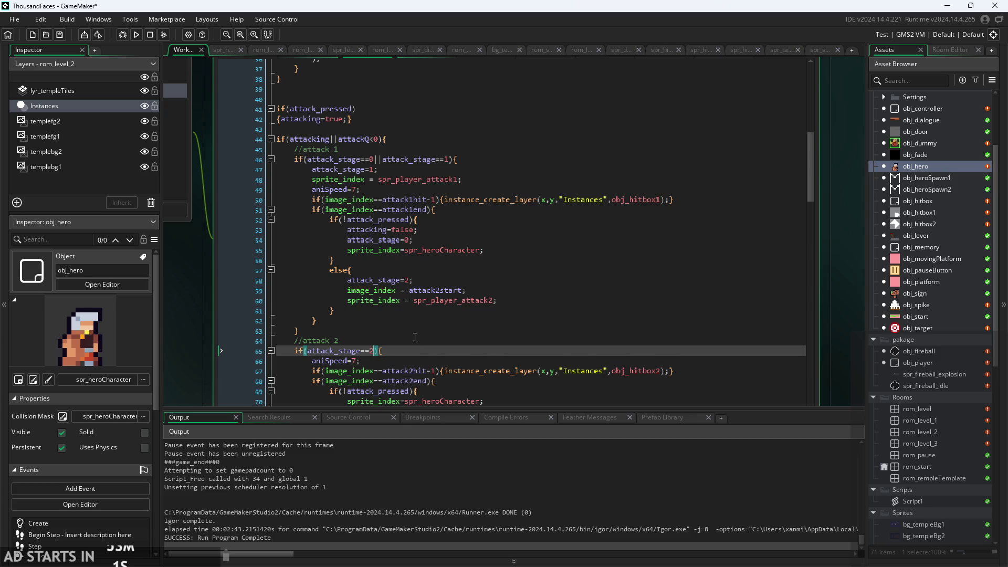
{"action": "scroll", "coordinate": [414, 336], "scroll_direction": "down", "scroll_amount": 1}
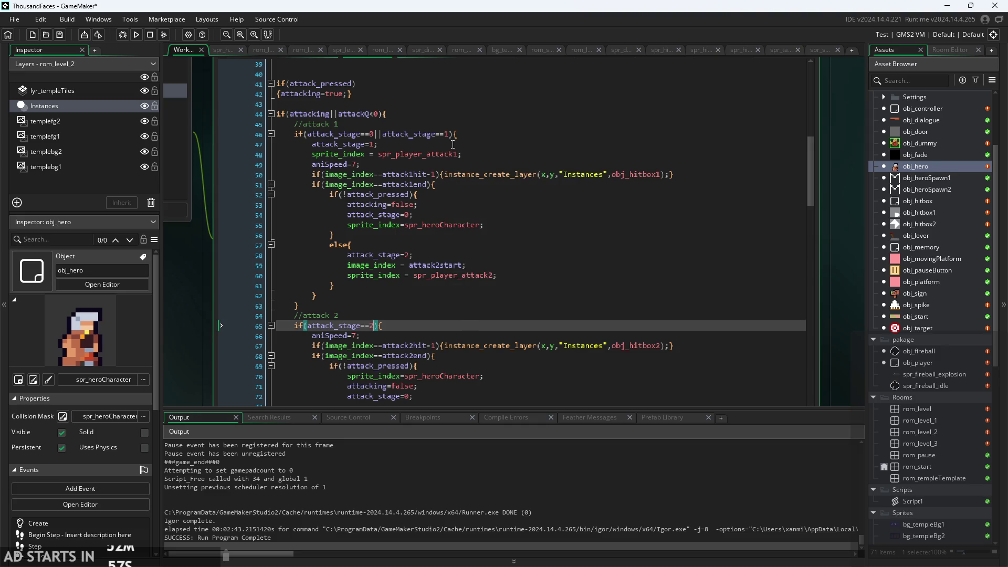
{"action": "scroll", "coordinate": [446, 260], "scroll_direction": "up", "scroll_amount": 2}
{"action": "left_click", "coordinate": [515, 200]}
{"action": "left_click", "coordinate": [514, 174]}
{"action": "left_click", "coordinate": [512, 159]}
{"action": "scroll", "coordinate": [510, 167], "scroll_direction": "down", "scroll_amount": 1}
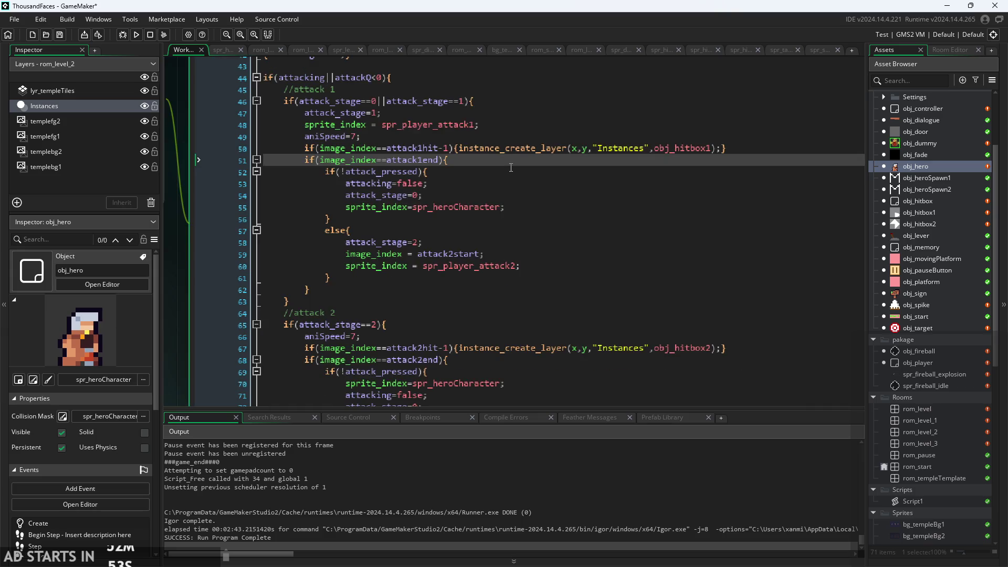
{"action": "left_click", "coordinate": [491, 138]}
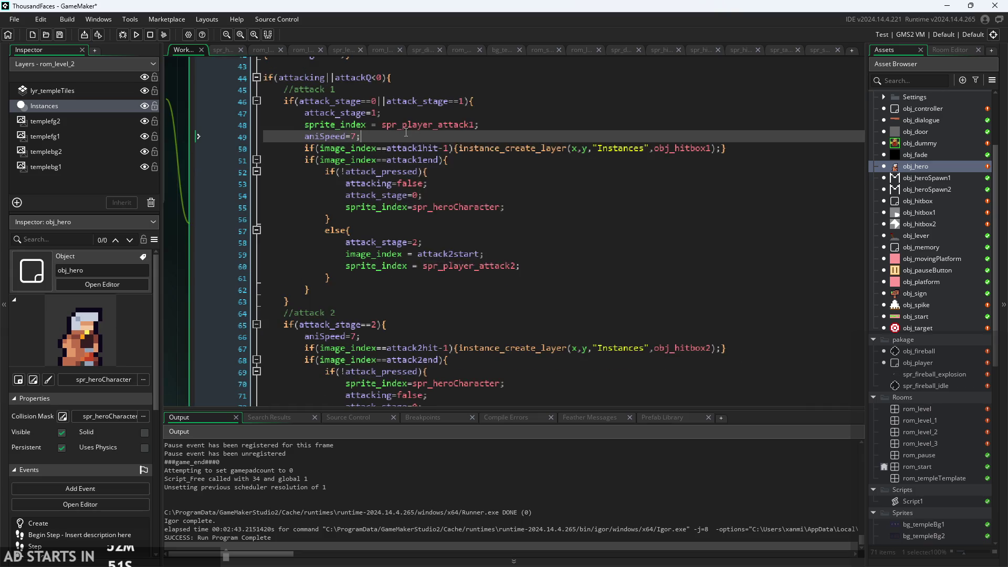
{"action": "scroll", "coordinate": [409, 134], "scroll_direction": "down", "scroll_amount": 2}
{"action": "scroll", "coordinate": [225, 349], "scroll_direction": "up", "scroll_amount": 3}
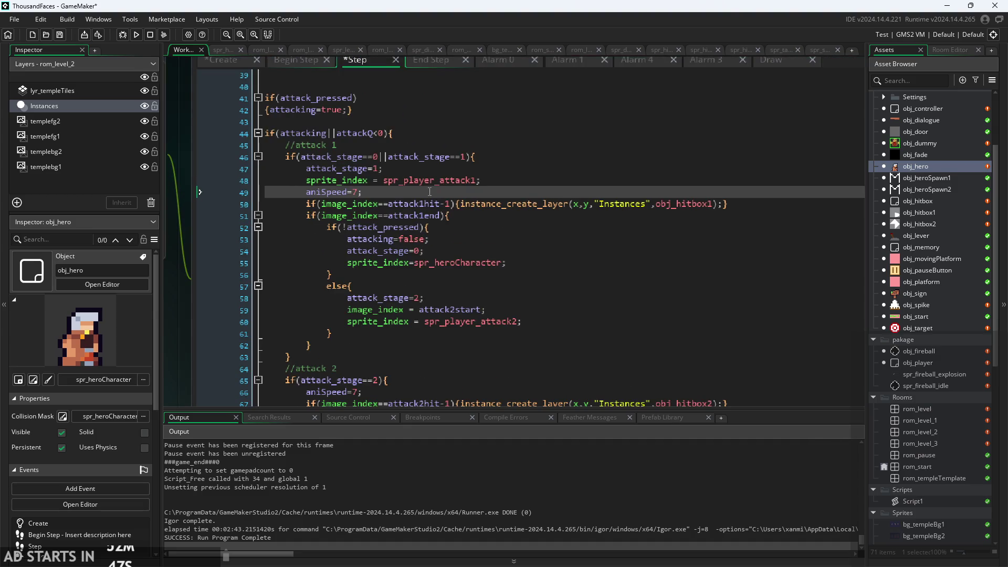
{"action": "left_click", "coordinate": [296, 66]}
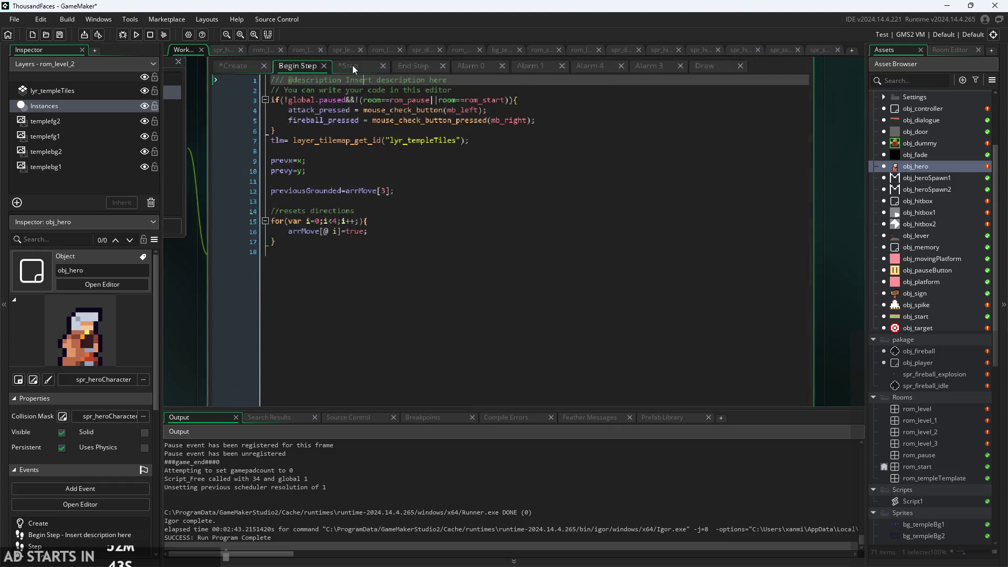
{"action": "left_click", "coordinate": [352, 65]}
{"action": "left_click", "coordinate": [297, 65]}
{"action": "scroll", "coordinate": [348, 210], "scroll_direction": "up", "scroll_amount": 1}
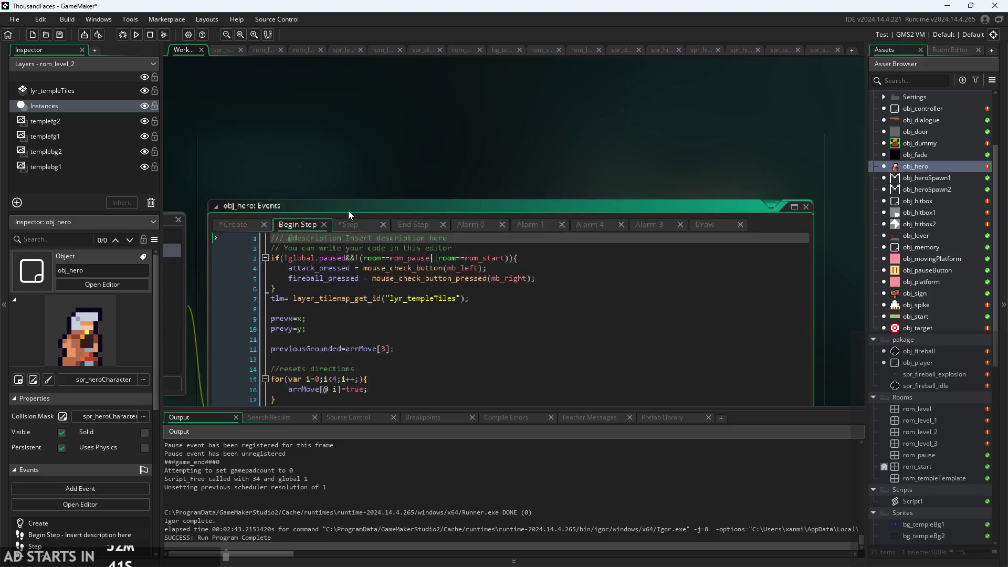
{"action": "left_click", "coordinate": [350, 143]}
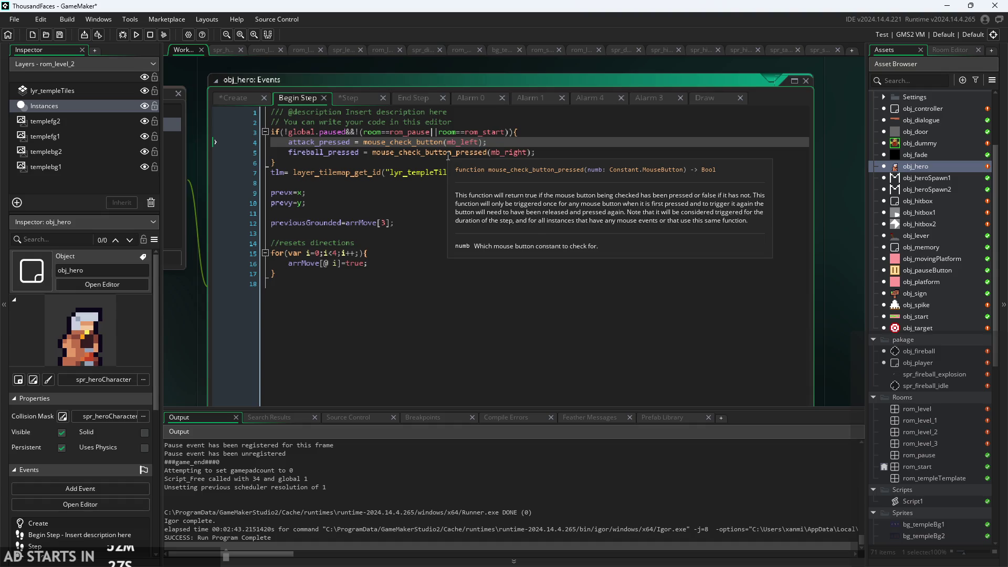
{"action": "left_click", "coordinate": [495, 143]}
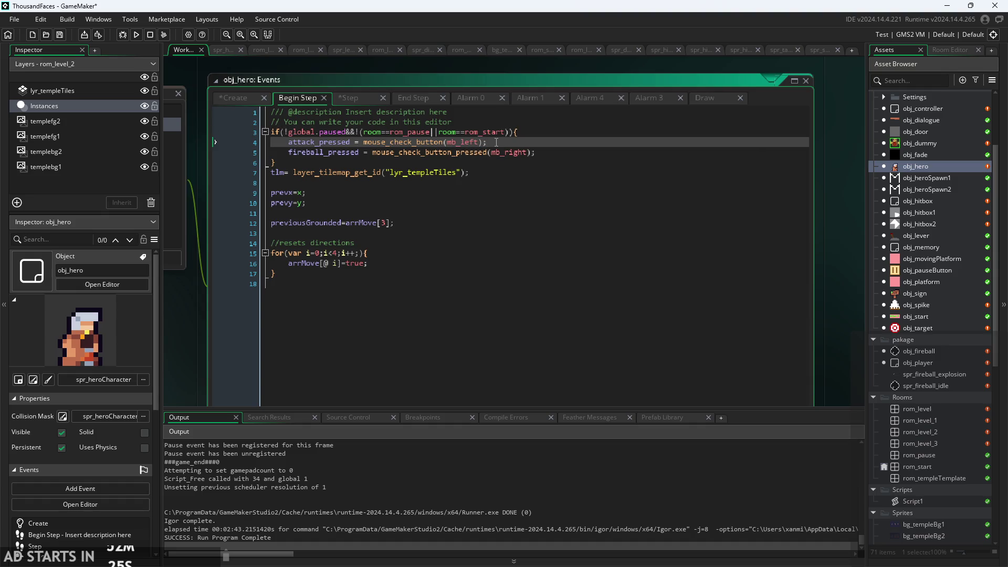
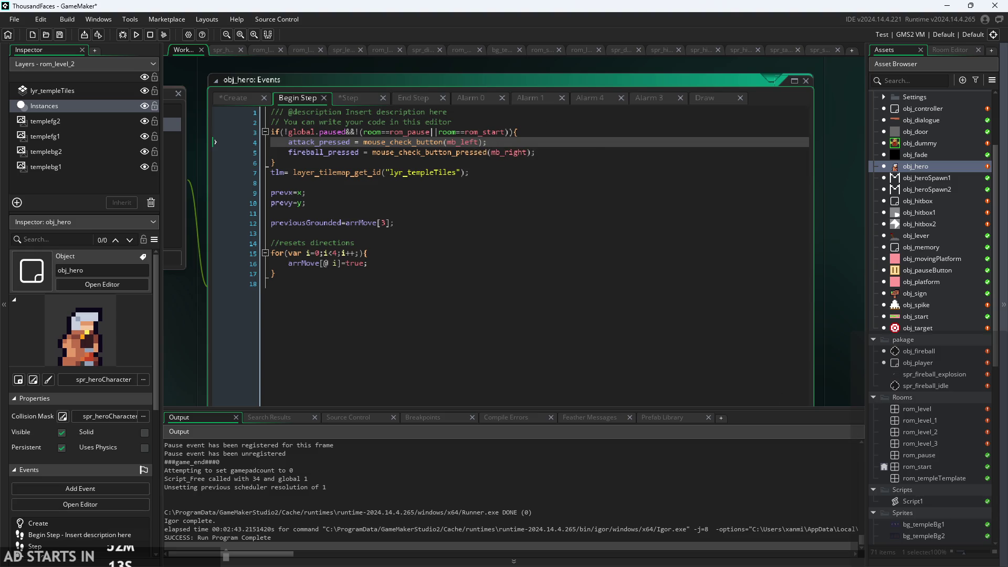
Step: In the Paint notes, draw a pencil timeline with two end marks and a middle divider
{"action": "key", "text": "alt+Tab"}
{"action": "scroll", "coordinate": [504, 315], "scroll_direction": "down", "scroll_amount": 5}
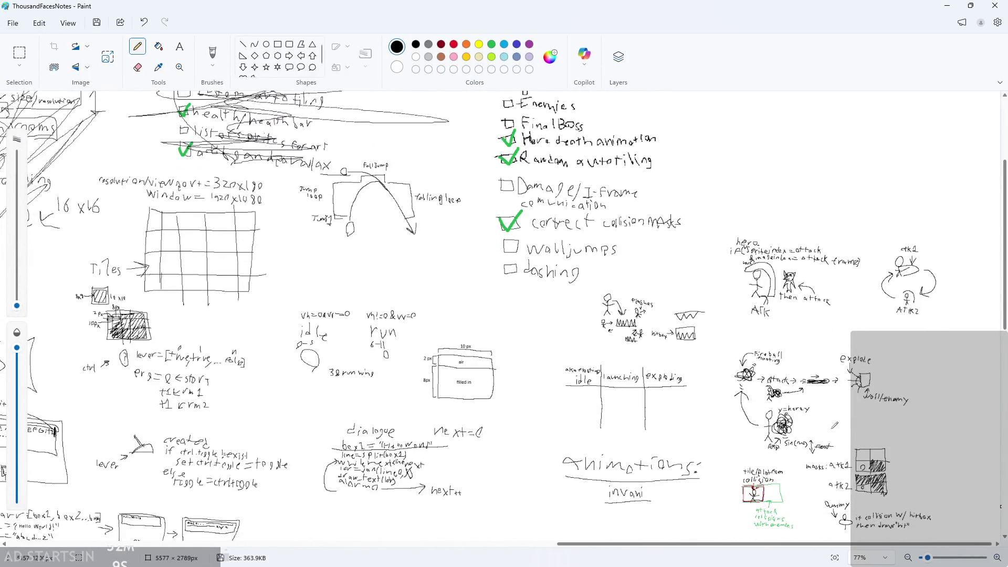
{"action": "scroll", "coordinate": [834, 425], "scroll_direction": "down", "scroll_amount": 3}
{"action": "scroll", "coordinate": [931, 273], "scroll_direction": "up", "scroll_amount": 2}
{"action": "scroll", "coordinate": [931, 273], "scroll_direction": "up", "scroll_amount": 2}
{"action": "scroll", "coordinate": [863, 514], "scroll_direction": "down", "scroll_amount": 3}
{"action": "scroll", "coordinate": [550, 444], "scroll_direction": "up", "scroll_amount": 2}
{"action": "scroll", "coordinate": [501, 420], "scroll_direction": "down", "scroll_amount": 1}
{"action": "scroll", "coordinate": [699, 520], "scroll_direction": "down", "scroll_amount": 1}
{"action": "scroll", "coordinate": [629, 472], "scroll_direction": "up", "scroll_amount": 2}
{"action": "scroll", "coordinate": [565, 441], "scroll_direction": "up", "scroll_amount": 1}
{"action": "scroll", "coordinate": [559, 442], "scroll_direction": "up", "scroll_amount": 3}
{"action": "mouse_move", "coordinate": [419, 347]}
{"action": "left_mouse_down"}
{"action": "mouse_move", "coordinate": [414, 397]}
{"action": "mouse_move", "coordinate": [867, 383]}
{"action": "left_mouse_up"}
{"action": "left_click_drag", "start_coordinate": [847, 347], "coordinate": [863, 420]}
{"action": "scroll", "coordinate": [890, 401], "scroll_direction": "down", "scroll_amount": 1}
{"action": "scroll", "coordinate": [891, 403], "scroll_direction": "up", "scroll_amount": 1}
{"action": "key", "text": "ctrl+z"}
{"action": "left_click_drag", "start_coordinate": [881, 357], "coordinate": [871, 420]}
{"action": "scroll", "coordinate": [743, 403], "scroll_direction": "up", "scroll_amount": 2}
{"action": "left_click_drag", "start_coordinate": [604, 295], "coordinate": [581, 395]}
{"action": "scroll", "coordinate": [580, 394], "scroll_direction": "down", "scroll_amount": 1}
Step: Label the timeline halves 'atk1' and 'atk2' above the line
{"action": "mouse_move", "coordinate": [346, 257]}
{"action": "left_mouse_down"}
{"action": "mouse_move", "coordinate": [384, 259]}
{"action": "mouse_move", "coordinate": [347, 256]}
{"action": "left_mouse_up"}
{"action": "mouse_move", "coordinate": [410, 218]}
{"action": "left_mouse_down"}
{"action": "mouse_move", "coordinate": [404, 260]}
{"action": "mouse_move", "coordinate": [447, 238]}
{"action": "mouse_move", "coordinate": [443, 259]}
{"action": "left_mouse_up"}
{"action": "mouse_move", "coordinate": [446, 237]}
{"action": "left_mouse_down"}
{"action": "mouse_move", "coordinate": [469, 236]}
{"action": "mouse_move", "coordinate": [464, 259]}
{"action": "mouse_move", "coordinate": [494, 256]}
{"action": "left_mouse_up"}
{"action": "left_click_drag", "start_coordinate": [476, 256], "coordinate": [542, 258]}
{"action": "left_click_drag", "start_coordinate": [680, 246], "coordinate": [686, 274]}
{"action": "left_click_drag", "start_coordinate": [717, 222], "coordinate": [705, 264]}
{"action": "mouse_move", "coordinate": [699, 237]}
{"action": "left_mouse_down"}
{"action": "mouse_move", "coordinate": [731, 237]}
{"action": "mouse_move", "coordinate": [730, 273]}
{"action": "left_mouse_up"}
{"action": "mouse_move", "coordinate": [732, 242]}
{"action": "left_mouse_down"}
{"action": "mouse_move", "coordinate": [753, 238]}
{"action": "mouse_move", "coordinate": [757, 268]}
{"action": "left_mouse_up"}
{"action": "left_click_drag", "start_coordinate": [771, 230], "coordinate": [810, 264]}
{"action": "scroll", "coordinate": [810, 263], "scroll_direction": "down", "scroll_amount": 1}
{"action": "scroll", "coordinate": [788, 289], "scroll_direction": "up", "scroll_amount": 2}
{"action": "scroll", "coordinate": [761, 304], "scroll_direction": "down", "scroll_amount": 2}
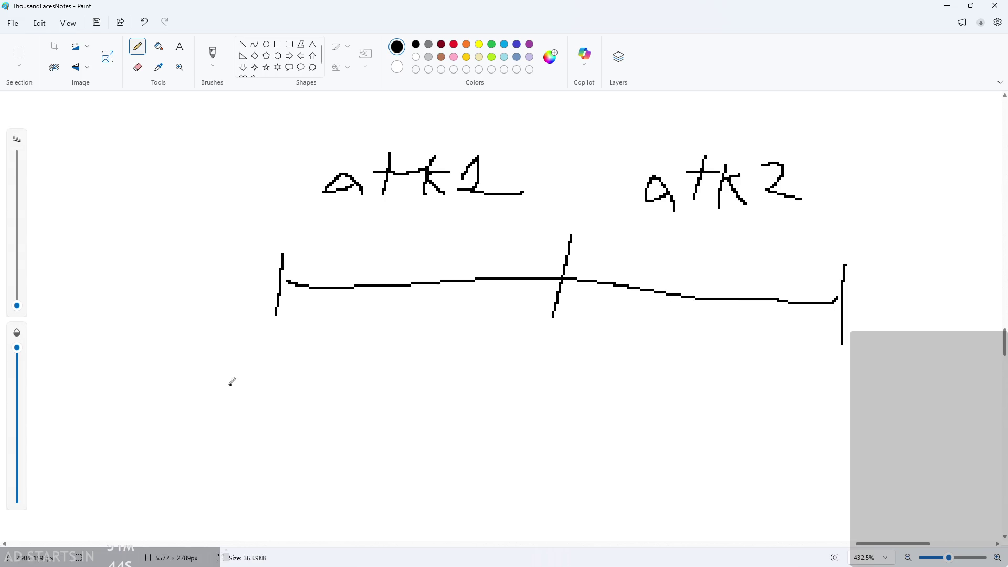
Step: Write "click" left of the timeline with a curved arrow to its start
{"action": "left_click_drag", "start_coordinate": [132, 260], "coordinate": [130, 282]}
{"action": "mouse_move", "coordinate": [142, 248]}
{"action": "left_mouse_down"}
{"action": "mouse_move", "coordinate": [139, 279]}
{"action": "mouse_move", "coordinate": [149, 278]}
{"action": "left_mouse_up"}
{"action": "left_click_drag", "start_coordinate": [157, 254], "coordinate": [187, 278]}
{"action": "mouse_move", "coordinate": [201, 250]}
{"action": "left_mouse_down"}
{"action": "mouse_move", "coordinate": [197, 278]}
{"action": "mouse_move", "coordinate": [217, 259]}
{"action": "mouse_move", "coordinate": [215, 279]}
{"action": "mouse_move", "coordinate": [235, 256]}
{"action": "left_mouse_up"}
{"action": "left_click_drag", "start_coordinate": [86, 254], "coordinate": [98, 264]}
{"action": "left_click_drag", "start_coordinate": [233, 267], "coordinate": [263, 271]}
{"action": "mouse_move", "coordinate": [244, 266]}
{"action": "left_mouse_down"}
{"action": "mouse_move", "coordinate": [263, 271]}
{"action": "mouse_move", "coordinate": [244, 280]}
{"action": "mouse_move", "coordinate": [235, 320]}
{"action": "mouse_move", "coordinate": [276, 343]}
{"action": "left_mouse_up"}
{"action": "key", "text": "ctrl+z"}
{"action": "key", "text": "ctrl+z"}
{"action": "key", "text": "ctrl+z"}
{"action": "key", "text": "ctrl+z"}
{"action": "mouse_move", "coordinate": [160, 301]}
{"action": "left_mouse_down"}
{"action": "mouse_move", "coordinate": [239, 355]}
{"action": "mouse_move", "coordinate": [243, 327]}
{"action": "mouse_move", "coordinate": [268, 342]}
{"action": "left_mouse_up"}
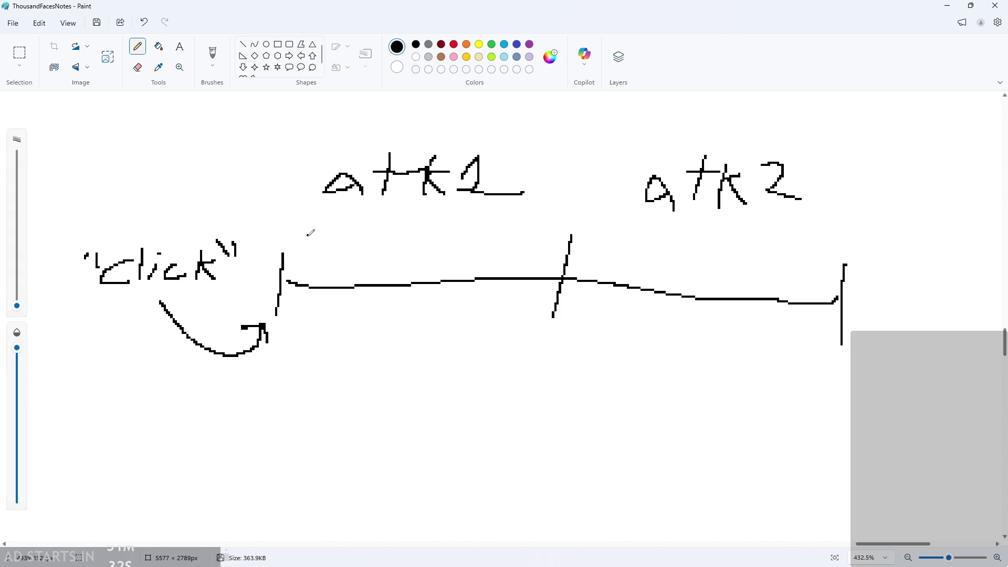
{"action": "scroll", "coordinate": [310, 268], "scroll_direction": "up", "scroll_amount": 2}
{"action": "scroll", "coordinate": [236, 262], "scroll_direction": "down", "scroll_amount": 1, "text": "ctrl"}
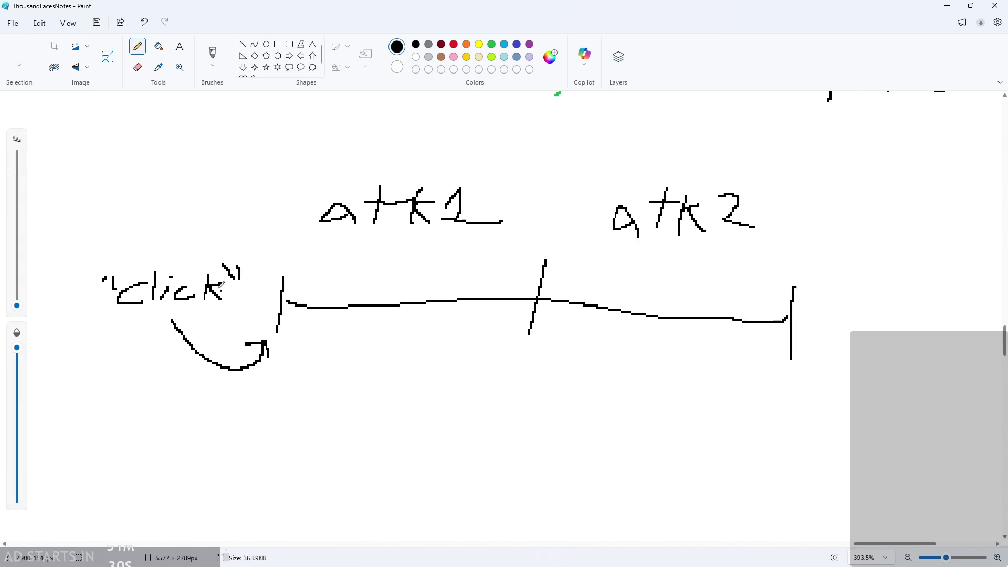
Step: Write Q=0 beside the atk1 half of the timeline
{"action": "left_click_drag", "start_coordinate": [187, 258], "coordinate": [200, 283]}
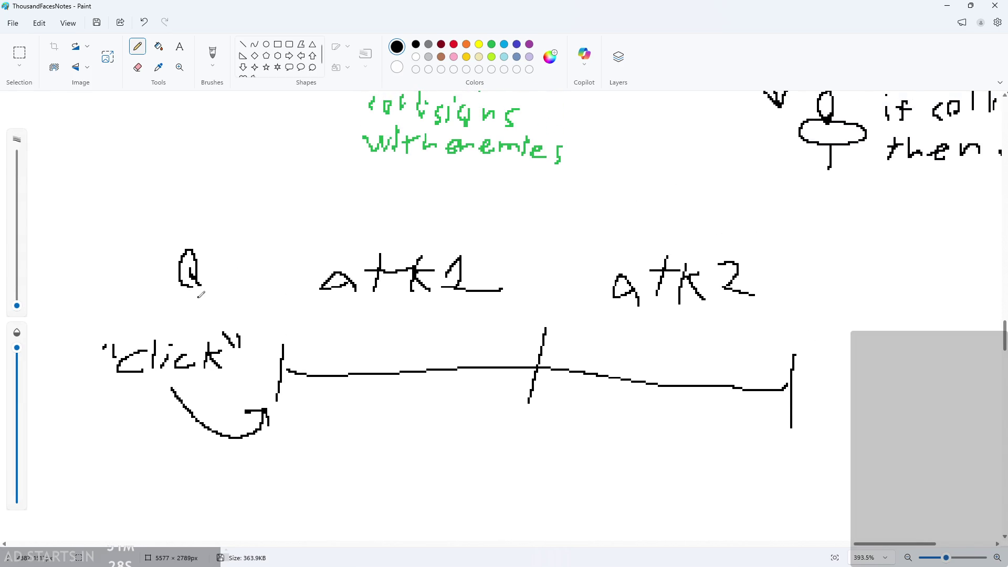
{"action": "scroll", "coordinate": [201, 294], "scroll_direction": "up", "scroll_amount": 3, "text": "ctrl"}
{"action": "mouse_move", "coordinate": [221, 230]}
{"action": "left_mouse_down"}
{"action": "mouse_move", "coordinate": [246, 231]}
{"action": "mouse_move", "coordinate": [248, 245]}
{"action": "left_mouse_up"}
{"action": "mouse_move", "coordinate": [267, 236]}
{"action": "left_mouse_down"}
{"action": "mouse_move", "coordinate": [263, 262]}
{"action": "mouse_move", "coordinate": [272, 223]}
{"action": "left_mouse_up"}
{"action": "scroll", "coordinate": [375, 302], "scroll_direction": "down", "scroll_amount": 2}
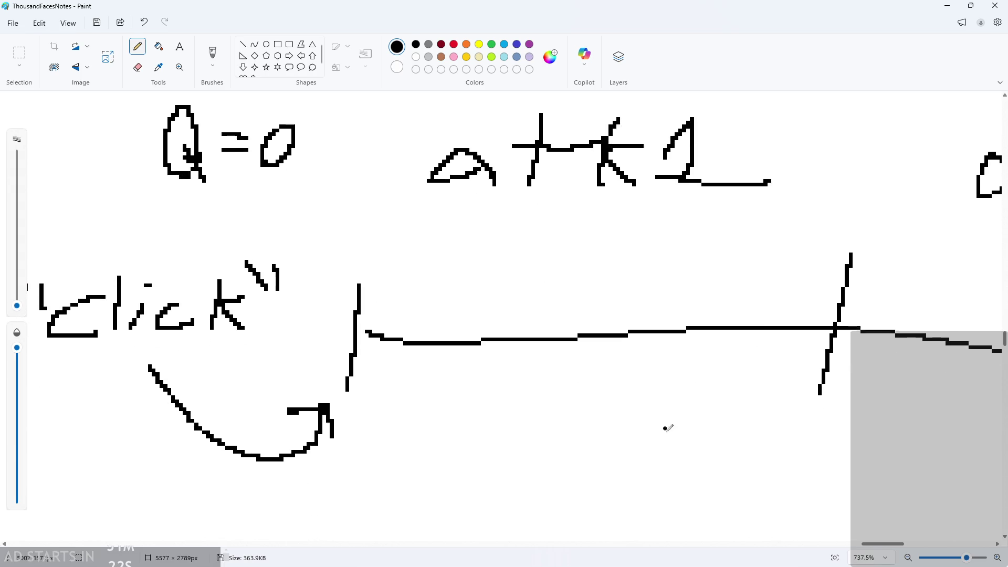
{"action": "scroll", "coordinate": [666, 425], "scroll_direction": "down", "scroll_amount": 2}
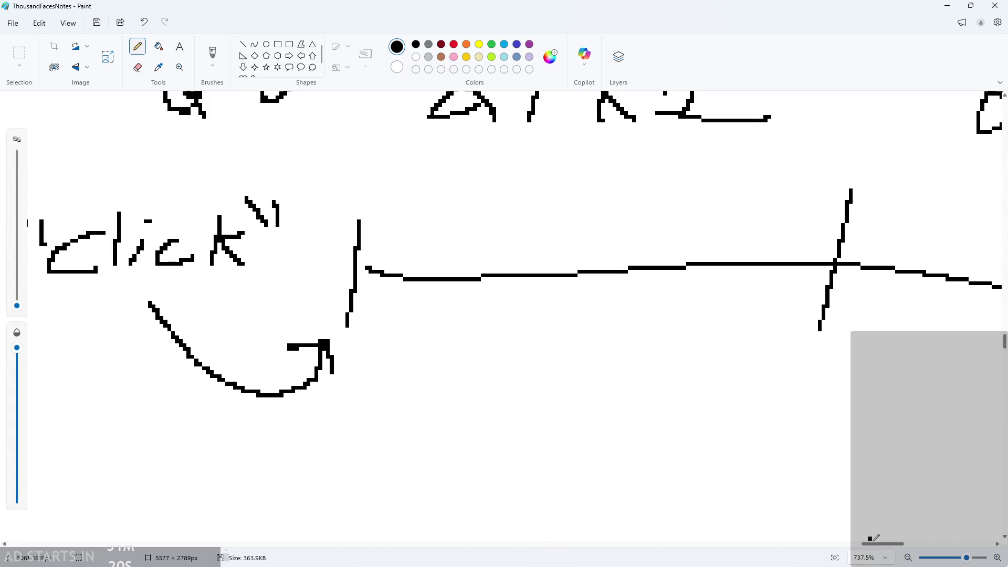
{"action": "scroll", "coordinate": [875, 512], "scroll_direction": "down", "scroll_amount": 1, "text": "ctrl"}
{"action": "left_click_drag", "start_coordinate": [894, 549], "coordinate": [905, 549]}
Step: Write a second "click" below the timeline's middle with an arrow toward atk2
{"action": "mouse_move", "coordinate": [428, 403]}
{"action": "left_mouse_down"}
{"action": "mouse_move", "coordinate": [411, 420]}
{"action": "mouse_move", "coordinate": [432, 428]}
{"action": "left_mouse_up"}
{"action": "mouse_move", "coordinate": [455, 391]}
{"action": "left_mouse_down"}
{"action": "mouse_move", "coordinate": [452, 420]}
{"action": "mouse_move", "coordinate": [465, 432]}
{"action": "left_mouse_up"}
{"action": "left_click", "coordinate": [467, 401]}
{"action": "mouse_move", "coordinate": [490, 389]}
{"action": "left_mouse_down"}
{"action": "mouse_move", "coordinate": [487, 435]}
{"action": "mouse_move", "coordinate": [491, 410]}
{"action": "mouse_move", "coordinate": [503, 429]}
{"action": "left_mouse_up"}
{"action": "left_click_drag", "start_coordinate": [414, 378], "coordinate": [409, 392]}
{"action": "left_click_drag", "start_coordinate": [428, 378], "coordinate": [422, 391]}
{"action": "left_click_drag", "start_coordinate": [507, 385], "coordinate": [517, 403]}
{"action": "left_click_drag", "start_coordinate": [459, 379], "coordinate": [463, 328]}
{"action": "mouse_move", "coordinate": [449, 345]}
{"action": "left_mouse_down"}
{"action": "mouse_move", "coordinate": [480, 340]}
{"action": "mouse_move", "coordinate": [488, 355]}
{"action": "left_mouse_up"}
{"action": "scroll", "coordinate": [558, 410], "scroll_direction": "down", "scroll_amount": 1}
{"action": "mouse_move", "coordinate": [455, 409]}
{"action": "left_mouse_down"}
{"action": "mouse_move", "coordinate": [489, 452]}
{"action": "mouse_move", "coordinate": [818, 327]}
{"action": "left_mouse_up"}
{"action": "left_click_drag", "start_coordinate": [785, 367], "coordinate": [824, 325]}
{"action": "left_click_drag", "start_coordinate": [823, 325], "coordinate": [851, 364]}
{"action": "scroll", "coordinate": [866, 416], "scroll_direction": "down", "scroll_amount": 1}
{"action": "scroll", "coordinate": [865, 415], "scroll_direction": "up", "scroll_amount": 1}
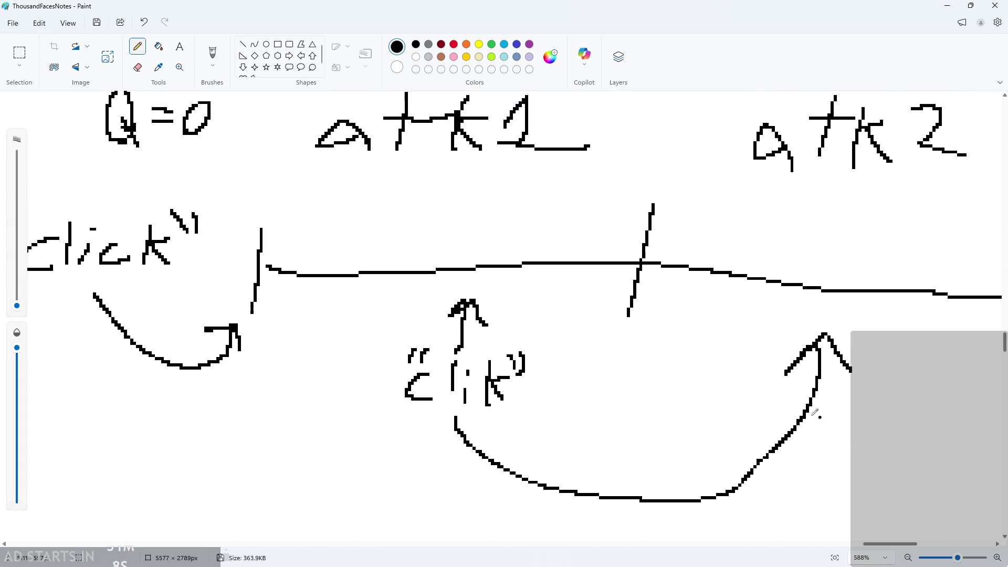
Step: Write Q=1 next to the second click, then minimise Paint
{"action": "mouse_move", "coordinate": [554, 407]}
{"action": "left_mouse_down"}
{"action": "mouse_move", "coordinate": [579, 357]}
{"action": "mouse_move", "coordinate": [552, 406]}
{"action": "mouse_move", "coordinate": [604, 431]}
{"action": "left_mouse_up"}
{"action": "left_click_drag", "start_coordinate": [619, 382], "coordinate": [646, 384]}
{"action": "mouse_move", "coordinate": [609, 396]}
{"action": "left_mouse_down"}
{"action": "mouse_move", "coordinate": [657, 386]}
{"action": "mouse_move", "coordinate": [733, 396]}
{"action": "left_mouse_up"}
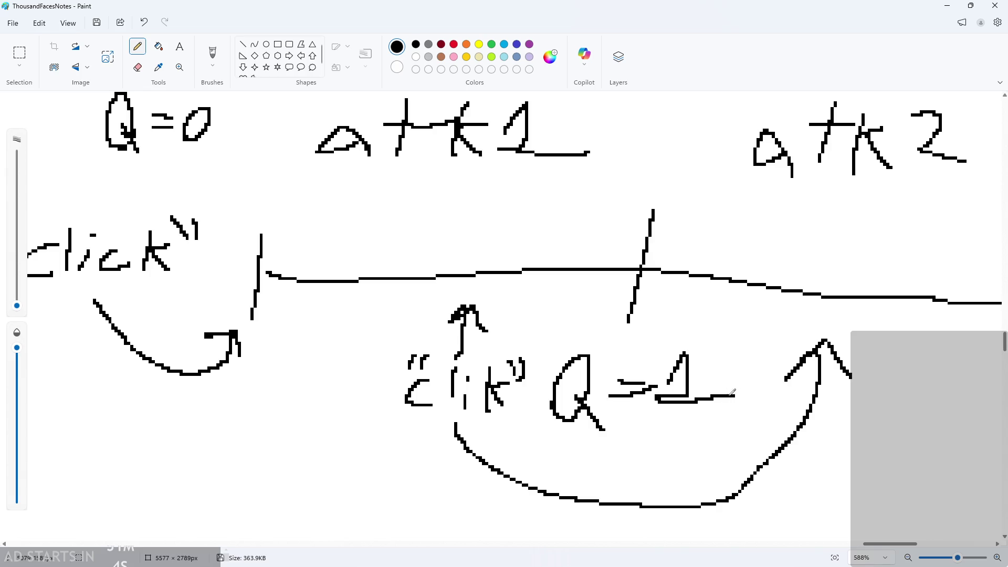
{"action": "scroll", "coordinate": [727, 393], "scroll_direction": "down", "scroll_amount": 1}
{"action": "scroll", "coordinate": [726, 427], "scroll_direction": "up", "scroll_amount": 2}
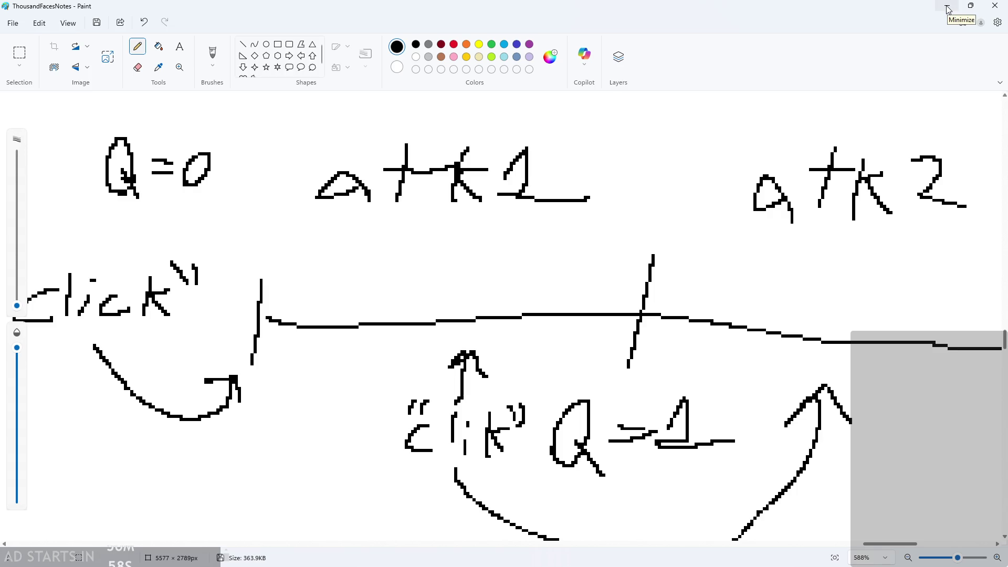
{"action": "left_click", "coordinate": [948, 10]}
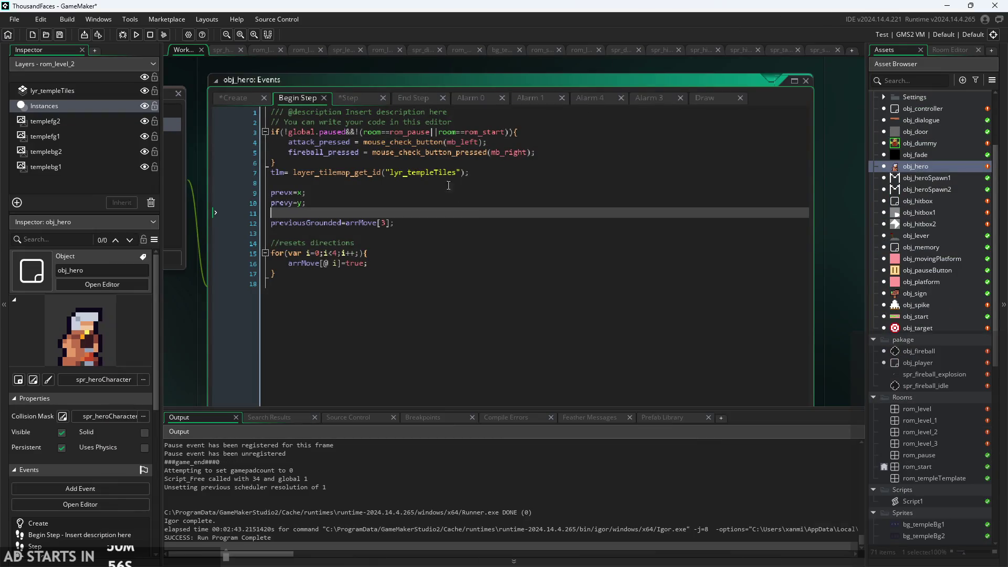
Step: In obj_hero's Step event, insert a blank line above //attack 1
{"action": "left_click", "coordinate": [355, 99]}
{"action": "scroll", "coordinate": [419, 235], "scroll_direction": "up", "scroll_amount": 3}
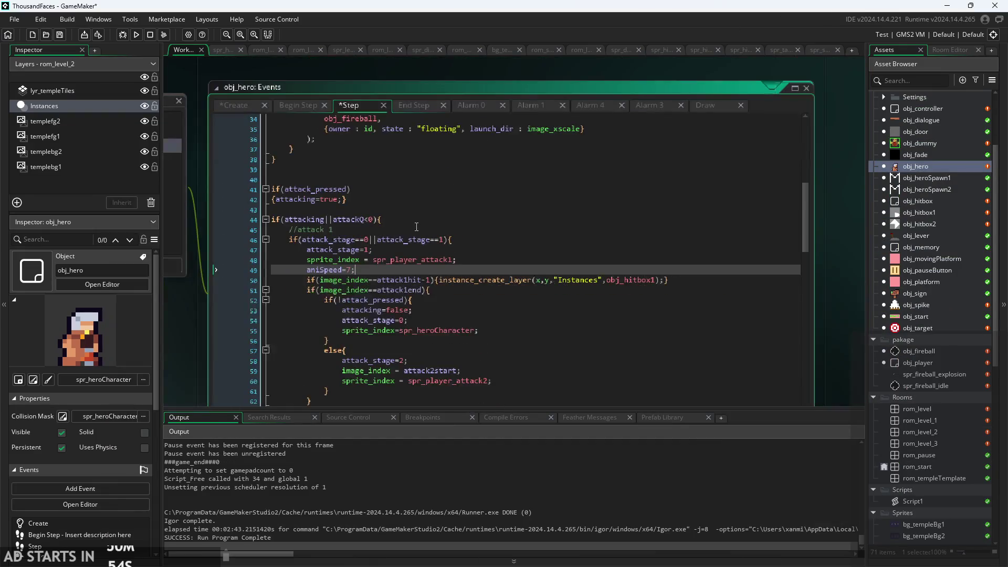
{"action": "left_click", "coordinate": [419, 230]}
{"action": "scroll", "coordinate": [419, 235], "scroll_direction": "up", "scroll_amount": 1, "text": "ctrl"}
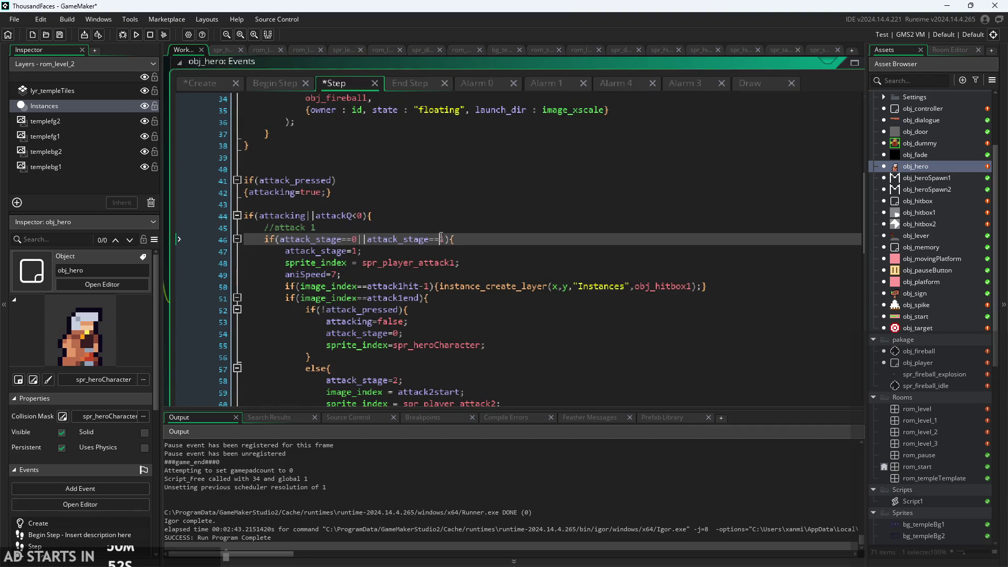
{"action": "scroll", "coordinate": [388, 284], "scroll_direction": "down", "scroll_amount": 2, "text": "ctrl"}
{"action": "scroll", "coordinate": [387, 304], "scroll_direction": "up", "scroll_amount": 2, "text": "ctrl"}
{"action": "scroll", "coordinate": [387, 304], "scroll_direction": "down", "scroll_amount": 1, "text": "ctrl"}
{"action": "scroll", "coordinate": [387, 304], "scroll_direction": "up", "scroll_amount": 1, "text": "ctrl"}
{"action": "scroll", "coordinate": [404, 303], "scroll_direction": "down", "scroll_amount": 2}
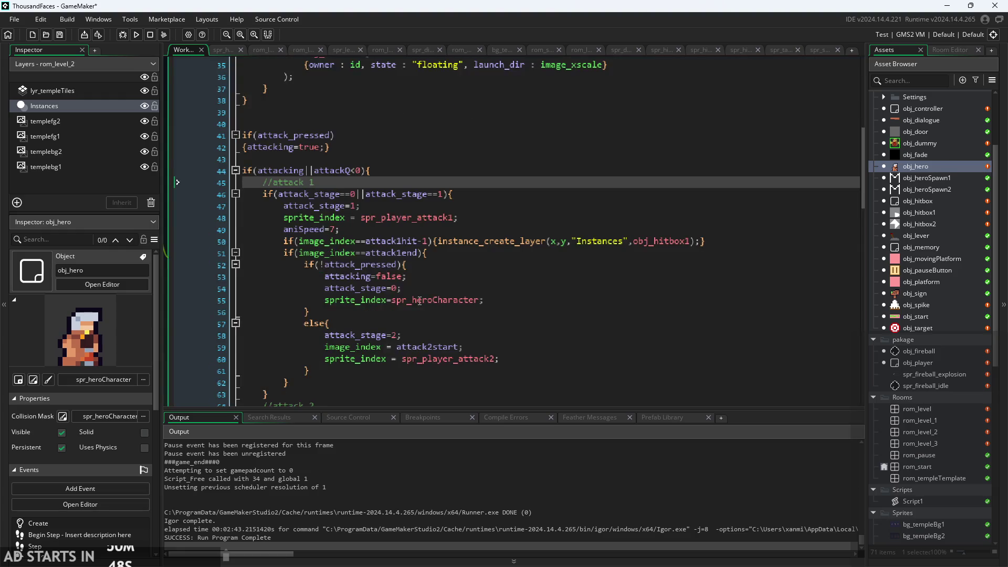
{"action": "scroll", "coordinate": [419, 300], "scroll_direction": "up", "scroll_amount": 1}
{"action": "left_click", "coordinate": [462, 188]}
{"action": "left_click", "coordinate": [483, 223]}
{"action": "left_click", "coordinate": [467, 188]}
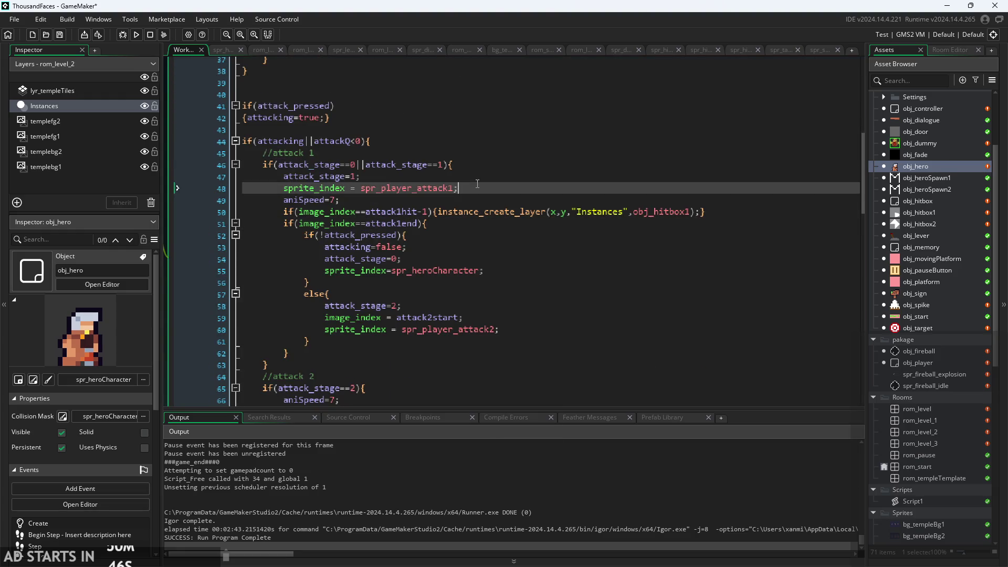
{"action": "left_click", "coordinate": [467, 194]}
{"action": "left_click", "coordinate": [462, 165]}
{"action": "left_click", "coordinate": [459, 149]}
{"action": "left_click", "coordinate": [463, 146]}
{"action": "key", "text": "Return"}
{"action": "scroll", "coordinate": [270, 84], "scroll_direction": "up", "scroll_amount": 2}
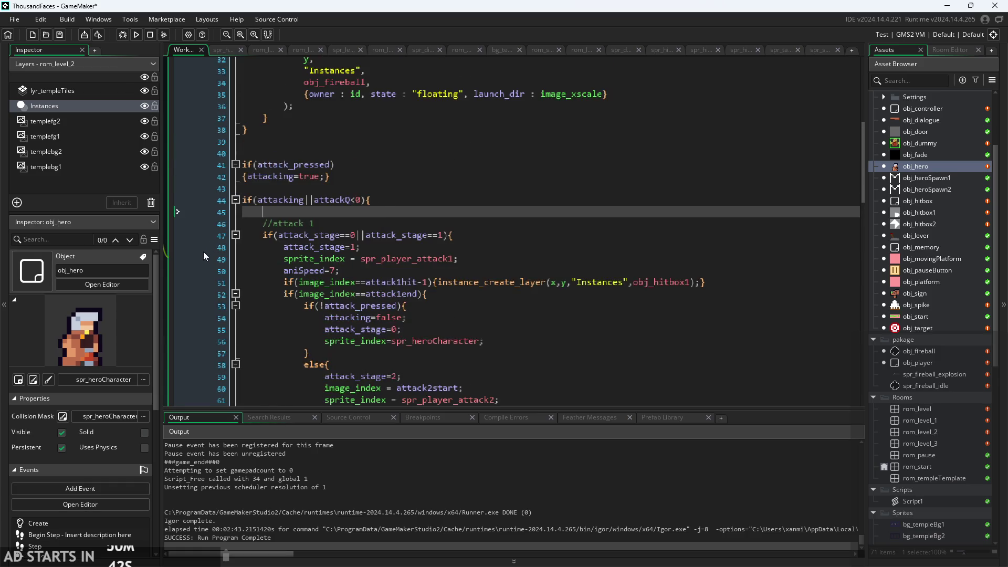
{"action": "scroll", "coordinate": [203, 251], "scroll_direction": "down", "scroll_amount": 2}
Step: Check attackQ in Create, then copy mouse_check_button(mb_left) from Begin Step
{"action": "left_click", "coordinate": [200, 100]}
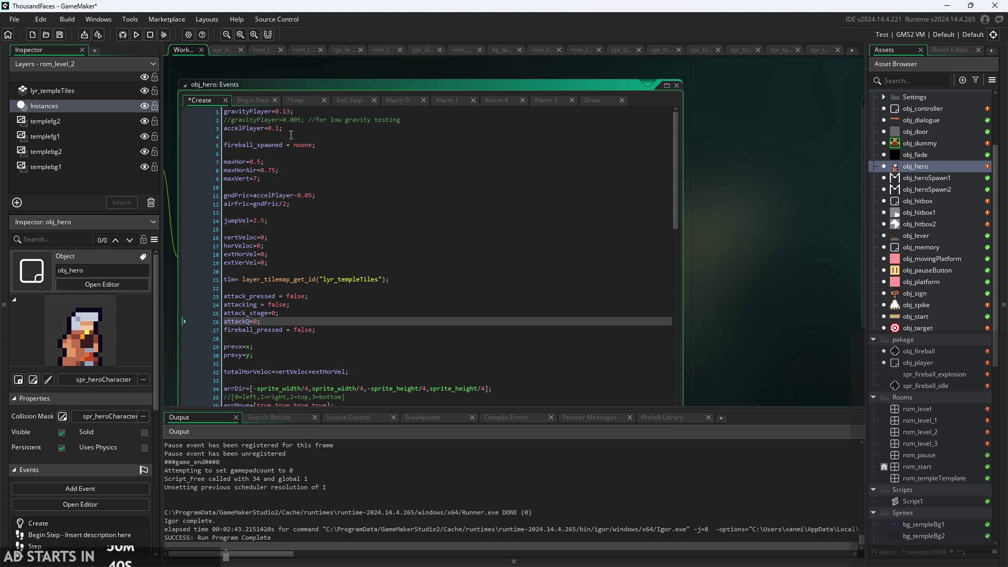
{"action": "left_click", "coordinate": [258, 101]}
{"action": "scroll", "coordinate": [375, 153], "scroll_direction": "up", "scroll_amount": 1}
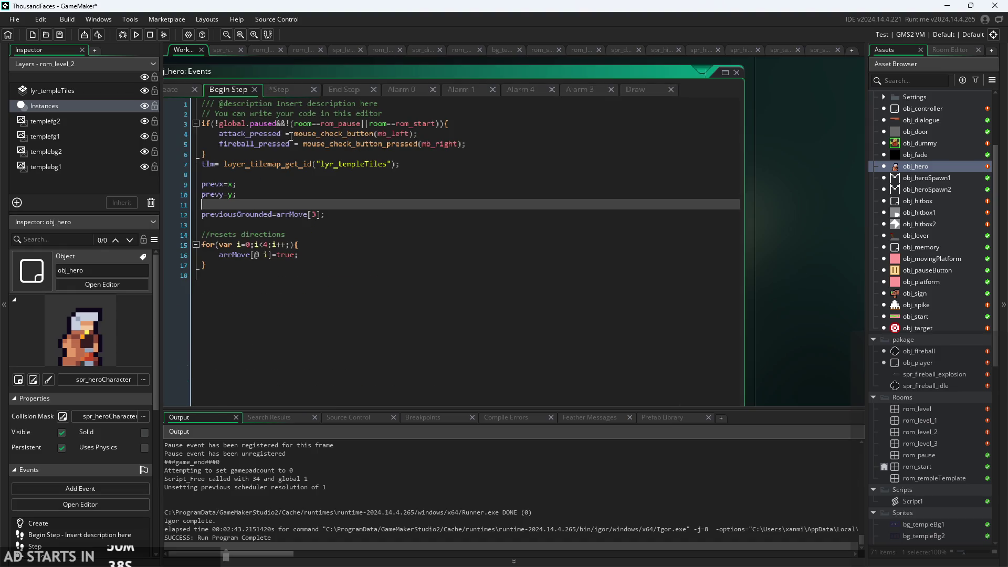
{"action": "left_click_drag", "start_coordinate": [294, 133], "coordinate": [418, 134]}
{"action": "key", "text": "ctrl+c"}
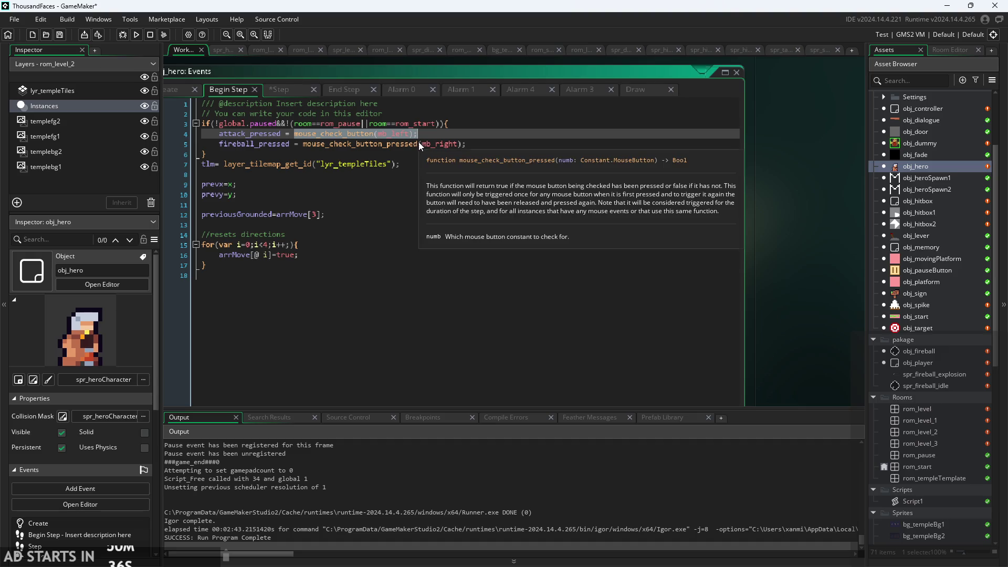
Step: Add if(mouse_check_button(mb_left)){ attackQ=1; } above //attack 1 in Step, and save
{"action": "left_click", "coordinate": [289, 90]}
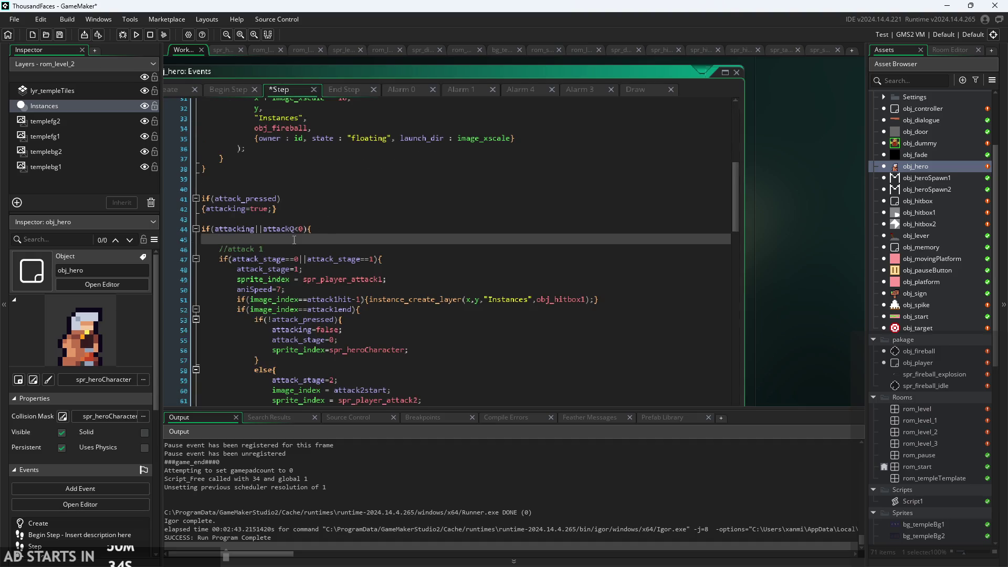
{"action": "type", "text": "if("}
{"action": "key", "text": "ctrl+v"}
{"action": "type", "text": "{"}
{"action": "key", "text": "Return"}
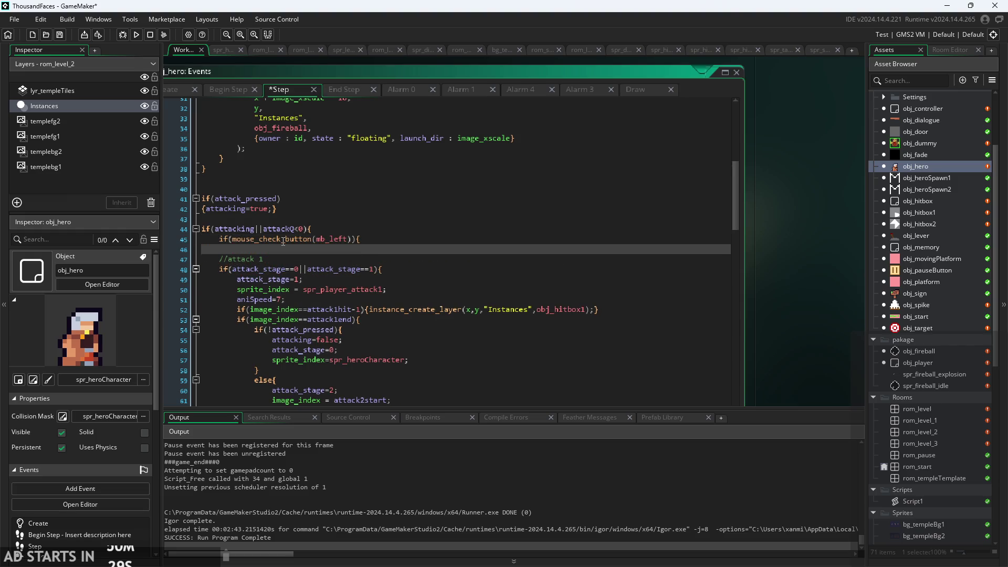
{"action": "type", "text": "attack"}
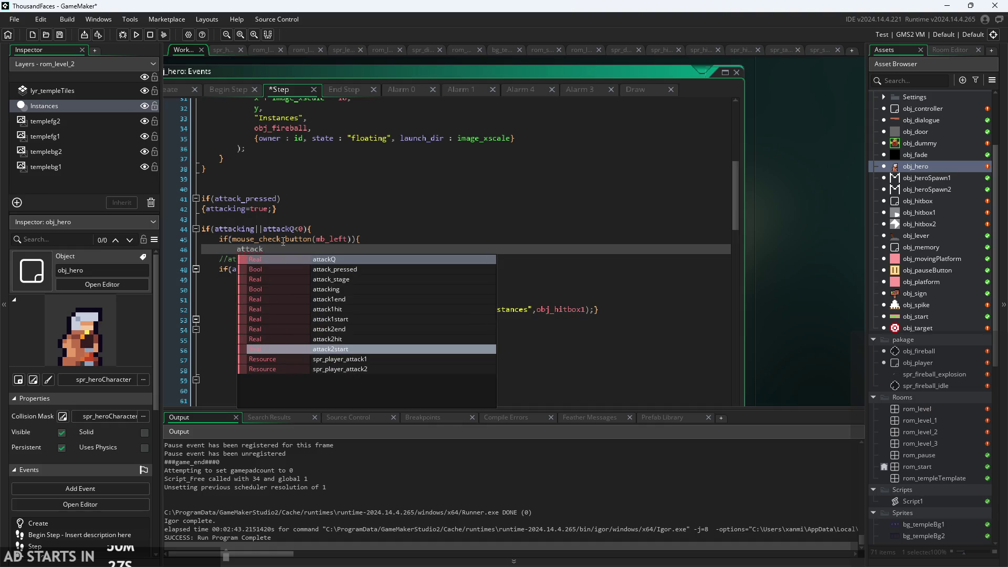
{"action": "key", "text": "Return"}
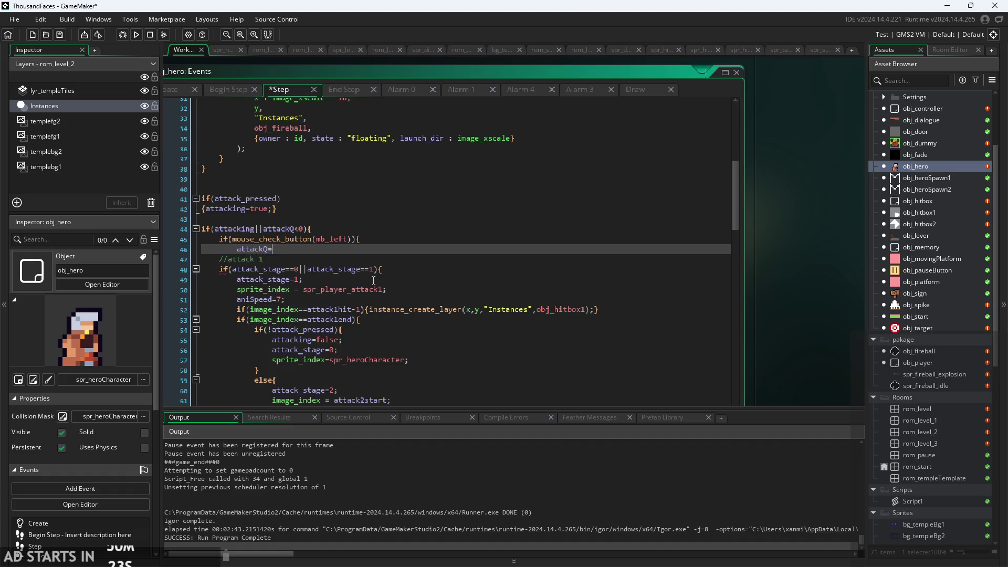
{"action": "type", "text": "1;"}
{"action": "key", "text": "Return"}
{"action": "key", "text": "ctrl+s"}
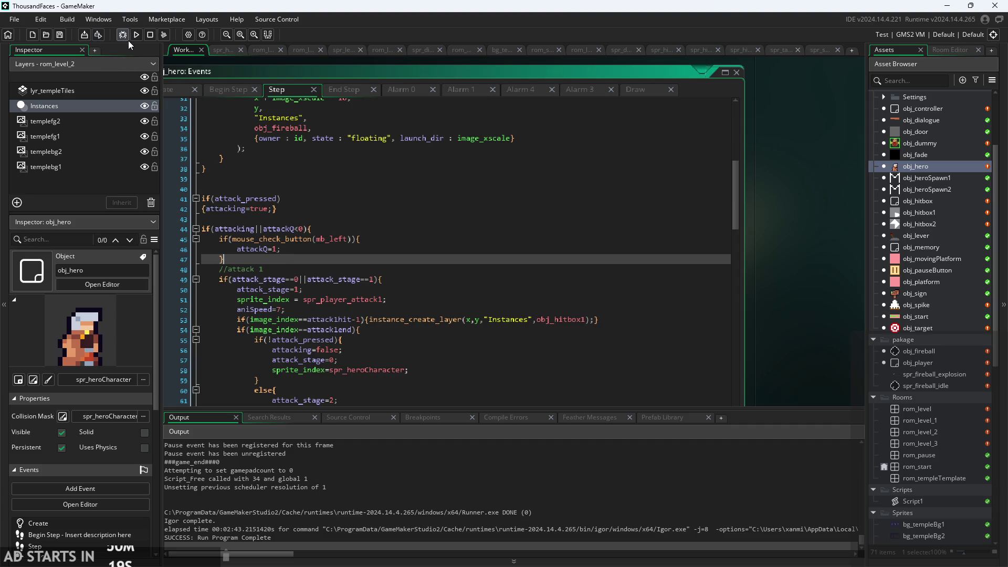
Step: Run the game into the temple level, attack with X three times, then exit via the pause menu
{"action": "left_click", "coordinate": [136, 34]}
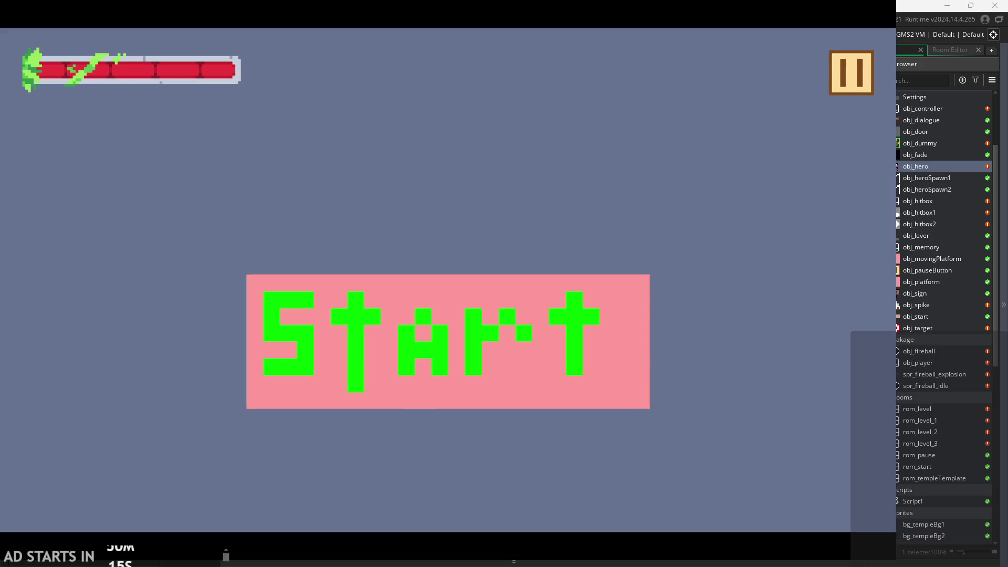
{"action": "left_click", "coordinate": [527, 304]}
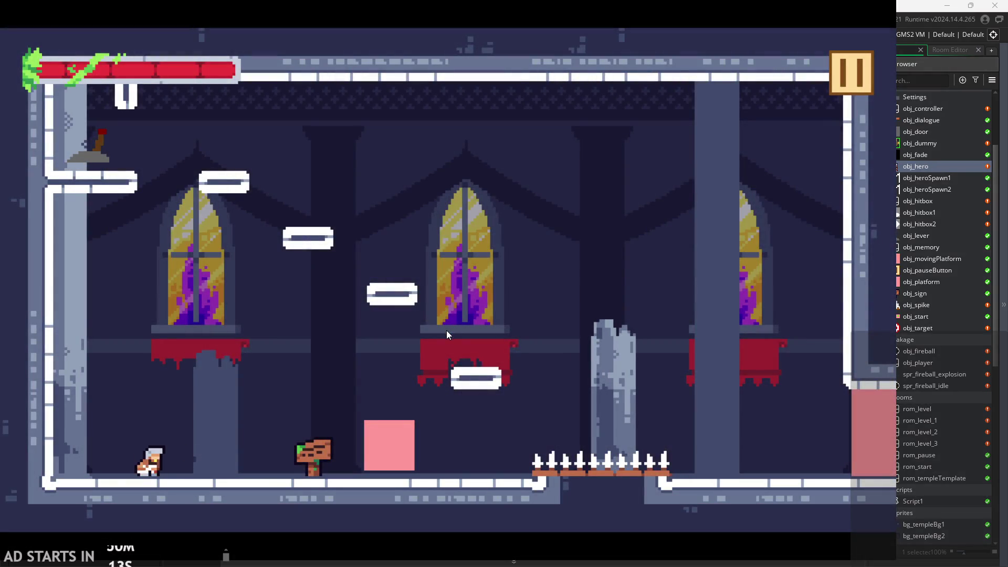
{"action": "key", "text": "x"}
{"action": "key", "text": "x"}
{"action": "key", "text": "x"}
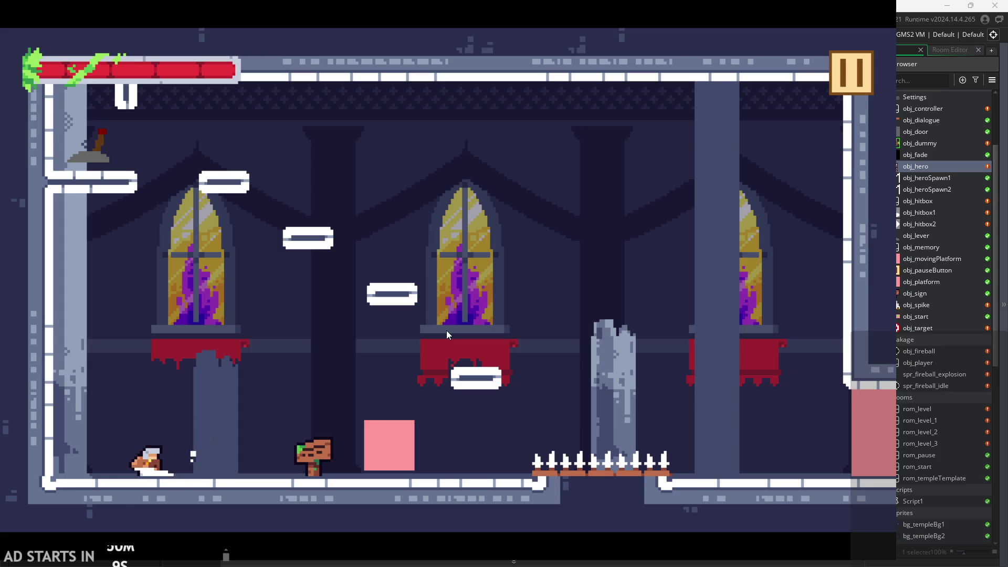
{"action": "key", "text": "x"}
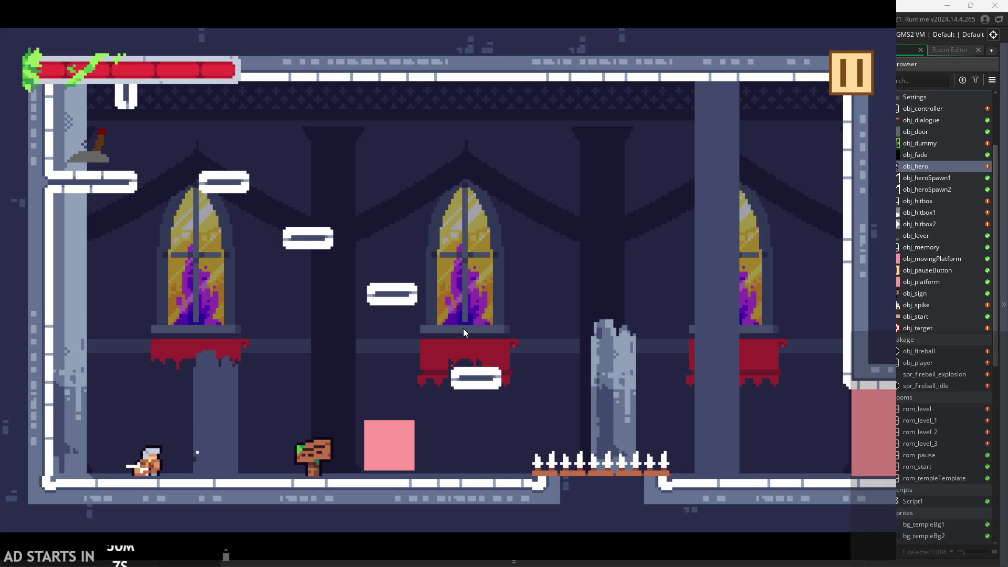
{"action": "key", "text": "x"}
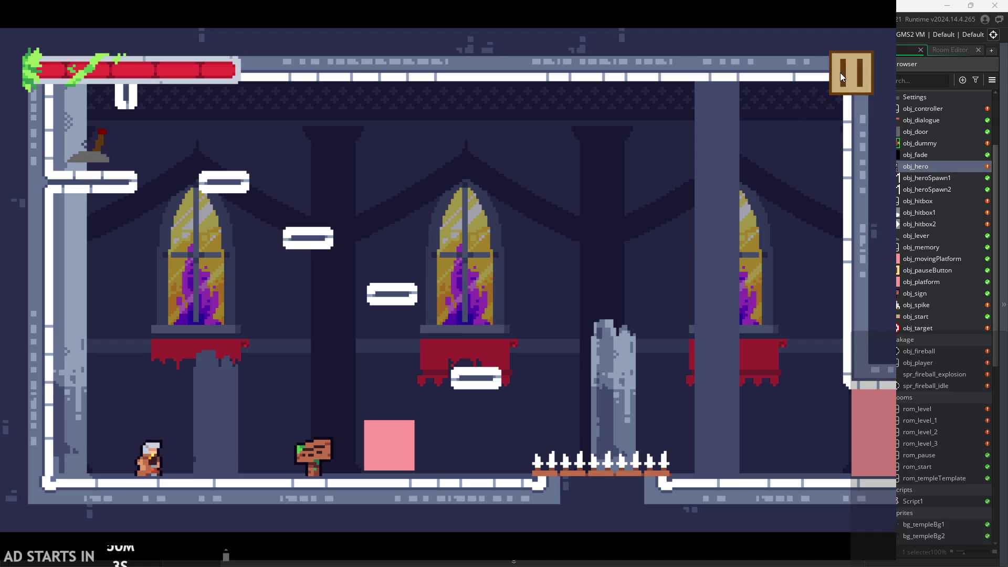
{"action": "left_click", "coordinate": [839, 76]}
{"action": "left_click", "coordinate": [715, 439]}
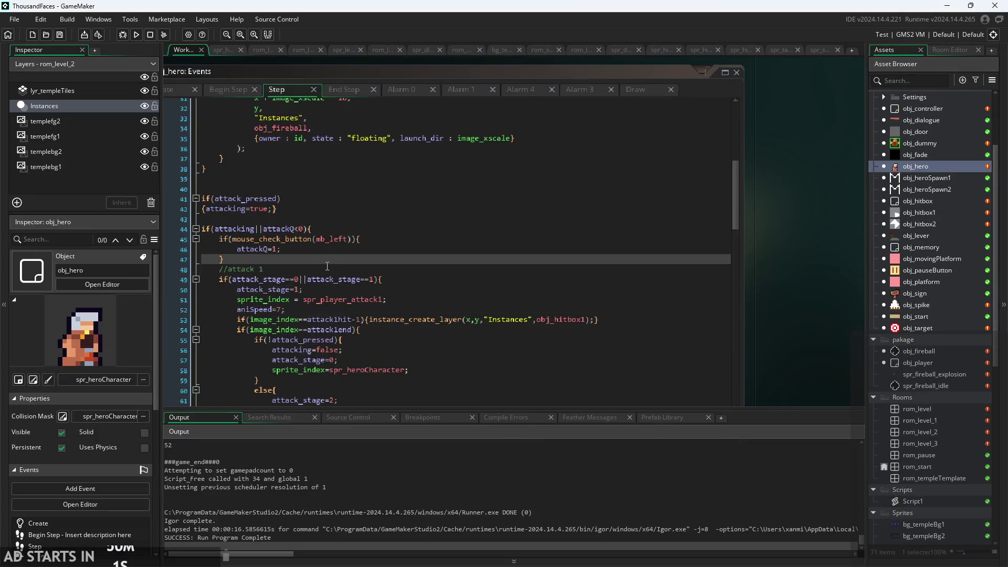
Step: Add an attackQ<1 check to the attack 1 end condition and change line 44 to attackQ>0
{"action": "scroll", "coordinate": [327, 266], "scroll_direction": "up", "scroll_amount": 3, "text": "ctrl"}
{"action": "left_click", "coordinate": [271, 251]}
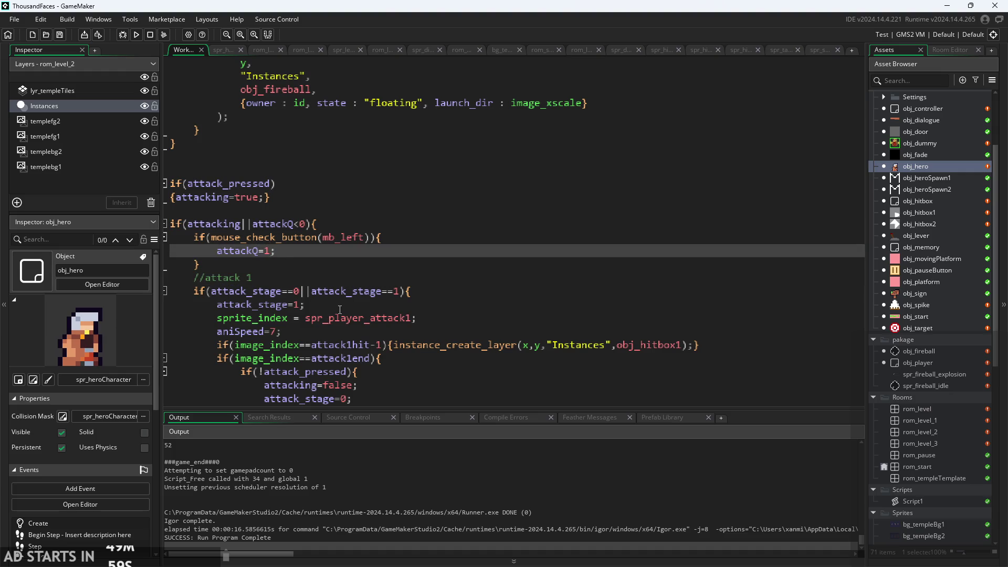
{"action": "scroll", "coordinate": [340, 310], "scroll_direction": "down", "scroll_amount": 3}
{"action": "scroll", "coordinate": [293, 263], "scroll_direction": "up", "scroll_amount": 2}
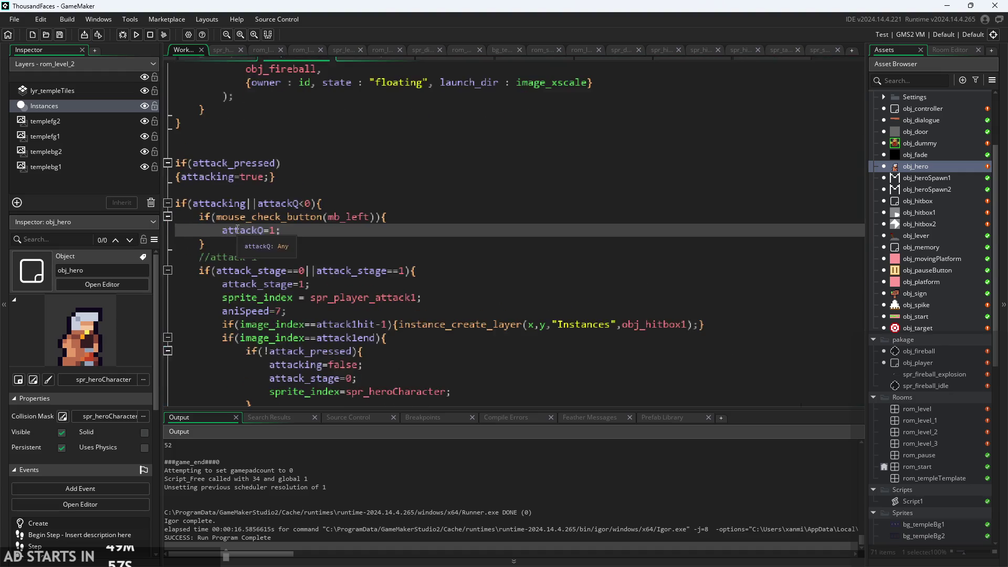
{"action": "scroll", "coordinate": [237, 229], "scroll_direction": "down", "scroll_amount": 3, "text": "ctrl"}
{"action": "scroll", "coordinate": [327, 331], "scroll_direction": "up", "scroll_amount": 1, "text": "ctrl"}
{"action": "scroll", "coordinate": [327, 331], "scroll_direction": "up", "scroll_amount": 4, "text": "ctrl"}
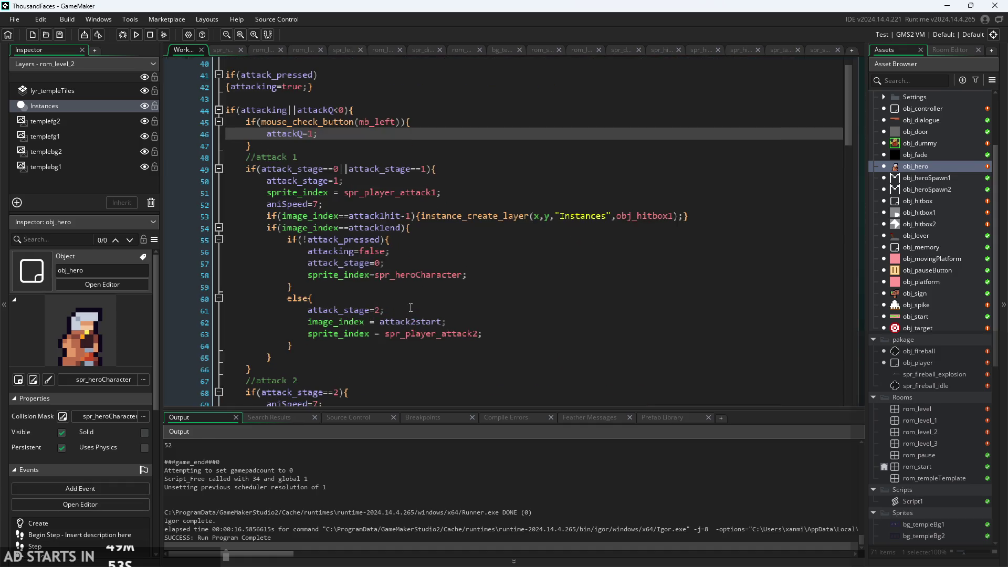
{"action": "left_click", "coordinate": [381, 240]}
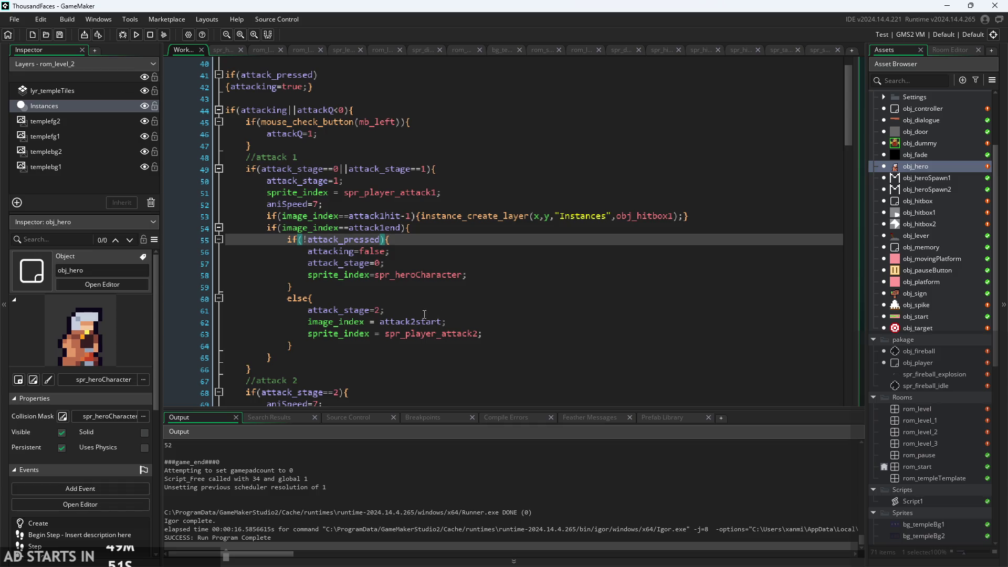
{"action": "scroll", "coordinate": [362, 265], "scroll_direction": "down", "scroll_amount": 1}
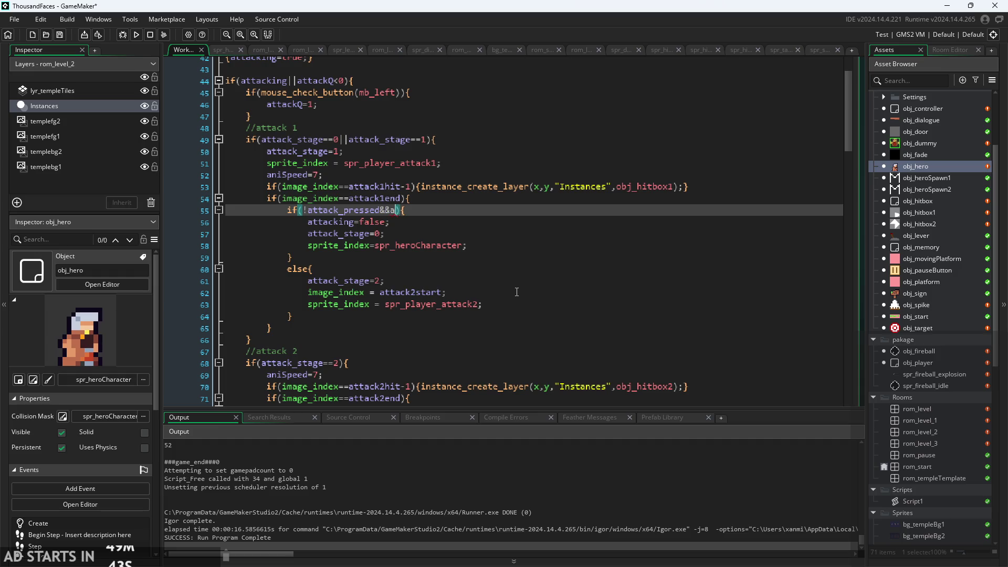
{"action": "type", "text": "ttack`"}
{"action": "key", "text": "BackSpace"}
{"action": "type", "text": "Q"}
{"action": "scroll", "coordinate": [316, 141], "scroll_direction": "up", "scroll_amount": 2}
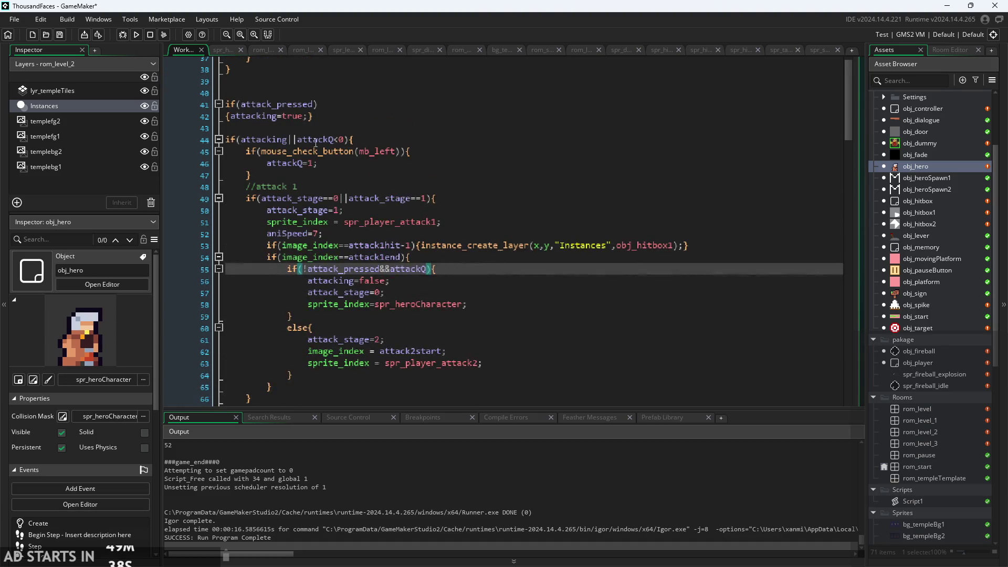
{"action": "left_click_drag", "start_coordinate": [295, 139], "coordinate": [344, 139]}
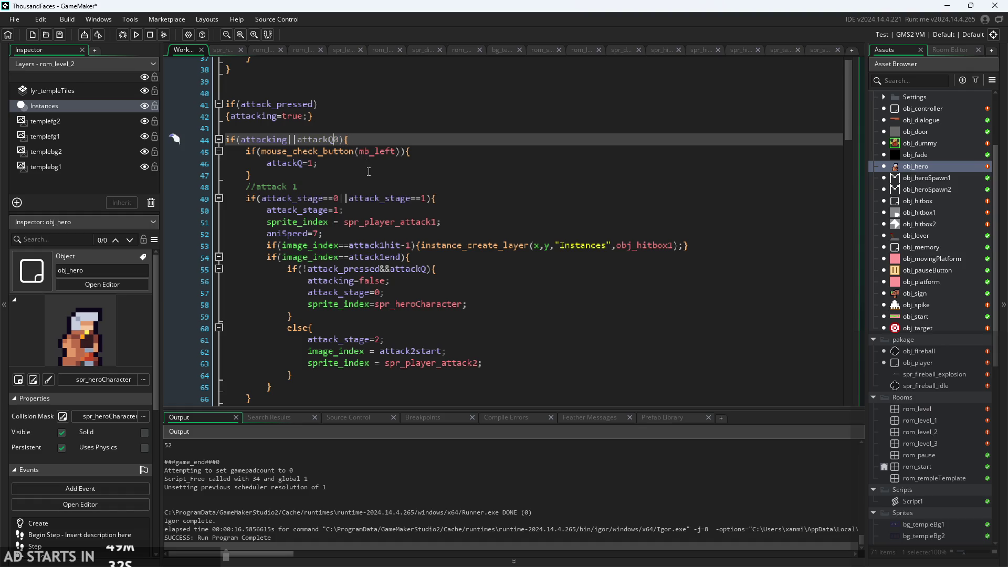
{"action": "type", "text": ">"}
{"action": "left_click", "coordinate": [366, 189]}
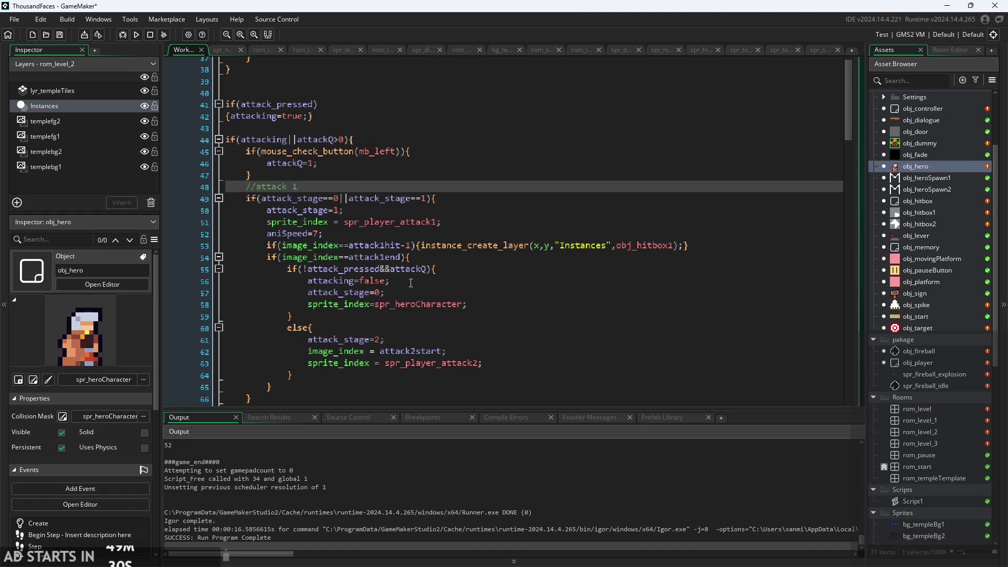
Step: Make the attack 2 end check read if(!attack_pressed&&attackQ<1), then run the game
{"action": "left_click", "coordinate": [427, 269]}
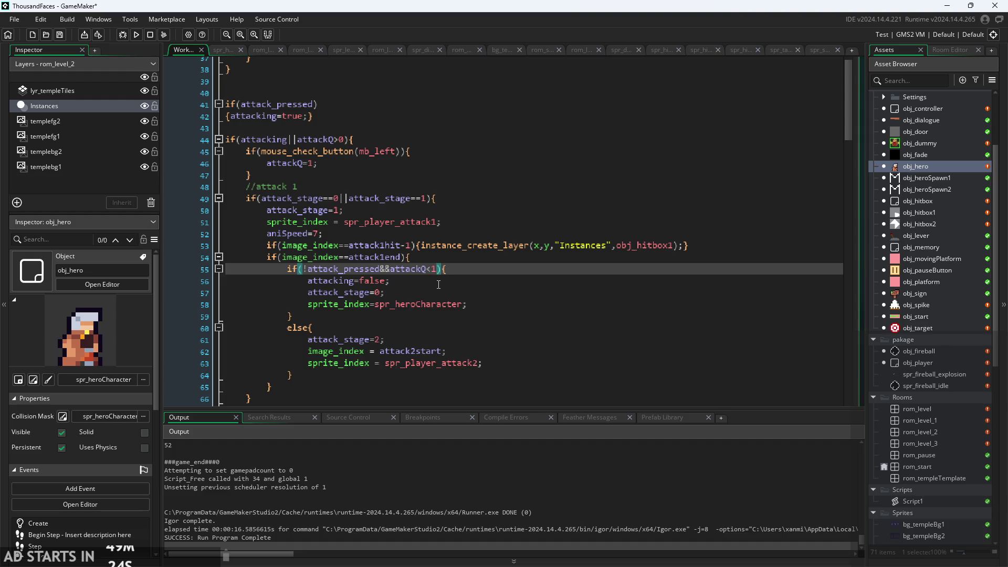
{"action": "scroll", "coordinate": [393, 272], "scroll_direction": "up", "scroll_amount": 1, "text": "ctrl"}
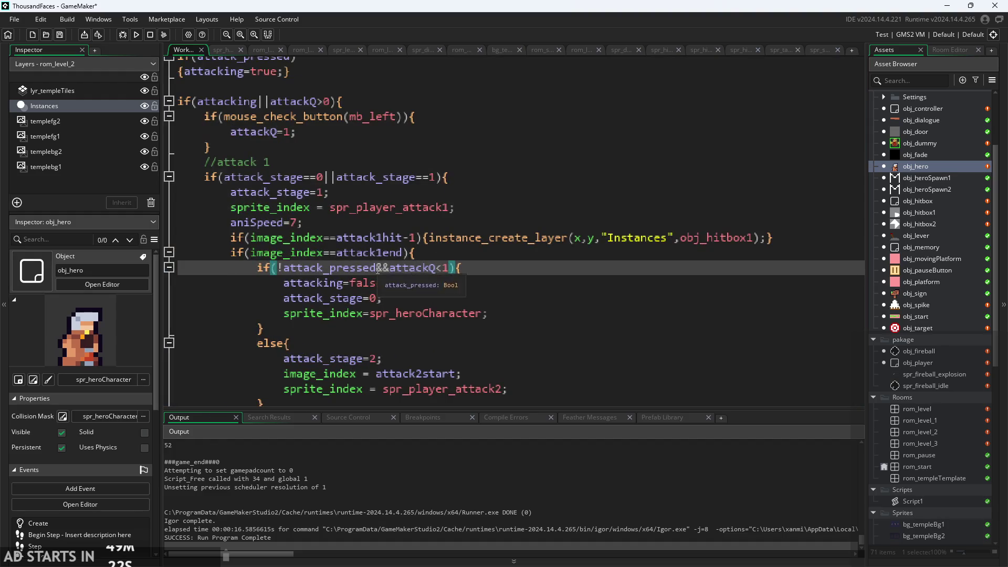
{"action": "left_click_drag", "start_coordinate": [377, 269], "coordinate": [446, 271]}
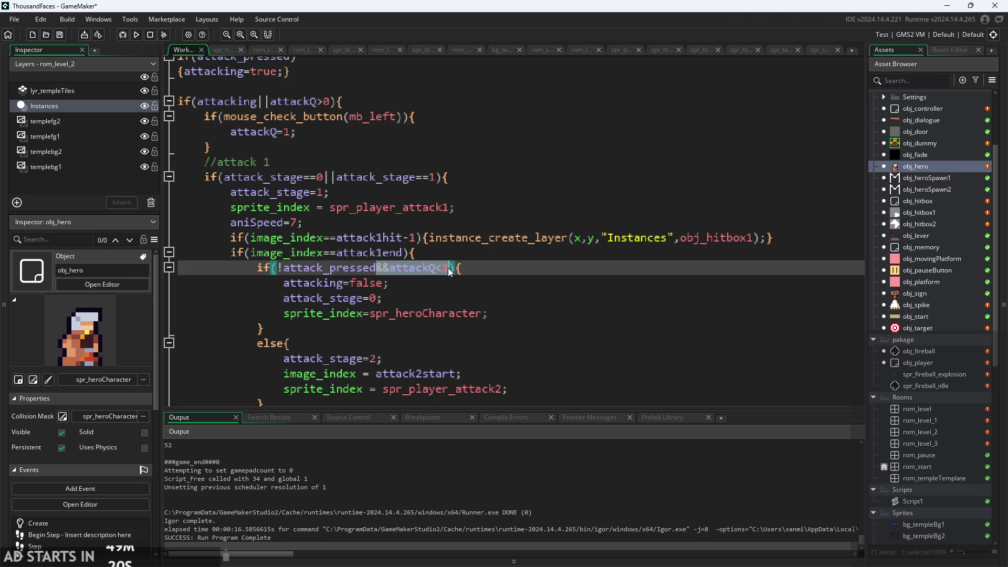
{"action": "scroll", "coordinate": [445, 279], "scroll_direction": "down", "scroll_amount": 5}
{"action": "scroll", "coordinate": [355, 254], "scroll_direction": "down", "scroll_amount": 1, "text": "ctrl"}
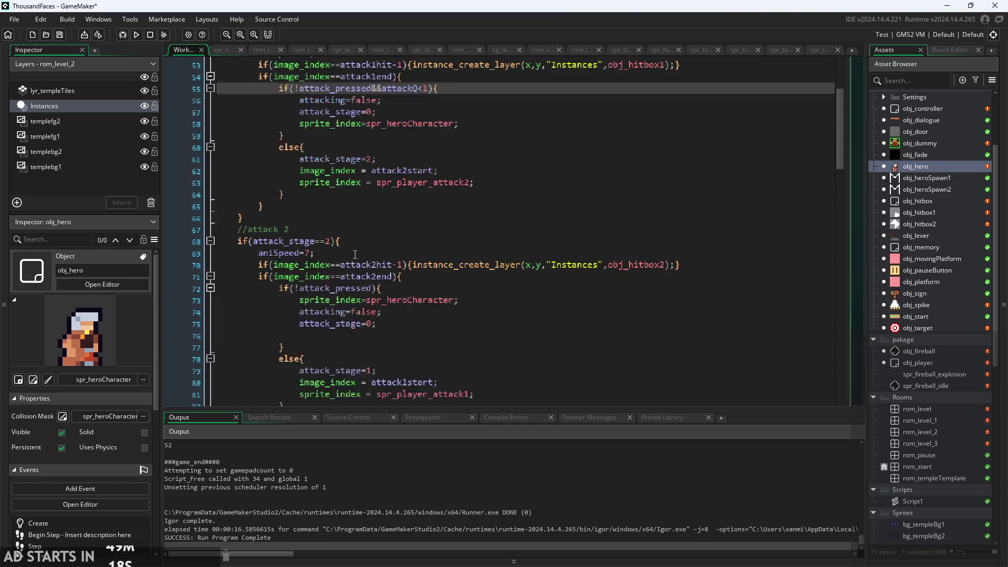
{"action": "scroll", "coordinate": [371, 267], "scroll_direction": "up", "scroll_amount": 1}
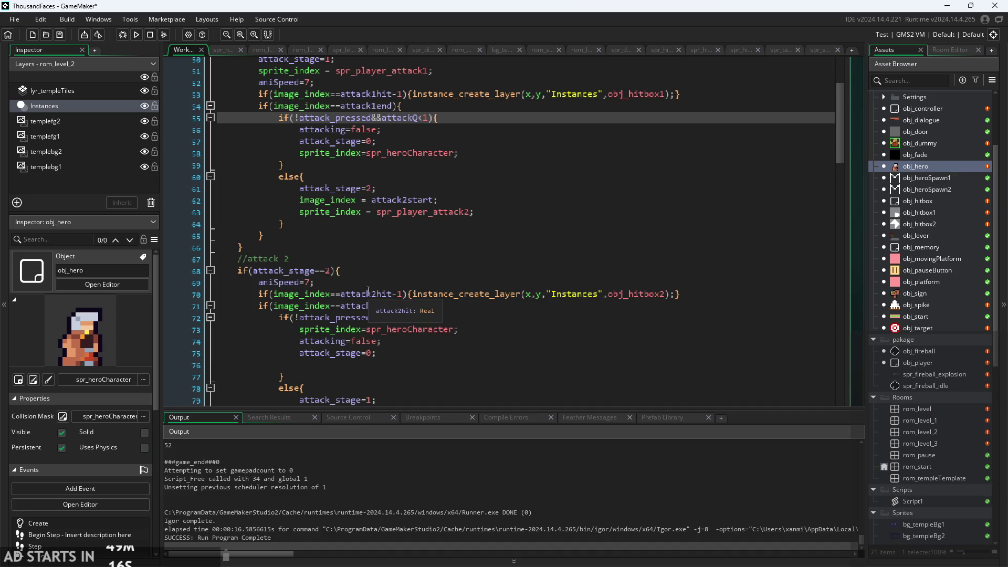
{"action": "scroll", "coordinate": [395, 332], "scroll_direction": "down", "scroll_amount": 2}
{"action": "left_click", "coordinate": [374, 259]}
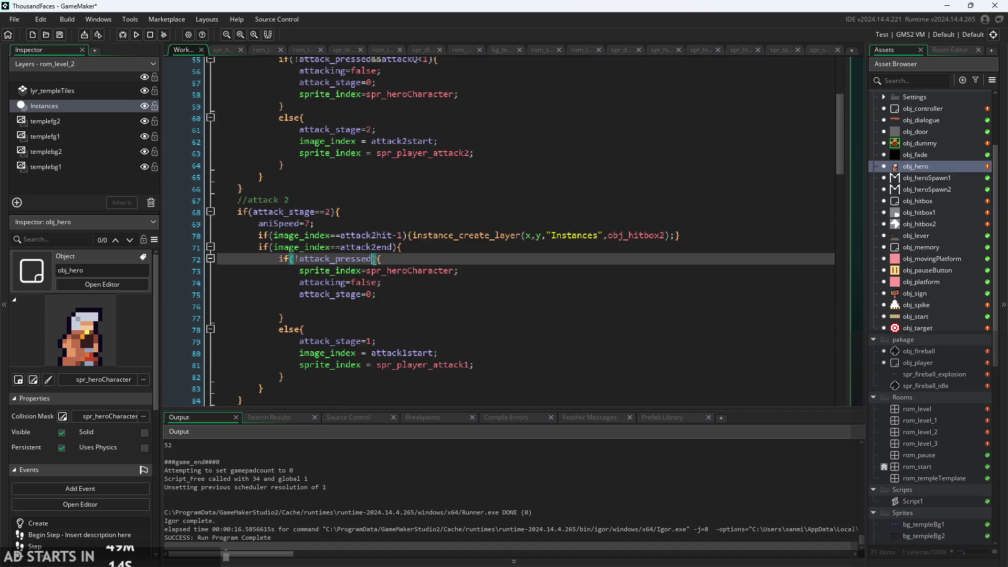
{"action": "type", "text": "&&attackQ<1"}
{"action": "type", "text": "&&attackQ<1)"}
{"action": "left_click", "coordinate": [482, 271]}
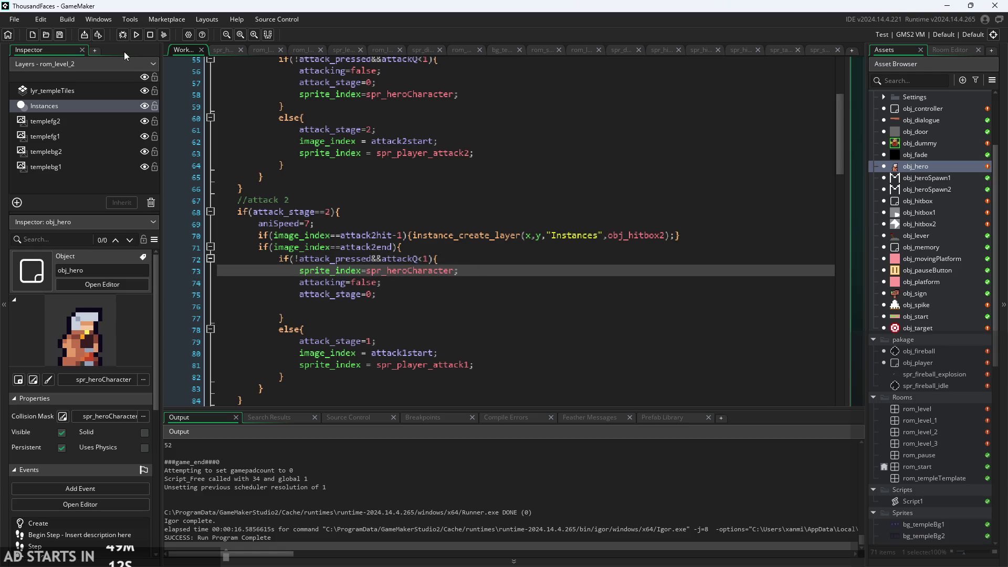
{"action": "left_click", "coordinate": [138, 39]}
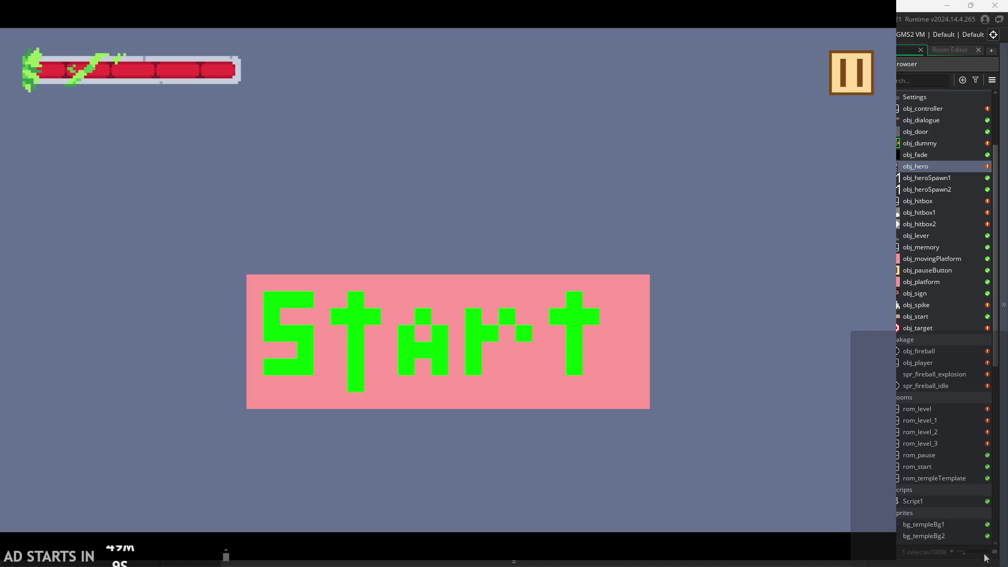
{"action": "left_click", "coordinate": [426, 351]}
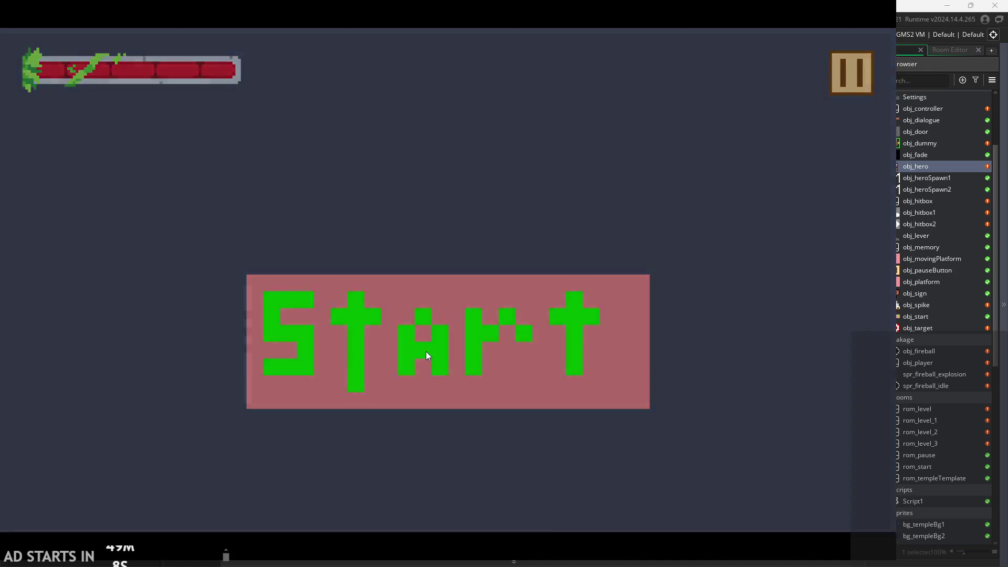
{"action": "key", "text": "x"}
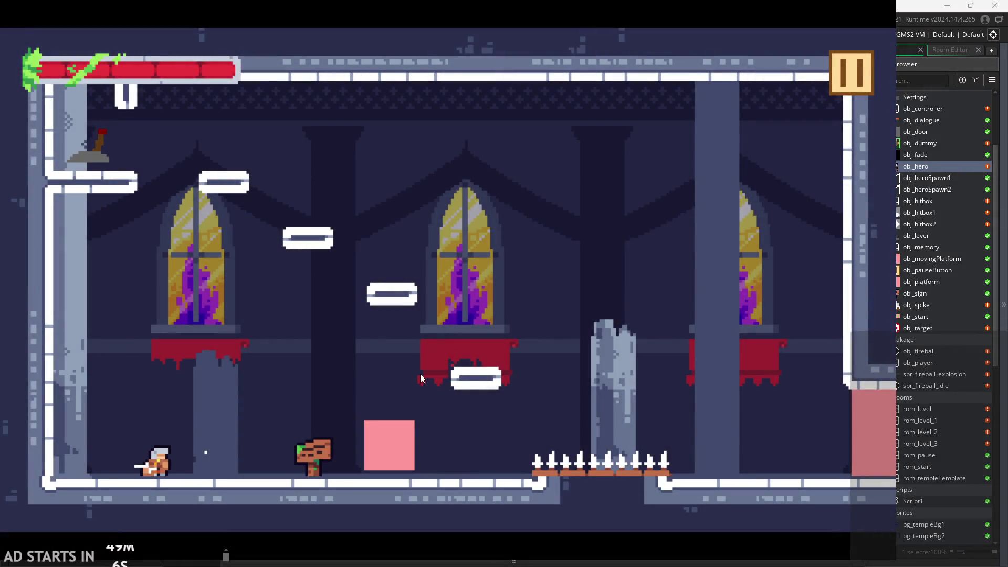
{"action": "left_click", "coordinate": [841, 86]}
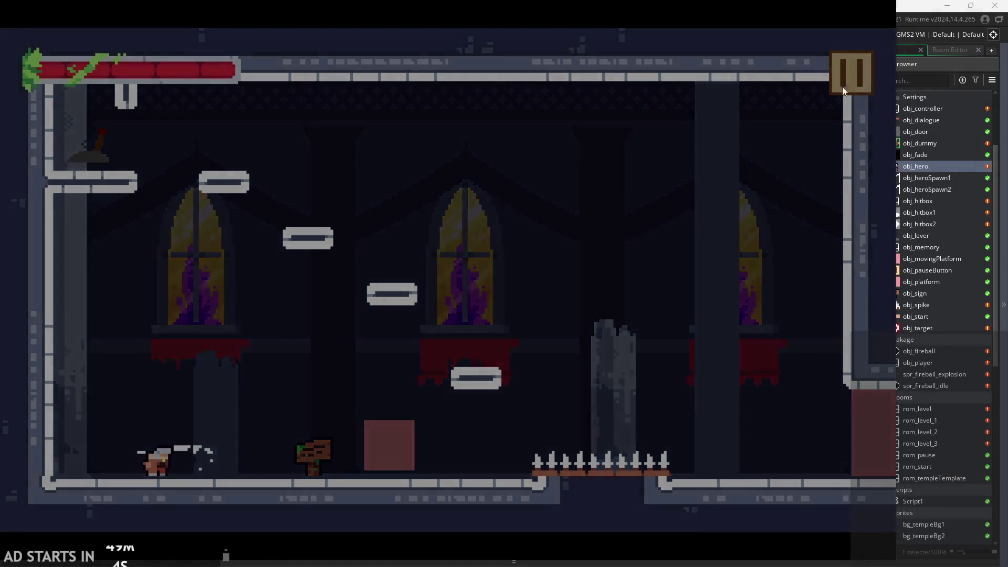
{"action": "left_click", "coordinate": [714, 452]}
{"action": "scroll", "coordinate": [475, 252], "scroll_direction": "down", "scroll_amount": 3}
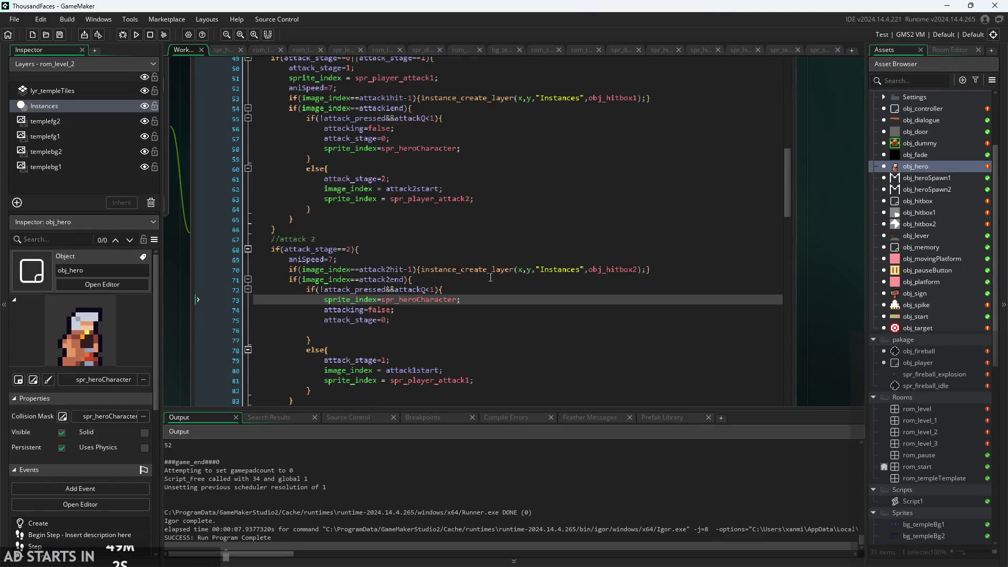
Step: Add else{attackQ=0;} after the left-mouse check, save the Step event, and run the game
{"action": "scroll", "coordinate": [413, 242], "scroll_direction": "up", "scroll_amount": 2}
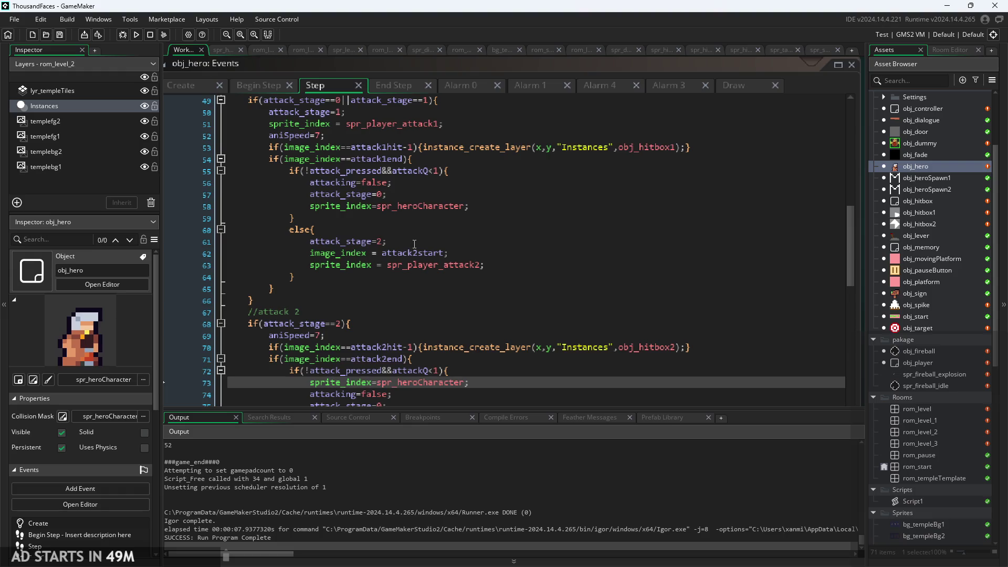
{"action": "scroll", "coordinate": [411, 244], "scroll_direction": "up", "scroll_amount": 2}
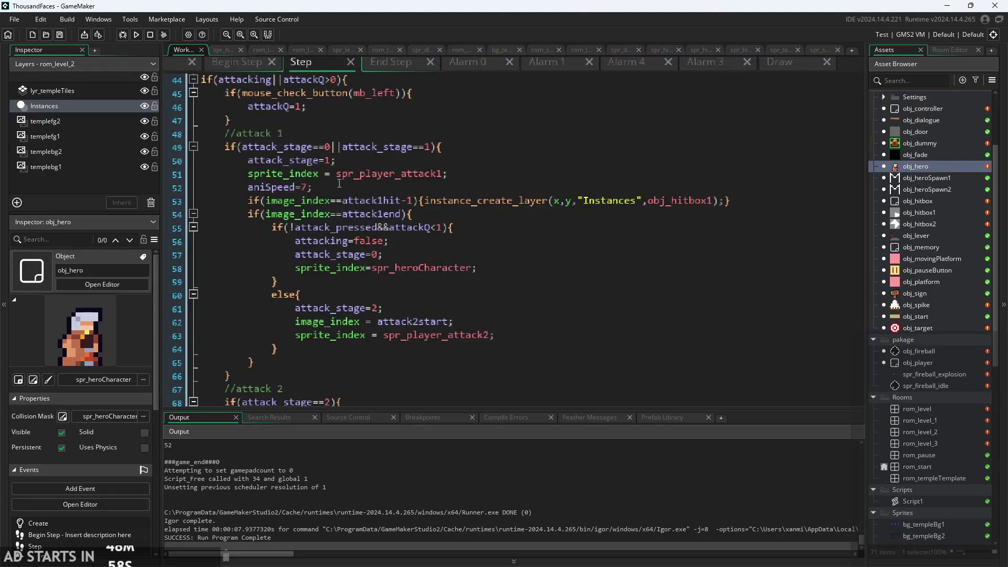
{"action": "scroll", "coordinate": [314, 199], "scroll_direction": "up", "scroll_amount": 3}
{"action": "left_click", "coordinate": [308, 210]}
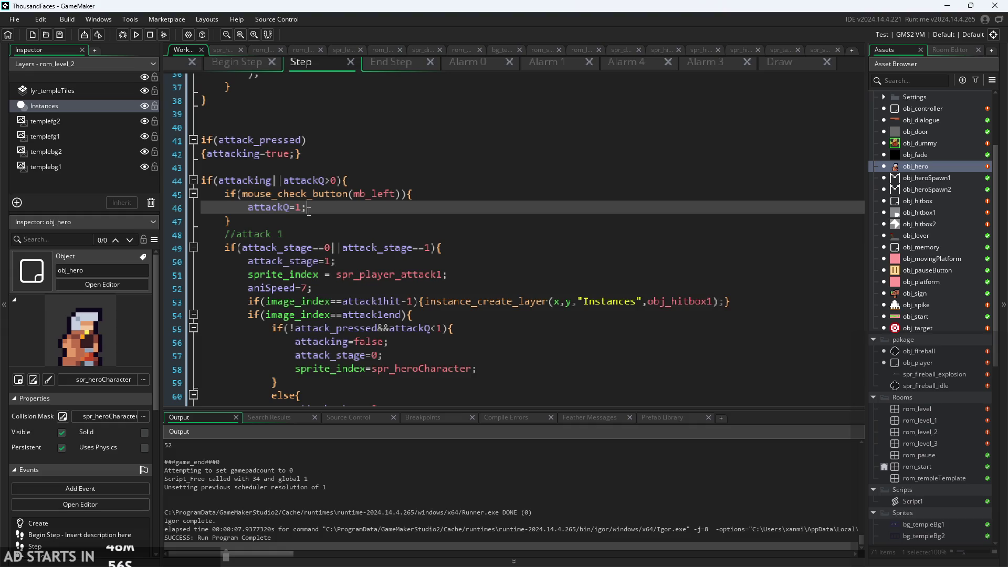
{"action": "left_click", "coordinate": [301, 221]}
{"action": "key", "text": "Return"}
{"action": "type", "text": "else{attackQ--;"}
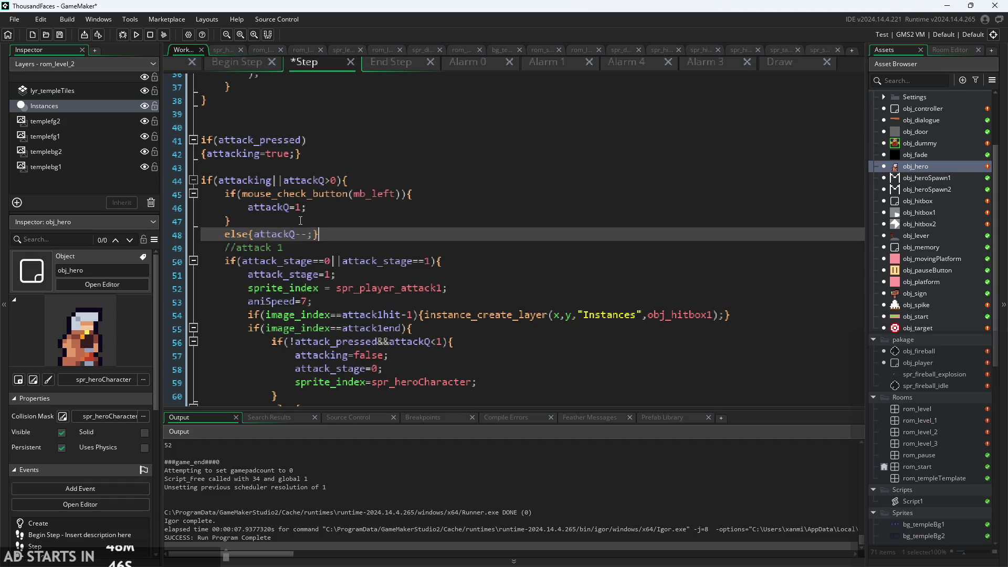
{"action": "key", "text": "ctrl+s"}
{"action": "left_click", "coordinate": [136, 34]}
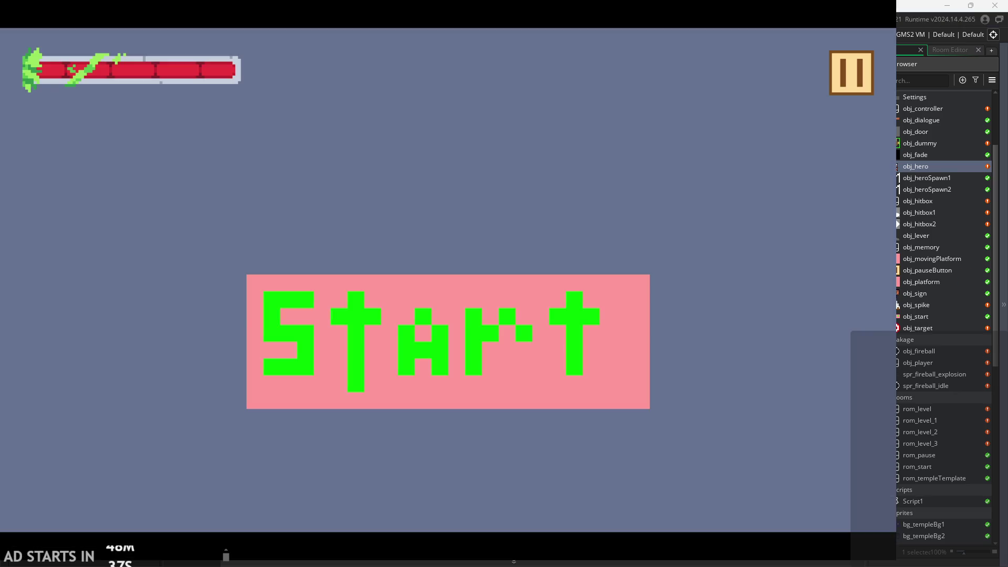
Step: Start playing from the start screen and make the hero attack three times with x
{"action": "left_click", "coordinate": [565, 346]}
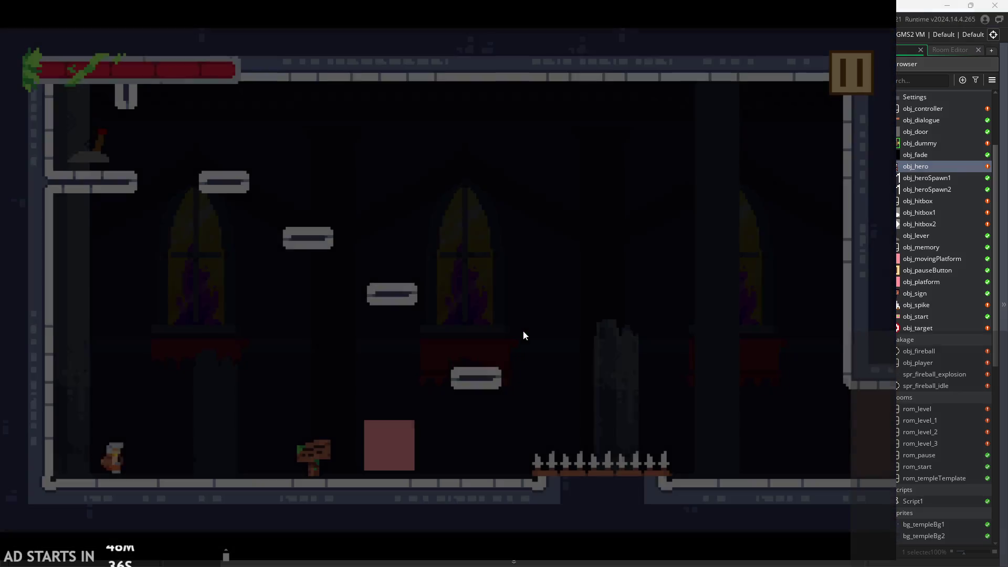
{"action": "key", "text": "x"}
{"action": "key", "text": "x"}
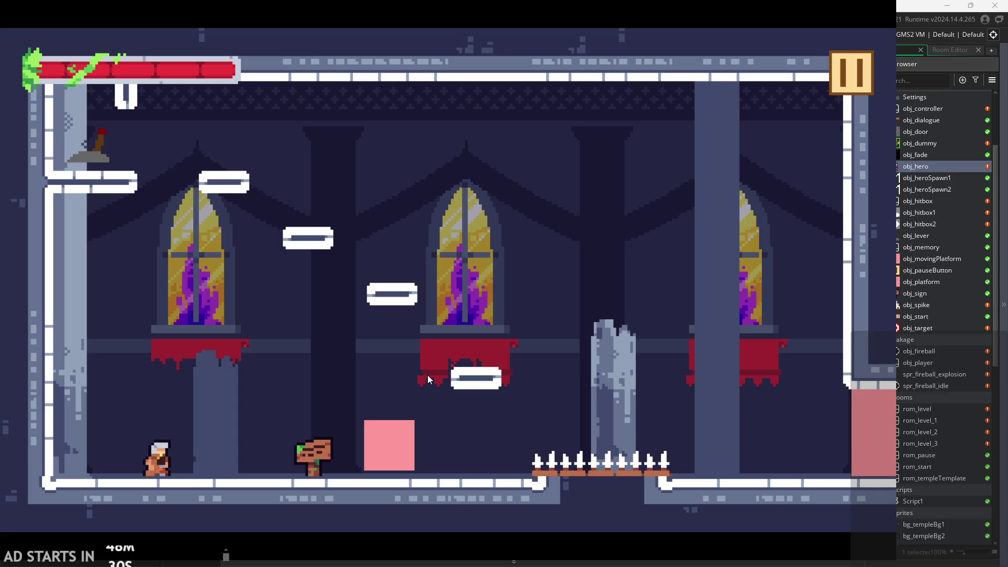
{"action": "key", "text": "x"}
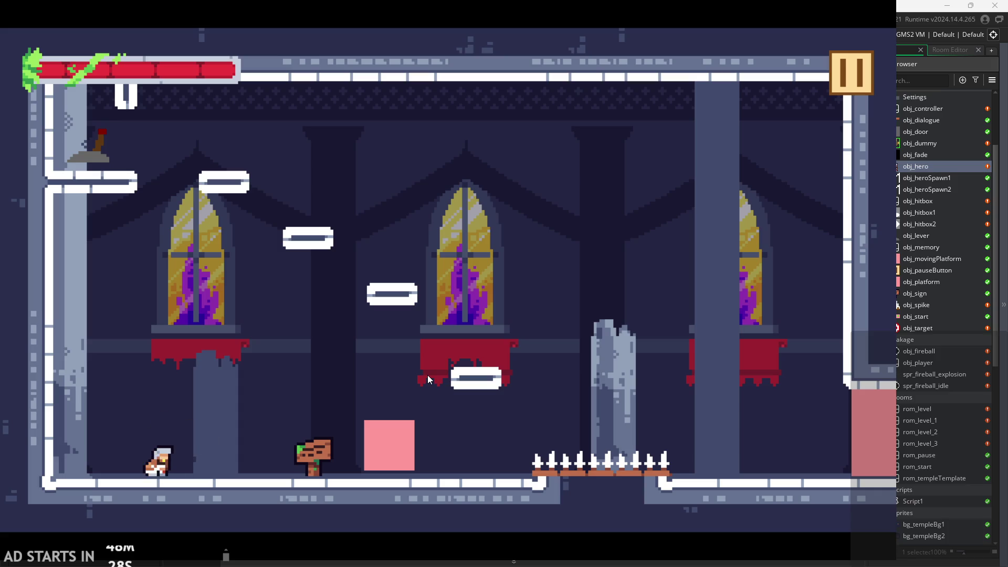
{"action": "key", "text": "x"}
{"action": "key", "text": "x"}
{"action": "key", "text": "x"}
{"action": "key", "text": "x"}
Step: Run right onto the pink block, pause and resume, then chain attack1 into attack2
{"action": "key", "text": "Right"}
{"action": "key", "text": "z"}
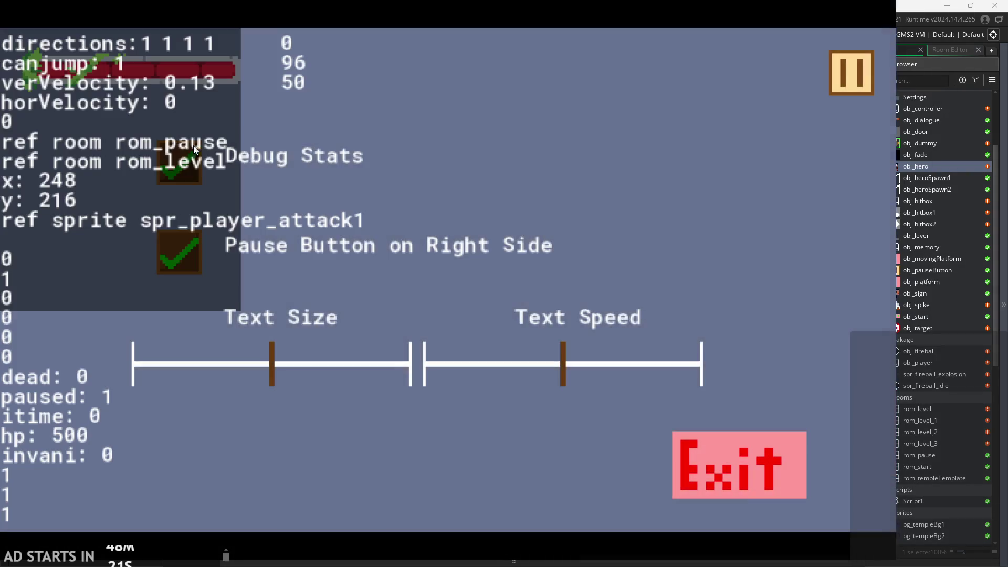
{"action": "left_click", "coordinate": [840, 81]}
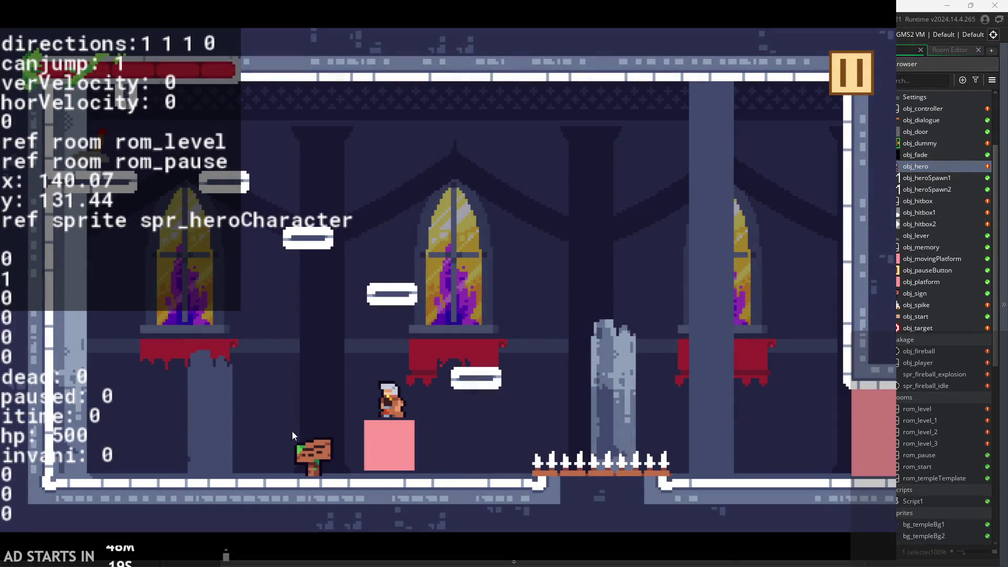
{"action": "key", "text": "x"}
{"action": "key", "text": "x"}
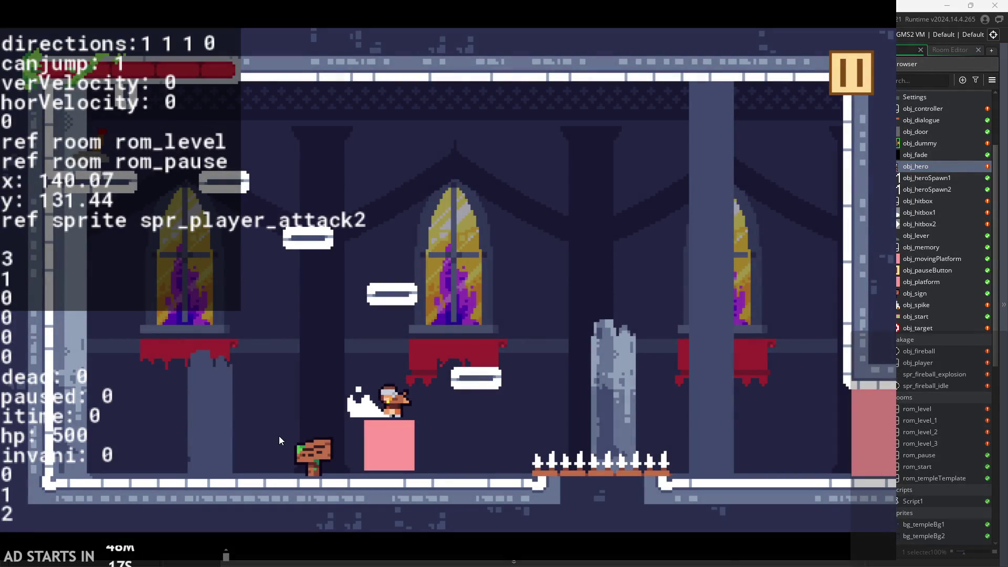
{"action": "key", "text": "x"}
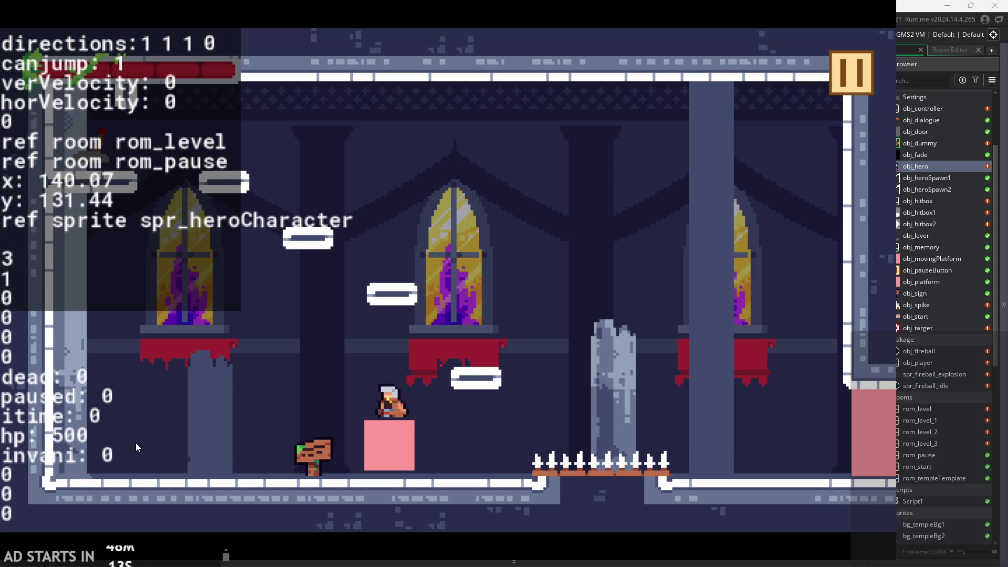
{"action": "key", "text": "x"}
{"action": "key", "text": "x"}
Step: Jump and steer the hero across the upper platforms, landing beside the sign
{"action": "key", "text": "space"}
{"action": "key", "text": "space"}
{"action": "key", "text": "Right"}
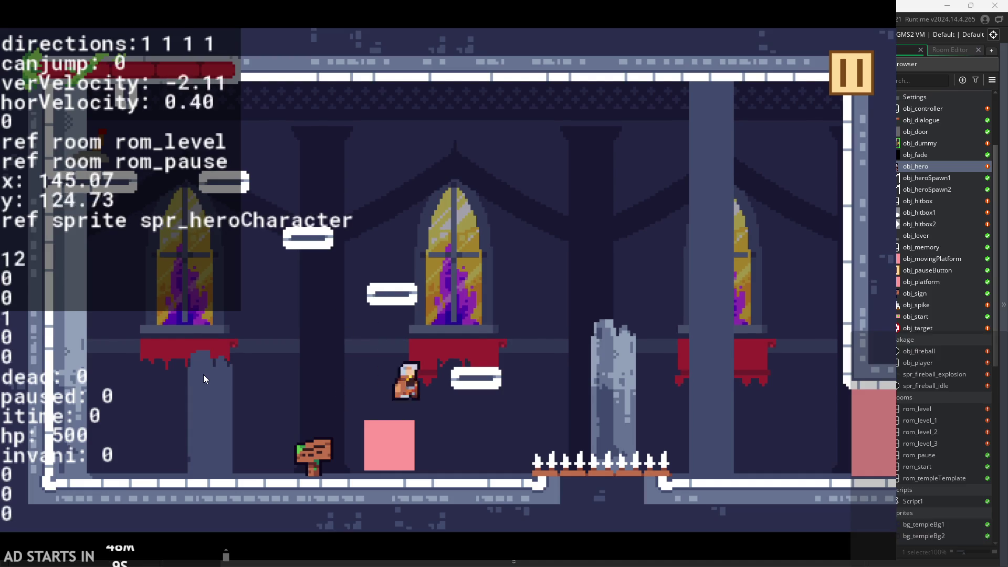
{"action": "key", "text": "Left"}
{"action": "key", "text": "space"}
{"action": "key", "text": "space"}
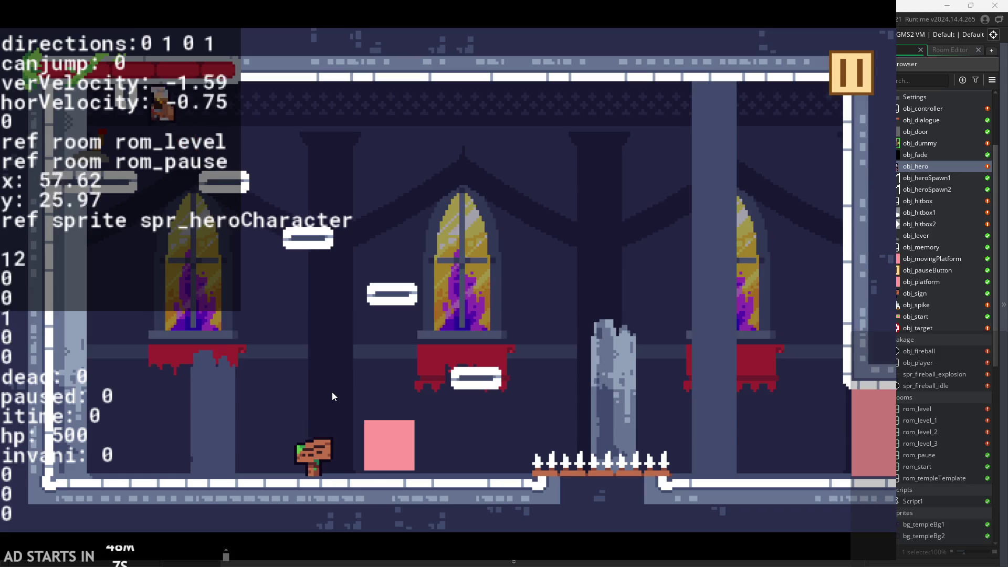
{"action": "key", "text": "Right"}
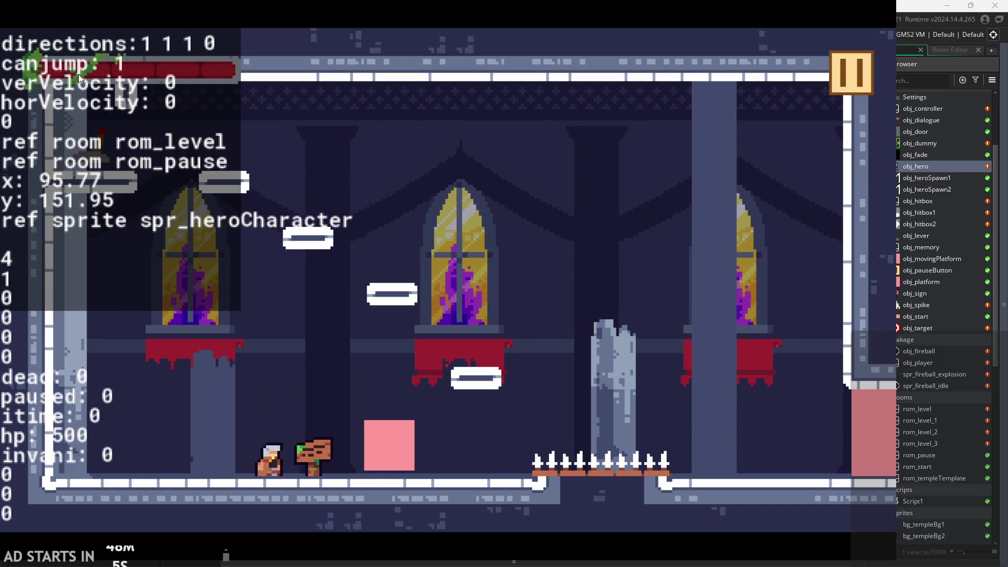
{"action": "key", "text": "space"}
{"action": "key", "text": "Right"}
{"action": "key", "text": "Left"}
{"action": "key", "text": "Left"}
{"action": "key", "text": "Left"}
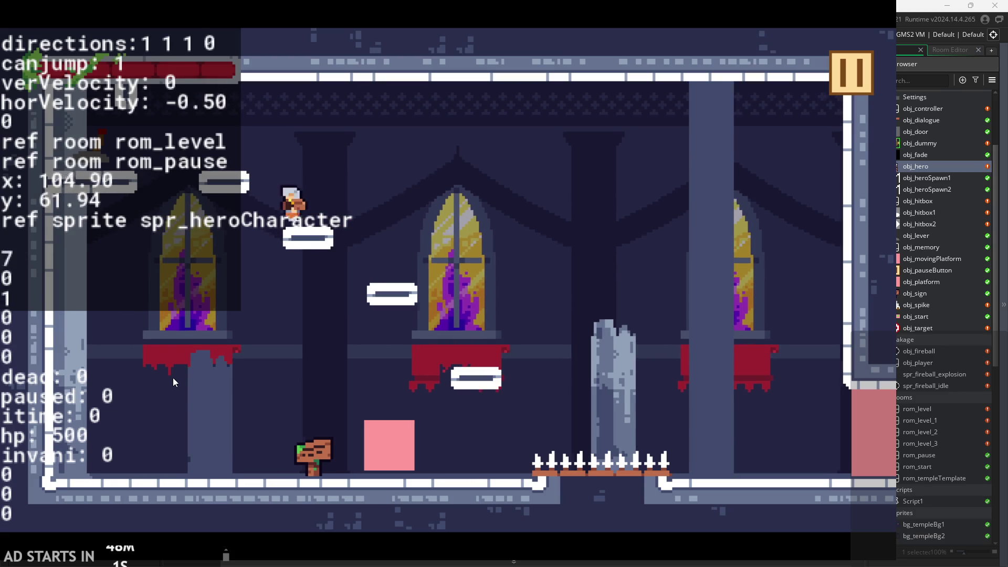
{"action": "key", "text": "Right"}
{"action": "key", "text": "space"}
{"action": "key", "text": "space"}
{"action": "key", "text": "Left"}
Step: Cycle attack combos on the floor and pink block, including attacks in mid-air
{"action": "key", "text": "x"}
{"action": "key", "text": "x"}
{"action": "key", "text": "x"}
{"action": "key", "text": "x"}
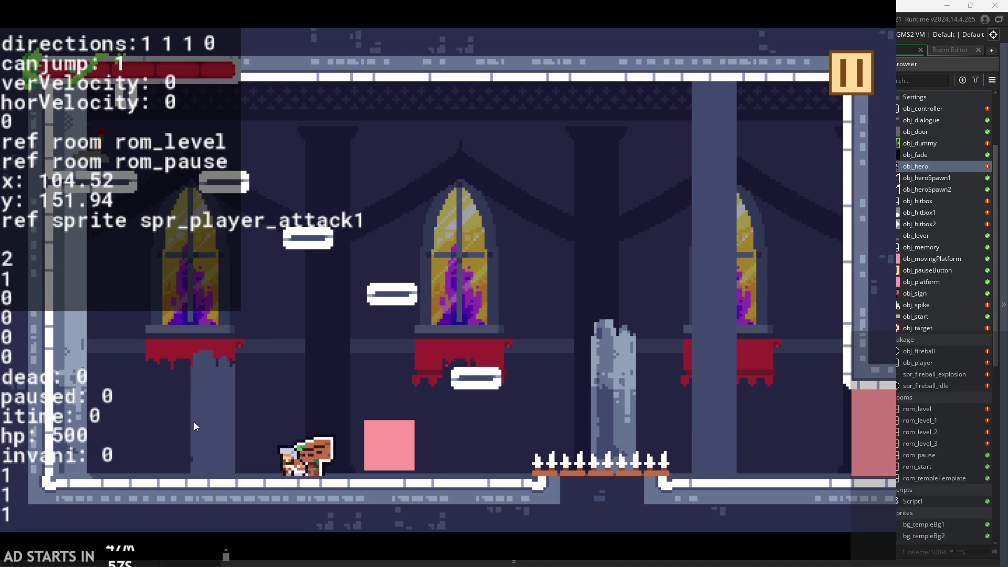
{"action": "key", "text": "x"}
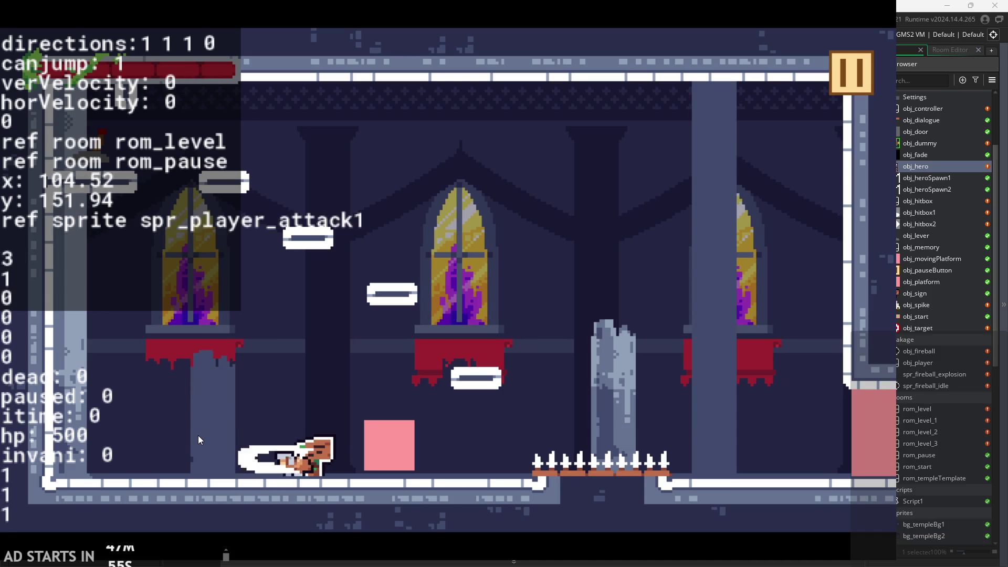
{"action": "key", "text": "Left"}
{"action": "key", "text": "x"}
{"action": "key", "text": "x"}
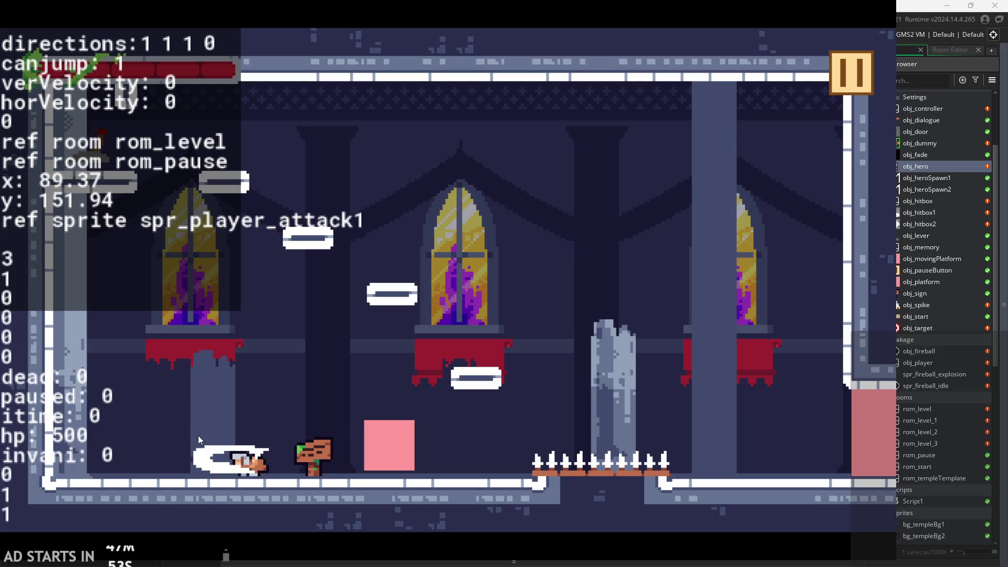
{"action": "key", "text": "space"}
{"action": "key", "text": "Right"}
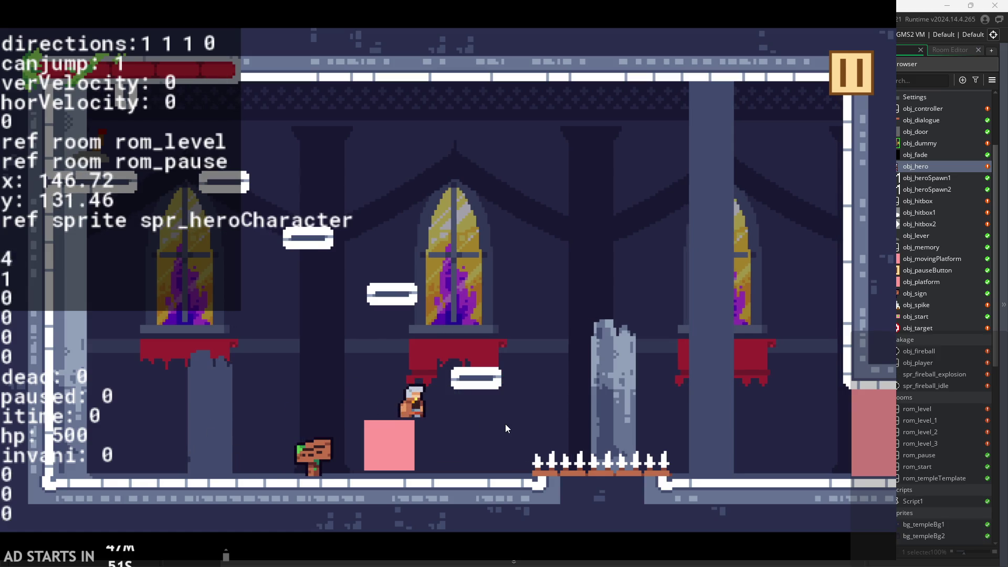
{"action": "key", "text": "Right"}
{"action": "key", "text": "x"}
{"action": "key", "text": "x"}
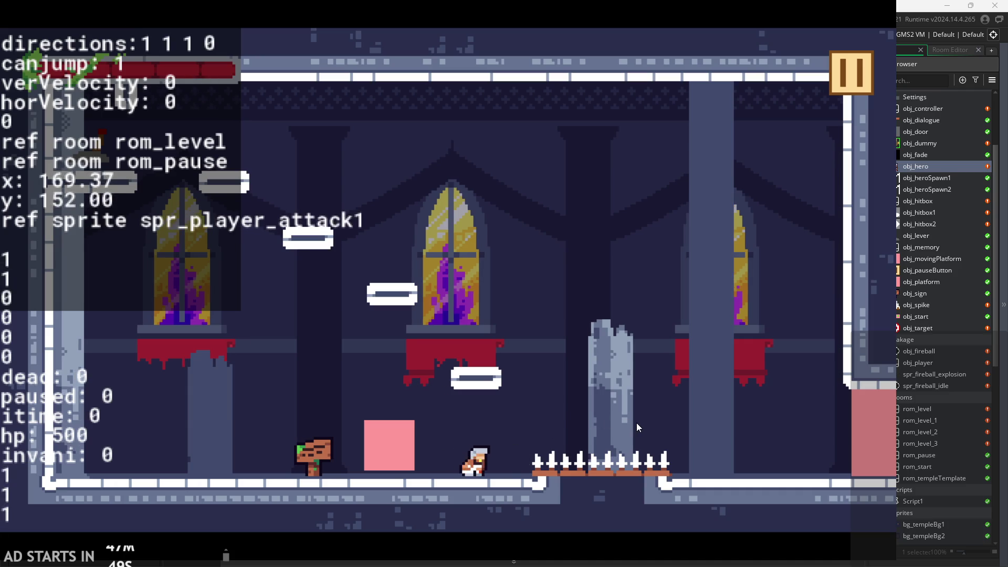
{"action": "key", "text": "x"}
{"action": "key", "text": "x"}
{"action": "key", "text": "space"}
{"action": "key", "text": "Right"}
{"action": "key", "text": "x"}
Step: Jump back over the spikes and climb up-left to the top-left platform
{"action": "key", "text": "Left"}
{"action": "key", "text": "space"}
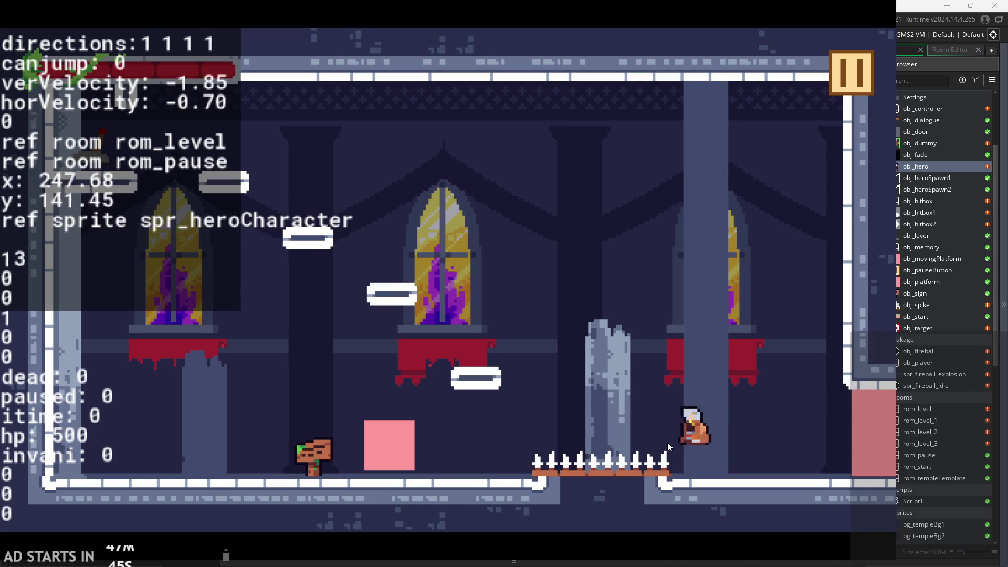
{"action": "key", "text": "Right"}
{"action": "key", "text": "space"}
{"action": "key", "text": "space"}
{"action": "key", "text": "Left"}
{"action": "key", "text": "space"}
{"action": "key", "text": "space"}
{"action": "key", "text": "Right"}
{"action": "key", "text": "space"}
{"action": "key", "text": "Left"}
{"action": "key", "text": "space"}
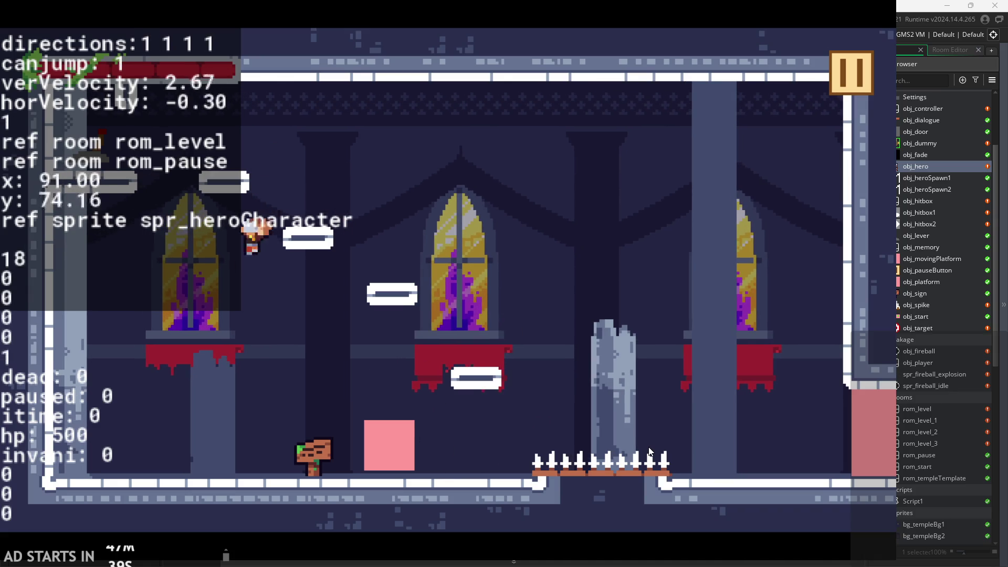
Step: Cross the red ledge and run right into the room with targets and a training dummy
{"action": "key", "text": "Right"}
{"action": "key", "text": "space"}
{"action": "key", "text": "space"}
{"action": "key", "text": "Left"}
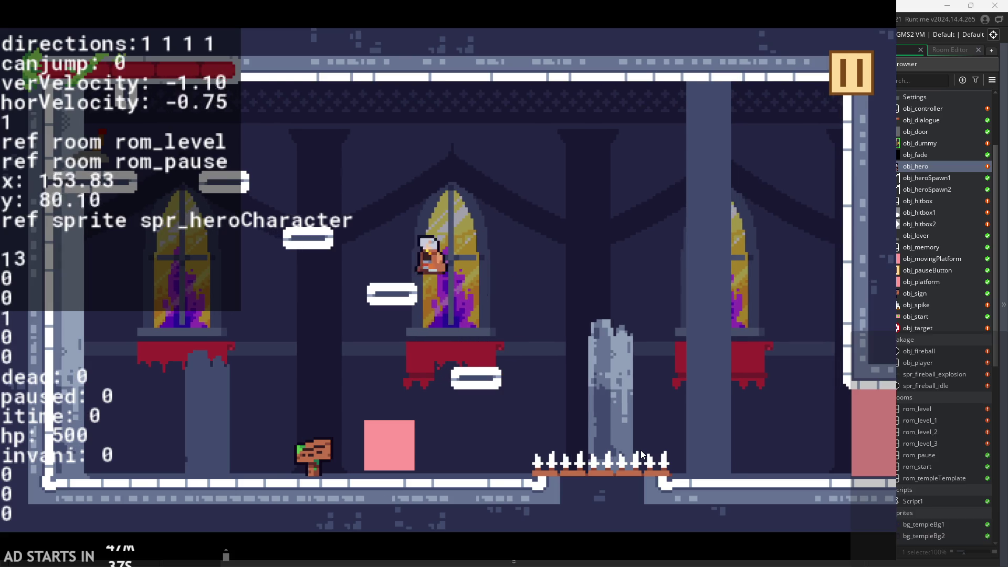
{"action": "key", "text": "space"}
{"action": "key", "text": "Right"}
{"action": "key", "text": "space"}
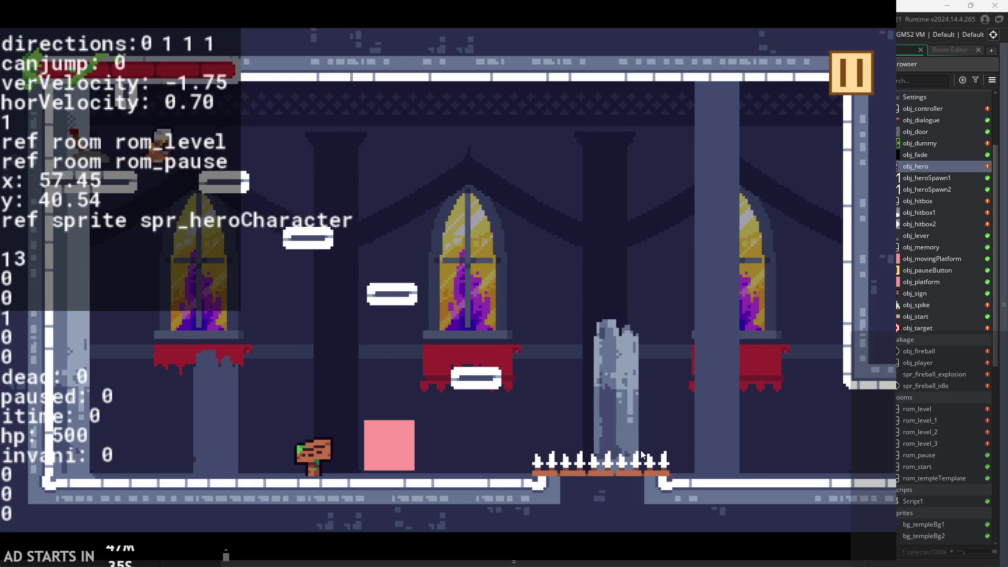
{"action": "key", "text": "space"}
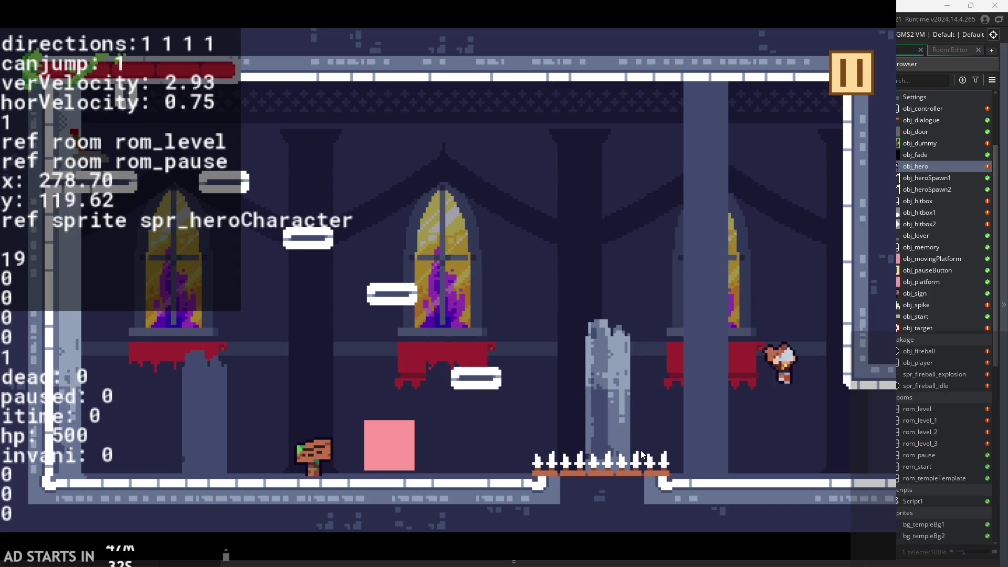
{"action": "key", "text": "Right"}
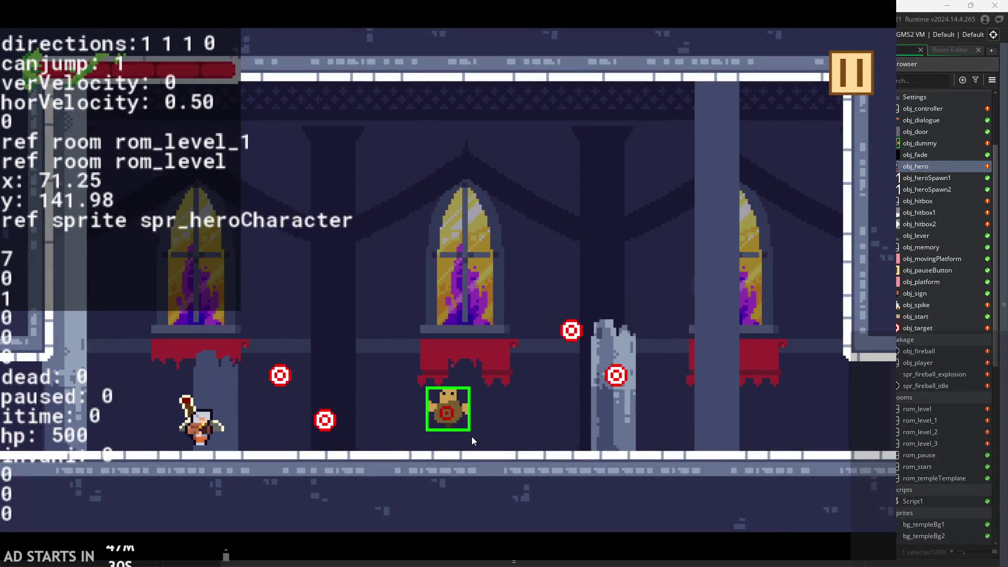
Step: Chain attacks into the left target and the training dummy while dashing left and right
{"action": "key", "text": "x"}
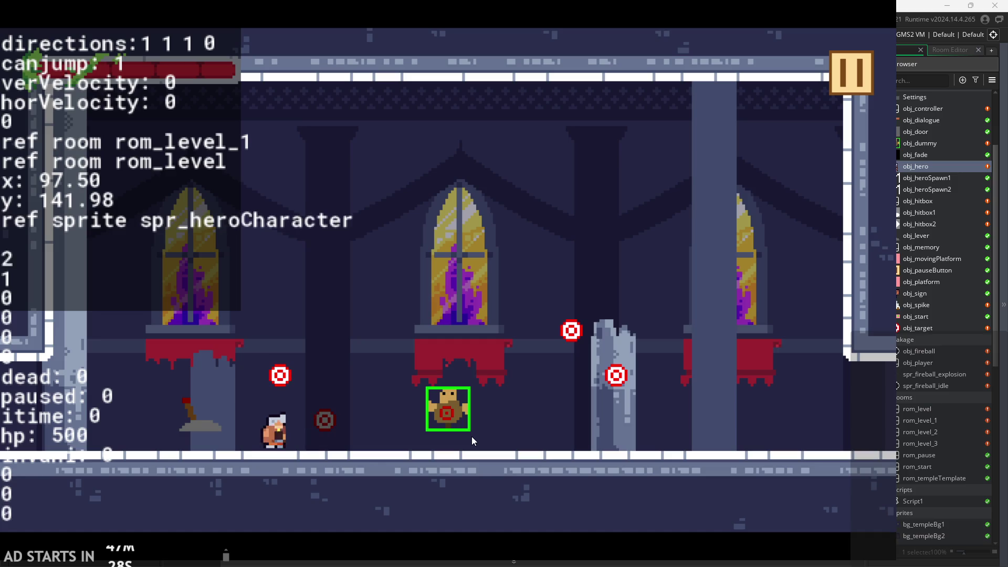
{"action": "key", "text": "x"}
{"action": "key", "text": "Right"}
{"action": "key", "text": "x"}
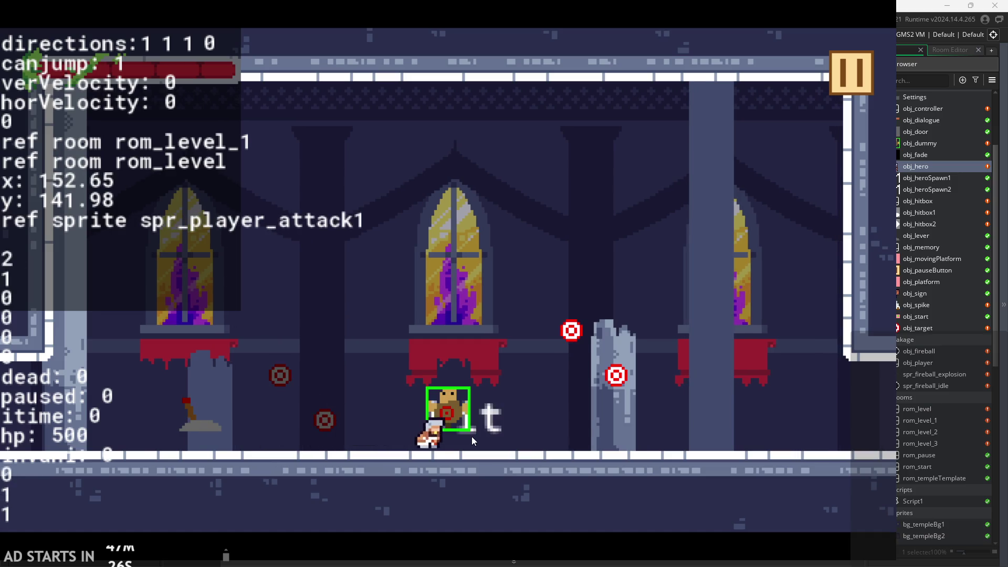
{"action": "key", "text": "x"}
{"action": "key", "text": "x"}
{"action": "key", "text": "x"}
{"action": "key", "text": "Left"}
{"action": "key", "text": "Right"}
{"action": "key", "text": "x"}
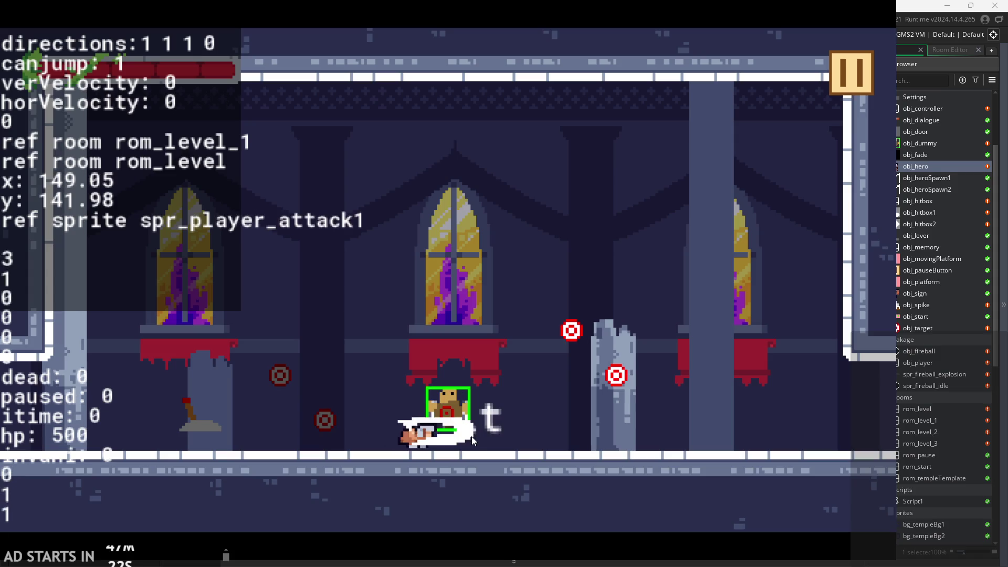
{"action": "key", "text": "x"}
{"action": "key", "text": "Left"}
{"action": "key", "text": "Right"}
Step: Keep combo-attacking the targets and dummy, then pause and exit back to the editor
{"action": "key", "text": "x"}
{"action": "key", "text": "Left"}
{"action": "key", "text": "x"}
{"action": "key", "text": "Right"}
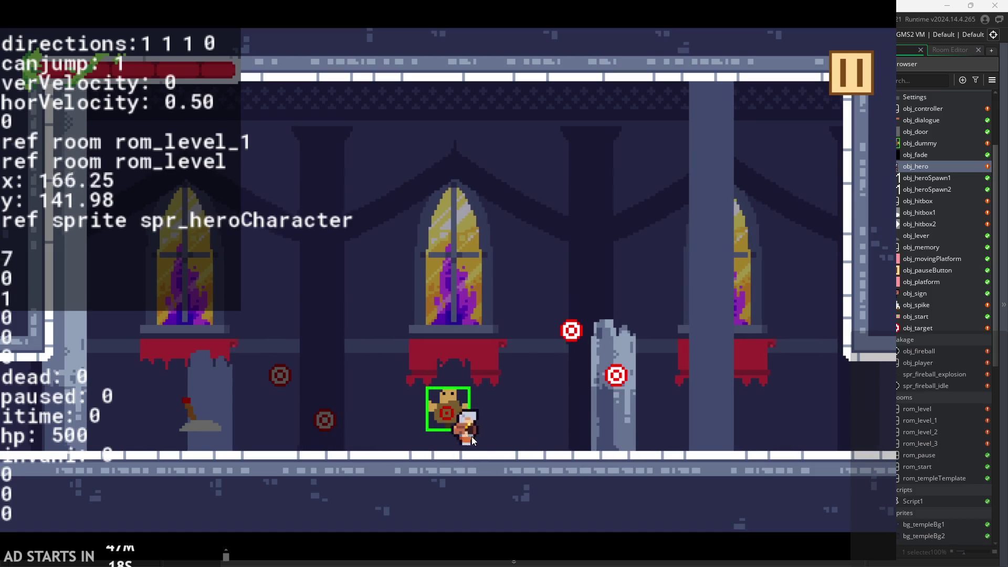
{"action": "key", "text": "x"}
{"action": "key", "text": "Up"}
{"action": "key", "text": "x"}
{"action": "key", "text": "Left"}
{"action": "key", "text": "x"}
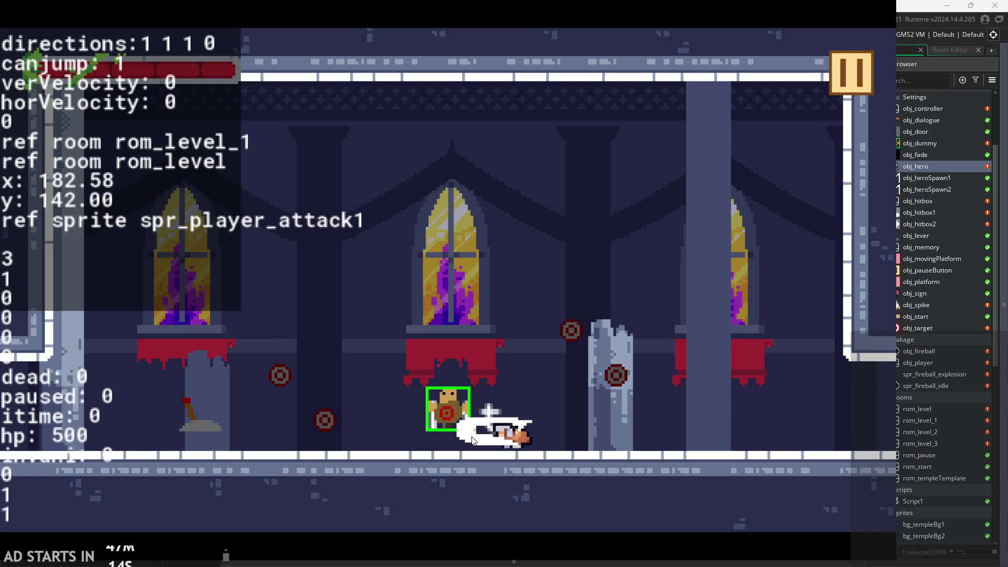
{"action": "key", "text": "x"}
{"action": "key", "text": "x"}
{"action": "key", "text": "x"}
{"action": "key", "text": "x"}
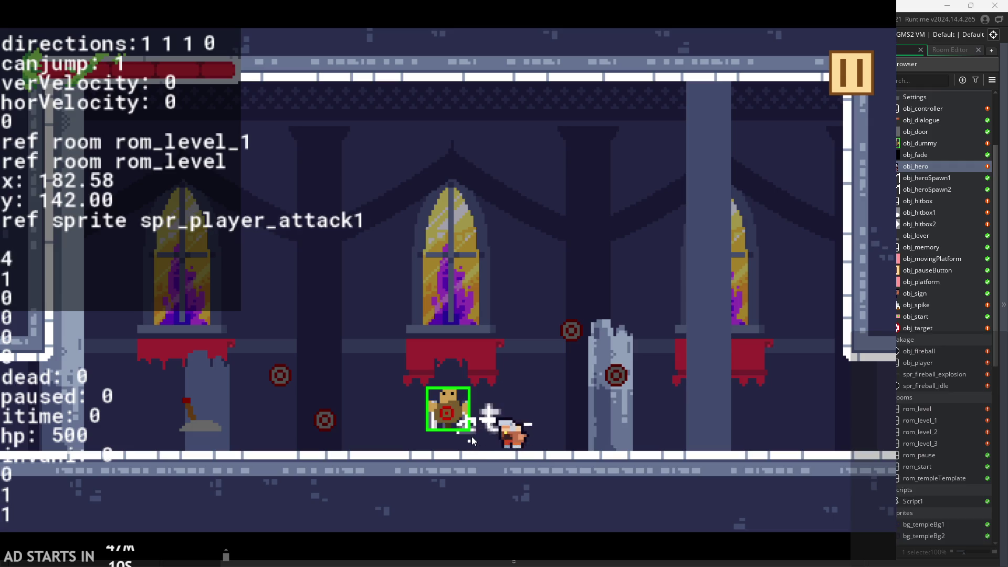
{"action": "key", "text": "x"}
{"action": "key", "text": "x"}
{"action": "key", "text": "x"}
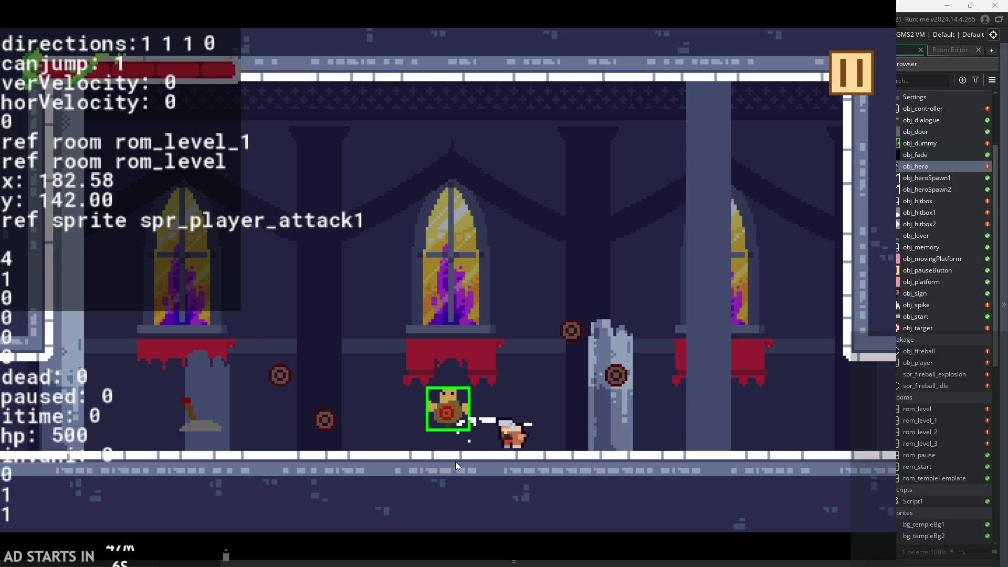
{"action": "key", "text": "x"}
{"action": "key", "text": "x"}
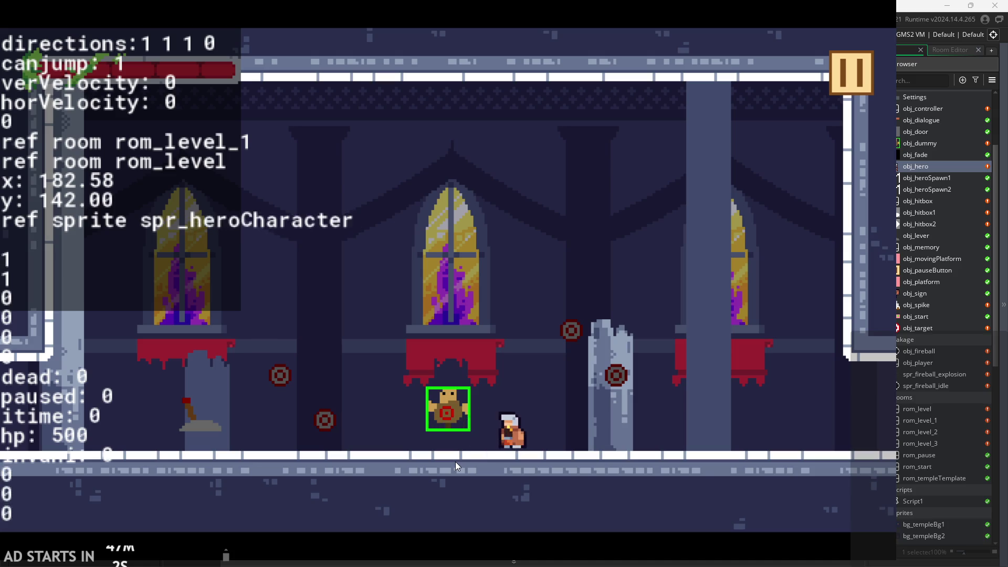
{"action": "key", "text": "x"}
{"action": "key", "text": "x"}
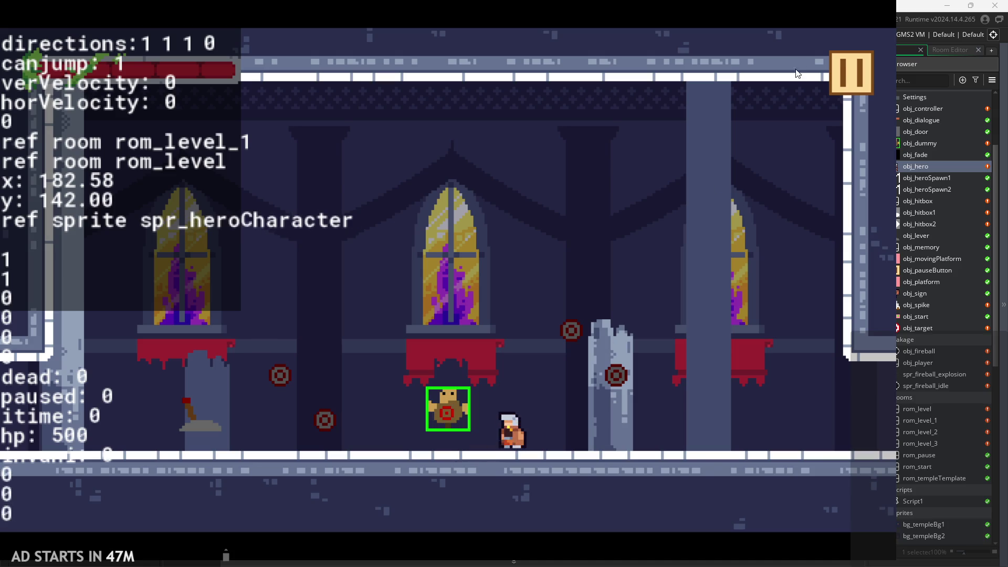
{"action": "left_click", "coordinate": [850, 72]}
{"action": "left_click", "coordinate": [766, 481]}
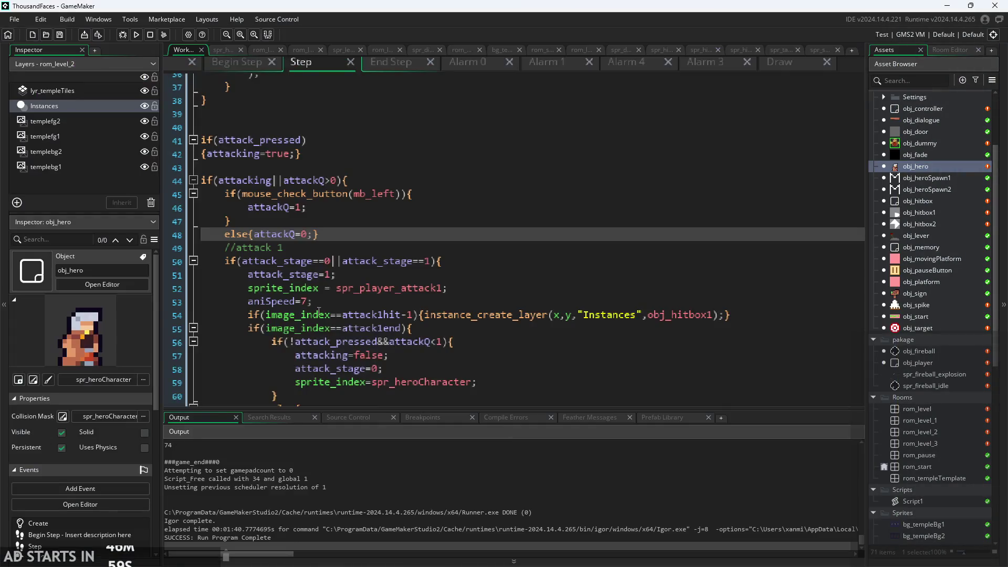
Step: Replace the mouse_check_button/else block with attackQ=0;
{"action": "left_click", "coordinate": [272, 183]}
{"action": "scroll", "coordinate": [329, 205], "scroll_direction": "up", "scroll_amount": 2, "text": "ctrl"}
{"action": "left_click", "coordinate": [306, 238]}
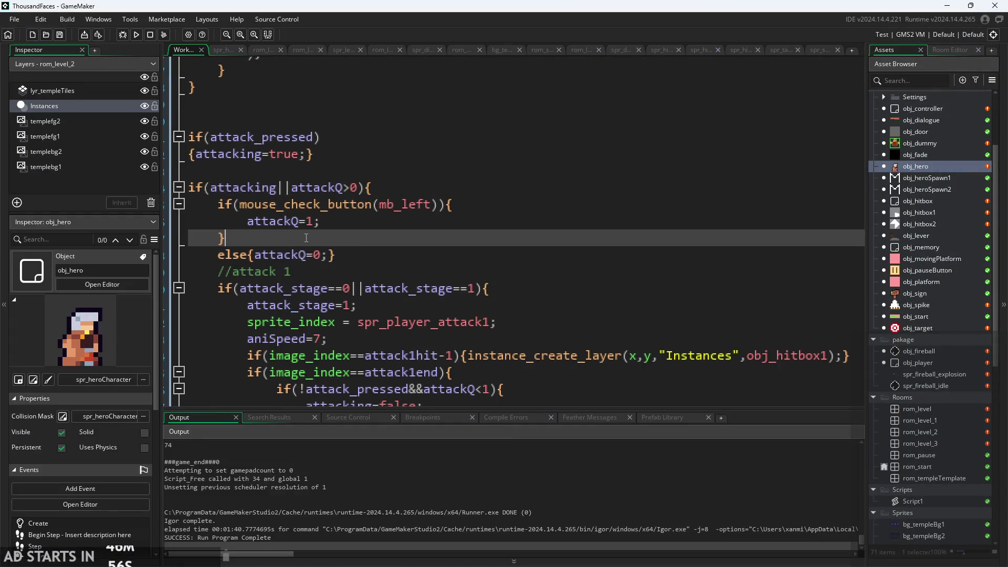
{"action": "left_click_drag", "start_coordinate": [361, 256], "coordinate": [216, 204]}
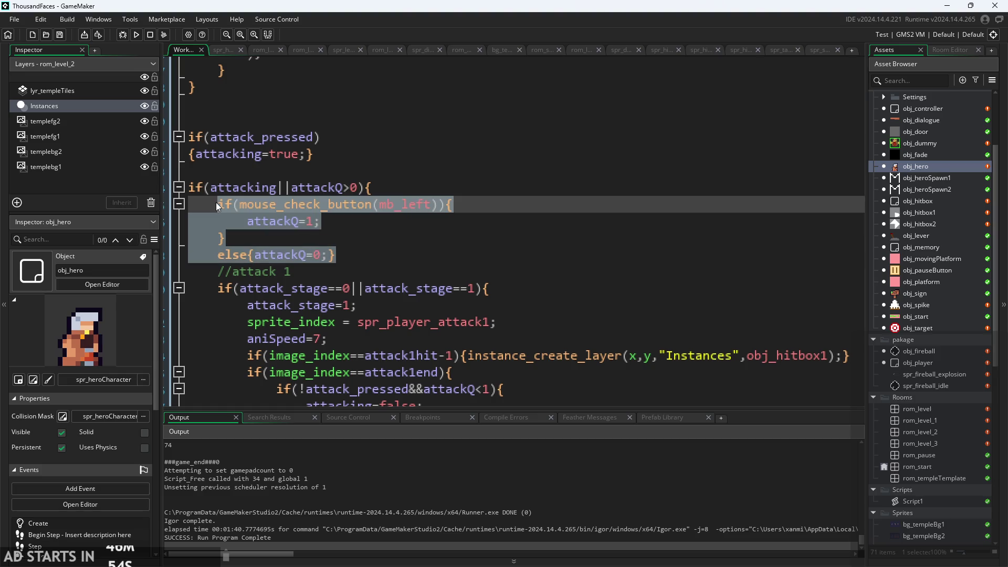
{"action": "key", "text": "Delete"}
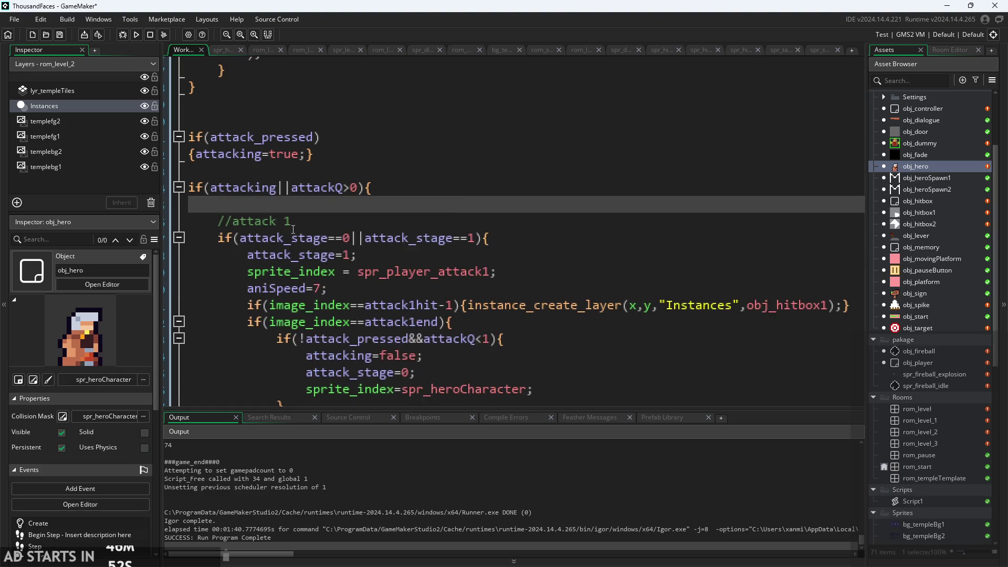
{"action": "type", "text": "attackQ=0;"}
Step: Split the attack_pressed block's {attacking=true;} onto separate lines with a new line after the brace
{"action": "left_click", "coordinate": [343, 156]}
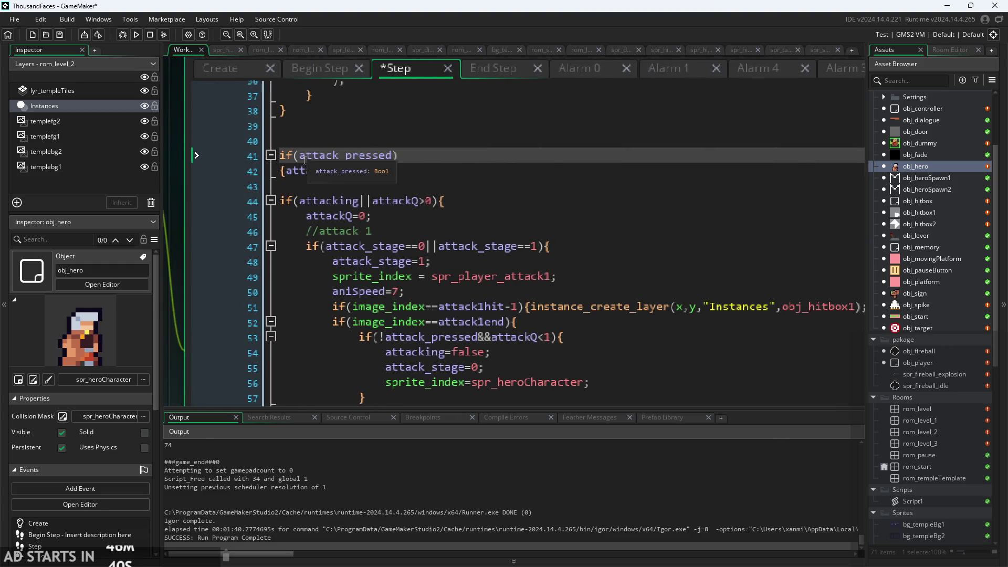
{"action": "left_click", "coordinate": [290, 174]}
{"action": "key", "text": "Return"}
{"action": "left_click", "coordinate": [402, 186]}
{"action": "key", "text": "Return"}
{"action": "left_click", "coordinate": [299, 173]}
{"action": "left_click", "coordinate": [307, 201]}
{"action": "key", "text": "Return"}
{"action": "left_click", "coordinate": [364, 173]}
{"action": "key", "text": "Return"}
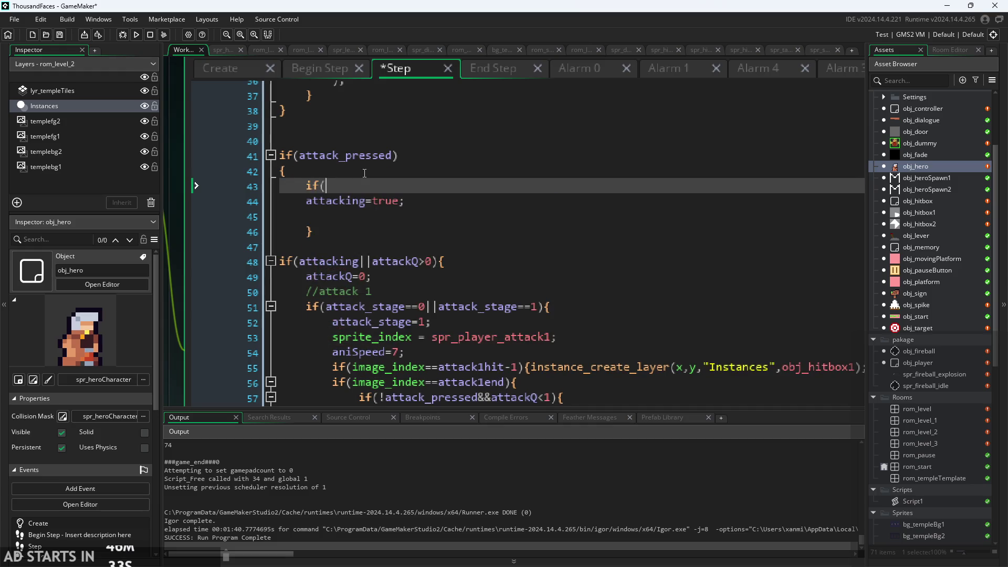
Step: Write if(attacking){attackQ=1;} before attacking=true; and run the game
{"action": "type", "text": "attacki9"}
{"action": "key", "text": "BackSpace"}
{"action": "type", "text": "ng{a"}
{"action": "type", "text": "ttackQ=1;"}
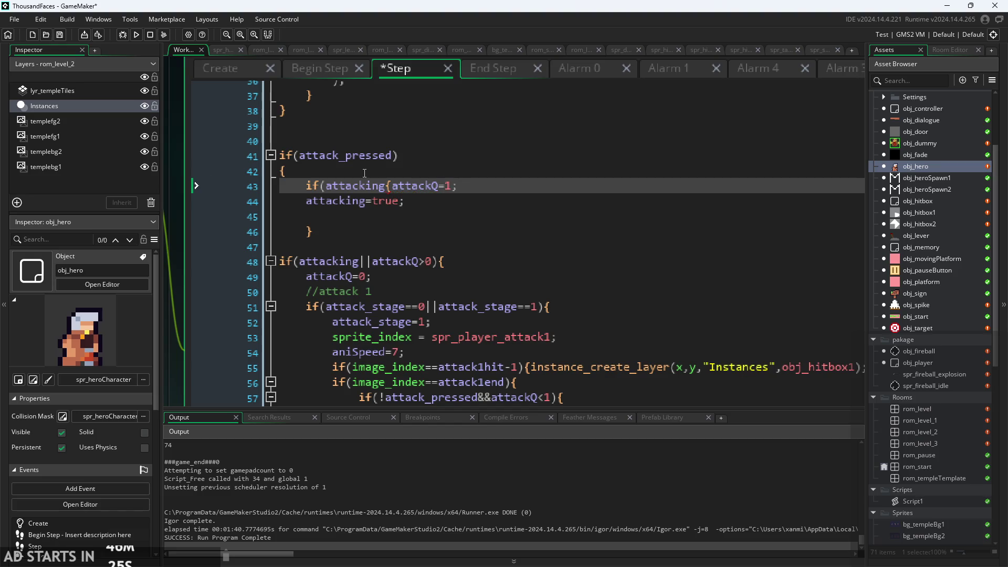
{"action": "key", "text": "Down"}
{"action": "key", "text": "Down"}
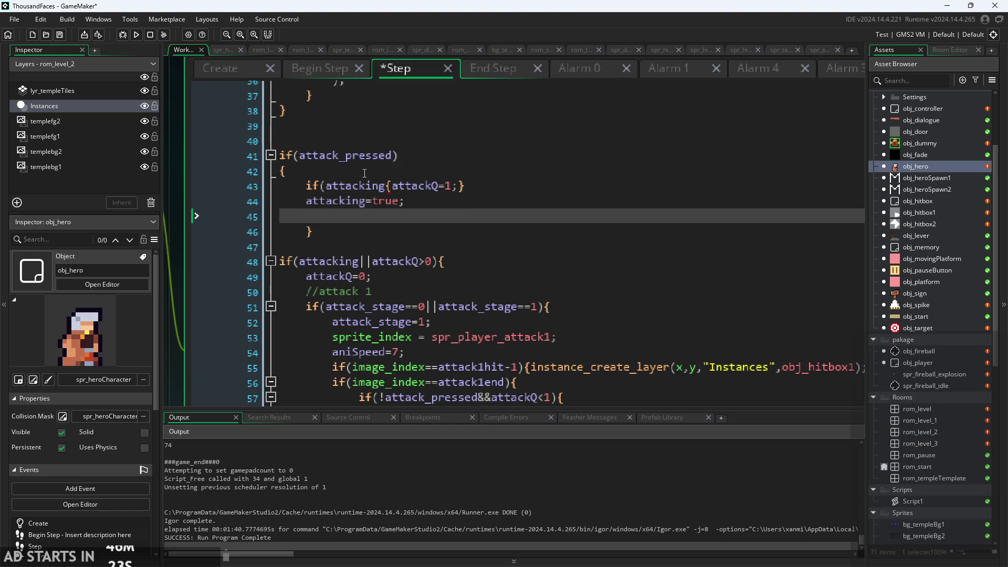
{"action": "key", "text": "BackSpace"}
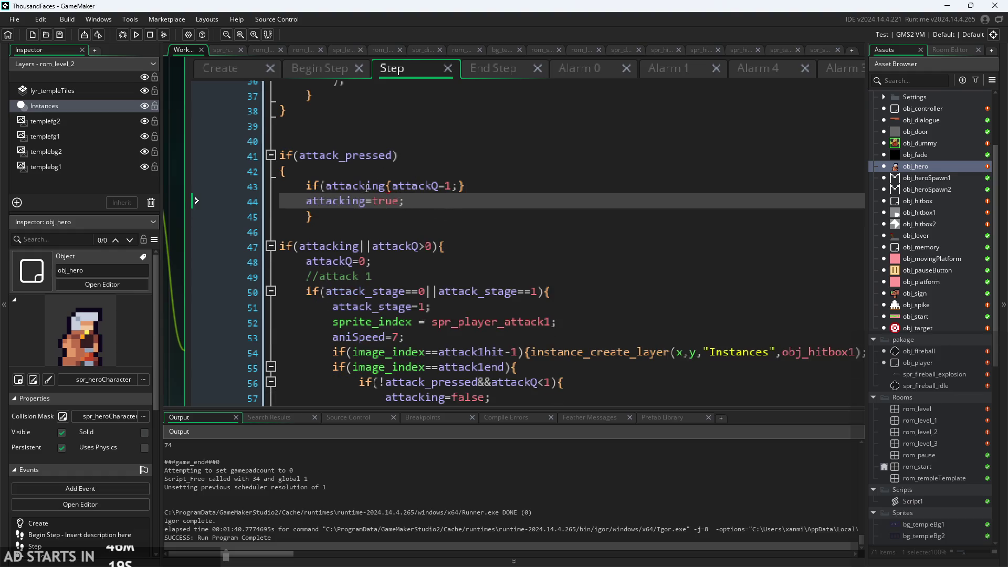
{"action": "left_click", "coordinate": [389, 187]}
{"action": "type", "text": ")"}
{"action": "left_click", "coordinate": [524, 208]}
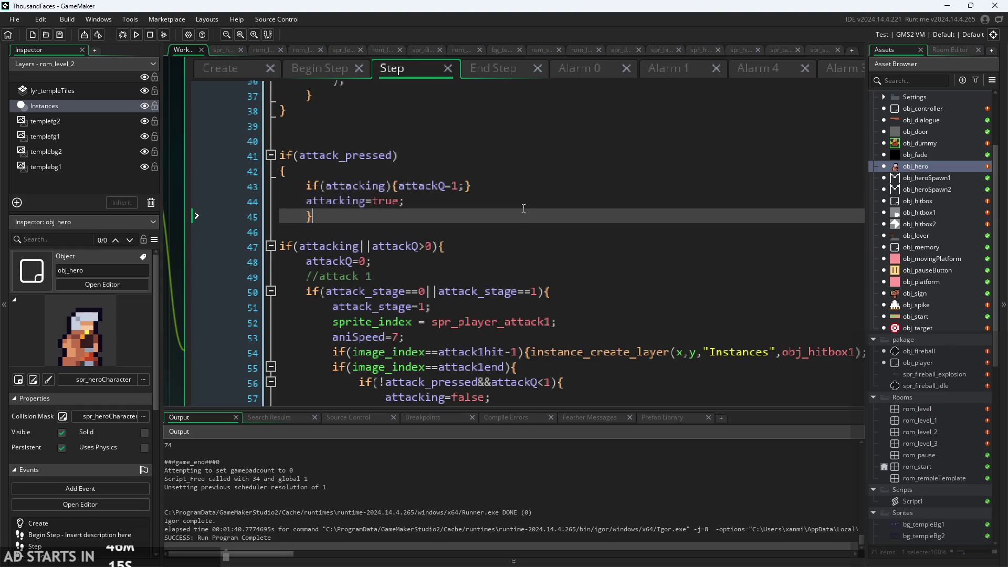
{"action": "left_click", "coordinate": [136, 35]}
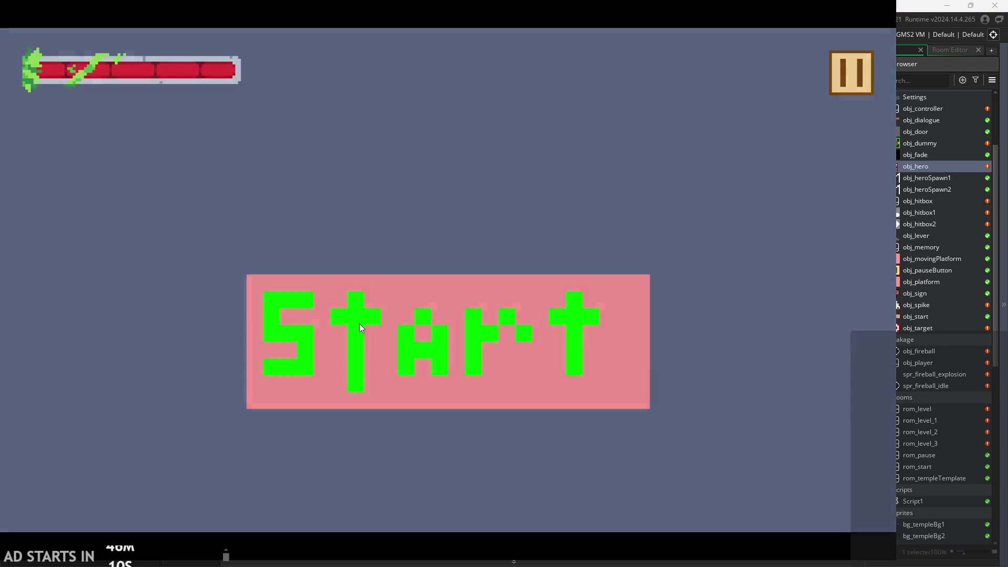
Step: Start the temple level, attack three times with x, then pause and exit to the Step code
{"action": "left_click", "coordinate": [359, 323]}
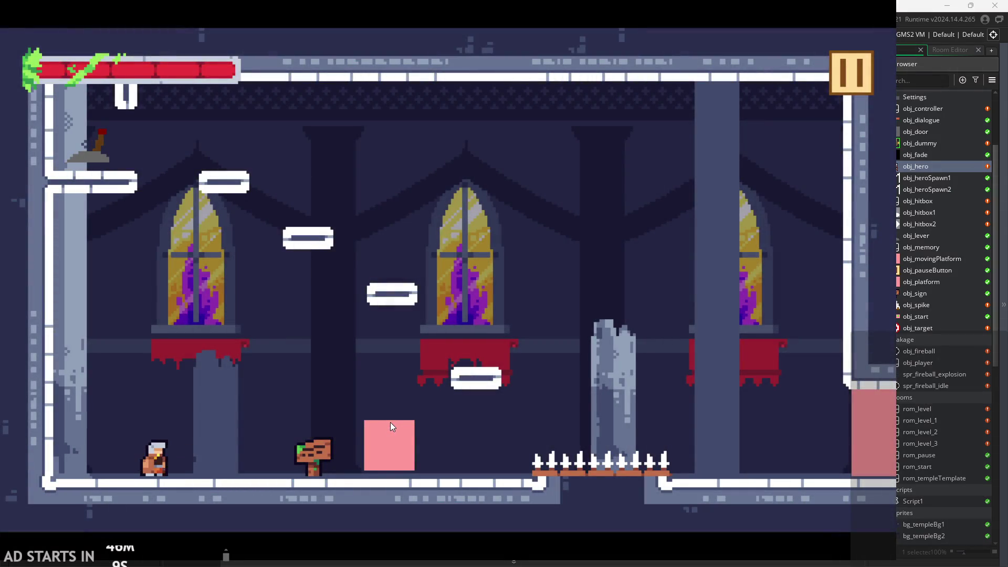
{"action": "key", "text": "x"}
{"action": "key", "text": "x"}
{"action": "key", "text": "x"}
{"action": "key", "text": "x"}
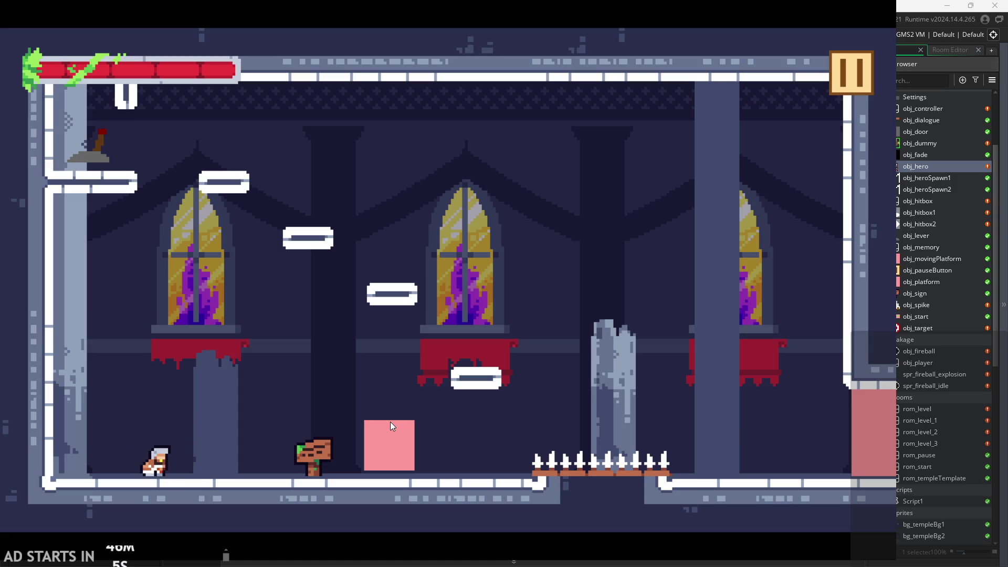
{"action": "key", "text": "x"}
{"action": "key", "text": "x"}
{"action": "key", "text": "x"}
{"action": "key", "text": "x"}
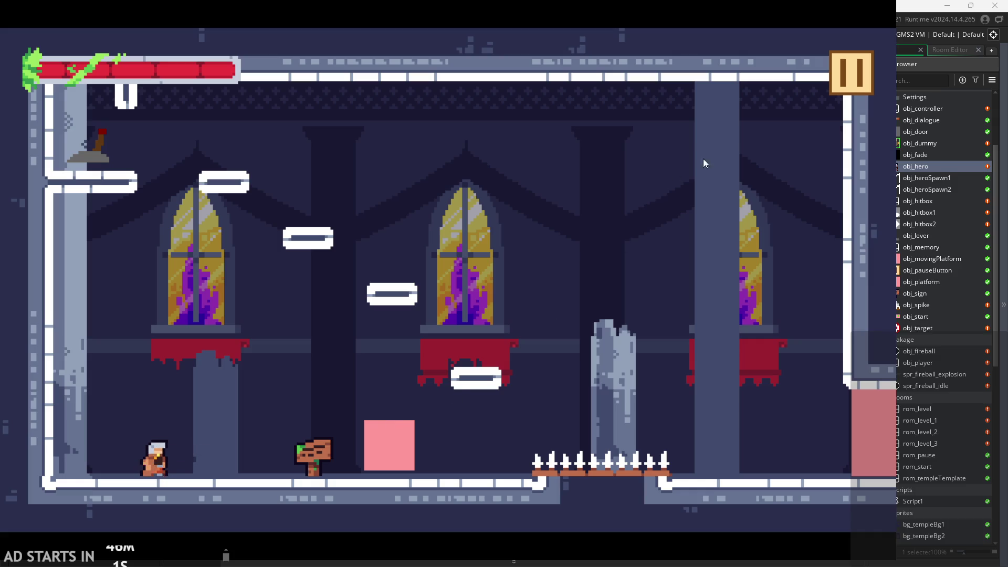
{"action": "key", "text": "x"}
{"action": "left_click", "coordinate": [851, 78]}
{"action": "left_click", "coordinate": [687, 440]}
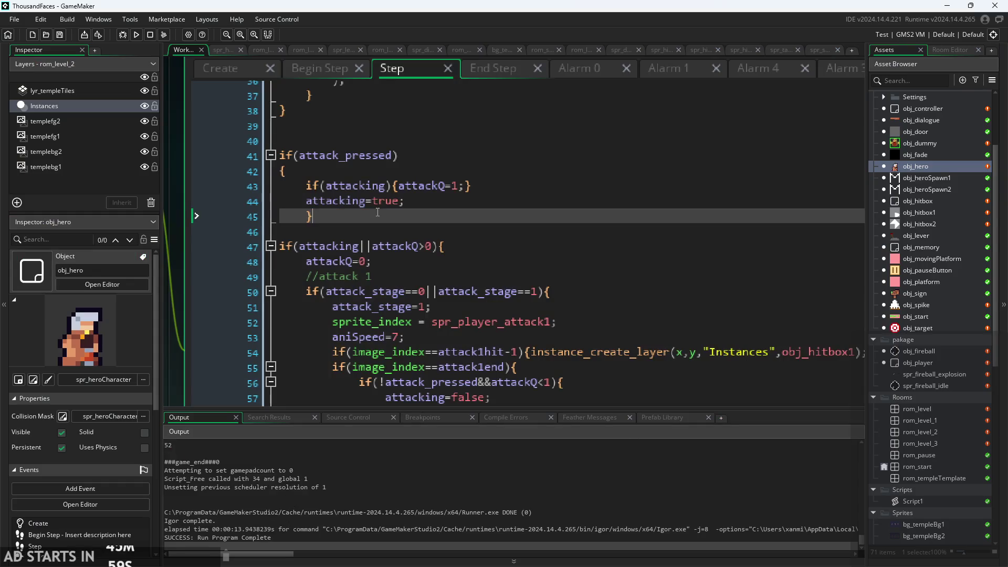
Step: Tidy the indentation and blank lines around attacking=true in the Step code
{"action": "left_click", "coordinate": [409, 201]}
{"action": "left_click", "coordinate": [425, 186]}
{"action": "left_click", "coordinate": [306, 223]}
{"action": "key", "text": "Return"}
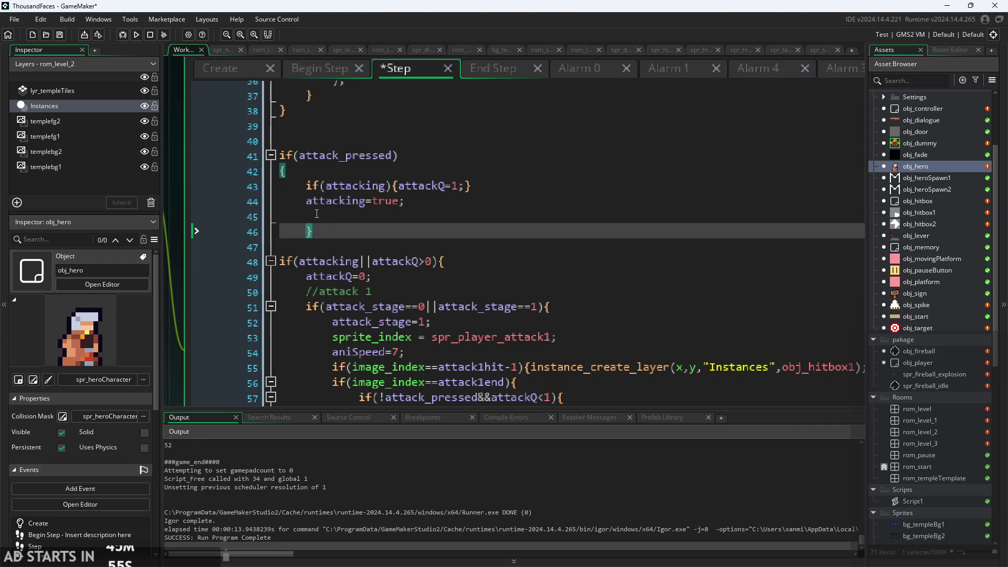
{"action": "left_click", "coordinate": [296, 210]}
{"action": "key", "text": "Up"}
{"action": "key", "text": "shift+Tab"}
{"action": "key", "text": "Return"}
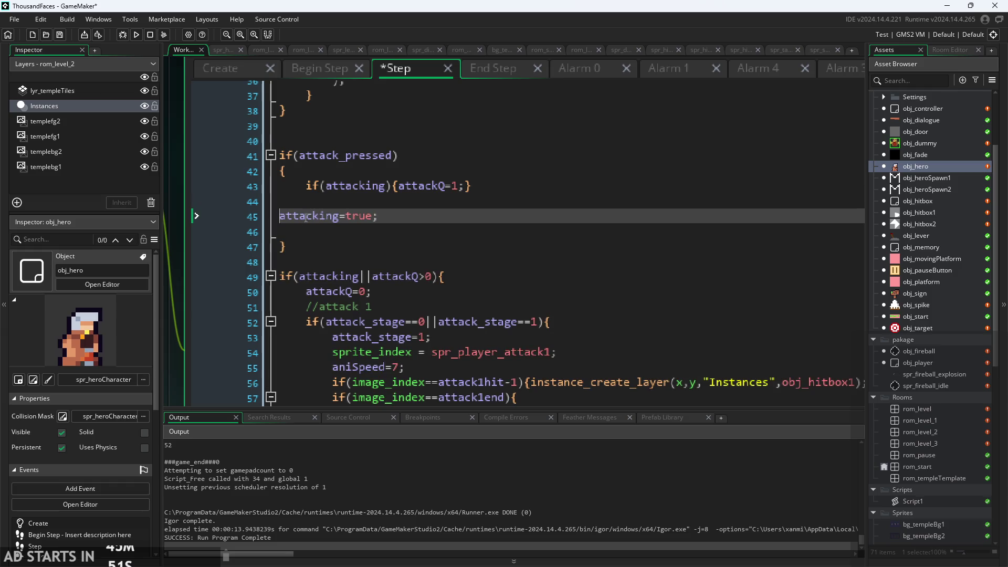
{"action": "key", "text": "Tab"}
{"action": "left_click", "coordinate": [286, 226]}
{"action": "key", "text": "BackSpace"}
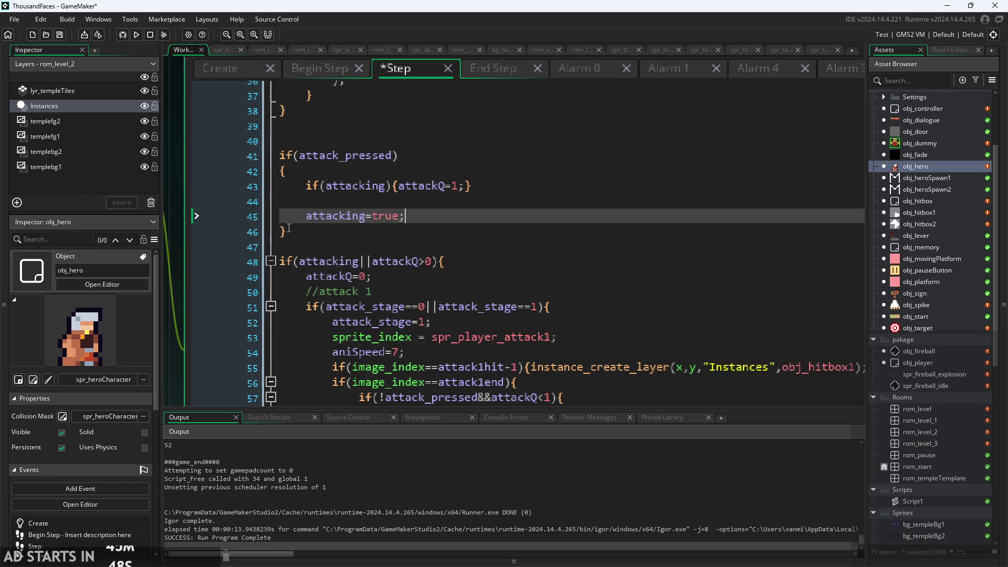
{"action": "key", "text": "Up"}
{"action": "key", "text": "BackSpace"}
Step: Put attackQ=1; on its own line with the outdented closing brace below it
{"action": "scroll", "coordinate": [403, 226], "scroll_direction": "up", "scroll_amount": 1}
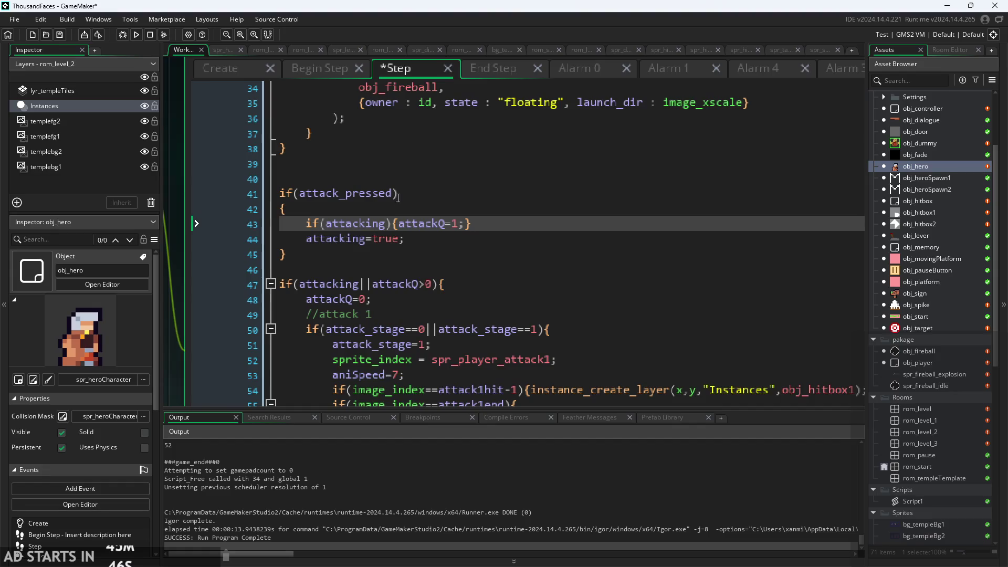
{"action": "key", "text": "Return"}
{"action": "left_click", "coordinate": [402, 248]}
{"action": "left_click", "coordinate": [400, 243]}
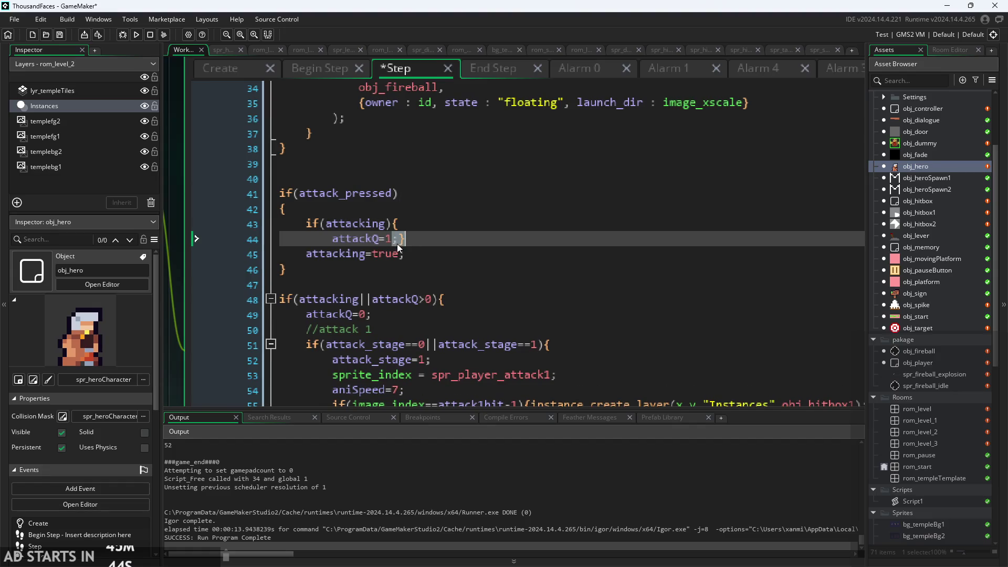
{"action": "key", "text": "Return"}
{"action": "key", "text": "Return"}
{"action": "key", "text": "BackSpace"}
{"action": "key", "text": "BackSpace"}
{"action": "key", "text": "Up"}
Step: Review the attack_pressed block lines, then save and run a new build
{"action": "left_click", "coordinate": [442, 219]}
{"action": "left_click", "coordinate": [408, 196]}
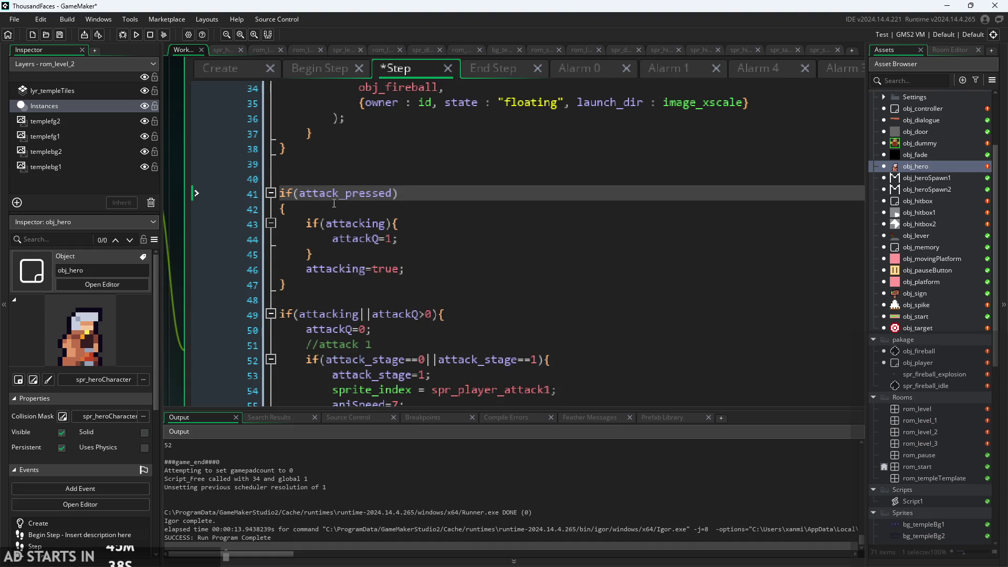
{"action": "left_click", "coordinate": [397, 198]}
{"action": "key", "text": "Down"}
{"action": "key", "text": "Down"}
{"action": "key", "text": "Up"}
{"action": "key", "text": "Up"}
{"action": "key", "text": "Down"}
{"action": "left_click", "coordinate": [391, 189]}
{"action": "key", "text": "Right"}
{"action": "key", "text": "Up"}
{"action": "key", "text": "Down"}
{"action": "key", "text": "Down"}
{"action": "key", "text": "Down"}
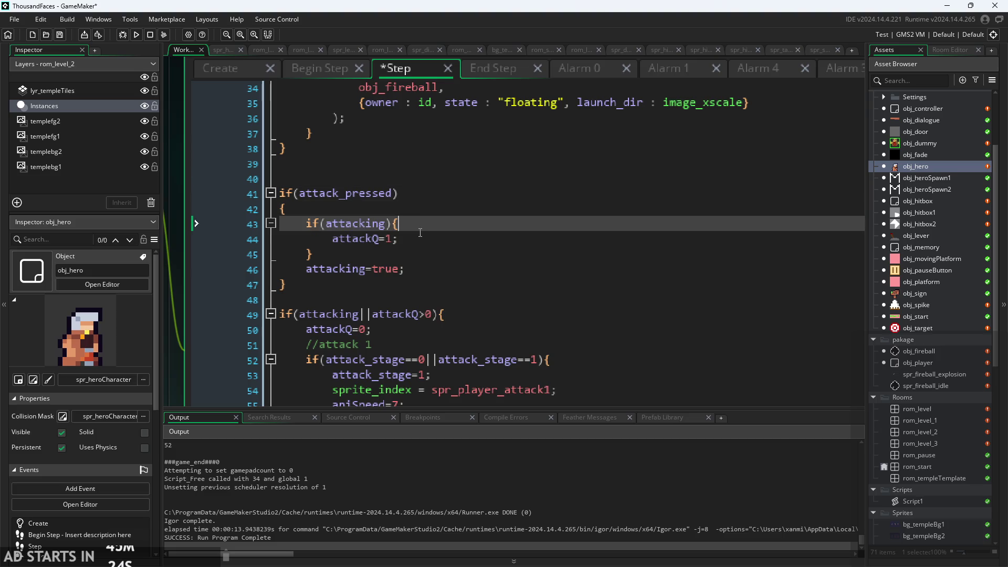
{"action": "key", "text": "Up"}
{"action": "key", "text": "Up"}
{"action": "key", "text": "Down"}
{"action": "key", "text": "Down"}
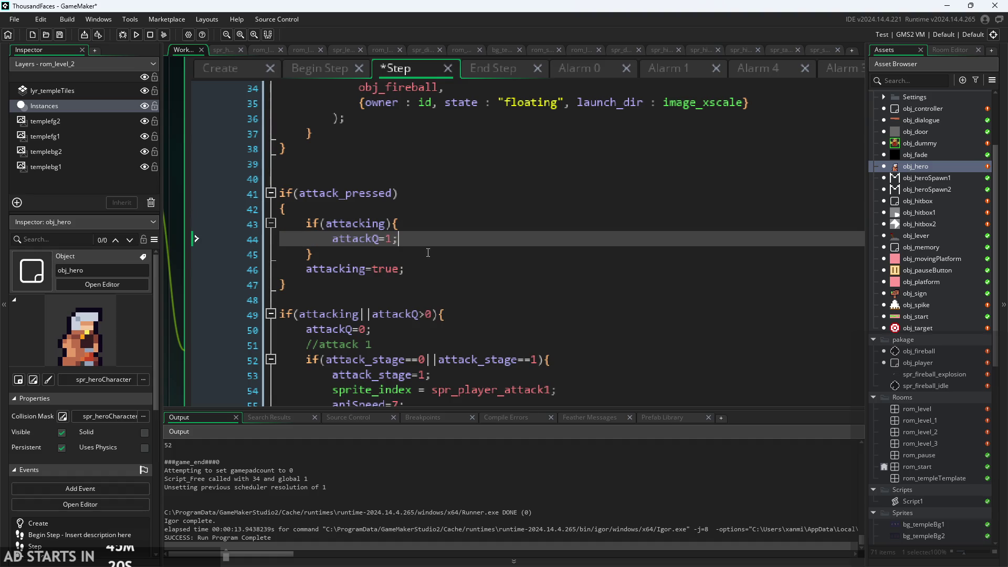
{"action": "left_click", "coordinate": [137, 34]}
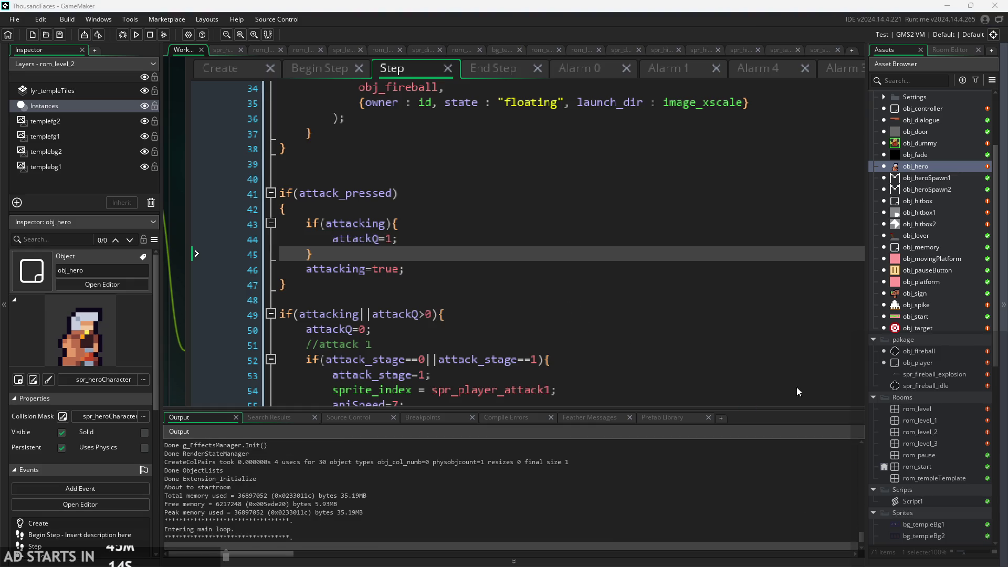
Step: Check the attackQ<1 condition, then delete the attackQ=0 reset line under if(attacking||attackQ>0)
{"action": "scroll", "coordinate": [532, 328], "scroll_direction": "down", "scroll_amount": 3}
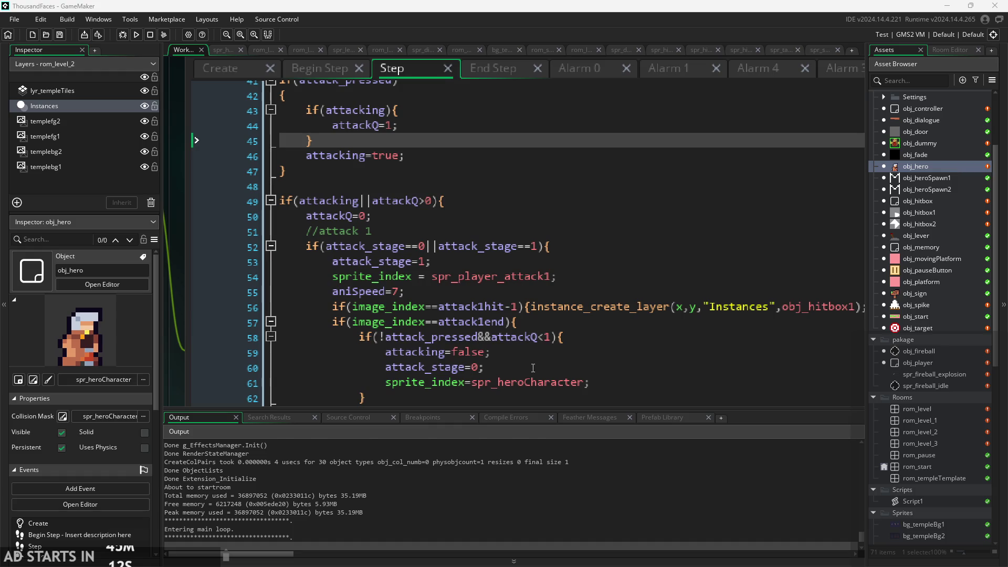
{"action": "left_click", "coordinate": [532, 368]}
{"action": "scroll", "coordinate": [532, 368], "scroll_direction": "down", "scroll_amount": 2, "text": "ctrl"}
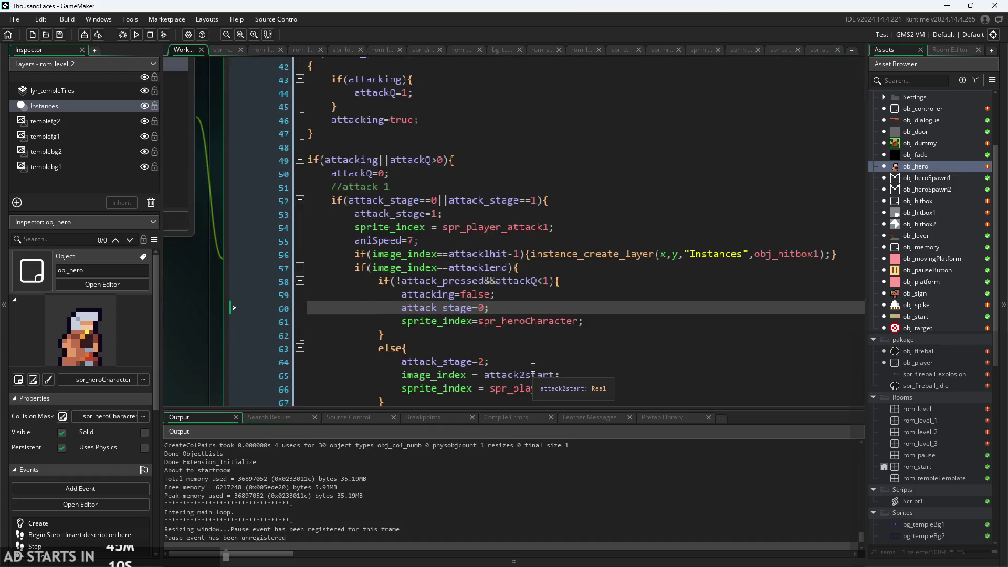
{"action": "scroll", "coordinate": [533, 368], "scroll_direction": "up", "scroll_amount": 1}
{"action": "left_click", "coordinate": [550, 314]}
{"action": "left_click", "coordinate": [542, 318]}
{"action": "key", "text": "Left"}
{"action": "key", "text": "Left"}
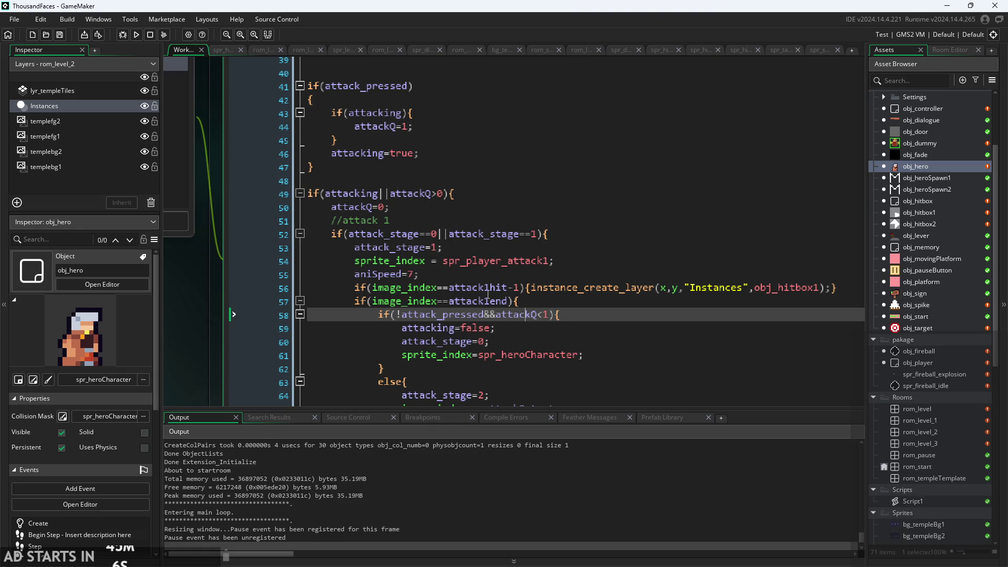
{"action": "left_click", "coordinate": [391, 207]}
{"action": "key", "text": "shift+Home"}
{"action": "key", "text": "BackSpace"}
{"action": "key", "text": "BackSpace"}
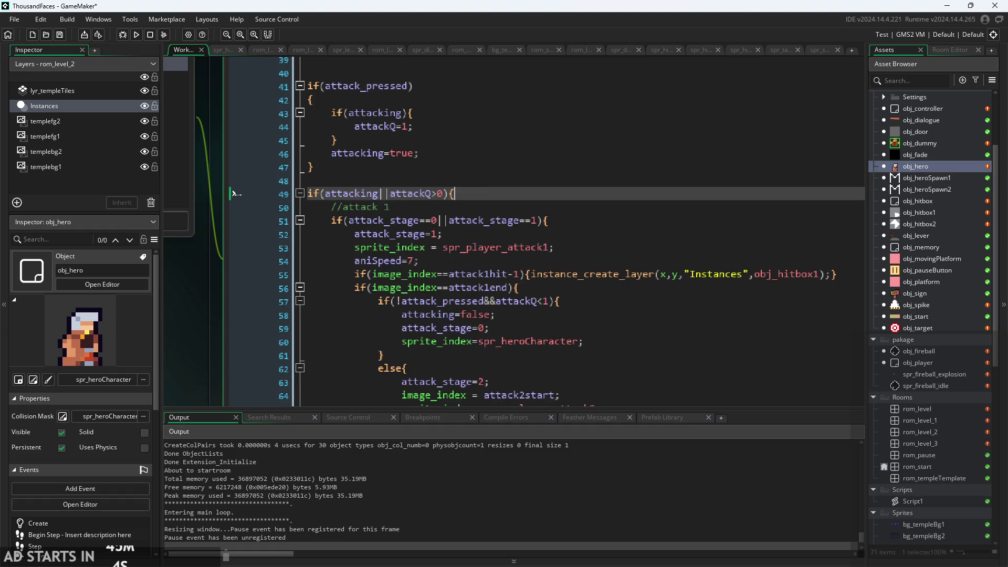
Step: Review the attackQ=1 block, attack2 sprite line and attacking condition in the Step code
{"action": "scroll", "coordinate": [484, 184], "scroll_direction": "up", "scroll_amount": 1}
{"action": "scroll", "coordinate": [484, 184], "scroll_direction": "up", "scroll_amount": 2}
{"action": "scroll", "coordinate": [484, 184], "scroll_direction": "up", "scroll_amount": 1, "text": "ctrl"}
{"action": "left_click", "coordinate": [358, 202]}
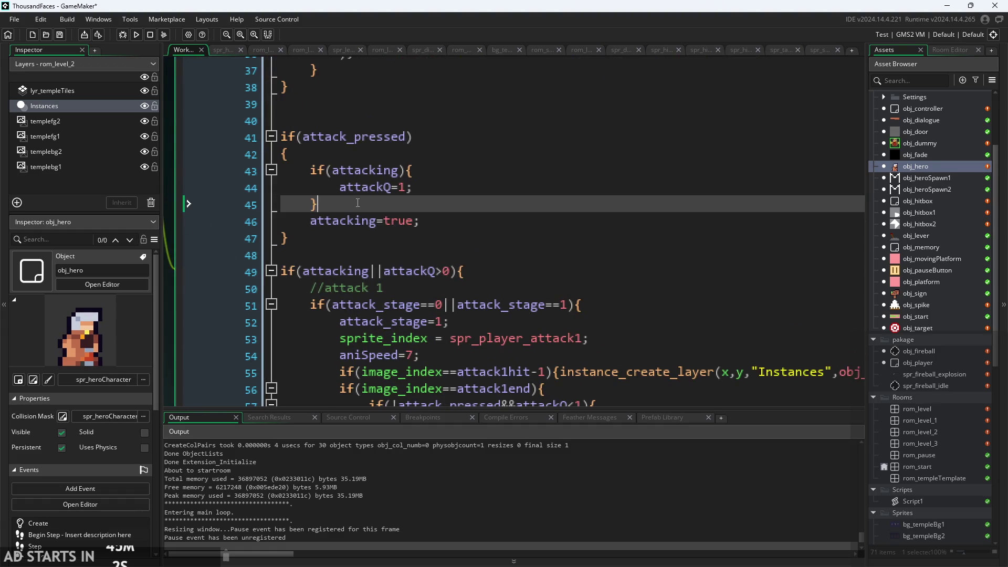
{"action": "scroll", "coordinate": [524, 320], "scroll_direction": "down", "scroll_amount": 2}
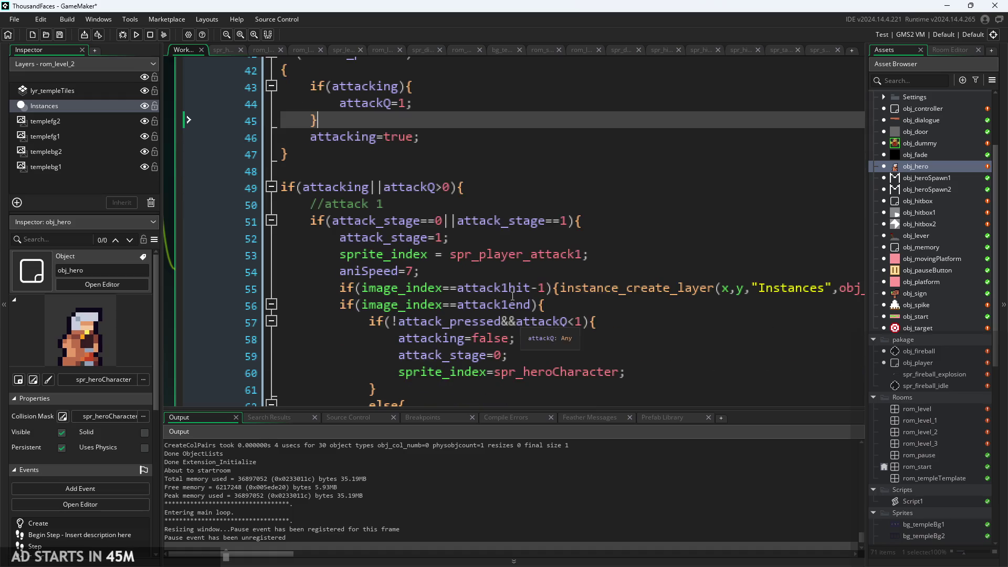
{"action": "scroll", "coordinate": [525, 321], "scroll_direction": "down", "scroll_amount": 1, "text": "ctrl"}
{"action": "scroll", "coordinate": [530, 314], "scroll_direction": "down", "scroll_amount": 2}
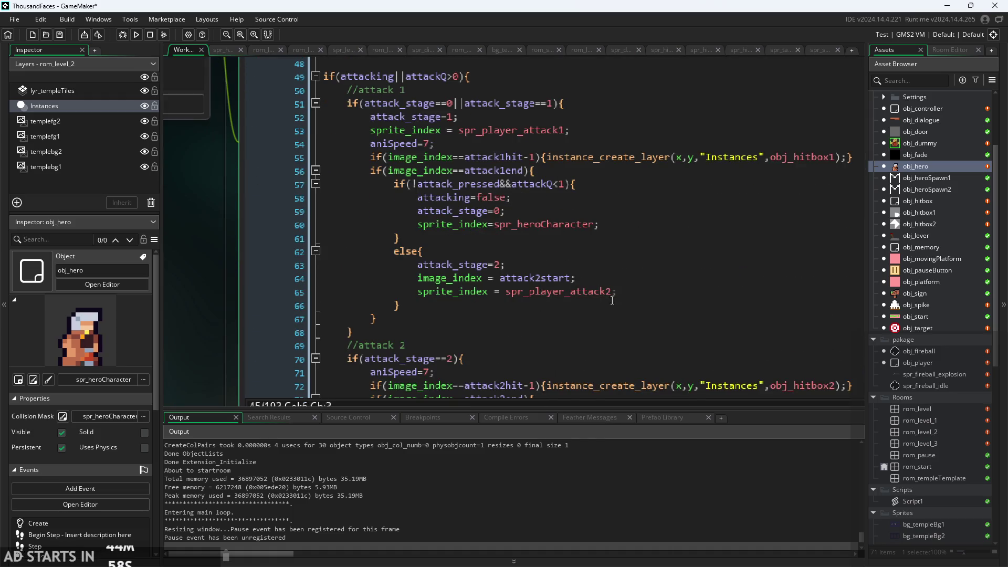
{"action": "left_click", "coordinate": [632, 289]}
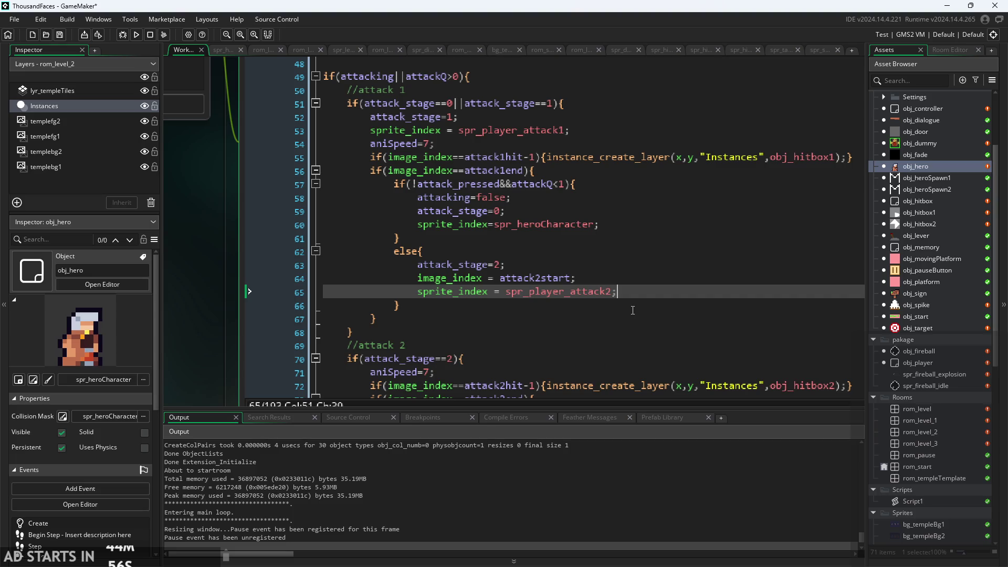
{"action": "scroll", "coordinate": [632, 310], "scroll_direction": "up", "scroll_amount": 3}
{"action": "left_click", "coordinate": [464, 177]}
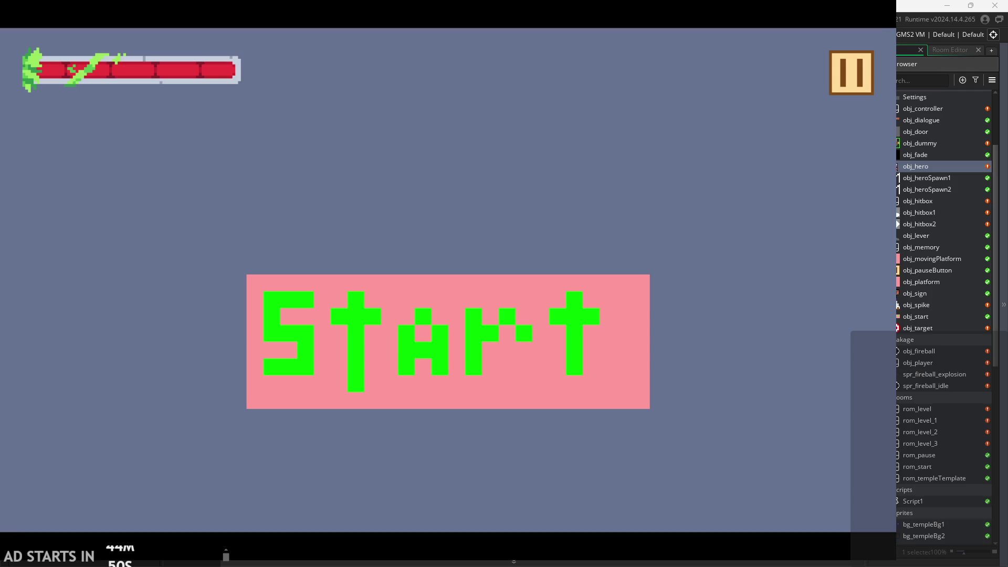
Step: Start the game and test sword attacks while running and jumping the hero
{"action": "left_click", "coordinate": [523, 342]}
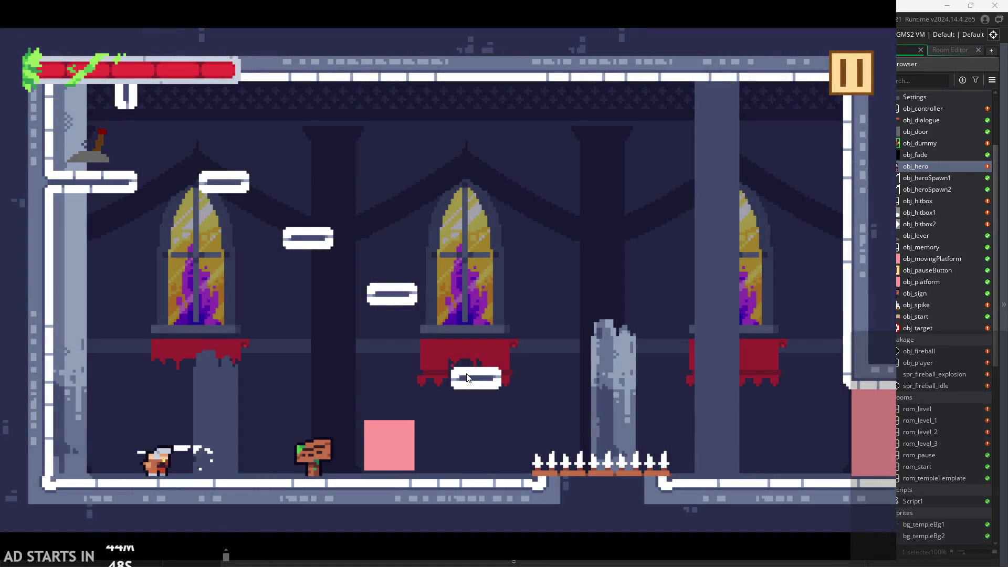
{"action": "key", "text": "x"}
{"action": "key", "text": "x"}
{"action": "key", "text": "x"}
{"action": "key", "text": "x"}
{"action": "key", "text": "Right"}
{"action": "key", "text": "x"}
{"action": "key", "text": "x"}
{"action": "key", "text": "space"}
{"action": "key", "text": "Right"}
{"action": "key", "text": "space"}
{"action": "key", "text": "Left"}
Step: Enable Debug Stats from the pause menu and test attack1→attack2 combos
{"action": "left_click", "coordinate": [851, 66]}
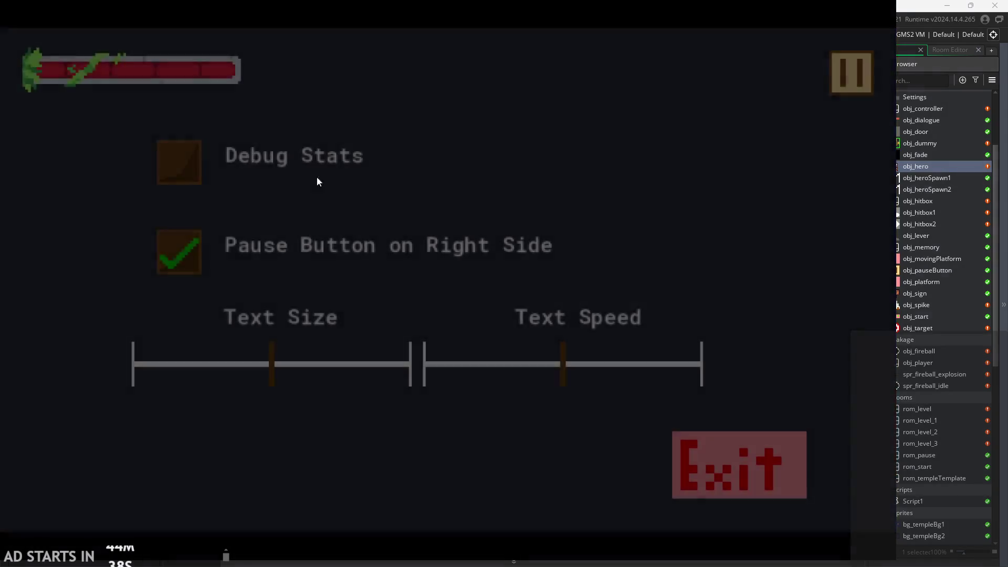
{"action": "left_click", "coordinate": [316, 173]}
{"action": "left_click", "coordinate": [850, 69]}
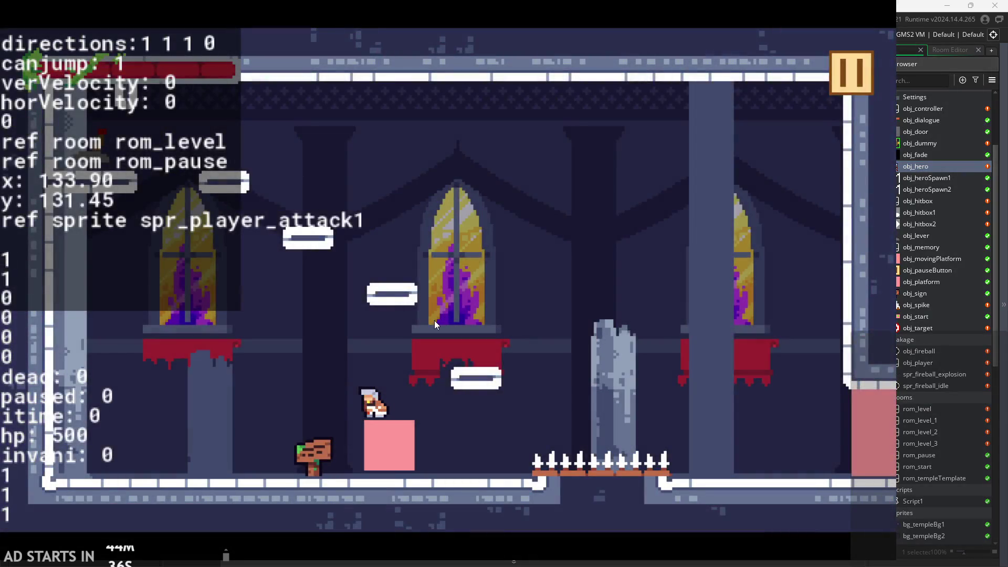
{"action": "key", "text": "x"}
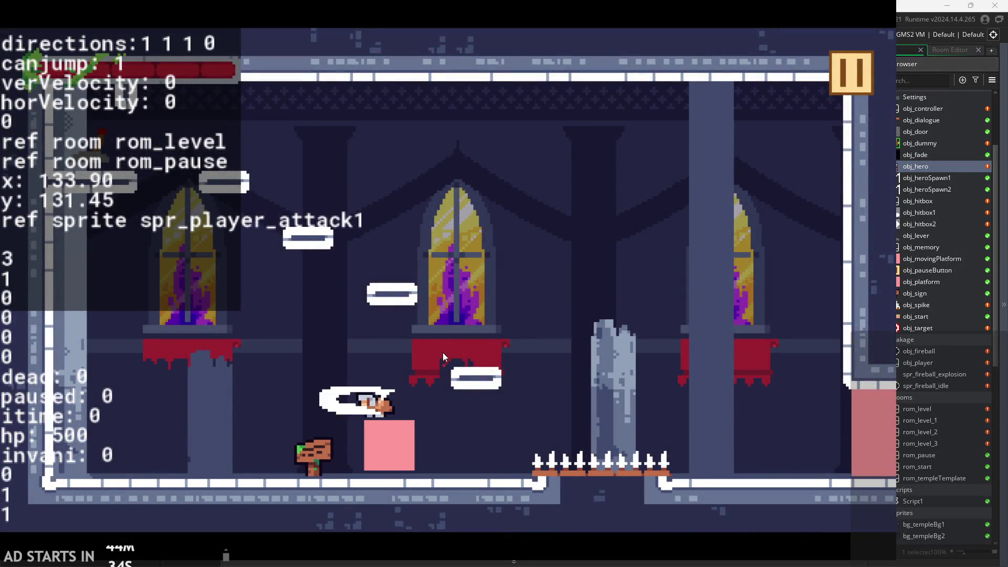
{"action": "key", "text": "x"}
{"action": "key", "text": "x"}
{"action": "key", "text": "x"}
{"action": "key", "text": "x"}
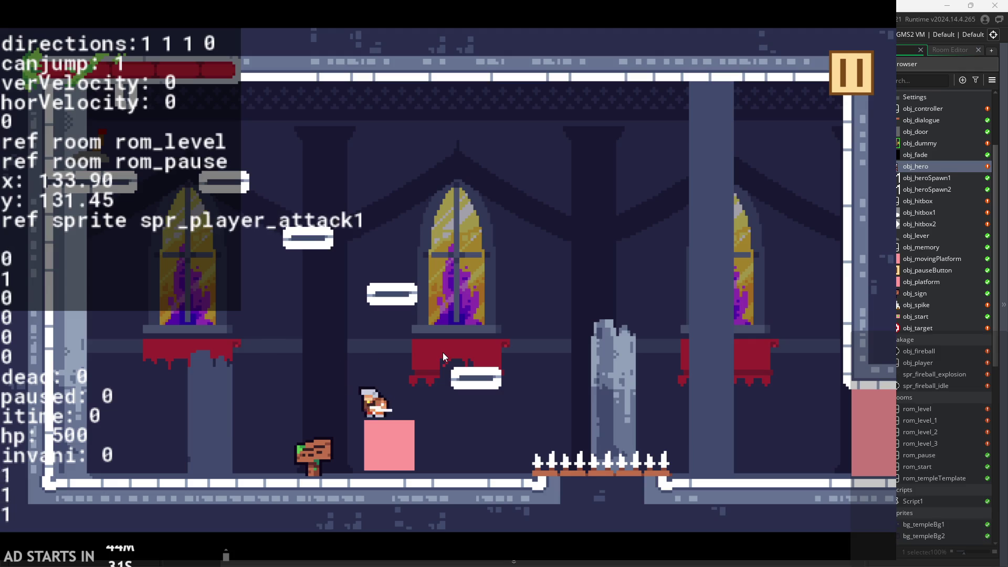
{"action": "key", "text": "x"}
{"action": "key", "text": "x"}
{"action": "key", "text": "x"}
{"action": "key", "text": "x"}
{"action": "key", "text": "x"}
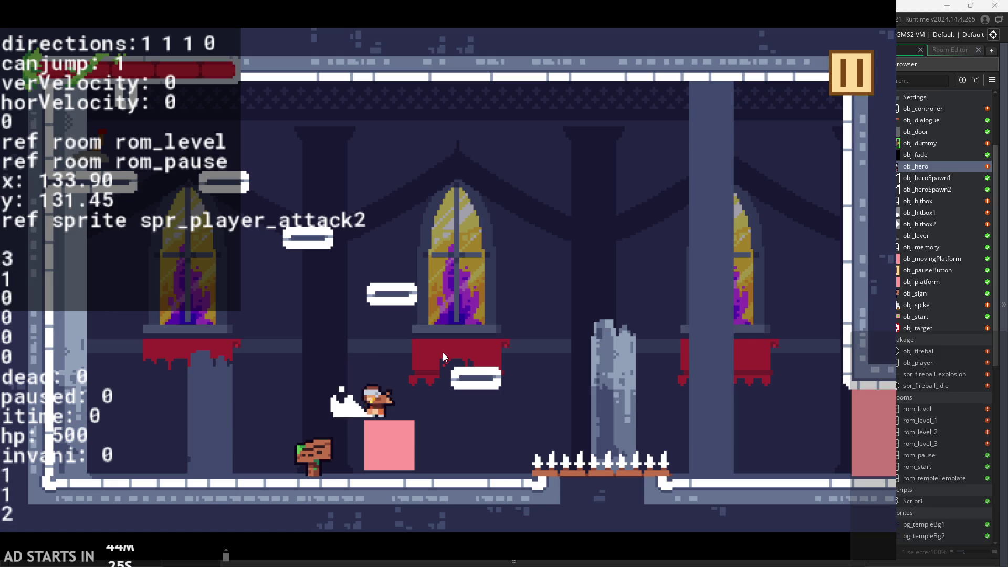
{"action": "key", "text": "x"}
{"action": "key", "text": "x"}
Step: Exit the test run and return to the attack_stage=1 line in the Step code
{"action": "left_click", "coordinate": [850, 74]}
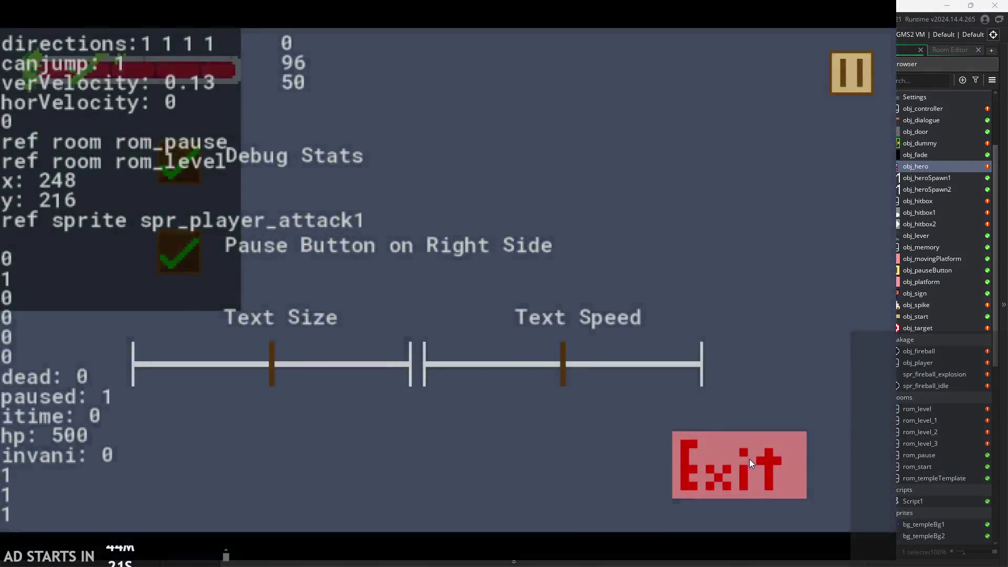
{"action": "left_click", "coordinate": [748, 458]}
{"action": "left_click", "coordinate": [449, 232]}
{"action": "key", "text": "Up"}
{"action": "key", "text": "Up"}
{"action": "key", "text": "Down"}
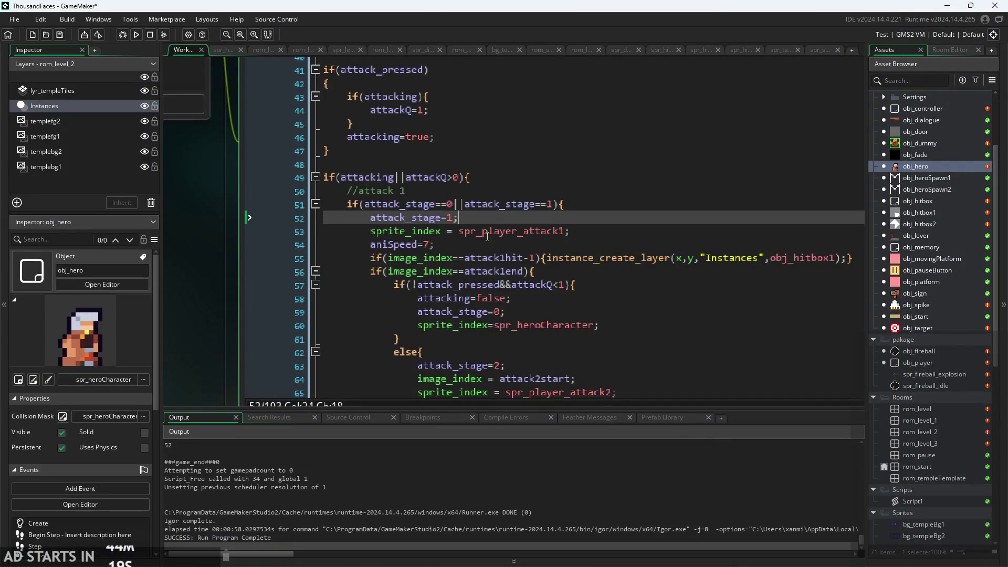
Step: Delete the old if(attacking) attackQ=1 block on lines 43–45
{"action": "scroll", "coordinate": [502, 306], "scroll_direction": "up", "scroll_amount": 4, "text": "ctrl"}
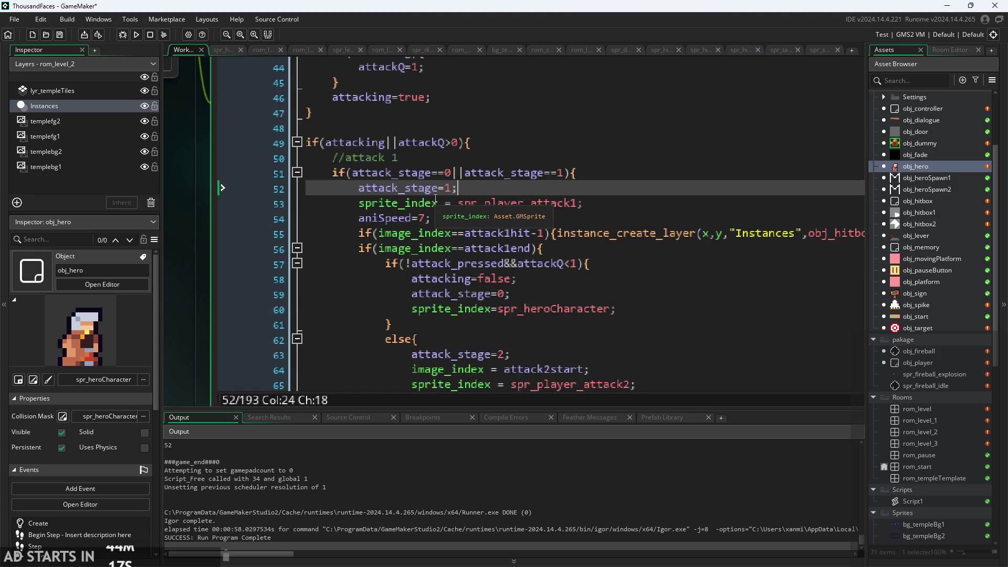
{"action": "scroll", "coordinate": [435, 204], "scroll_direction": "up", "scroll_amount": 1}
{"action": "left_click", "coordinate": [420, 180]}
{"action": "left_click", "coordinate": [446, 165]}
{"action": "left_click", "coordinate": [441, 182]}
{"action": "key", "text": "Up"}
{"action": "key", "text": "Down"}
{"action": "key", "text": "Down"}
{"action": "key", "text": "Down"}
{"action": "left_click_drag", "start_coordinate": [269, 196], "coordinate": [143, 170]}
{"action": "key", "text": "Delete"}
{"action": "key", "text": "BackSpace"}
Step: Start an if( line after the attack_pressed block, then discard it
{"action": "left_click", "coordinate": [378, 165]}
{"action": "left_click", "coordinate": [413, 199]}
{"action": "left_click", "coordinate": [444, 182]}
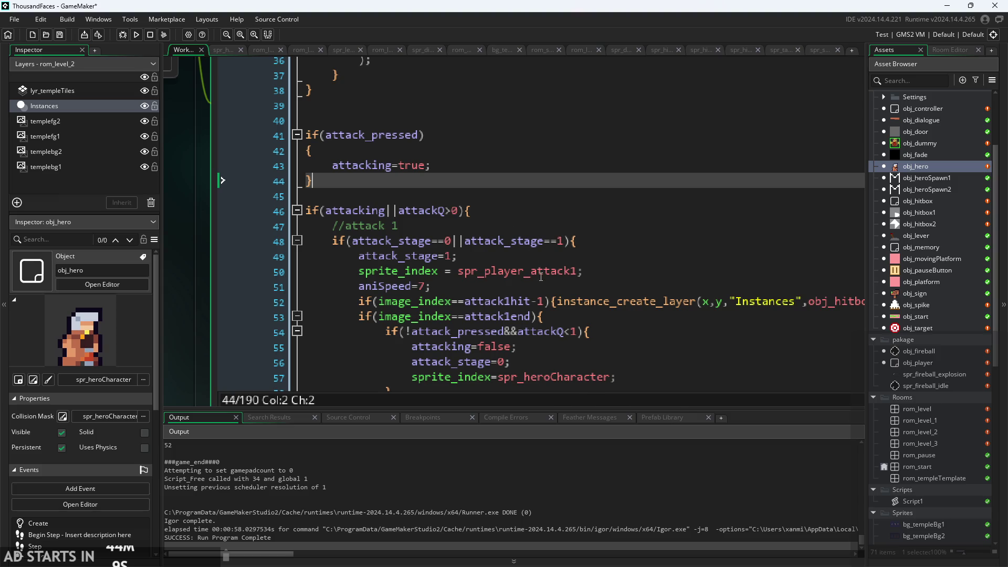
{"action": "mouse_move", "coordinate": [541, 277]}
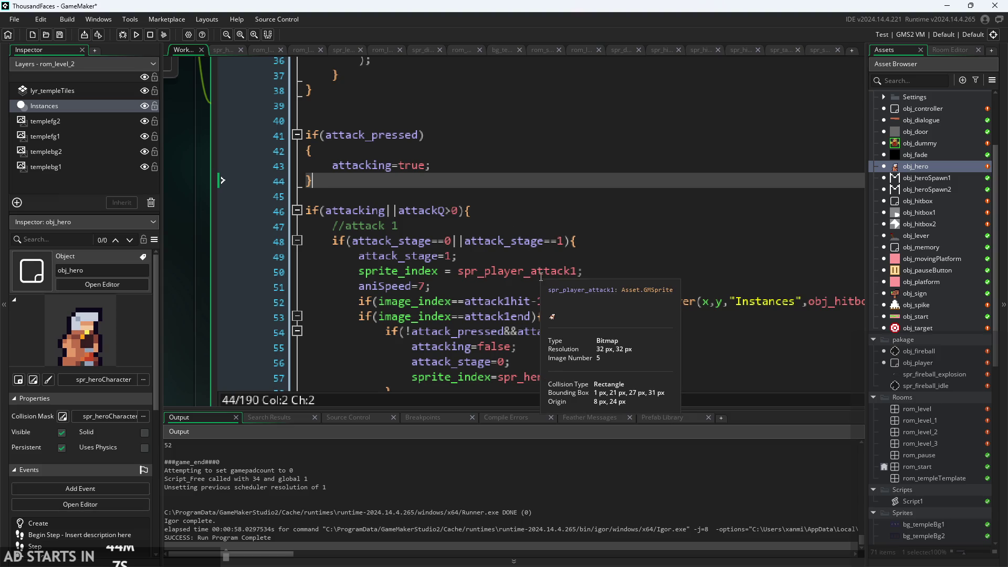
{"action": "key", "text": "Return"}
{"action": "type", "text": "if(a"}
{"action": "key", "text": "BackSpace"}
{"action": "key", "text": "BackSpace"}
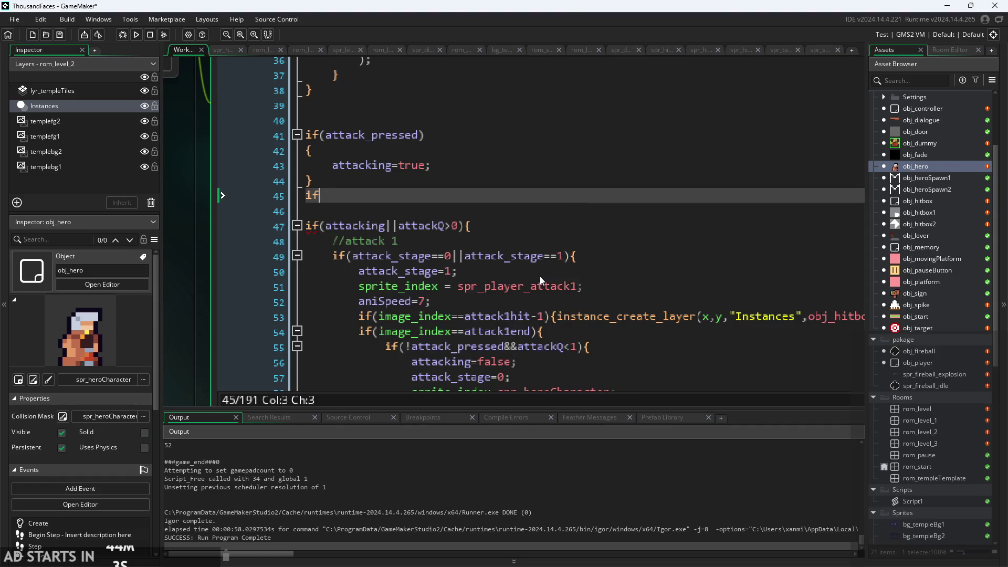
{"action": "type", "text": "("}
{"action": "key", "text": "BackSpace"}
{"action": "key", "text": "BackSpace"}
{"action": "key", "text": "BackSpace"}
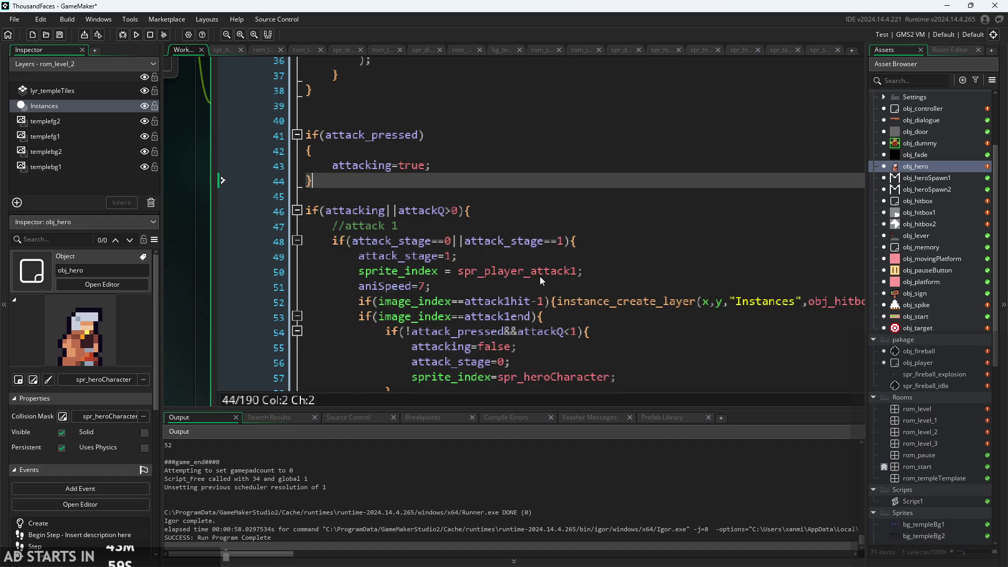
Step: Inside the attacking block, write if(mouse_check_button_pressed(mb_left)) using autocomplete
{"action": "left_click", "coordinate": [558, 213]}
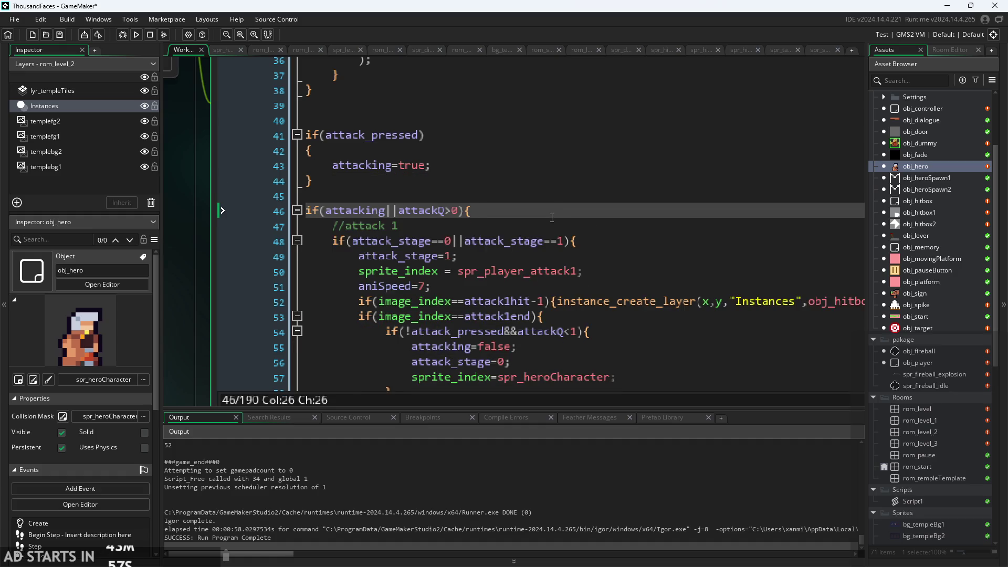
{"action": "key", "text": "Return"}
{"action": "type", "text": "if("}
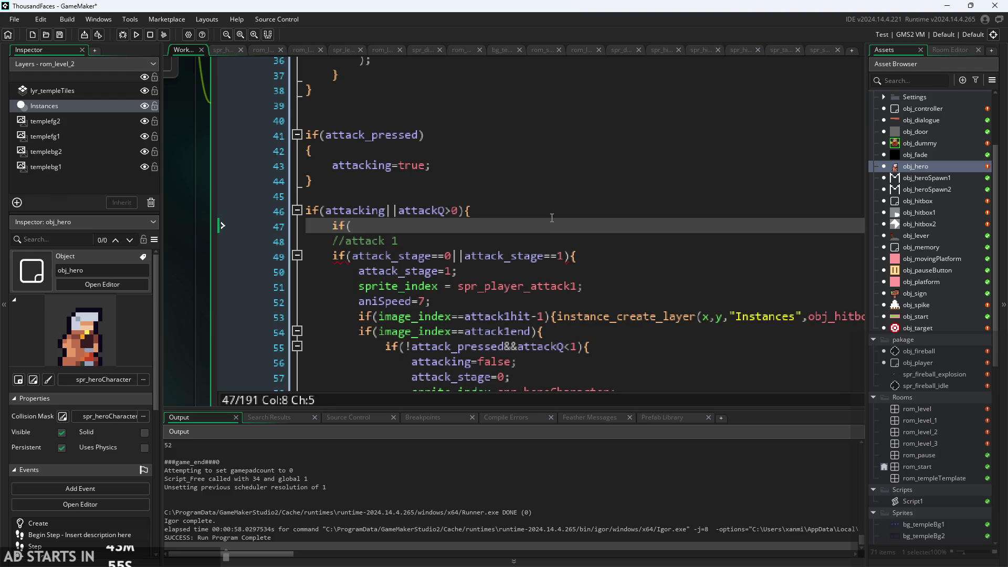
{"action": "type", "text": "mouse"}
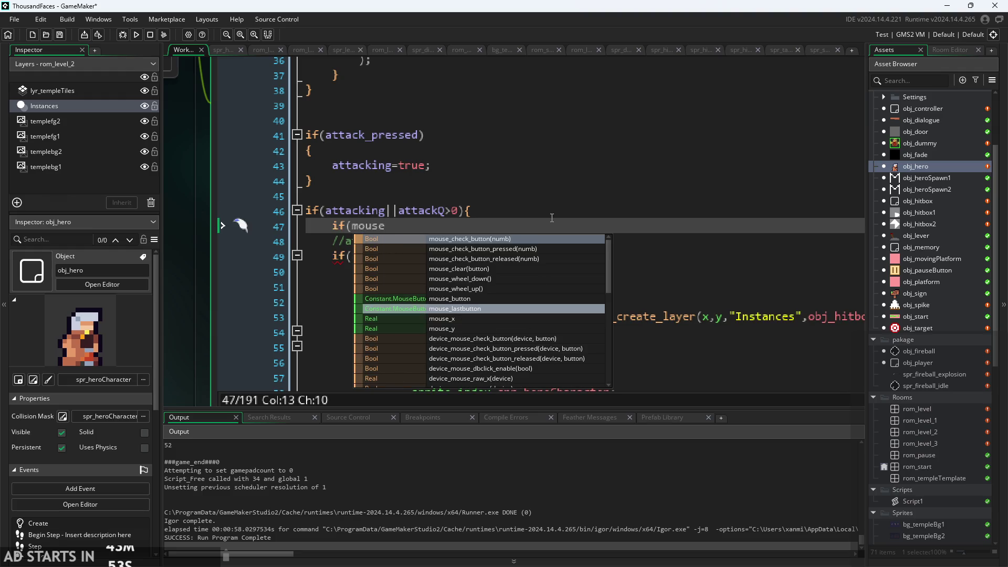
{"action": "key", "text": "Down"}
{"action": "key", "text": "Return"}
{"action": "scroll", "coordinate": [475, 241], "scroll_direction": "down", "scroll_amount": 1}
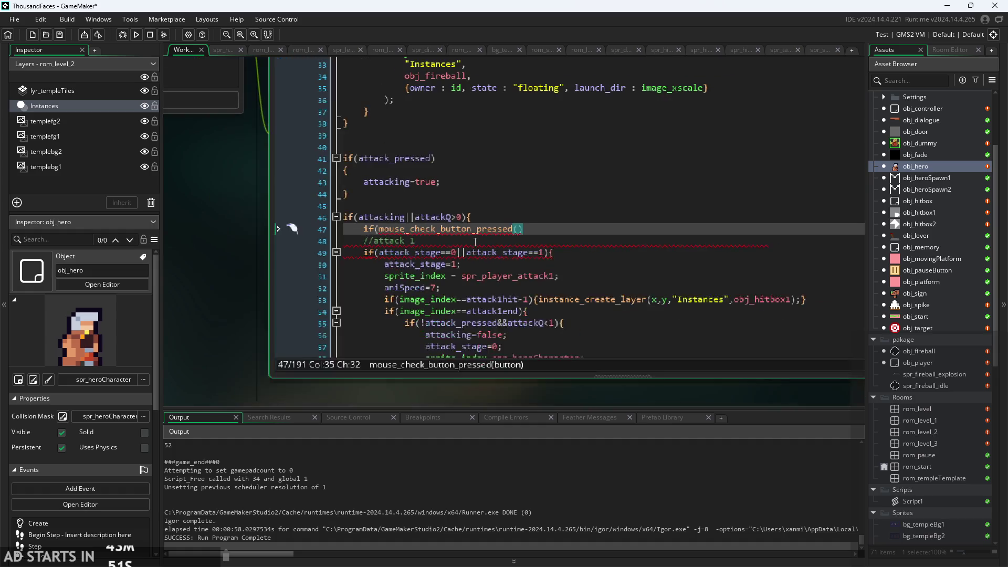
{"action": "scroll", "coordinate": [250, 220], "scroll_direction": "down", "scroll_amount": 2}
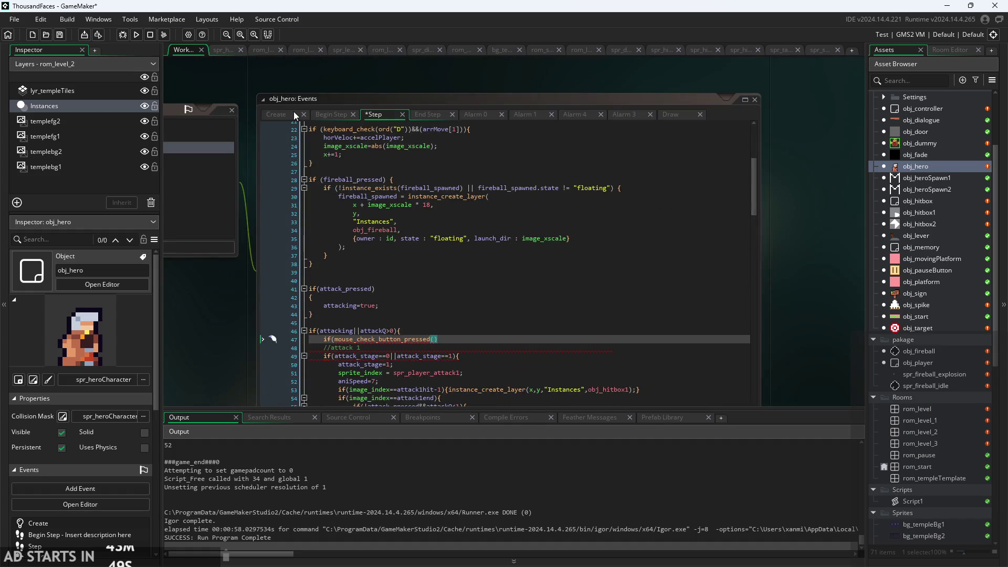
{"action": "left_click", "coordinate": [294, 112]}
{"action": "left_click", "coordinate": [330, 115]}
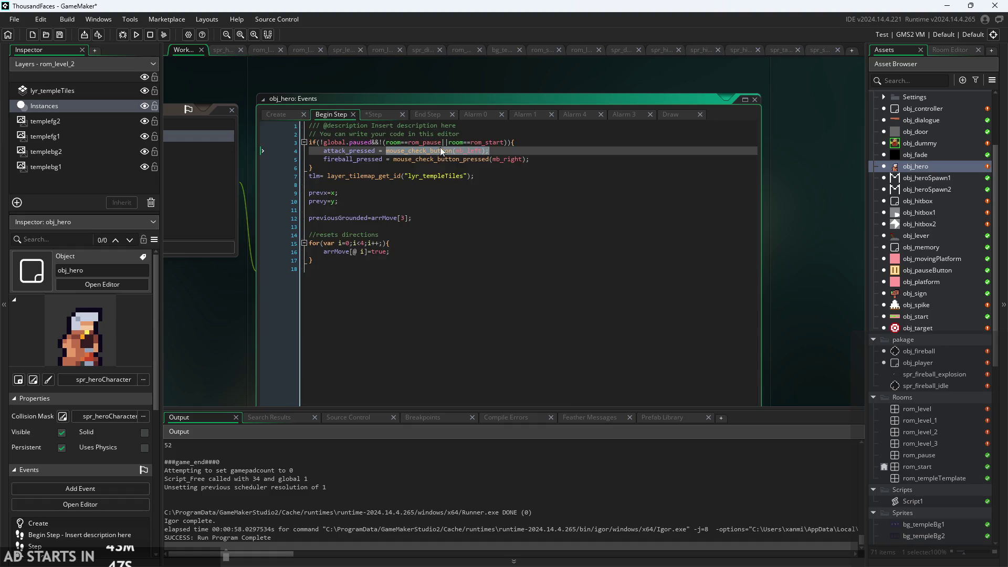
{"action": "left_click", "coordinate": [379, 115]}
{"action": "type", "text": "if(mouse_check_button_pressed("}
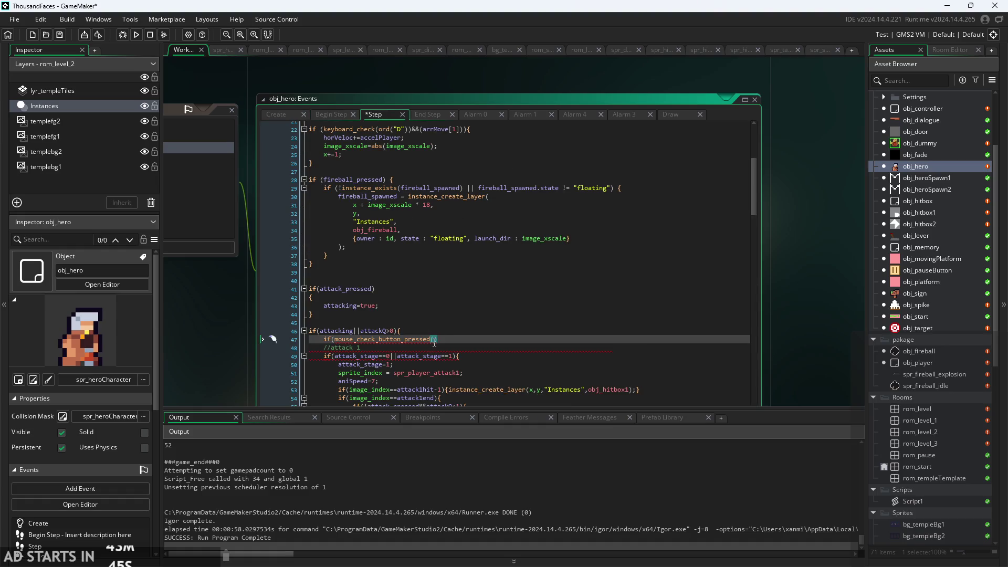
{"action": "type", "text": "mb_l"}
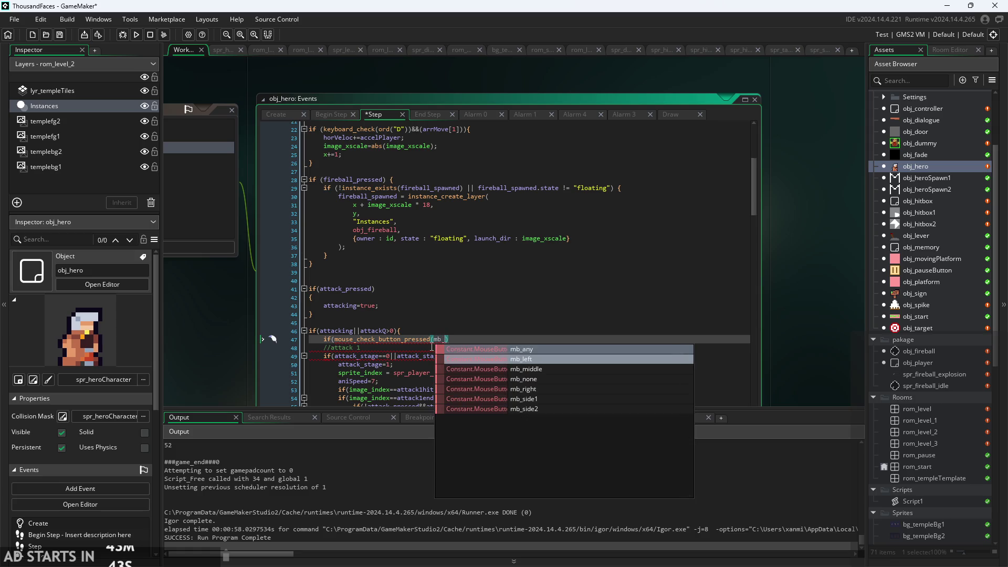
{"action": "key", "text": "Return"}
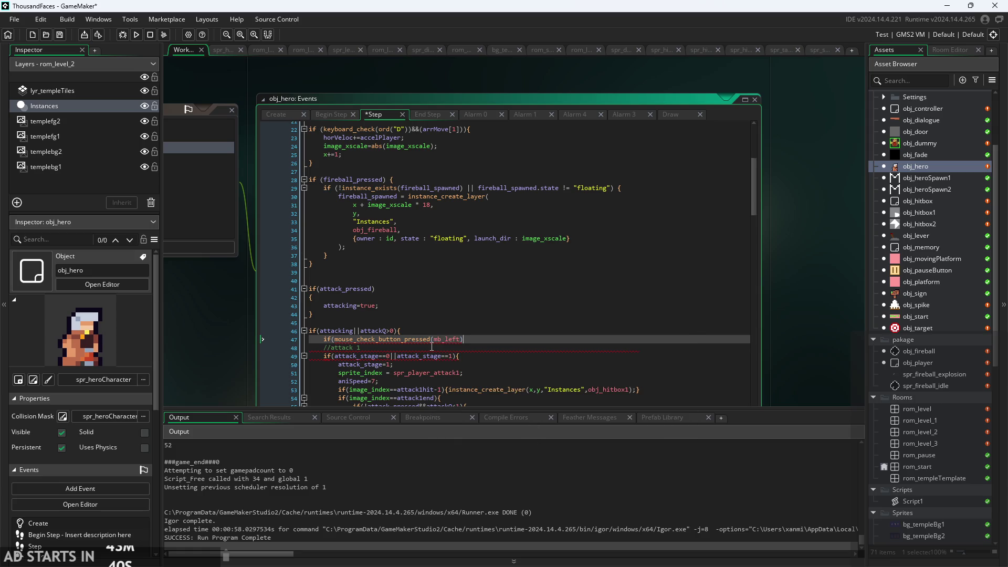
Step: Complete the condition's body with {attackQ=1;}
{"action": "scroll", "coordinate": [432, 346], "scroll_direction": "up", "scroll_amount": 3, "text": "ctrl"}
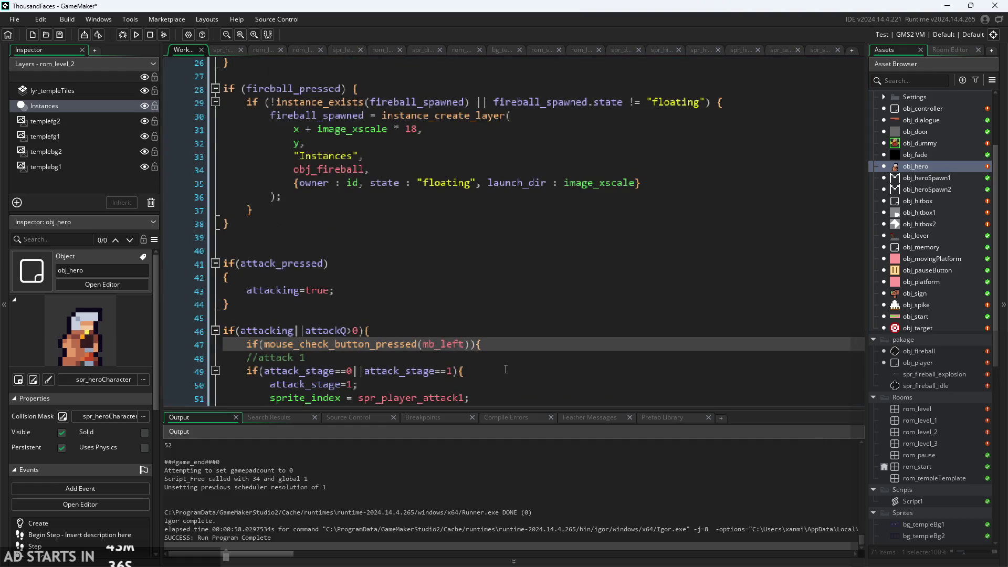
{"action": "type", "text": "attackQ=1"}
{"action": "type", "text": ";}"}
{"action": "scroll", "coordinate": [417, 291], "scroll_direction": "down", "scroll_amount": 3}
{"action": "scroll", "coordinate": [473, 304], "scroll_direction": "down", "scroll_amount": 5}
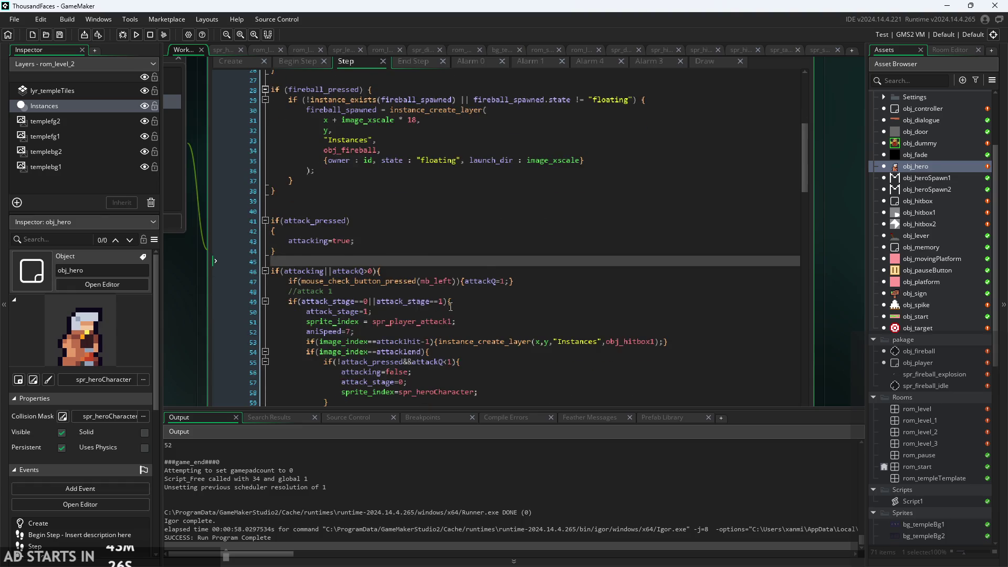
{"action": "scroll", "coordinate": [475, 315], "scroll_direction": "down", "scroll_amount": 2}
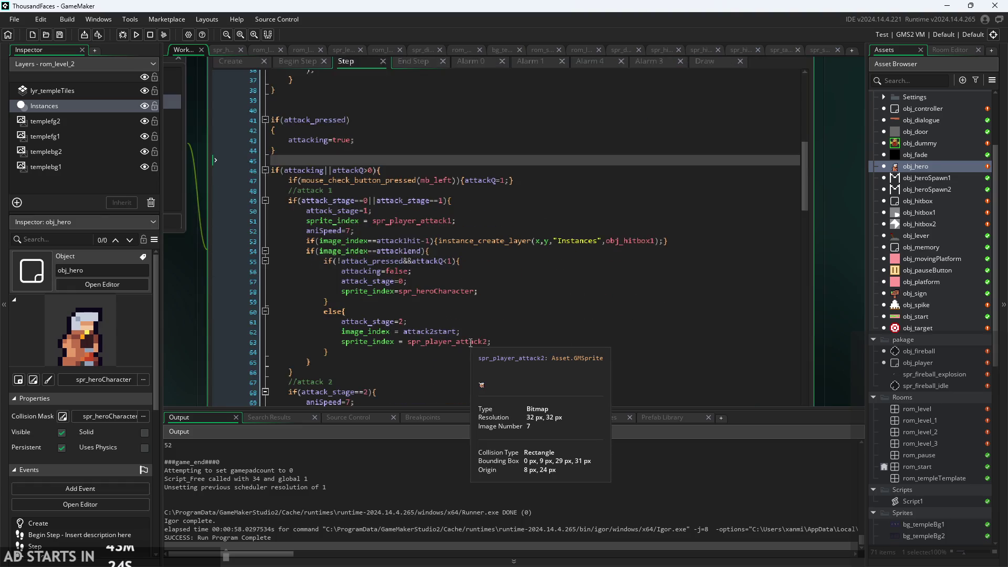
Step: Change the attack 1 end check on line 55 from attackQ<1 to attackQ==0
{"action": "scroll", "coordinate": [467, 335], "scroll_direction": "up", "scroll_amount": 1}
{"action": "left_click", "coordinate": [488, 282]}
{"action": "left_click", "coordinate": [488, 317]}
{"action": "left_click", "coordinate": [488, 352]}
{"action": "left_click", "coordinate": [472, 329]}
{"action": "left_click", "coordinate": [526, 279]}
{"action": "left_click_drag", "start_coordinate": [450, 247], "coordinate": [396, 259]}
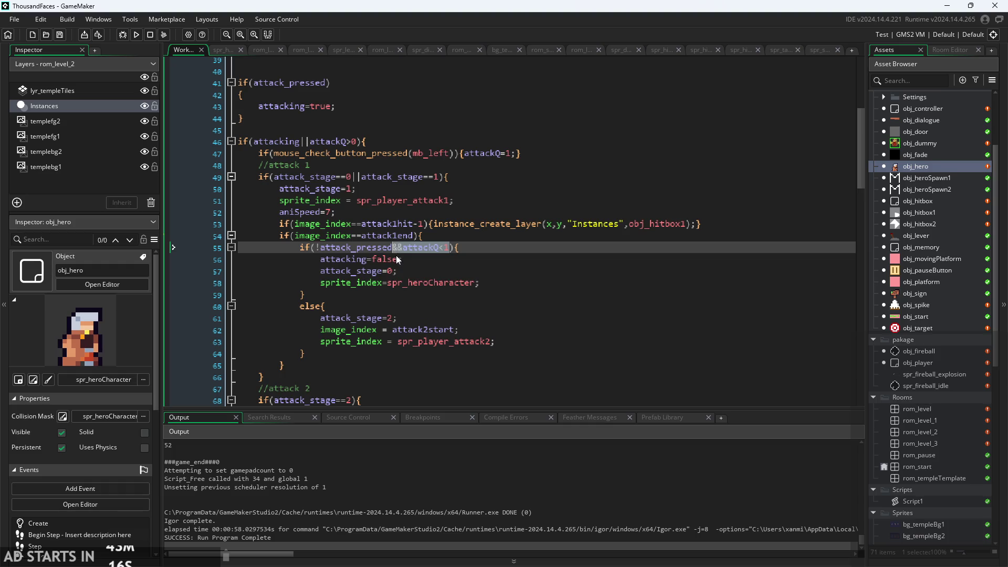
{"action": "key", "text": "BackSpace"}
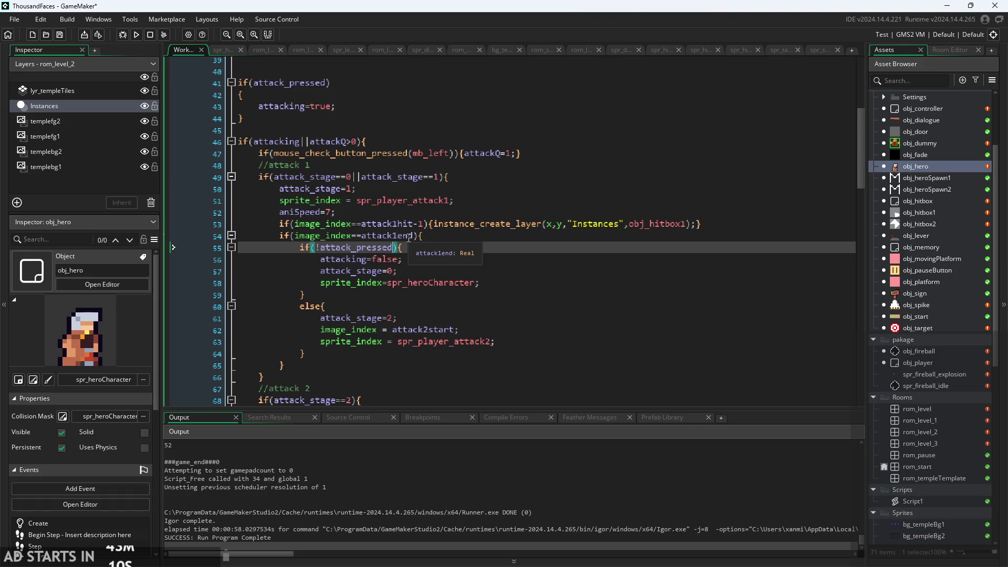
{"action": "key", "text": "ctrl+z"}
{"action": "left_click", "coordinate": [405, 251]}
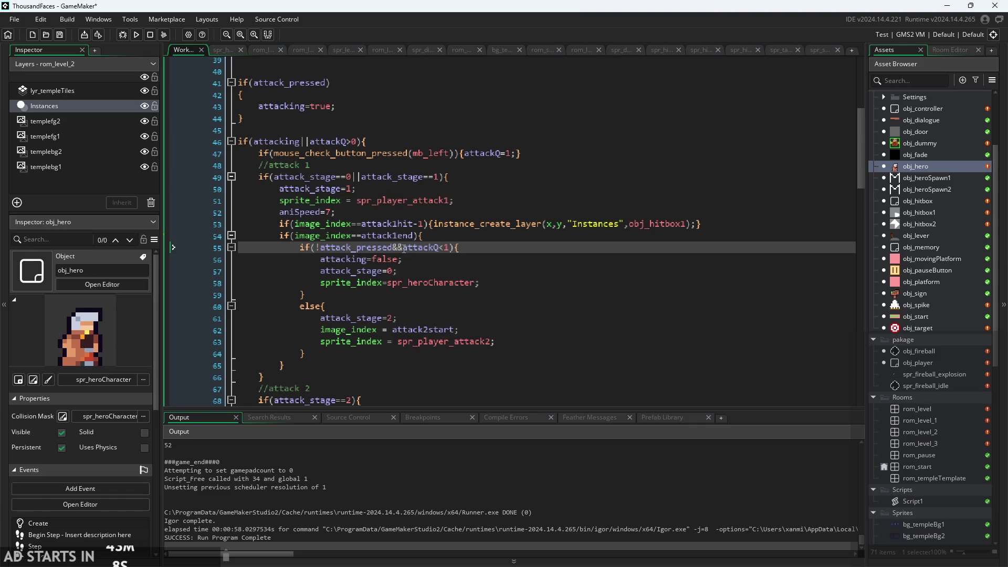
{"action": "left_click_drag", "start_coordinate": [403, 247], "coordinate": [444, 248]}
{"action": "left_click", "coordinate": [445, 249]}
{"action": "left_click", "coordinate": [452, 252]}
{"action": "key", "text": "BackSpace"}
{"action": "key", "text": "BackSpace"}
{"action": "type", "text": "==0"}
Step: Add an attackQ=0; reset line after the switch to spr_player_attack2
{"action": "left_click", "coordinate": [422, 318]}
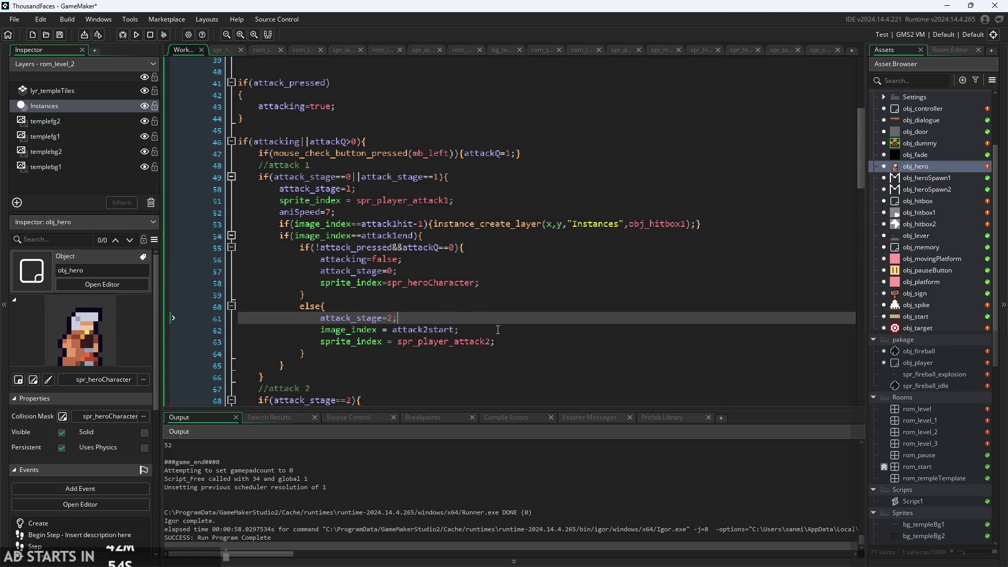
{"action": "left_click", "coordinate": [525, 341]}
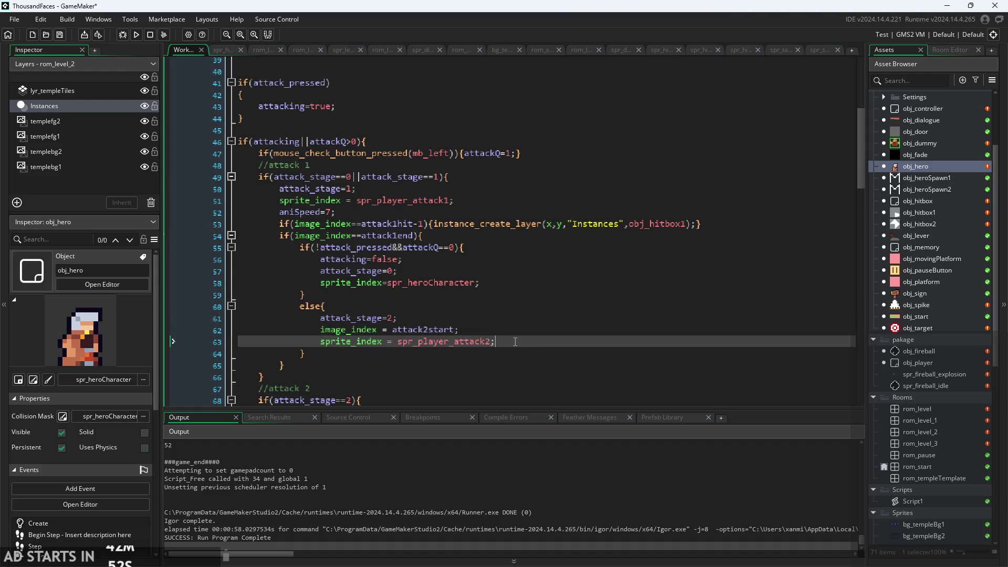
{"action": "key", "text": "Return"}
{"action": "type", "text": "attackQ"}
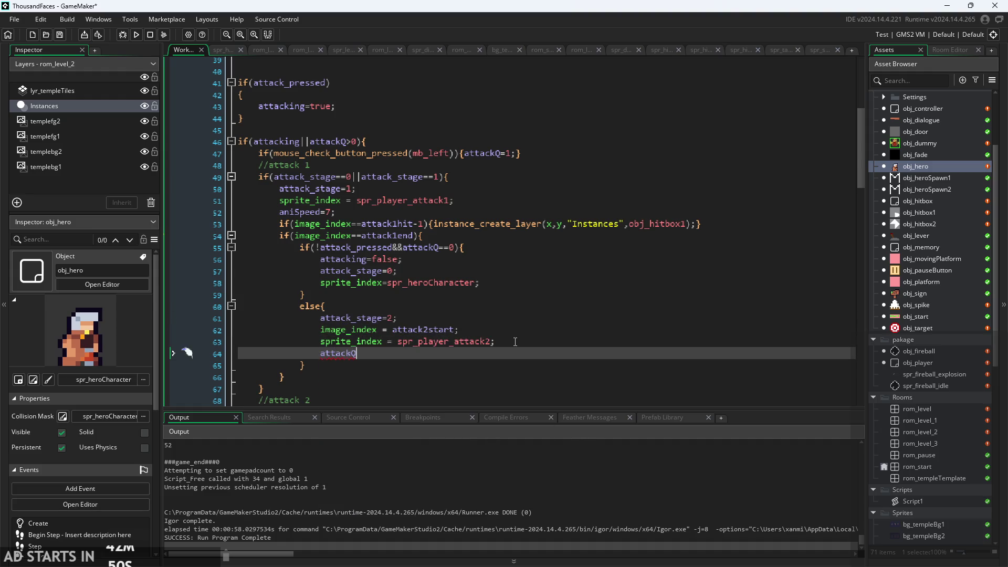
{"action": "type", "text": "=0;"}
{"action": "left_click_drag", "start_coordinate": [383, 356], "coordinate": [320, 355]}
{"action": "key", "text": "ctrl+c"}
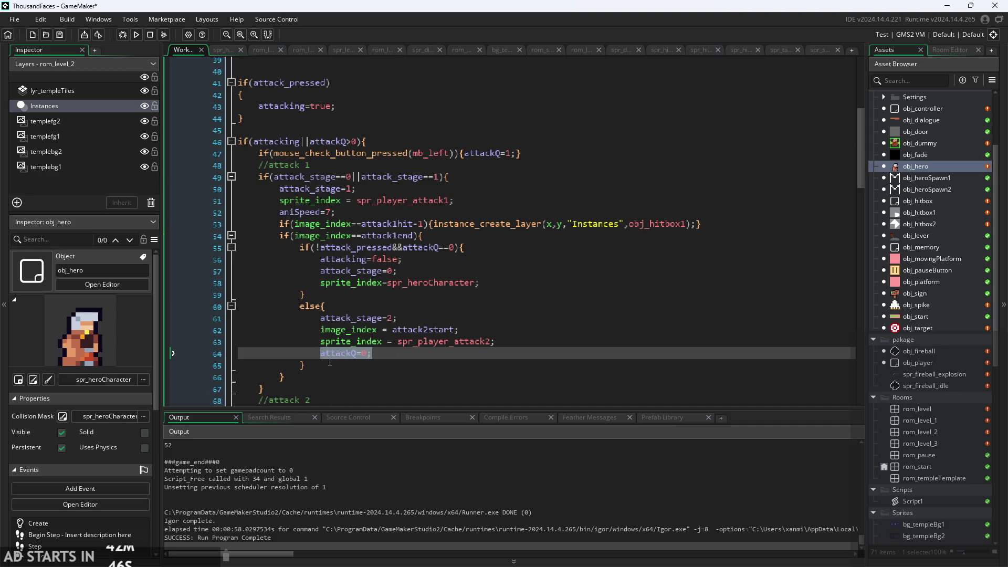
{"action": "left_click", "coordinate": [460, 370]}
{"action": "left_click", "coordinate": [452, 291]}
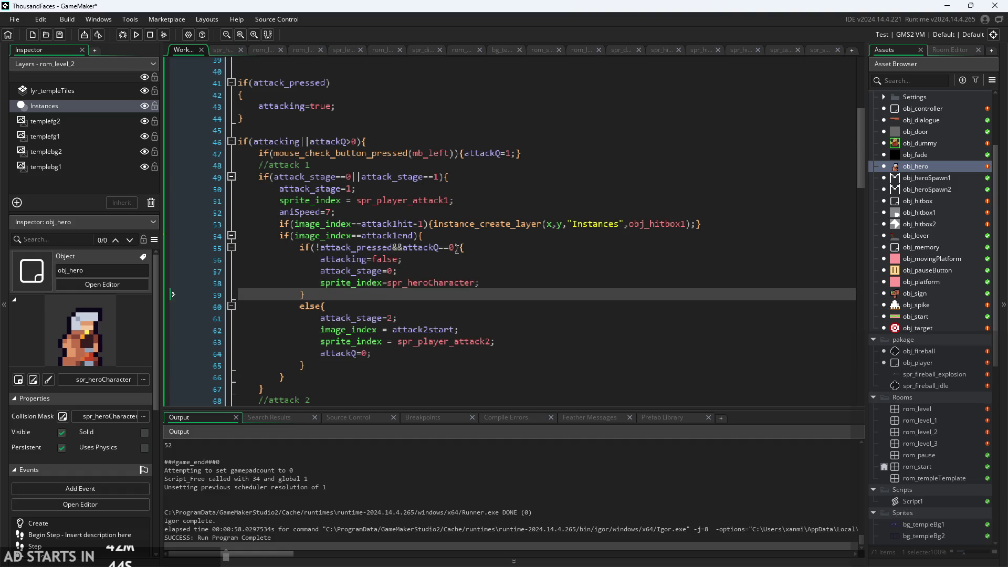
Step: Add attackQ=0; after the spr_player_attack1 switch, and make the attack 2 end check attackQ==0
{"action": "scroll", "coordinate": [457, 249], "scroll_direction": "down", "scroll_amount": 6}
{"action": "left_click", "coordinate": [501, 360]}
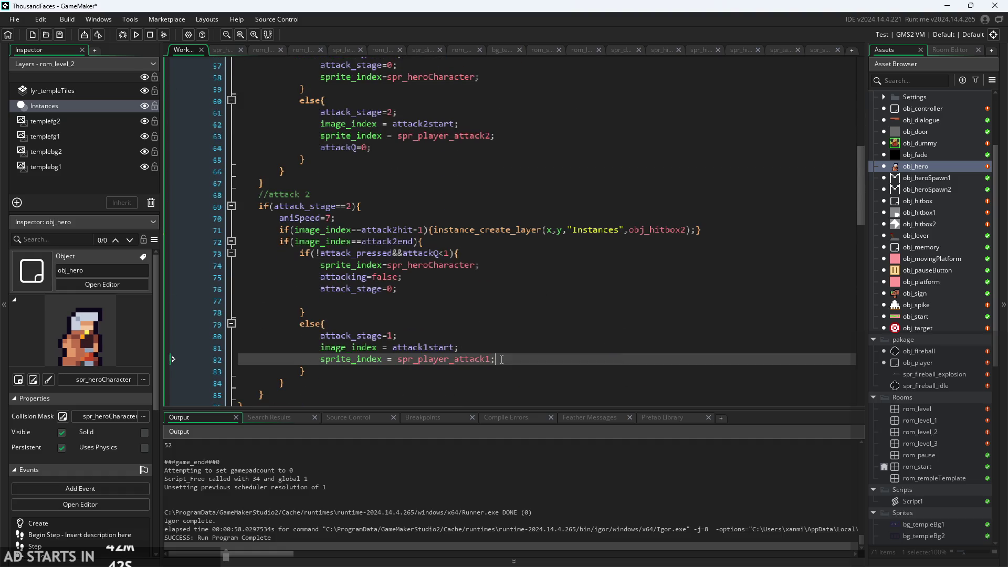
{"action": "key", "text": "Return"}
{"action": "key", "text": "ctrl+v"}
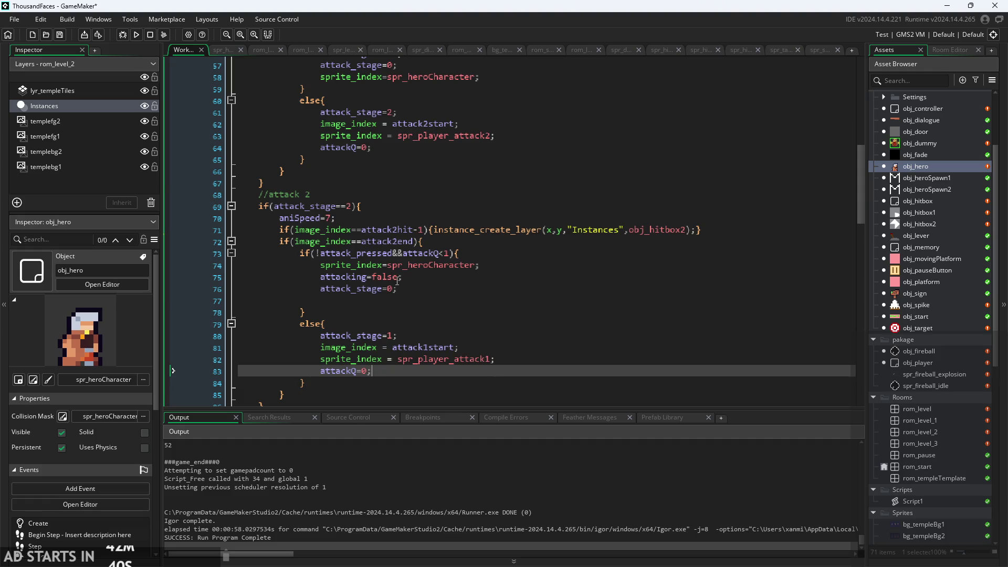
{"action": "left_click", "coordinate": [444, 253]}
{"action": "key", "text": "BackSpace"}
{"action": "type", "text": "==0"}
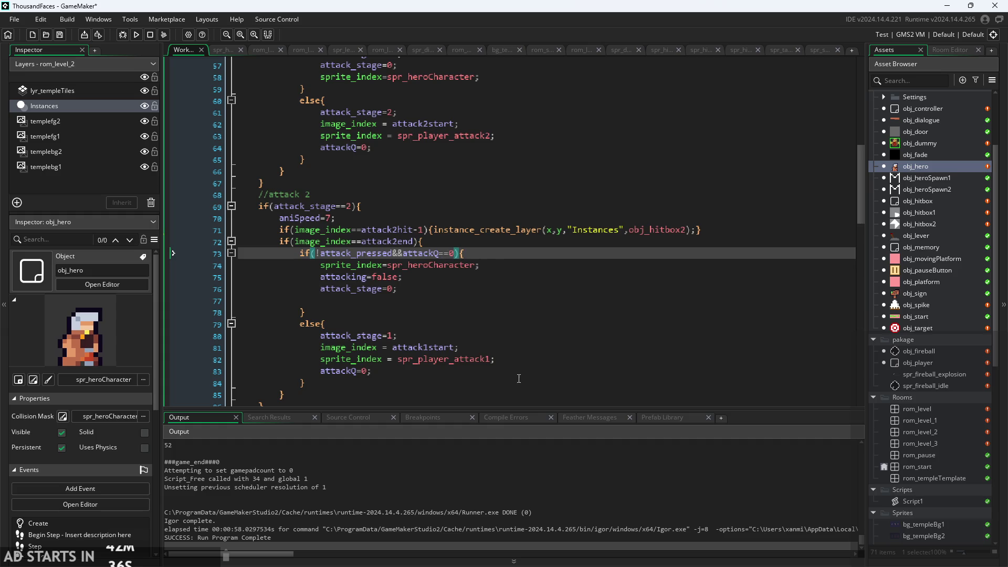
Step: Review the attack trigger code around line 47 and launch a test run
{"action": "left_click", "coordinate": [519, 378]}
{"action": "scroll", "coordinate": [518, 378], "scroll_direction": "up", "scroll_amount": 8}
{"action": "left_click", "coordinate": [383, 251]}
{"action": "key", "text": "Up"}
{"action": "key", "text": "Up"}
{"action": "key", "text": "Down"}
{"action": "key", "text": "Down"}
{"action": "scroll", "coordinate": [383, 247], "scroll_direction": "up", "scroll_amount": 1}
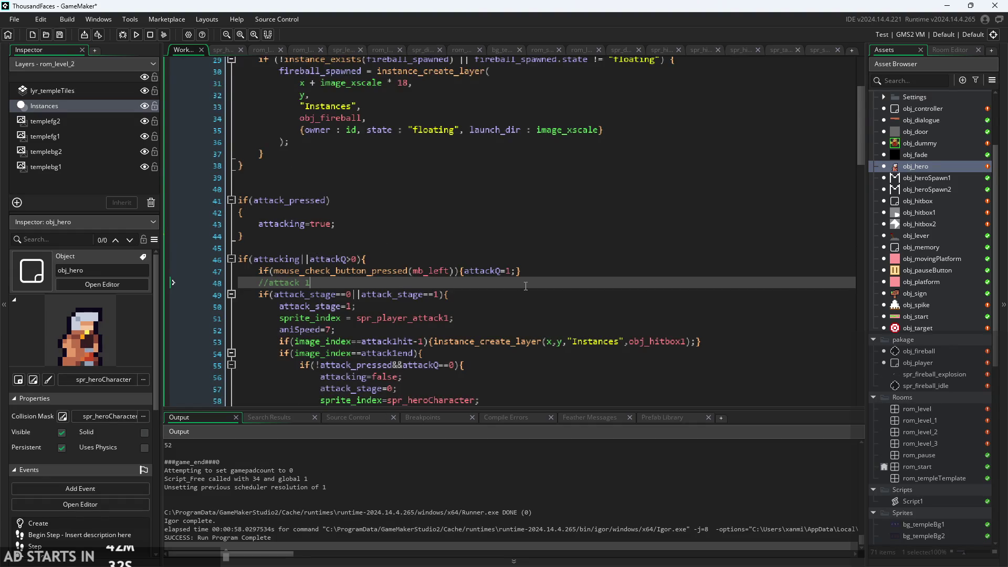
{"action": "left_click", "coordinate": [541, 271]}
{"action": "scroll", "coordinate": [543, 273], "scroll_direction": "down", "scroll_amount": 3}
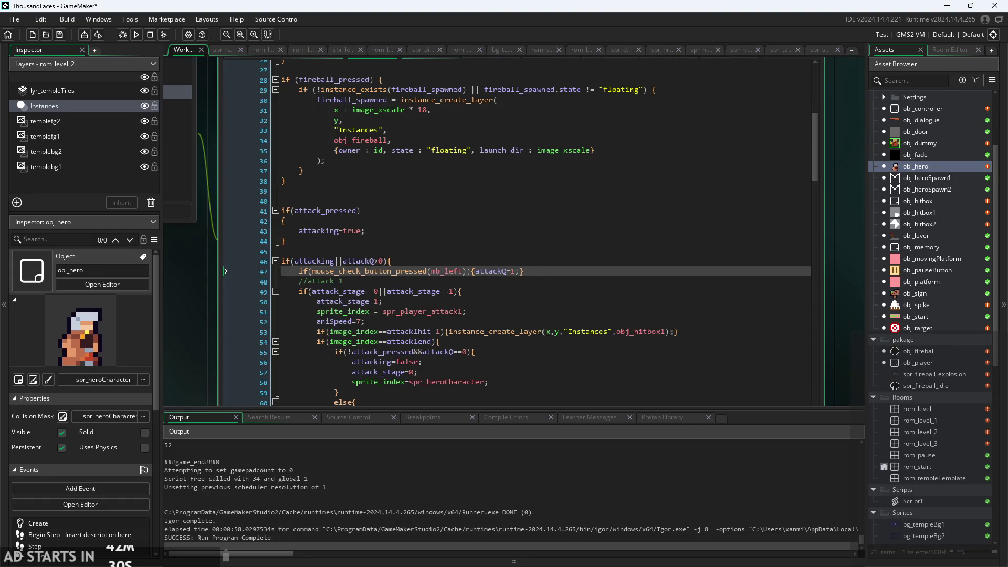
{"action": "left_click", "coordinate": [136, 34]}
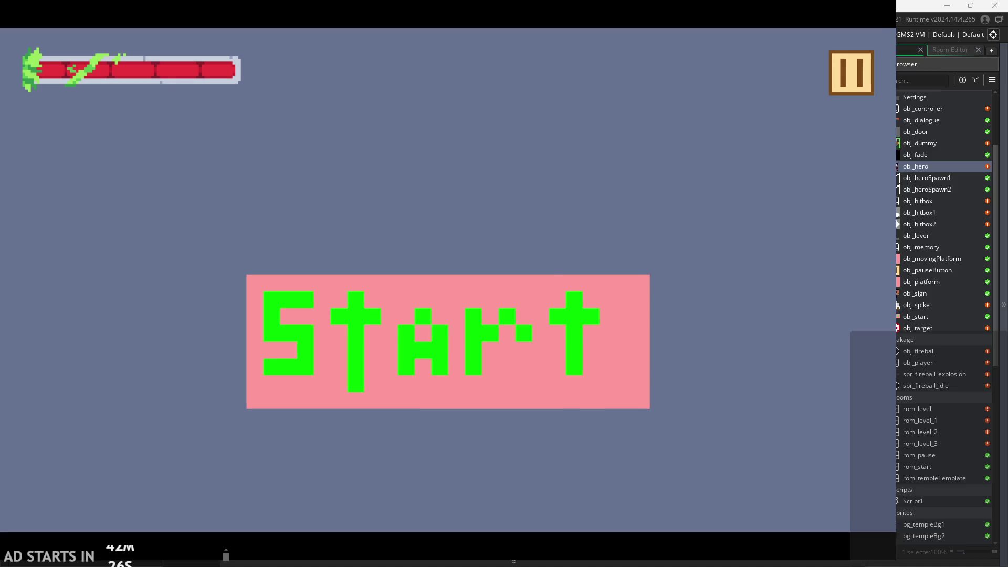
Step: Start the level, attack once, and enable Debug Stats from the pause menu
{"action": "left_click", "coordinate": [518, 316]}
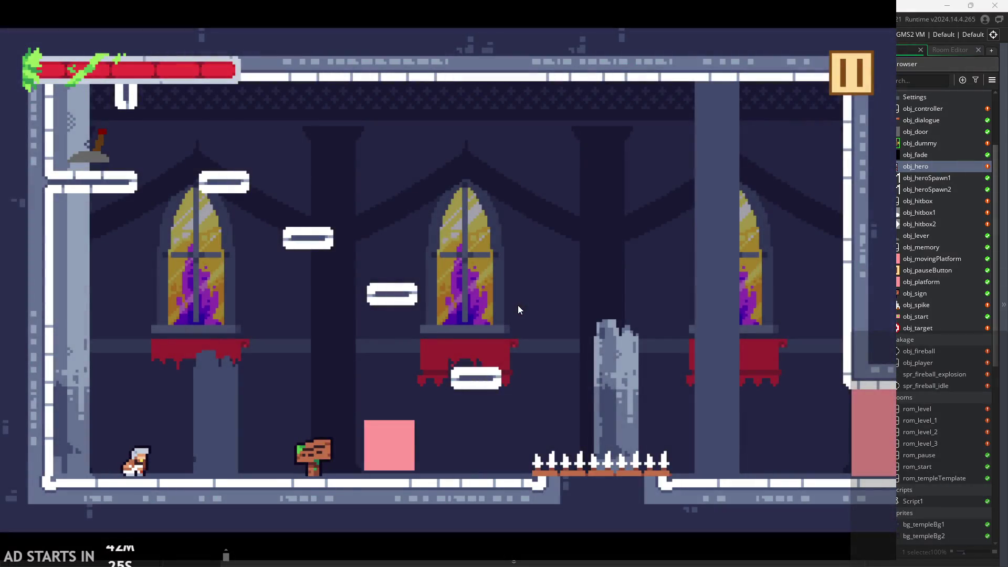
{"action": "key", "text": "x"}
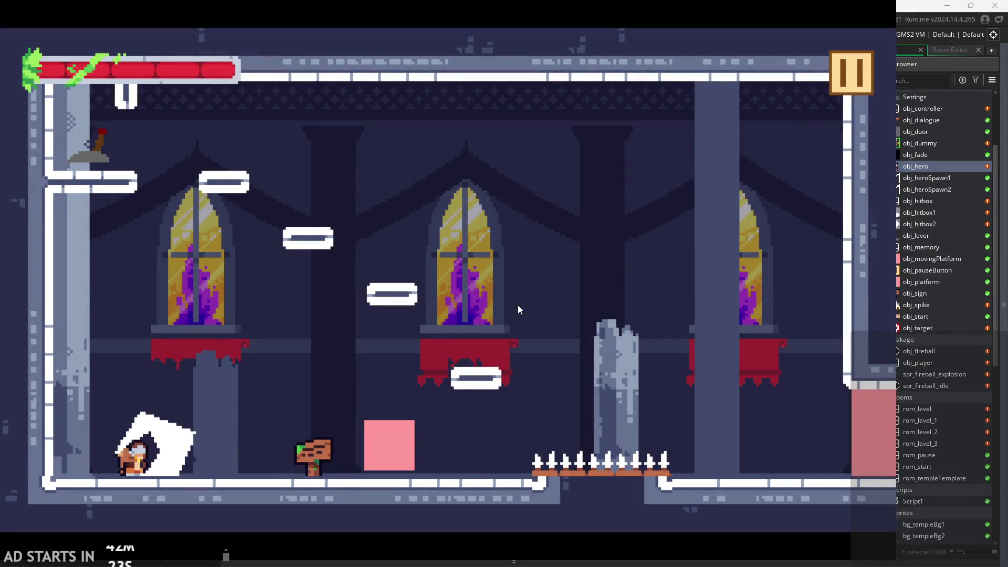
{"action": "left_click", "coordinate": [850, 73]}
{"action": "left_click", "coordinate": [225, 170]}
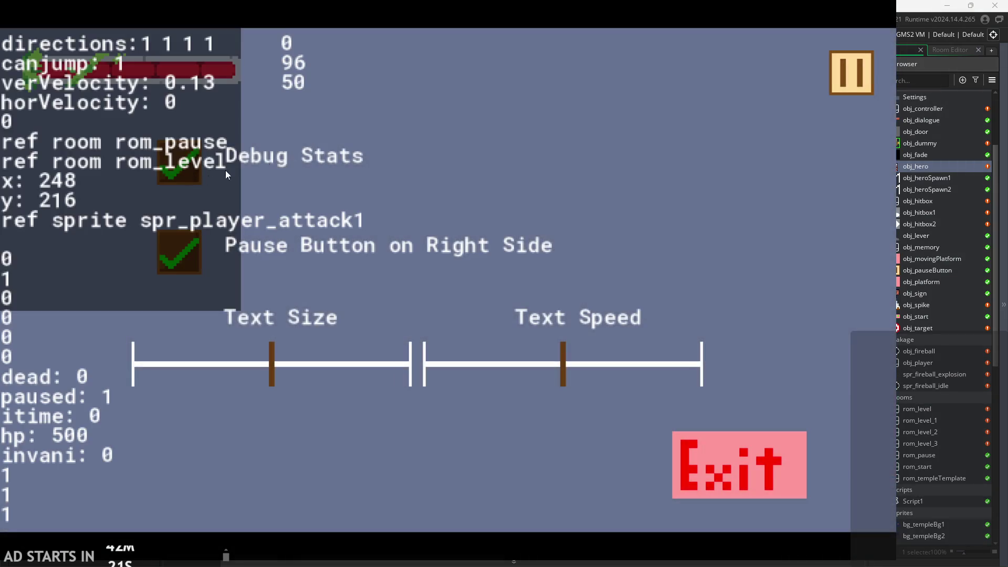
{"action": "left_click", "coordinate": [851, 80]}
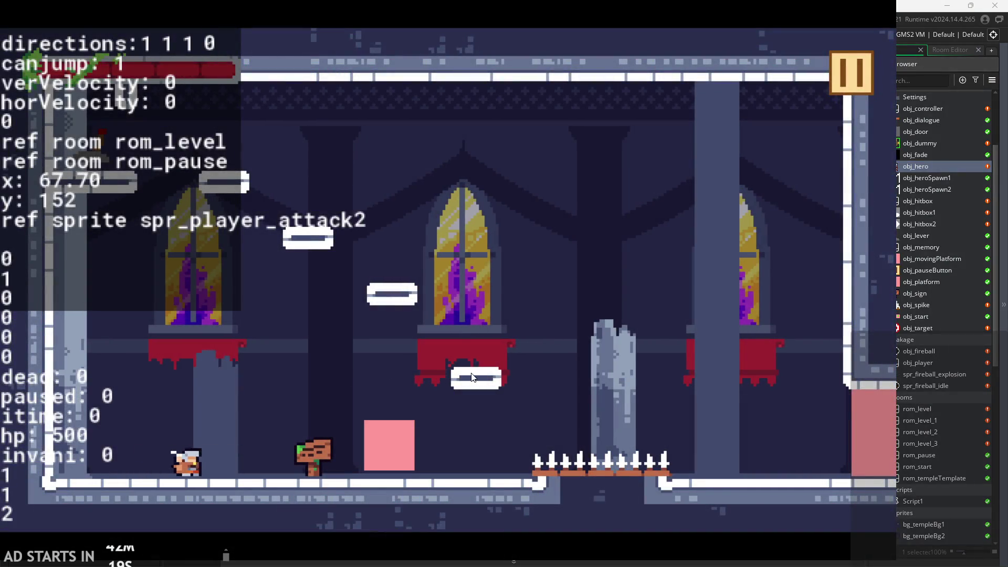
Step: Attack repeatedly to chain attack1 into attack2 before the hero returns to idle
{"action": "key", "text": "x"}
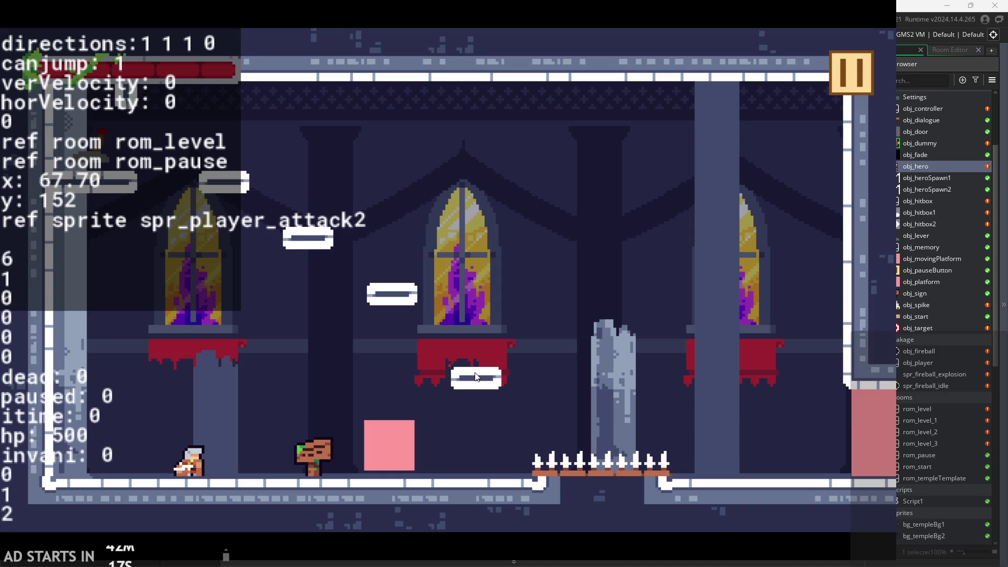
{"action": "key", "text": "x"}
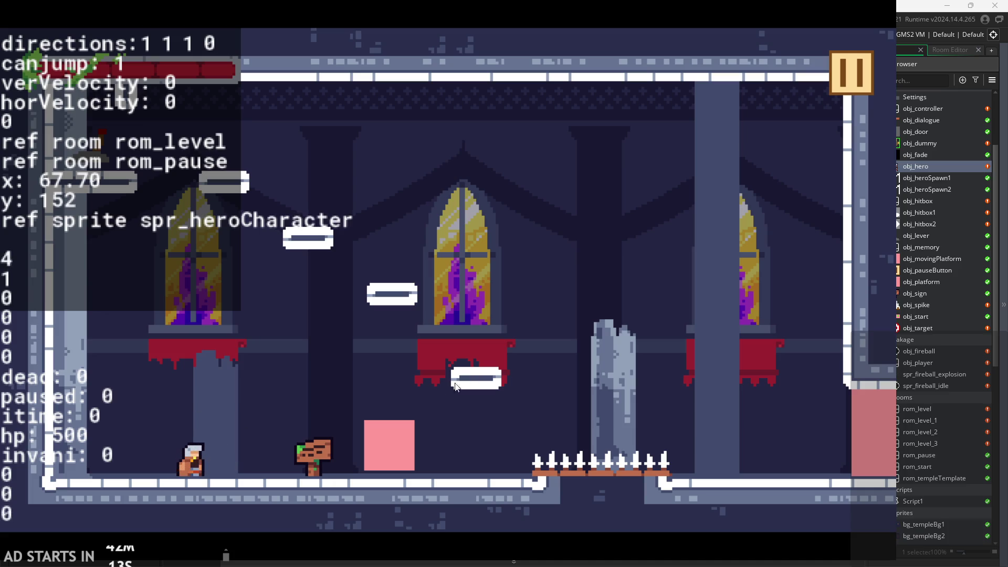
{"action": "key", "text": "x"}
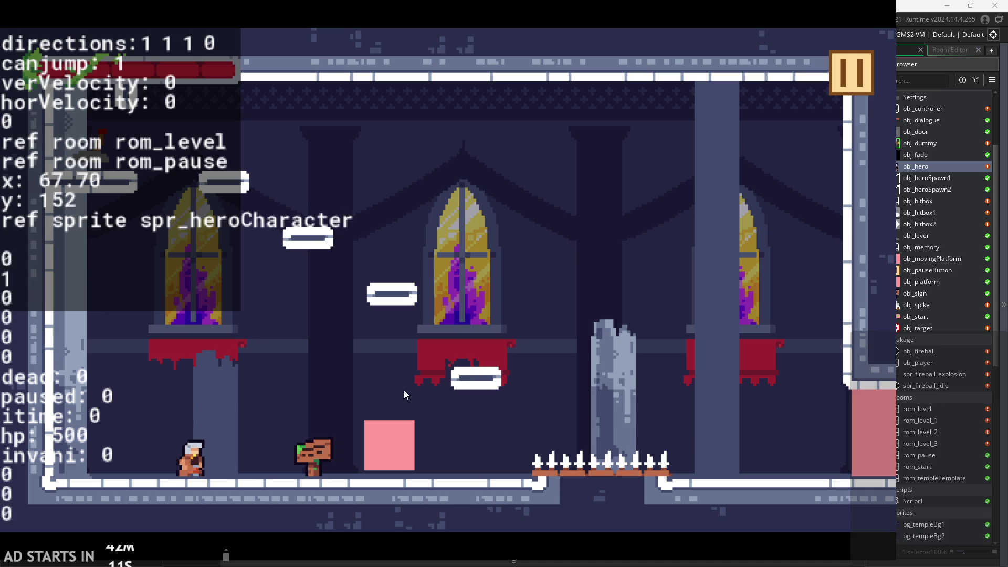